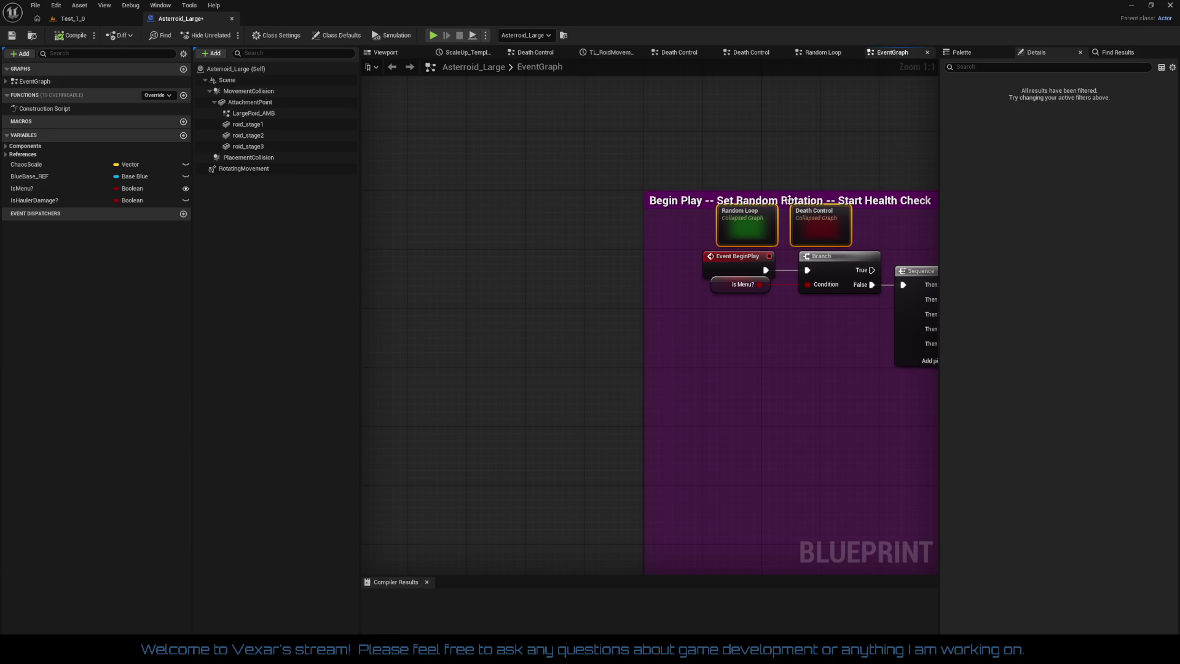
Raise the Begin Play comment's top edge and move Random Loop and Death Control higher inside it
{"action": "left_click_drag", "start_coordinate": [783, 190], "coordinate": [785, 129]}
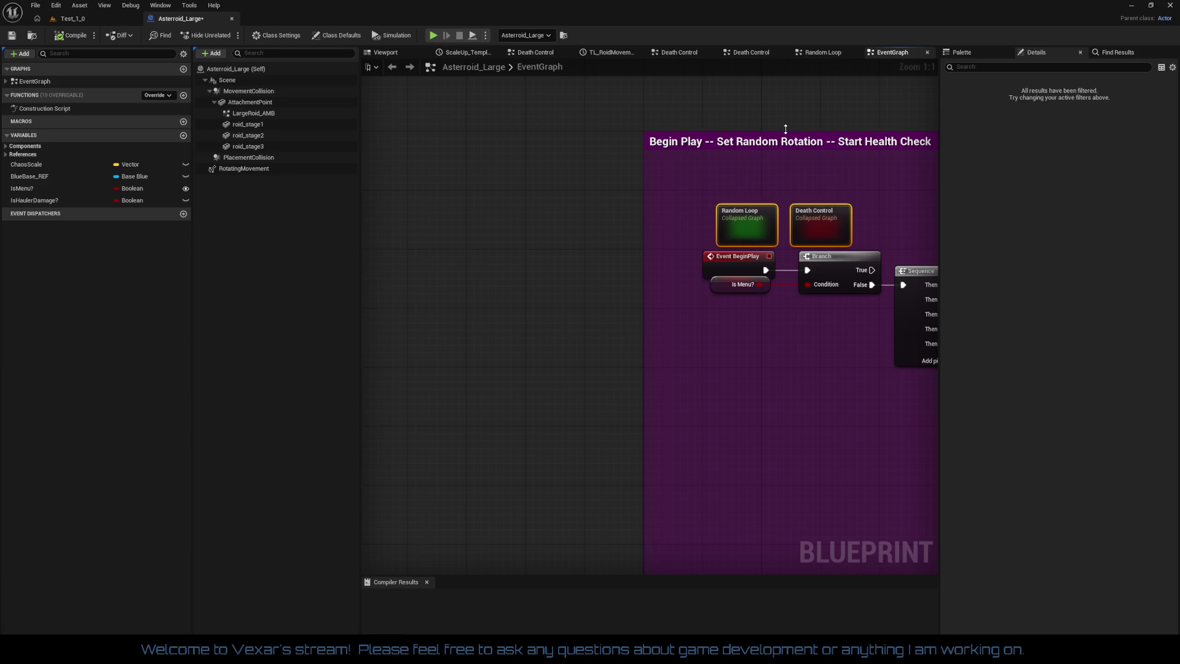
{"action": "mouse_move", "coordinate": [698, 179]}
{"action": "left_mouse_down"}
{"action": "mouse_move", "coordinate": [858, 233]}
{"action": "mouse_move", "coordinate": [807, 193]}
{"action": "left_mouse_up"}
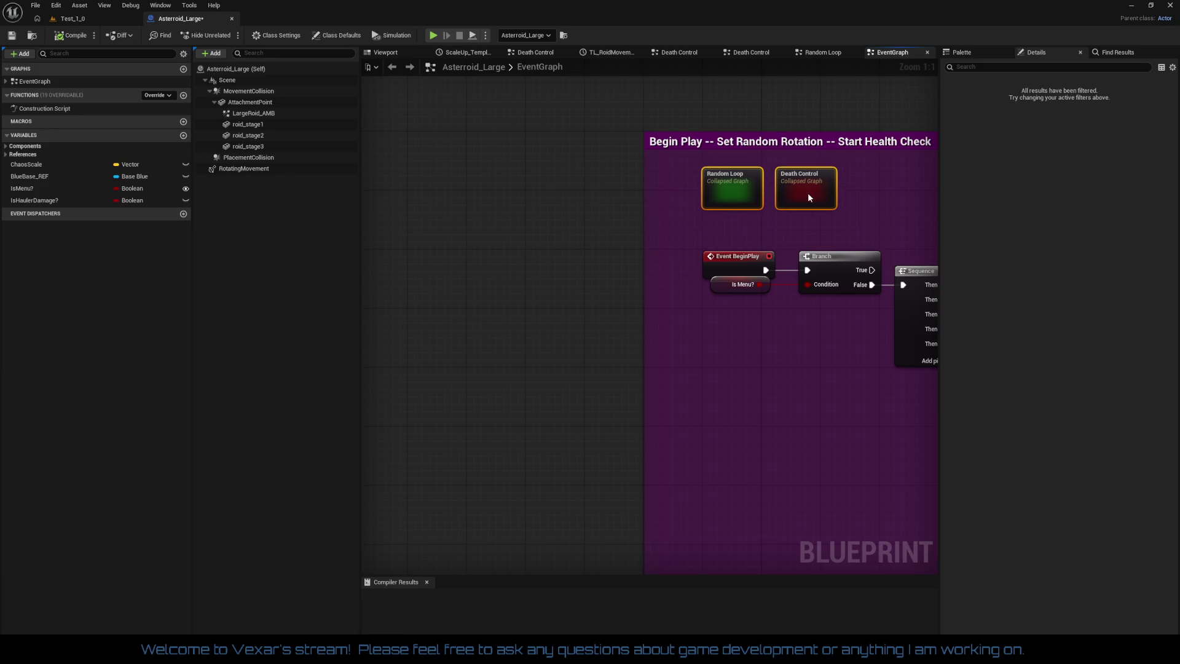
{"action": "left_click_drag", "start_coordinate": [818, 263], "coordinate": [606, 174]}
{"action": "mouse_move", "coordinate": [645, 284]}
{"action": "left_mouse_down"}
{"action": "mouse_move", "coordinate": [619, 340]}
{"action": "mouse_move", "coordinate": [601, 290]}
{"action": "mouse_move", "coordinate": [477, 287]}
{"action": "left_mouse_up"}
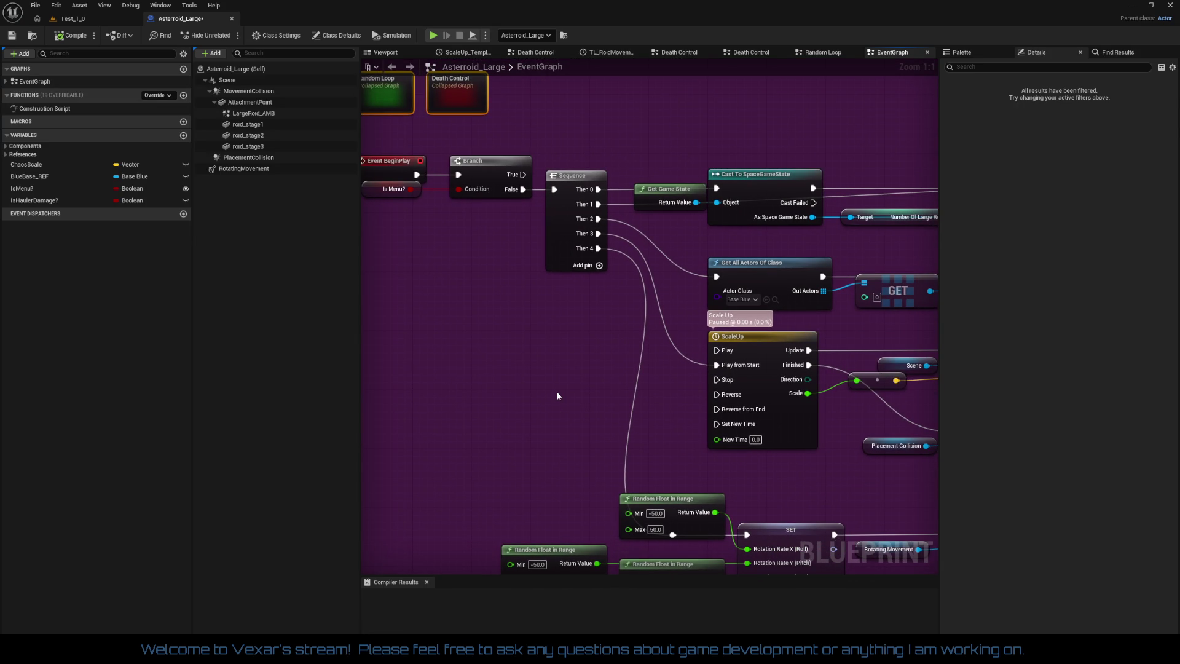
Zoom and pan the EventGraph to review the rearranged Begin Play section
{"action": "scroll", "coordinate": [557, 395], "scroll_direction": "down", "scroll_amount": 3}
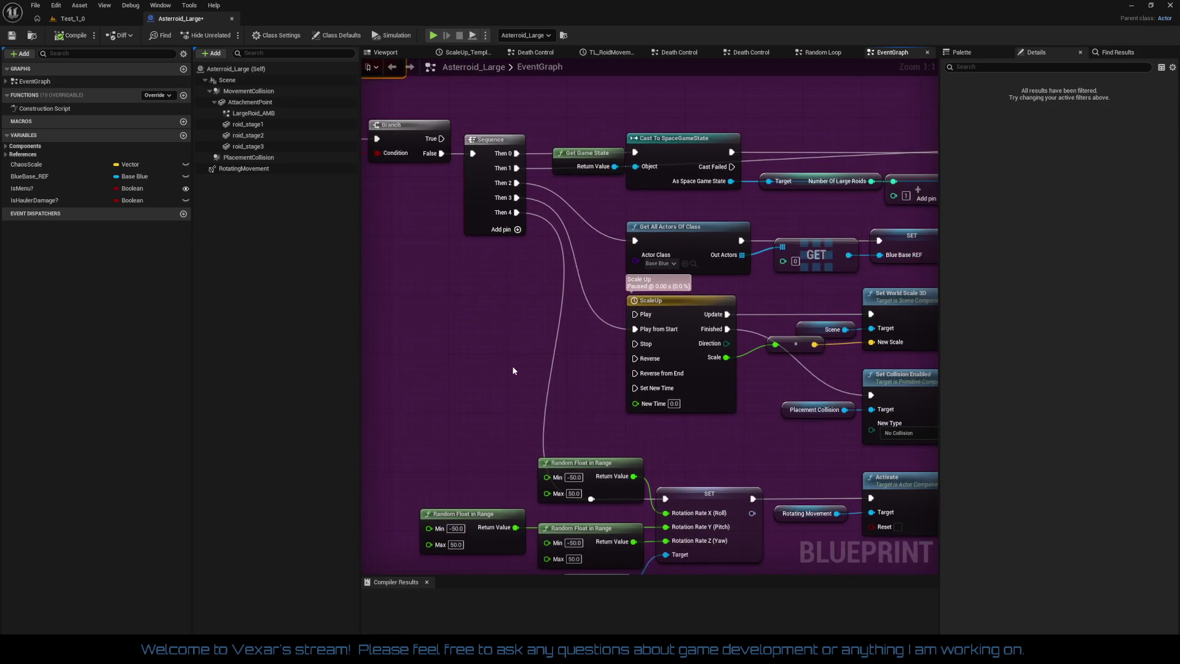
{"action": "scroll", "coordinate": [514, 370], "scroll_direction": "up", "scroll_amount": 3}
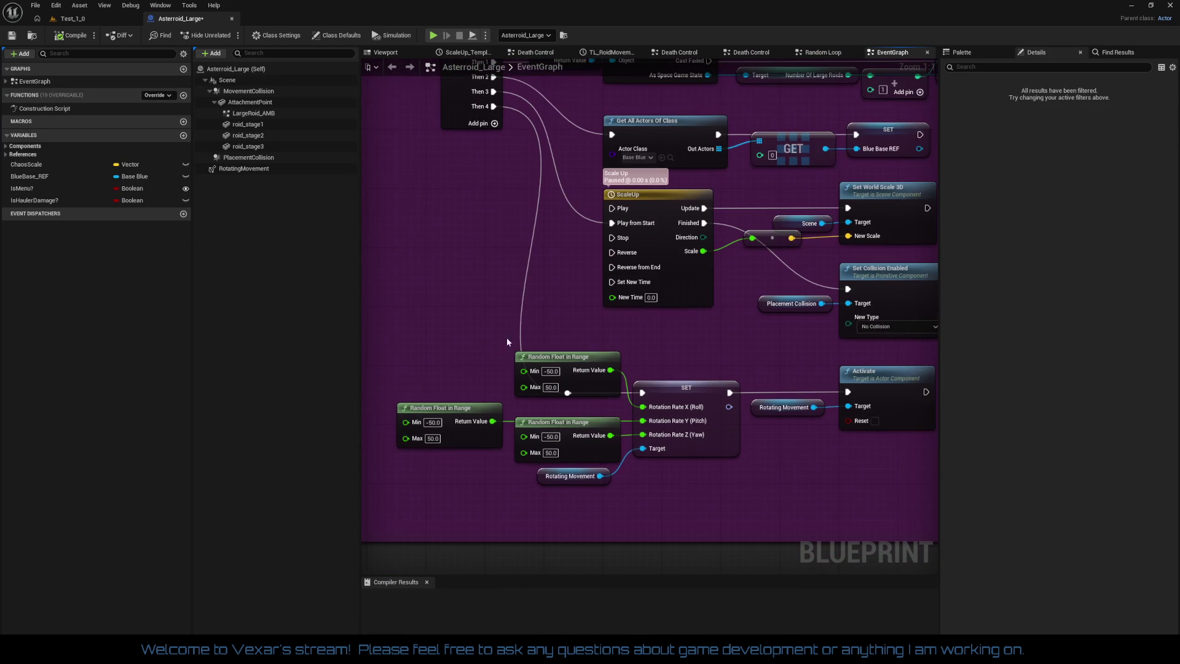
{"action": "mouse_move", "coordinate": [533, 334]}
{"action": "left_mouse_down"}
{"action": "mouse_move", "coordinate": [548, 374]}
{"action": "mouse_move", "coordinate": [559, 320]}
{"action": "mouse_move", "coordinate": [411, 242]}
{"action": "mouse_move", "coordinate": [524, 258]}
{"action": "mouse_move", "coordinate": [526, 276]}
{"action": "mouse_move", "coordinate": [632, 305]}
{"action": "left_mouse_up"}
Inspect the context-menu actions available for the Is Menu? node
{"action": "right_click", "coordinate": [424, 181]}
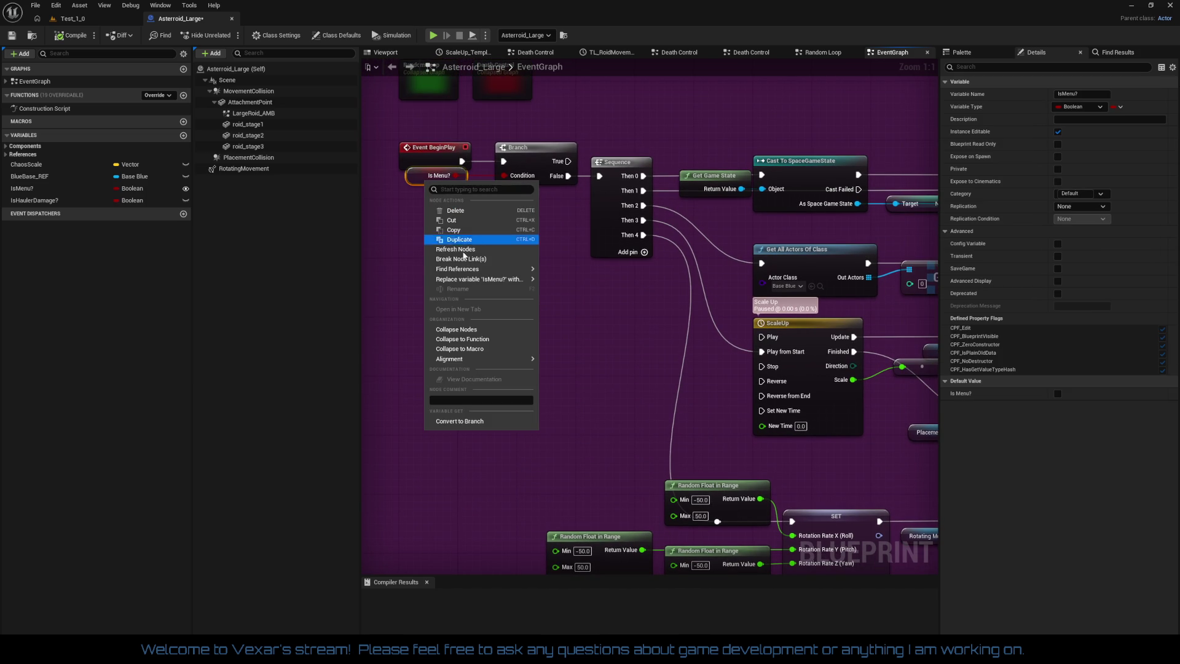
{"action": "mouse_move", "coordinate": [467, 277]}
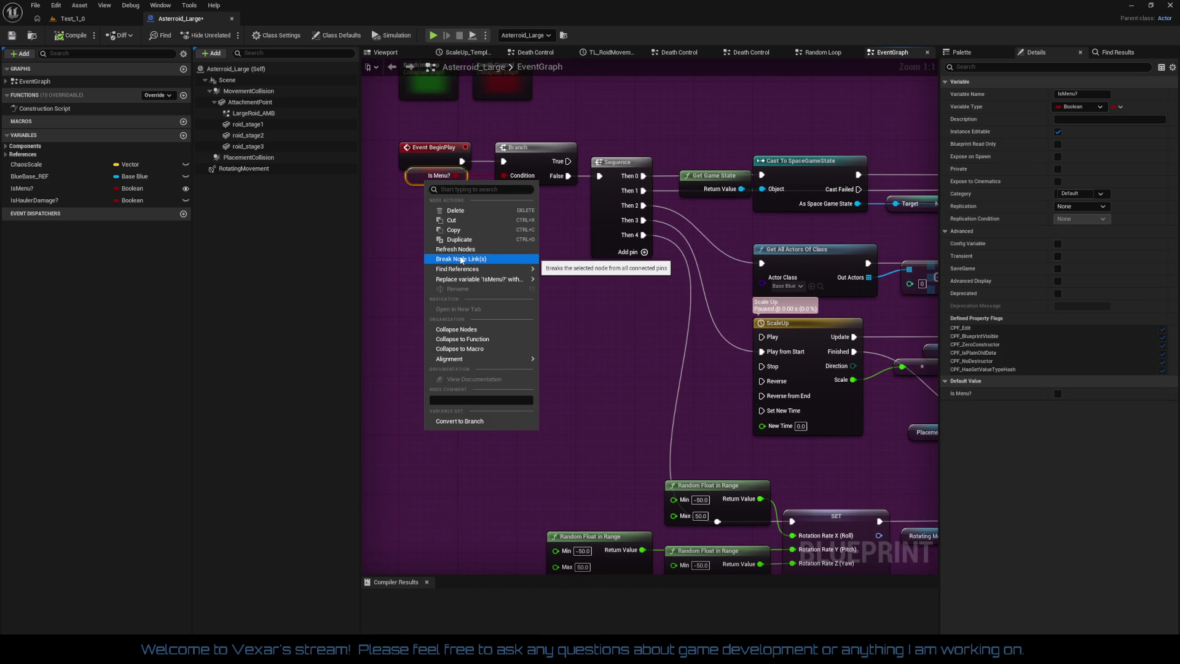
{"action": "left_click", "coordinate": [399, 243]}
{"action": "right_click", "coordinate": [418, 177]}
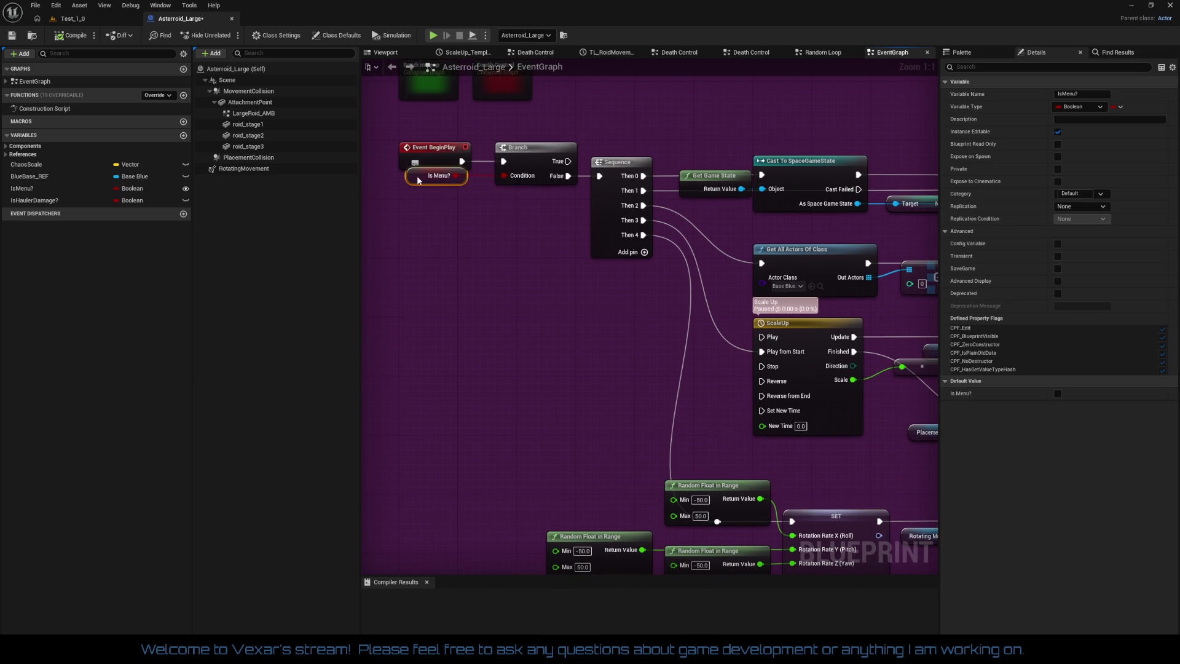
Check the IsMenu? variable's actions, then save the Asteroid_Large blueprint
{"action": "right_click", "coordinate": [29, 193]}
{"action": "key", "text": "Escape"}
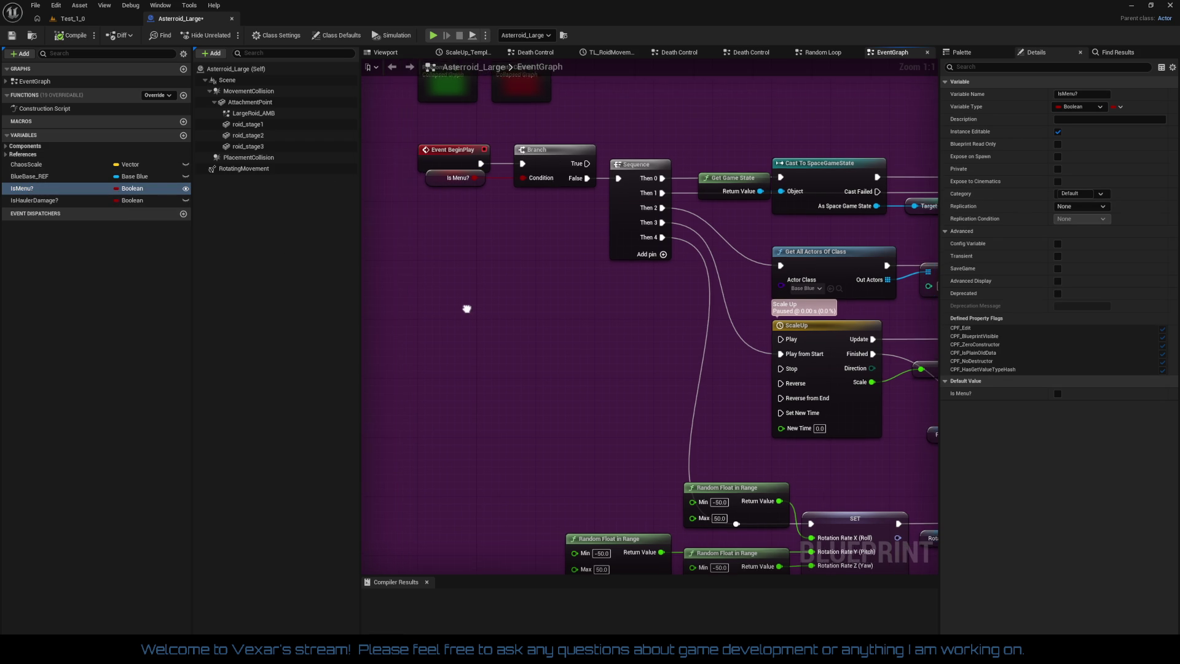
{"action": "key", "text": "ctrl+s"}
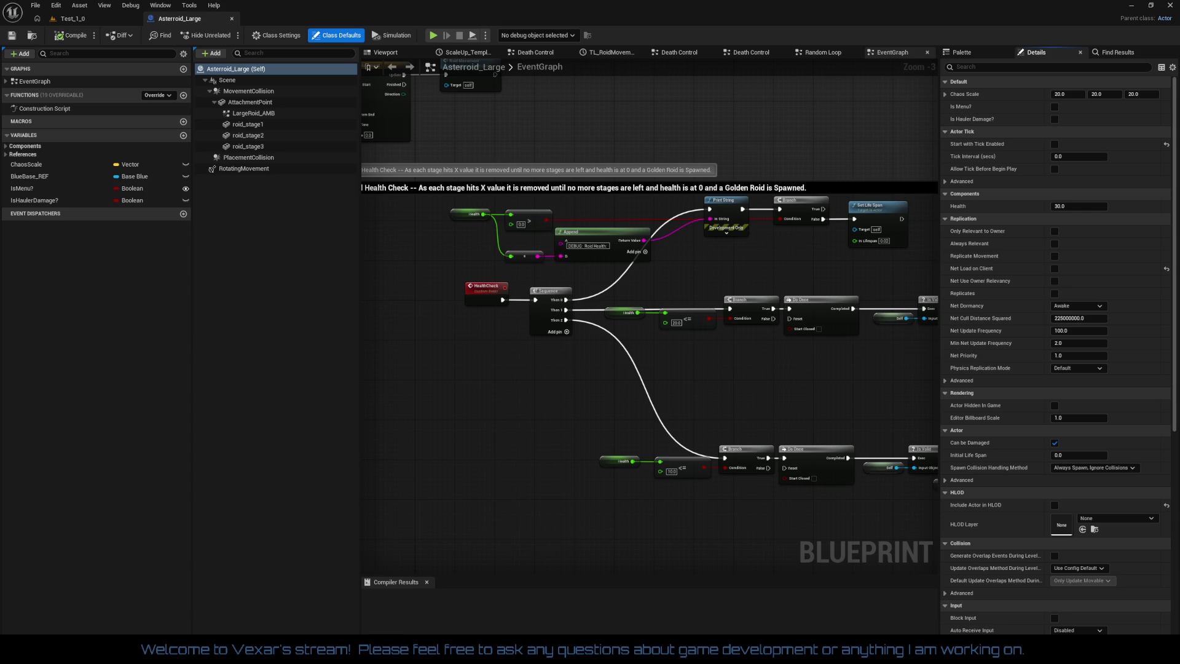
Zoom through the EventGraph to the Staged Health Check section and back to Begin Play
{"action": "scroll", "coordinate": [600, 359], "scroll_direction": "up", "scroll_amount": 3}
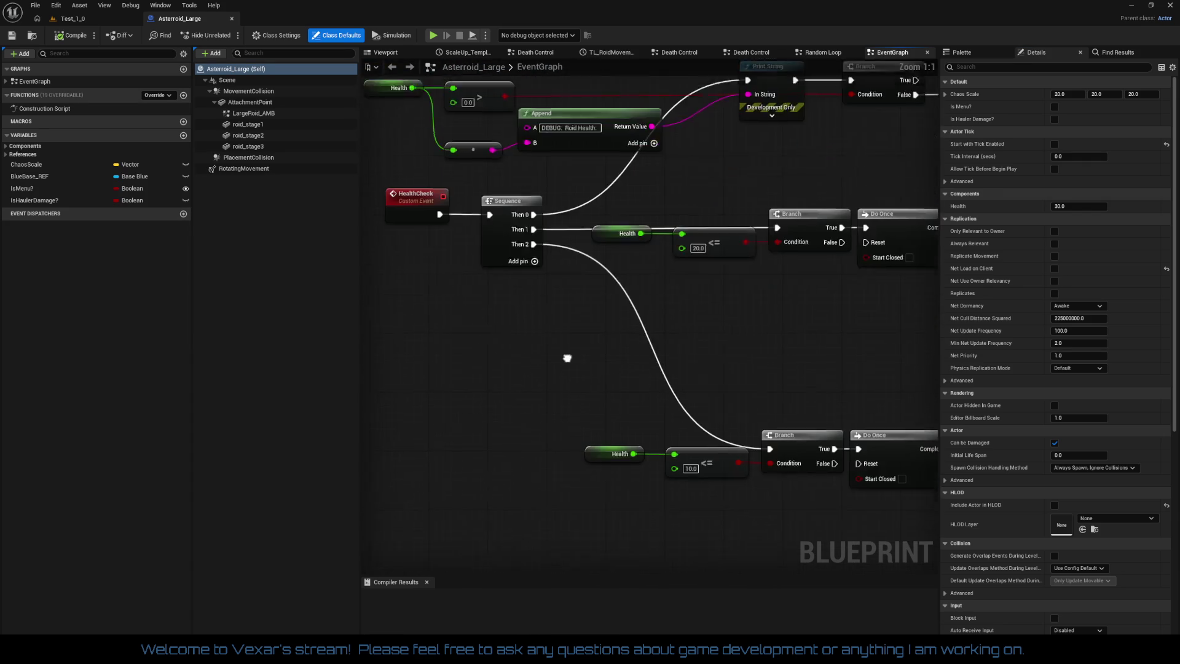
{"action": "scroll", "coordinate": [608, 403], "scroll_direction": "down", "scroll_amount": 4}
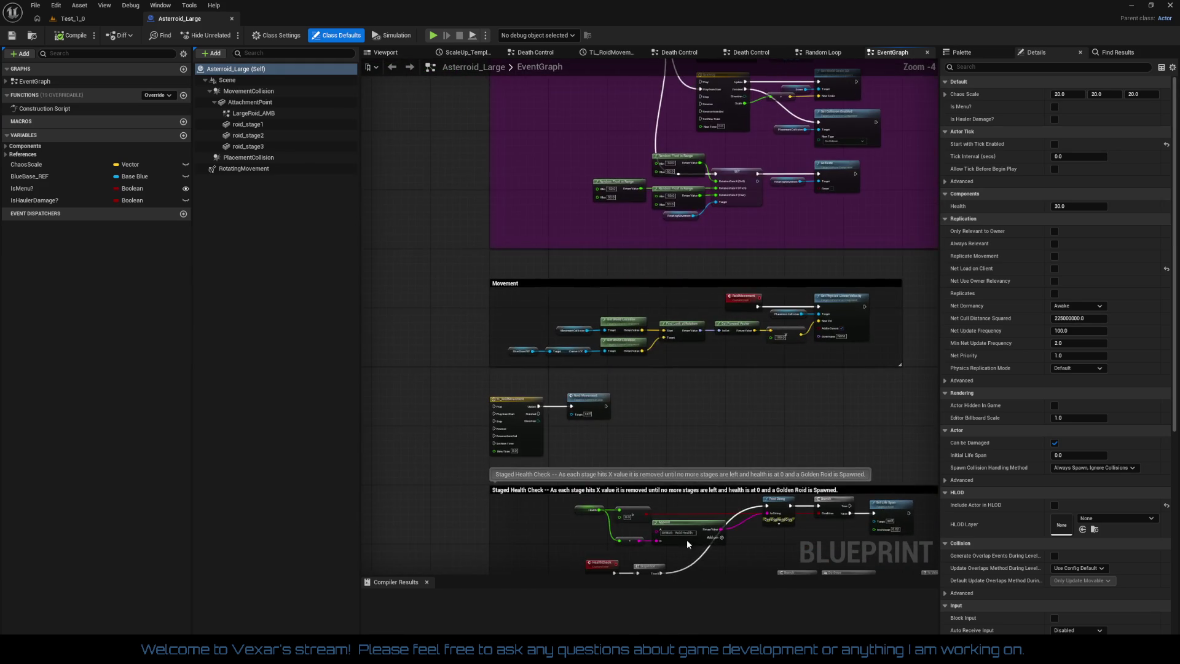
{"action": "scroll", "coordinate": [556, 271], "scroll_direction": "up", "scroll_amount": 3}
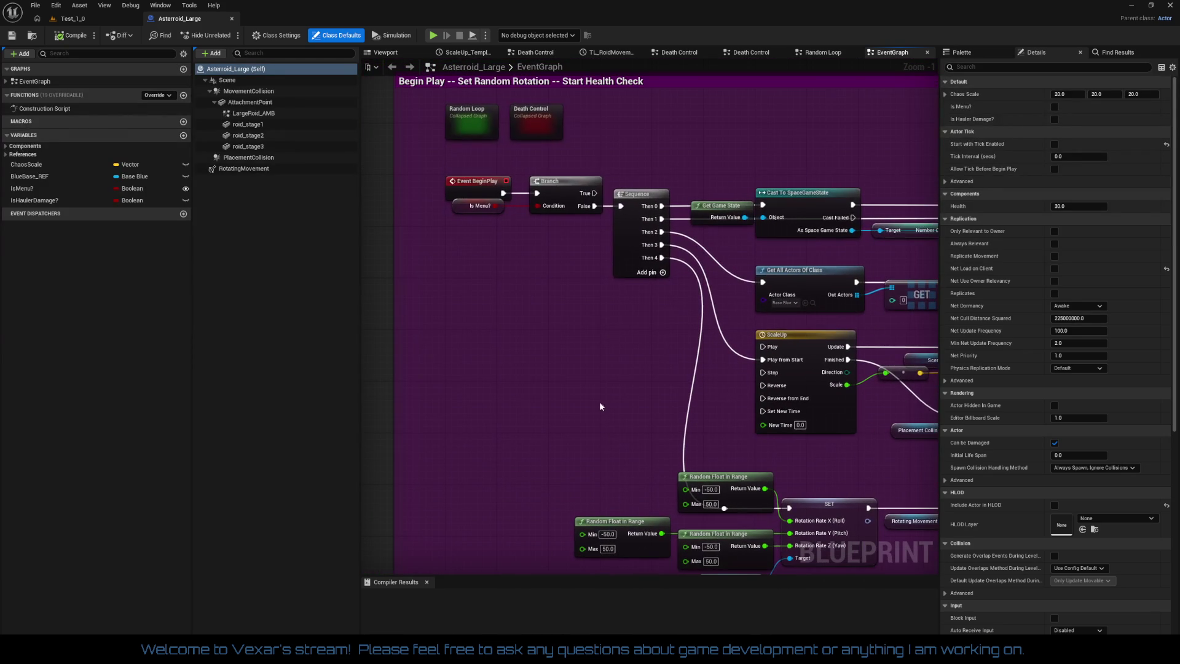
Duplicate IsMenu? in My Blueprint and rename the copy from IsMenu?_0 to IsDoughnut?
{"action": "right_click", "coordinate": [31, 189]}
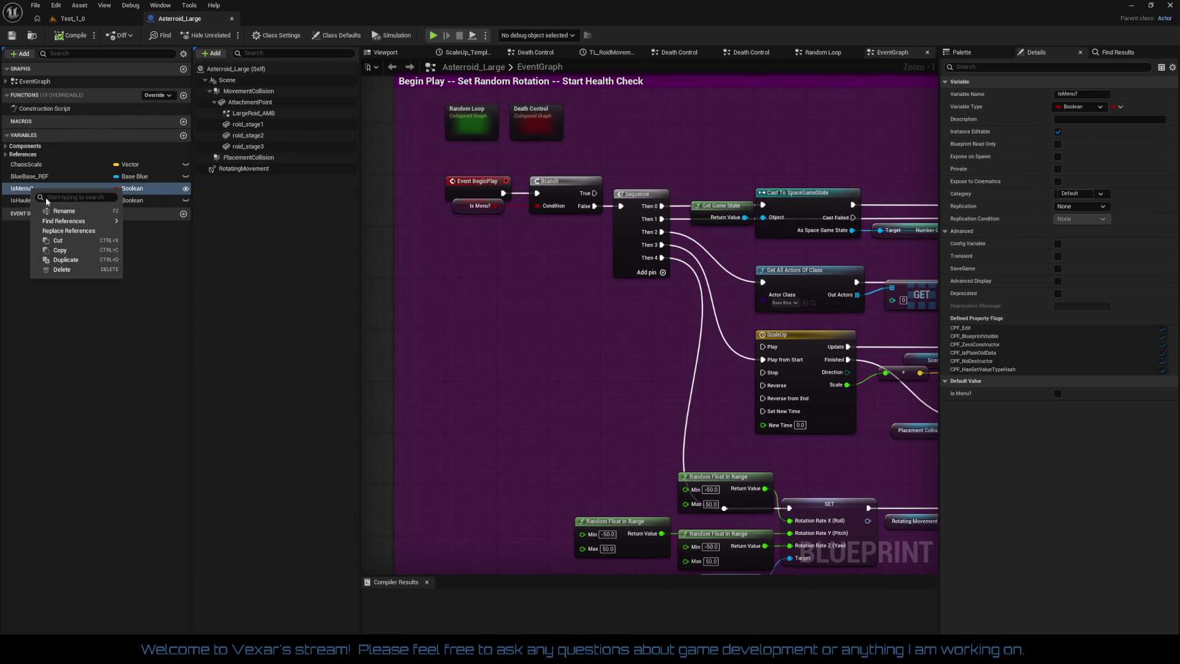
{"action": "left_click", "coordinate": [65, 259]}
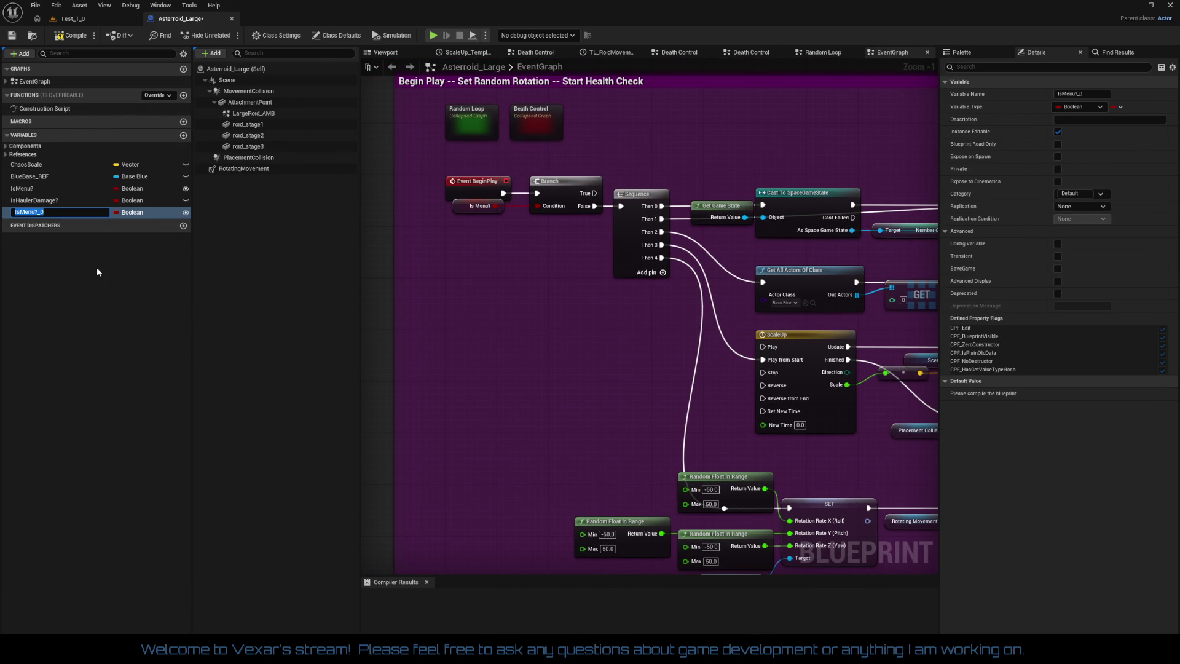
{"action": "key", "text": "End"}
{"action": "key", "text": "BackSpace"}
{"action": "key", "text": "BackSpace"}
{"action": "key", "text": "BackSpace"}
{"action": "type", "text": "Dou"}
{"action": "type", "text": "gh"}
{"action": "key", "text": "Return"}
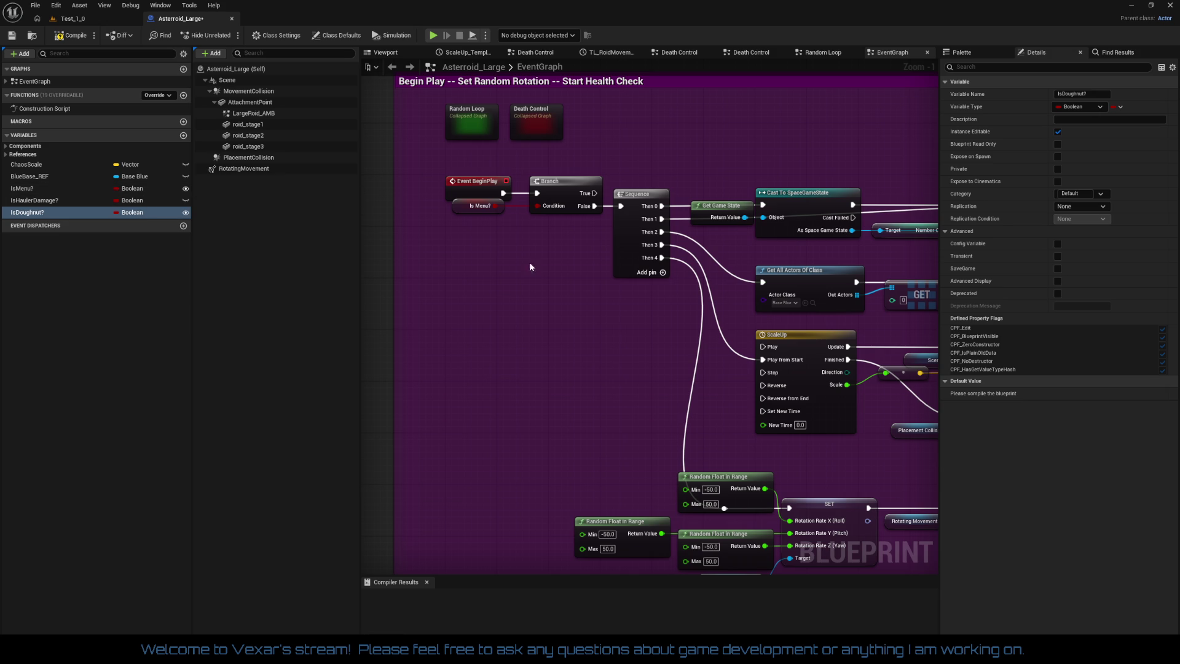
Disconnect all wires from the Begin Play Sequence and remove its Then 4 output
{"action": "mouse_move", "coordinate": [532, 257]}
{"action": "left_mouse_down"}
{"action": "mouse_move", "coordinate": [487, 231]}
{"action": "mouse_move", "coordinate": [458, 235]}
{"action": "mouse_move", "coordinate": [509, 238]}
{"action": "left_mouse_up"}
{"action": "left_click_drag", "start_coordinate": [596, 261], "coordinate": [561, 226]}
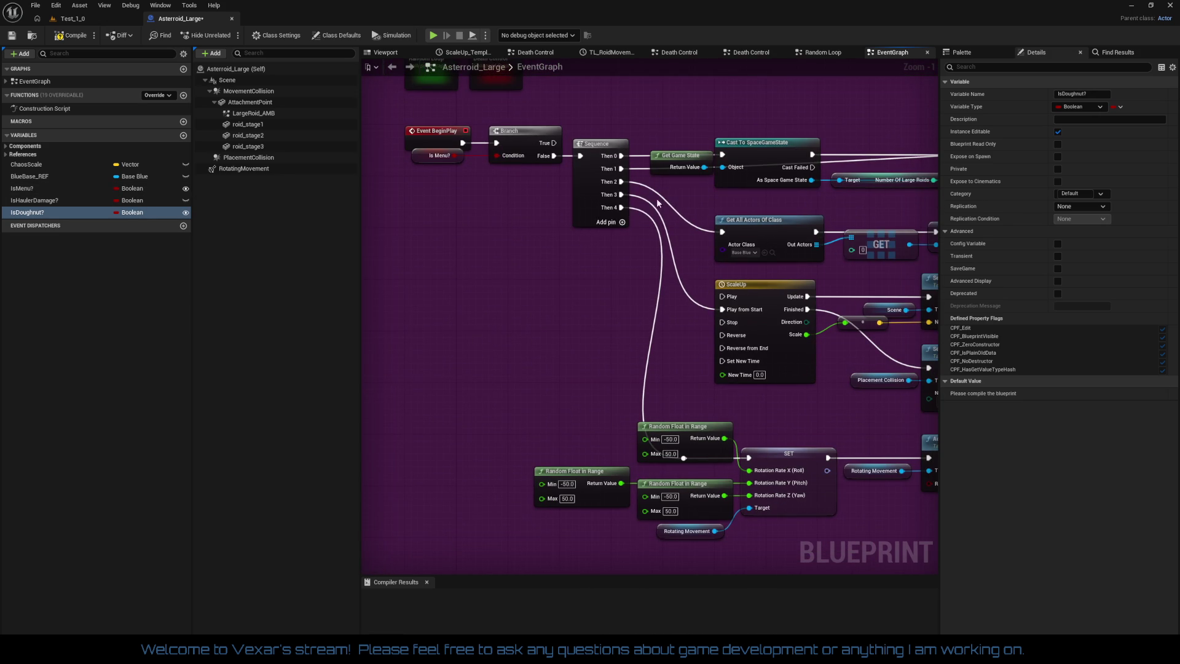
{"action": "right_click", "coordinate": [621, 195]}
{"action": "left_click", "coordinate": [648, 238]}
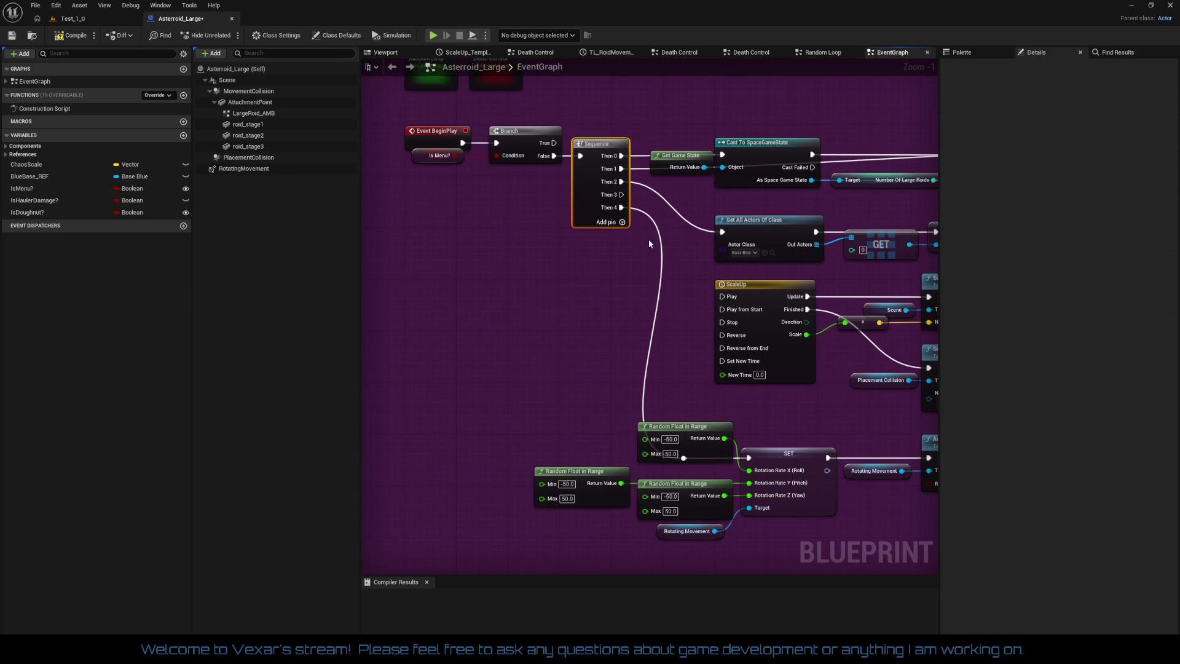
{"action": "right_click", "coordinate": [623, 216]}
{"action": "left_click", "coordinate": [653, 292]}
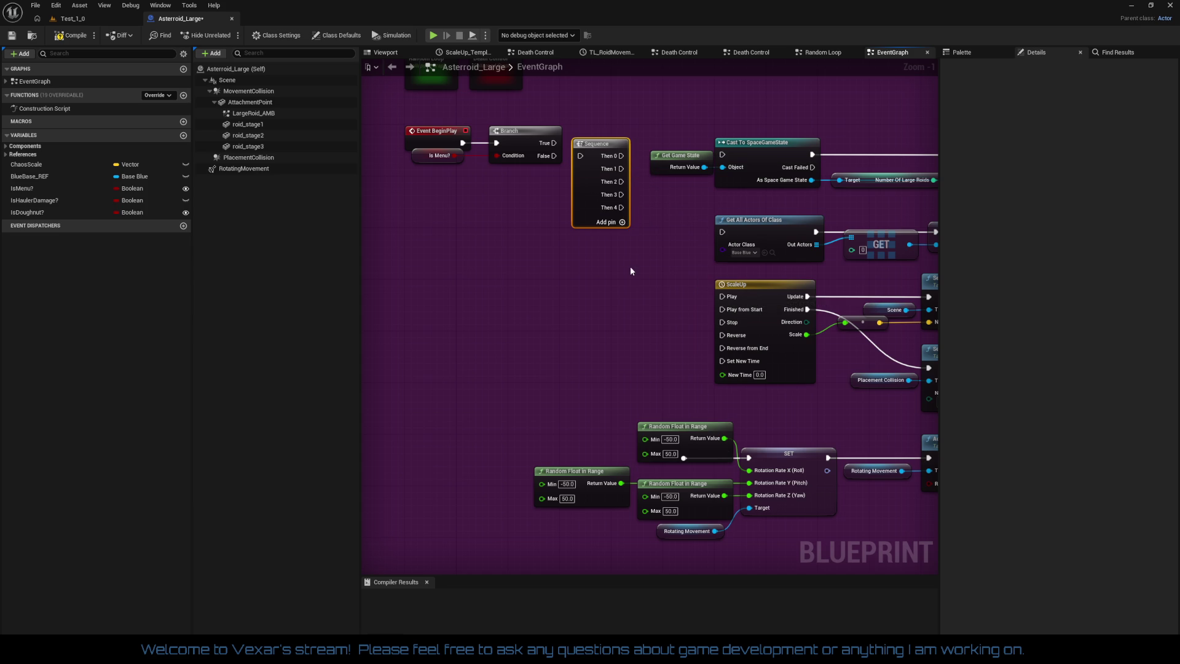
{"action": "right_click", "coordinate": [617, 199]}
{"action": "left_click", "coordinate": [648, 247]}
Wire Then 0 to Cast To SpaceGameState and Then 1 to Get All Actors, removing Then 3 and 2
{"action": "left_click_drag", "start_coordinate": [587, 177], "coordinate": [691, 180]}
{"action": "mouse_move", "coordinate": [688, 252]}
{"action": "left_mouse_down"}
{"action": "mouse_move", "coordinate": [601, 185]}
{"action": "mouse_move", "coordinate": [520, 177]}
{"action": "left_mouse_up"}
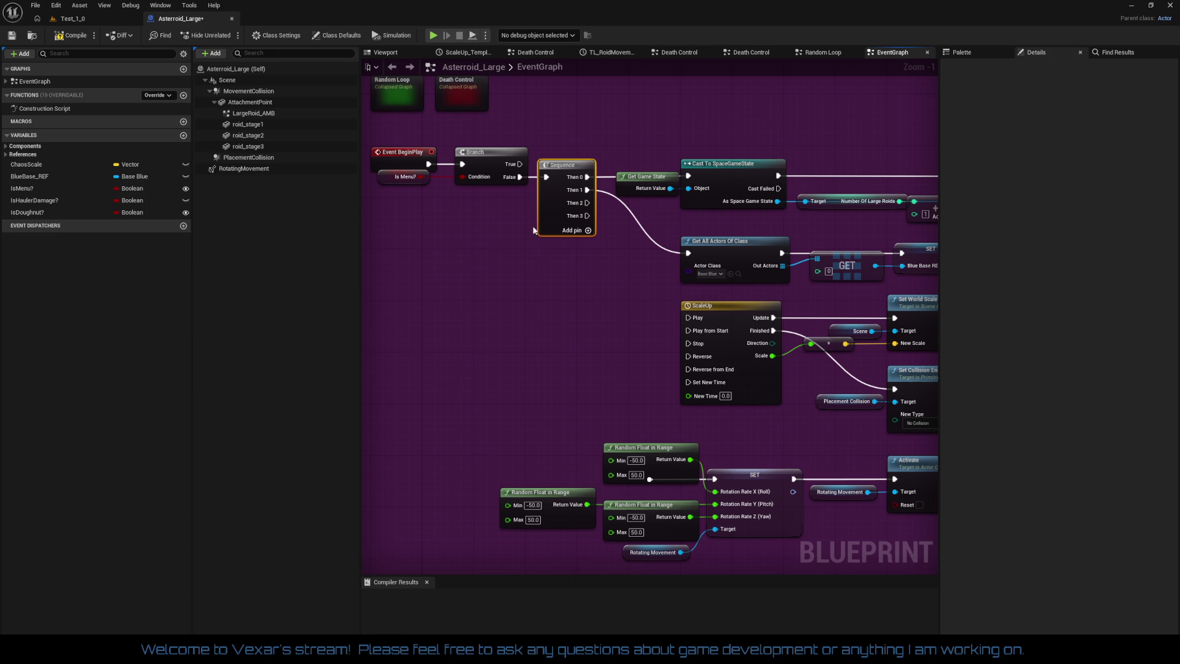
{"action": "mouse_move", "coordinate": [552, 260]}
{"action": "left_mouse_down"}
{"action": "mouse_move", "coordinate": [532, 216]}
{"action": "mouse_move", "coordinate": [552, 243]}
{"action": "left_mouse_up"}
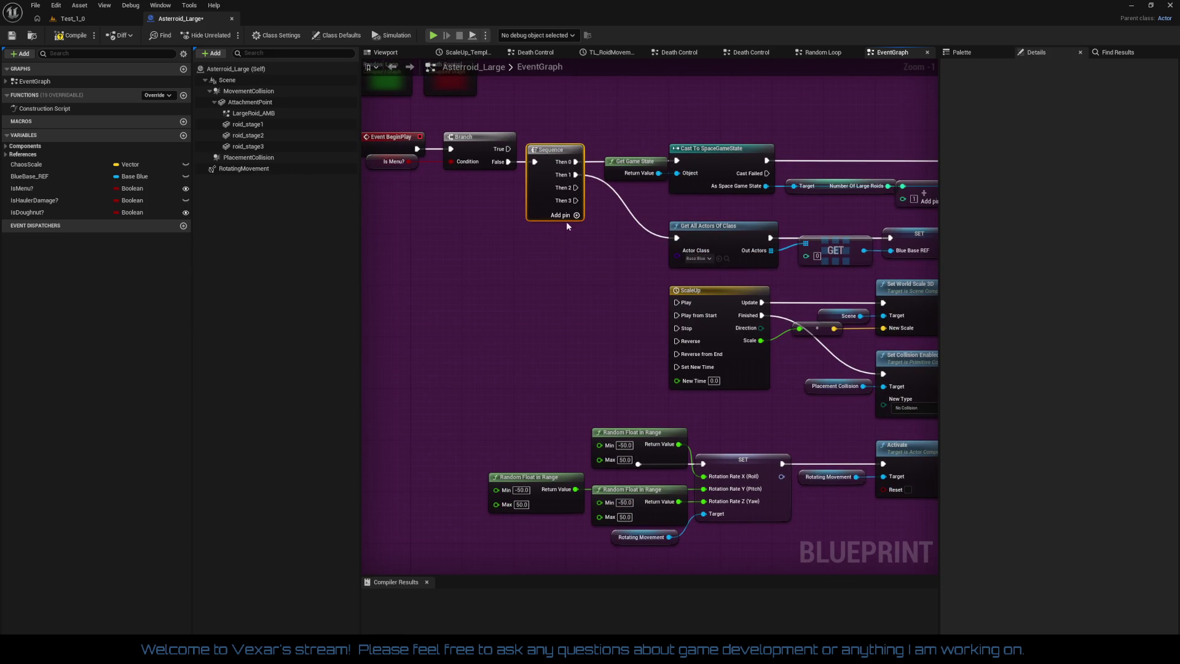
{"action": "right_click", "coordinate": [566, 200]}
{"action": "left_click", "coordinate": [602, 250]}
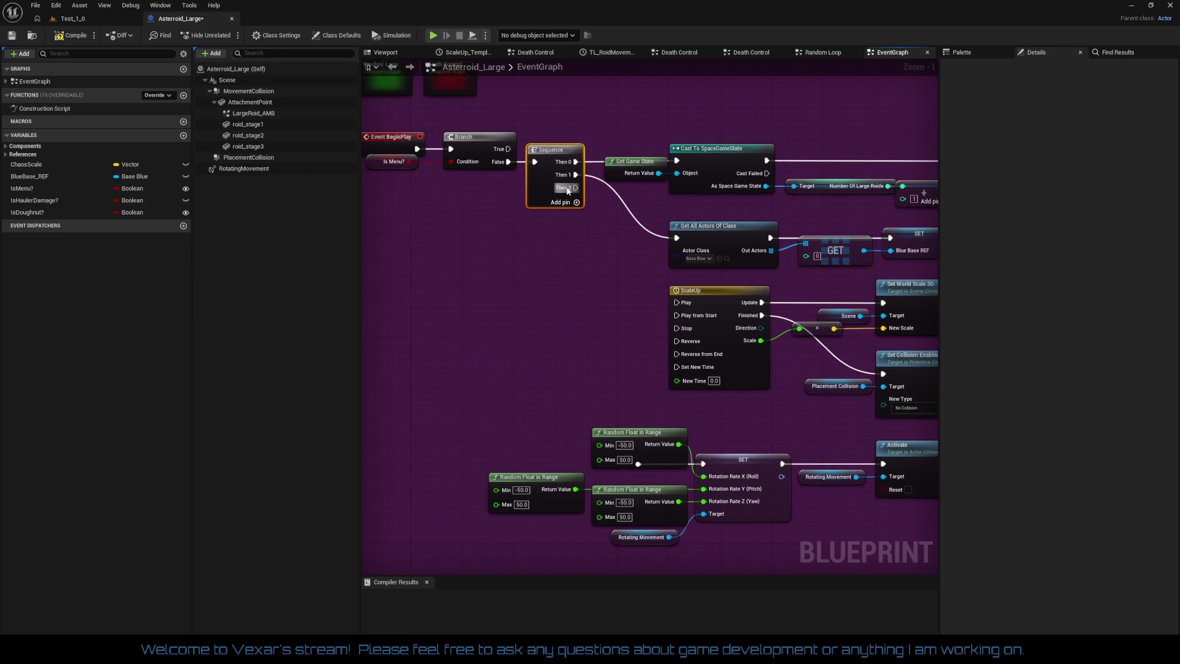
{"action": "right_click", "coordinate": [567, 191]}
{"action": "left_click", "coordinate": [595, 238]}
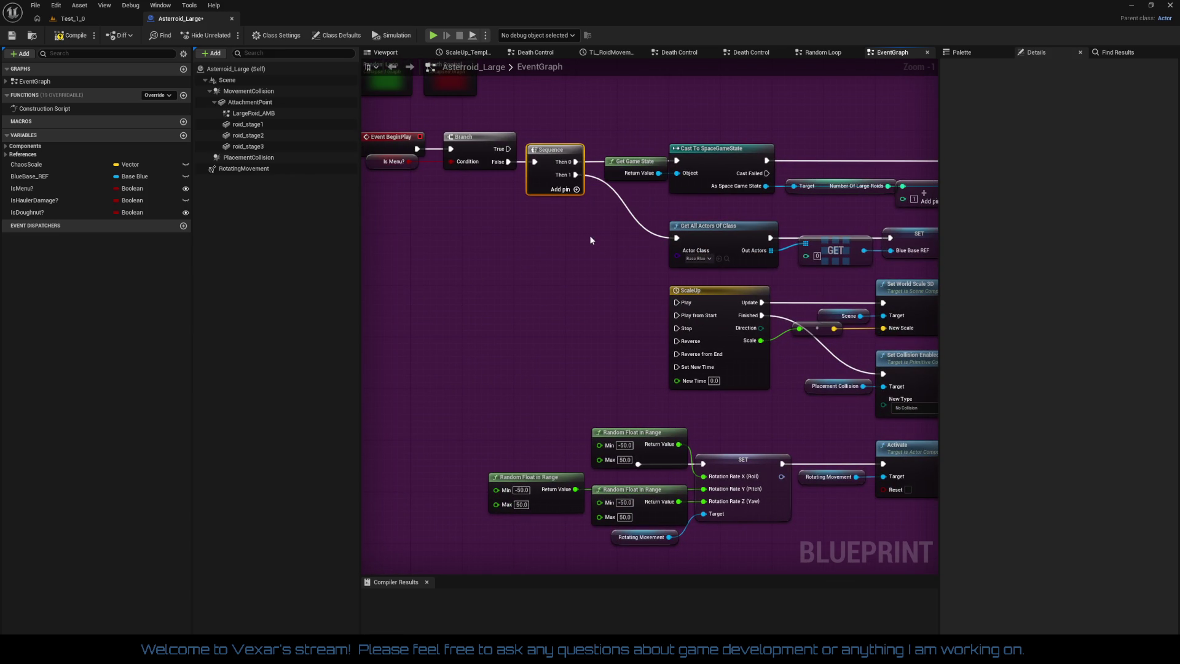
{"action": "mouse_move", "coordinate": [589, 240]}
{"action": "left_mouse_down"}
{"action": "mouse_move", "coordinate": [572, 252]}
{"action": "mouse_move", "coordinate": [471, 193]}
{"action": "mouse_move", "coordinate": [504, 179]}
{"action": "left_mouse_up"}
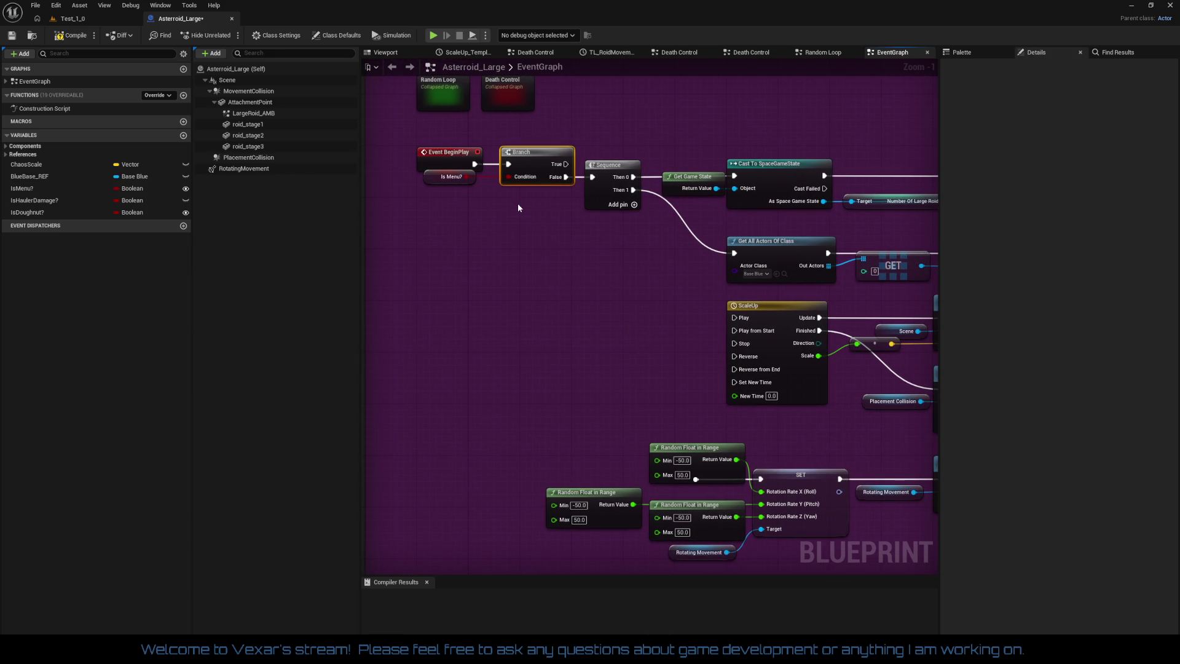
Duplicate the Branch, drive it from a new Then 2 output, and feed IsDoughnut? into its Condition
{"action": "key", "text": "ctrl+d"}
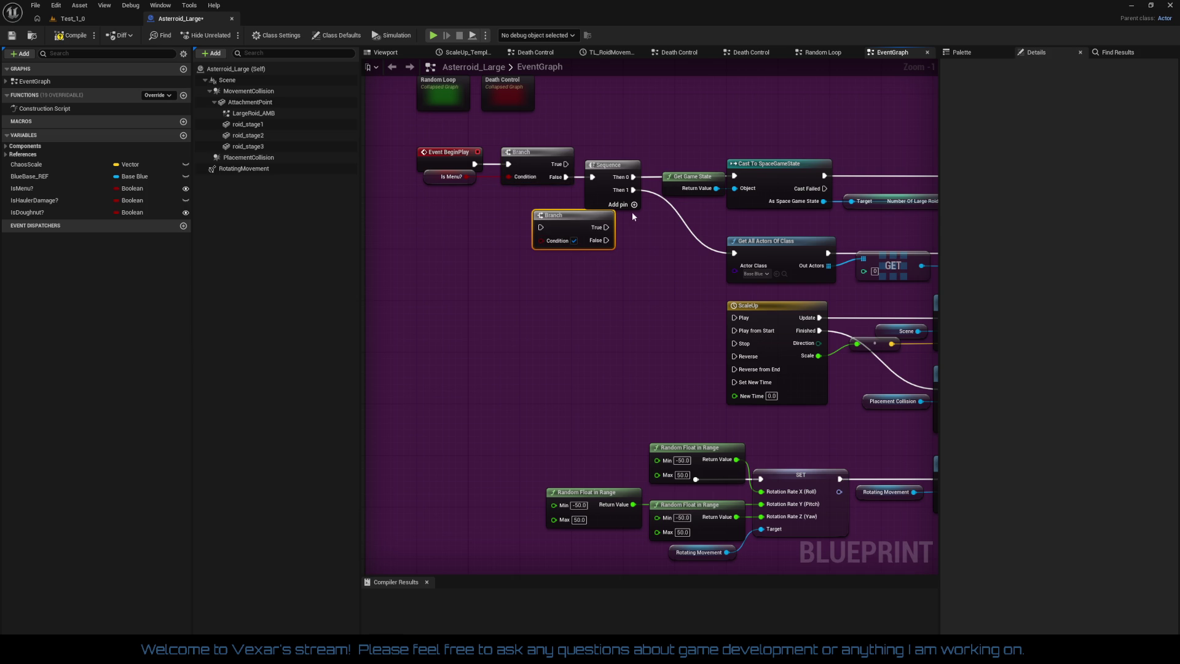
{"action": "left_click", "coordinate": [634, 204]}
{"action": "mouse_move", "coordinate": [633, 203]}
{"action": "left_mouse_down"}
{"action": "mouse_move", "coordinate": [541, 227]}
{"action": "mouse_move", "coordinate": [625, 289]}
{"action": "left_mouse_up"}
{"action": "mouse_move", "coordinate": [67, 212]}
{"action": "left_mouse_down"}
{"action": "mouse_move", "coordinate": [522, 325]}
{"action": "mouse_move", "coordinate": [520, 316]}
{"action": "mouse_move", "coordinate": [605, 305]}
{"action": "left_mouse_up"}
{"action": "left_click", "coordinate": [541, 335]}
{"action": "mouse_move", "coordinate": [514, 326]}
{"action": "left_mouse_down"}
{"action": "mouse_move", "coordinate": [532, 311]}
{"action": "mouse_move", "coordinate": [663, 343]}
{"action": "left_mouse_up"}
Add a Sequence after the new Branch and position the two nodes side by side
{"action": "mouse_move", "coordinate": [636, 301]}
{"action": "left_mouse_down"}
{"action": "mouse_move", "coordinate": [565, 298]}
{"action": "mouse_move", "coordinate": [676, 272]}
{"action": "left_mouse_up"}
{"action": "type", "text": "seq"}
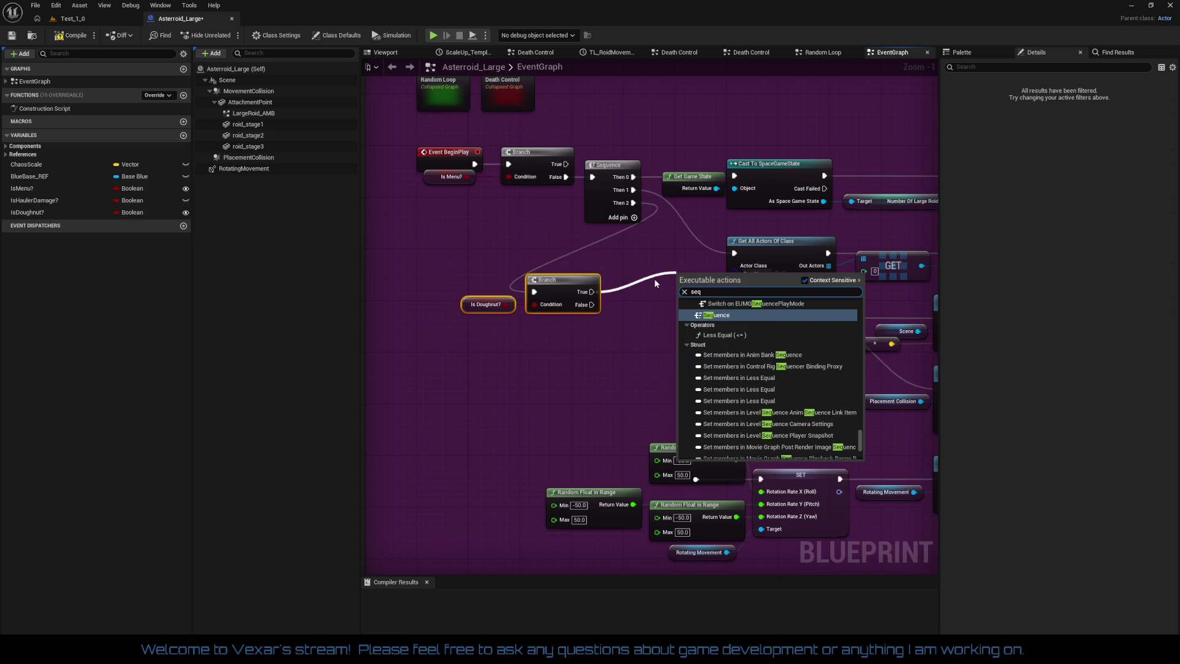
{"action": "key", "text": "Return"}
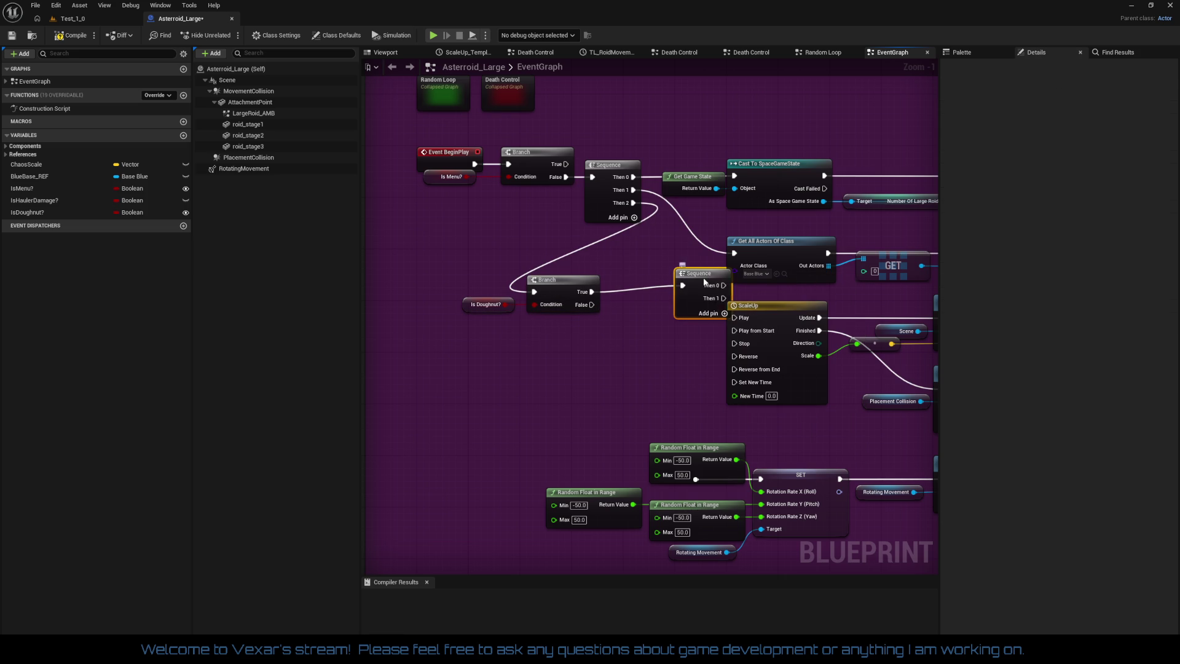
{"action": "left_click_drag", "start_coordinate": [702, 278], "coordinate": [669, 284]}
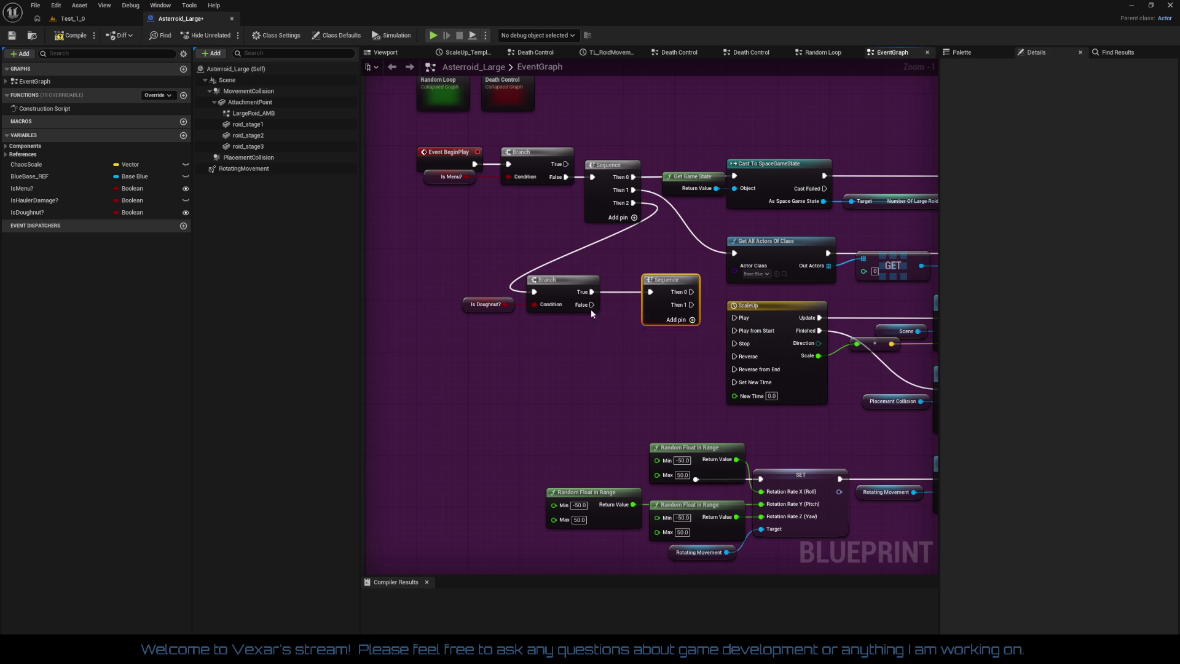
{"action": "mouse_move", "coordinate": [591, 308]}
{"action": "left_mouse_down"}
{"action": "mouse_move", "coordinate": [639, 292]}
{"action": "mouse_move", "coordinate": [599, 311]}
{"action": "mouse_move", "coordinate": [624, 328]}
{"action": "mouse_move", "coordinate": [650, 293]}
{"action": "left_mouse_up"}
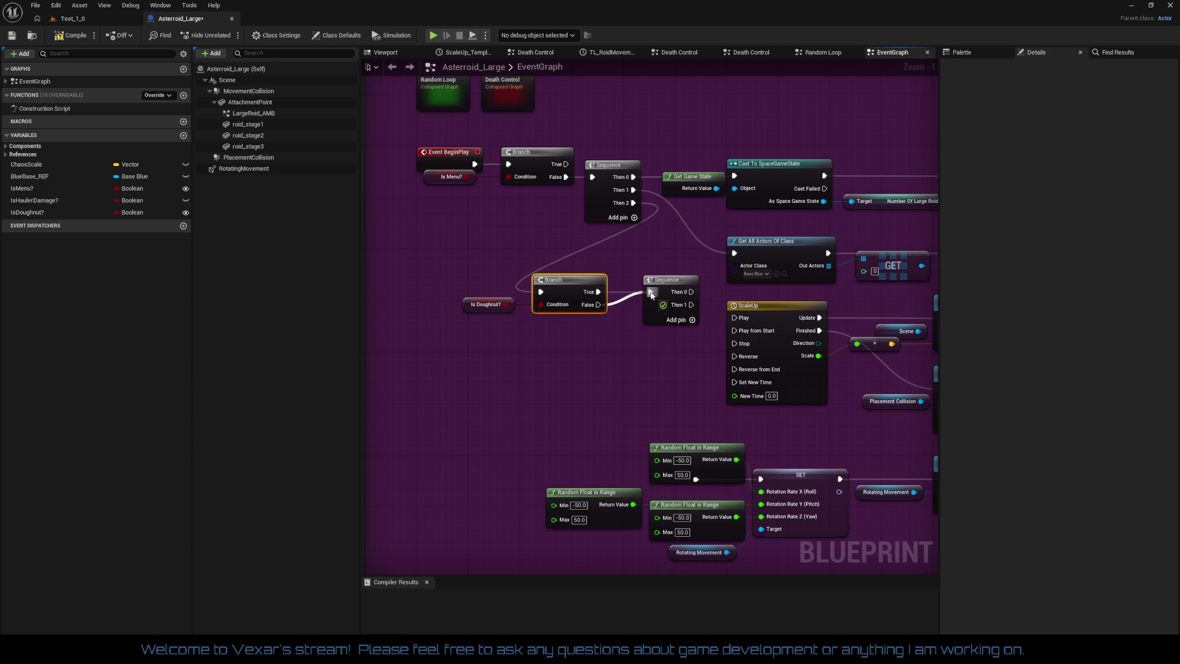
Drive the Sequence from the Branch's False output and connect it to ScaleUp's Play from Start
{"action": "right_click", "coordinate": [598, 292]}
{"action": "left_click", "coordinate": [633, 316]}
{"action": "left_click_drag", "start_coordinate": [467, 269], "coordinate": [652, 343]}
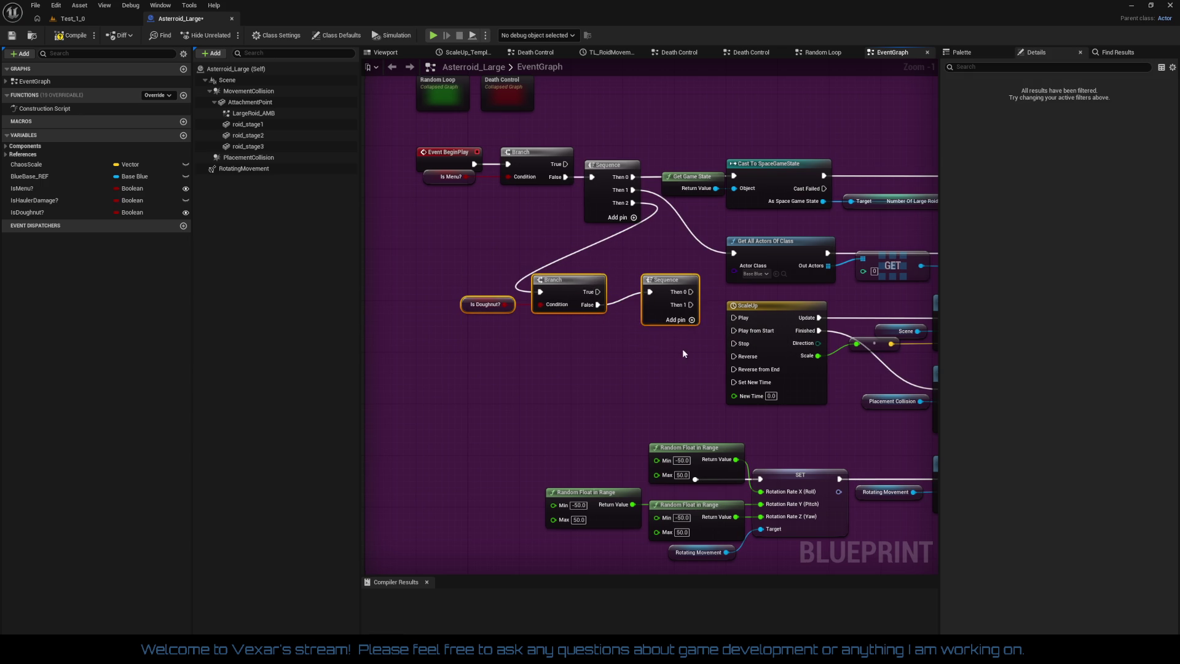
{"action": "key", "text": "q"}
{"action": "mouse_move", "coordinate": [691, 305]}
{"action": "left_mouse_down"}
{"action": "mouse_move", "coordinate": [740, 333]}
{"action": "mouse_move", "coordinate": [675, 399]}
{"action": "mouse_move", "coordinate": [737, 446]}
{"action": "mouse_move", "coordinate": [792, 436]}
{"action": "mouse_move", "coordinate": [713, 431]}
{"action": "mouse_move", "coordinate": [923, 445]}
{"action": "mouse_move", "coordinate": [751, 466]}
{"action": "mouse_move", "coordinate": [393, 464]}
{"action": "mouse_move", "coordinate": [461, 479]}
{"action": "left_mouse_up"}
Connect the Sequence's Then 1 output to the random-rotation SET node
{"action": "left_click", "coordinate": [422, 382]}
{"action": "left_click_drag", "start_coordinate": [421, 382], "coordinate": [452, 363]}
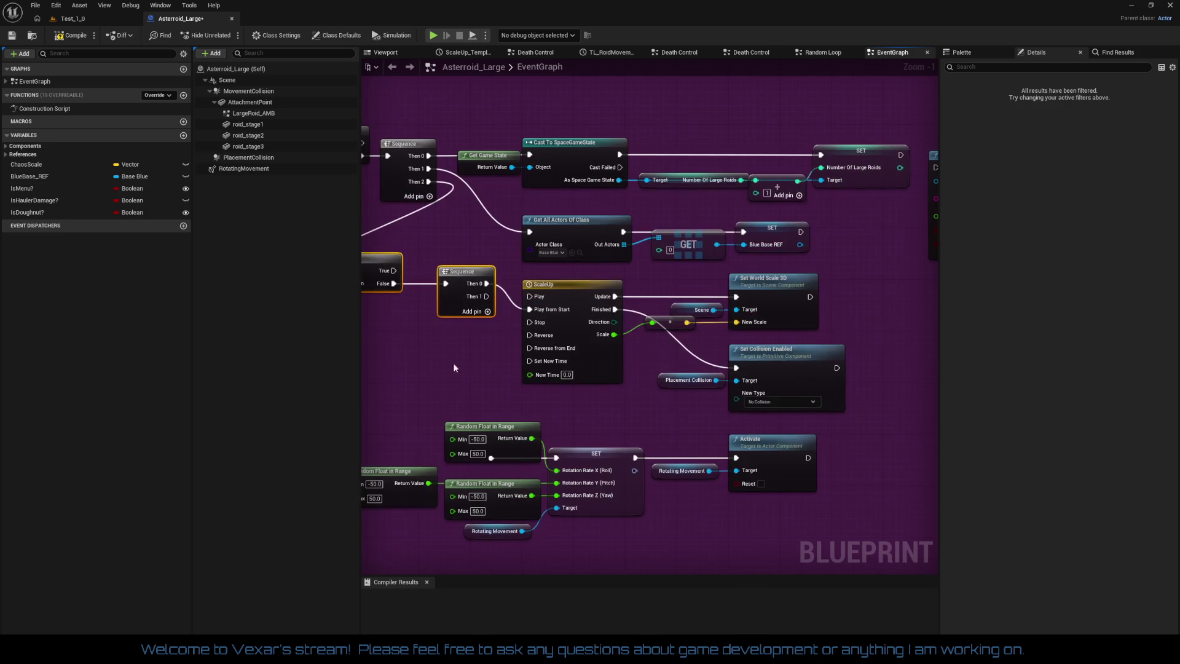
{"action": "left_click", "coordinate": [509, 477]}
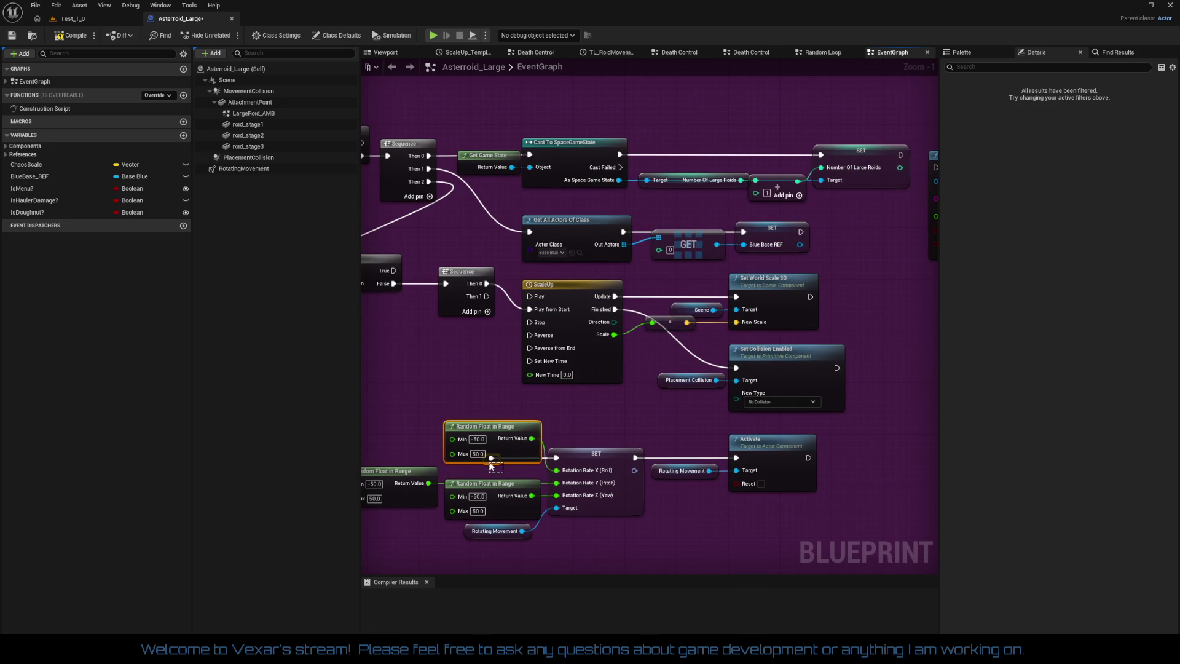
{"action": "left_click_drag", "start_coordinate": [493, 468], "coordinate": [557, 458]}
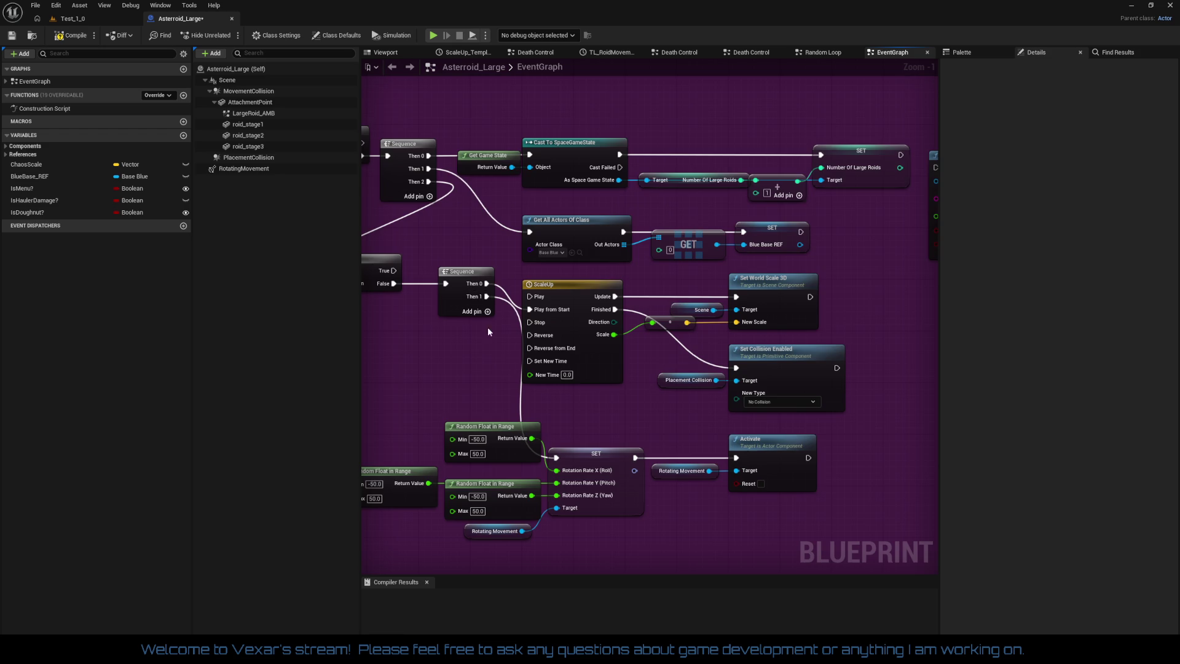
{"action": "mouse_move", "coordinate": [486, 388]}
{"action": "left_mouse_down"}
{"action": "mouse_move", "coordinate": [515, 348]}
{"action": "mouse_move", "coordinate": [703, 374]}
{"action": "left_mouse_up"}
Shift the Is Doughnut?, Branch and Sequence nodes and move the lower node group right within the comment
{"action": "left_click_drag", "start_coordinate": [482, 248], "coordinate": [698, 352]}
{"action": "mouse_move", "coordinate": [666, 299]}
{"action": "left_mouse_down"}
{"action": "mouse_move", "coordinate": [640, 320]}
{"action": "mouse_move", "coordinate": [663, 324]}
{"action": "mouse_move", "coordinate": [643, 324]}
{"action": "left_mouse_up"}
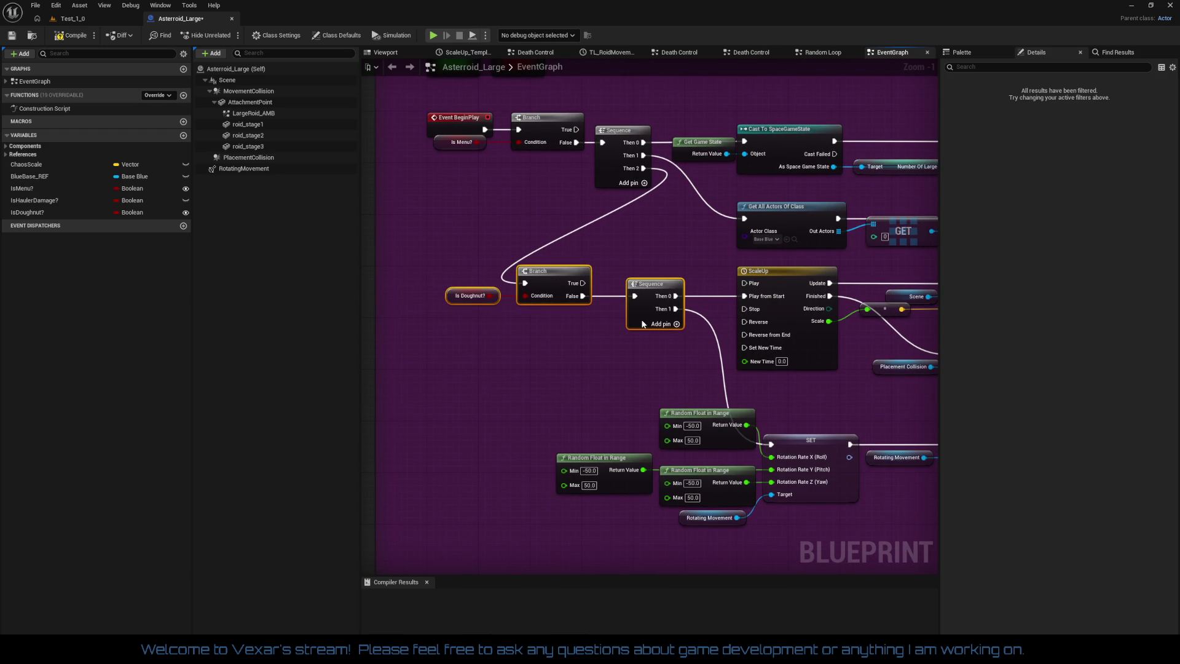
{"action": "left_click_drag", "start_coordinate": [633, 381], "coordinate": [544, 384]}
{"action": "scroll", "coordinate": [468, 375], "scroll_direction": "down", "scroll_amount": 3}
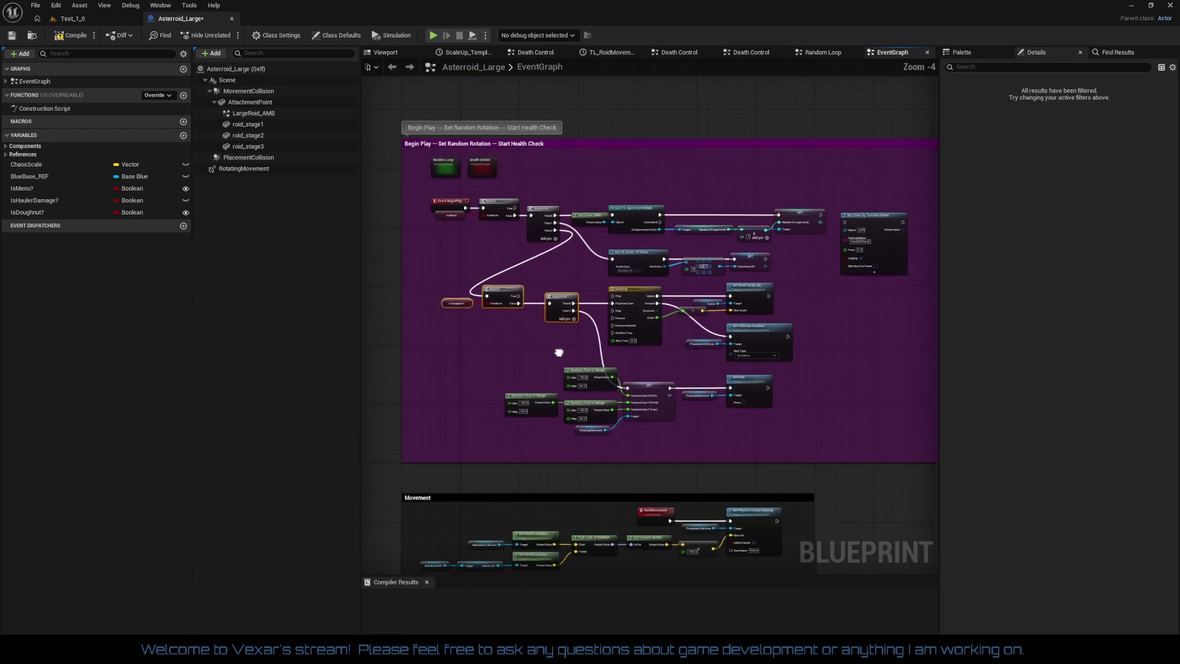
{"action": "mouse_move", "coordinate": [439, 291]}
{"action": "left_mouse_down"}
{"action": "mouse_move", "coordinate": [682, 424]}
{"action": "mouse_move", "coordinate": [792, 447]}
{"action": "left_mouse_up"}
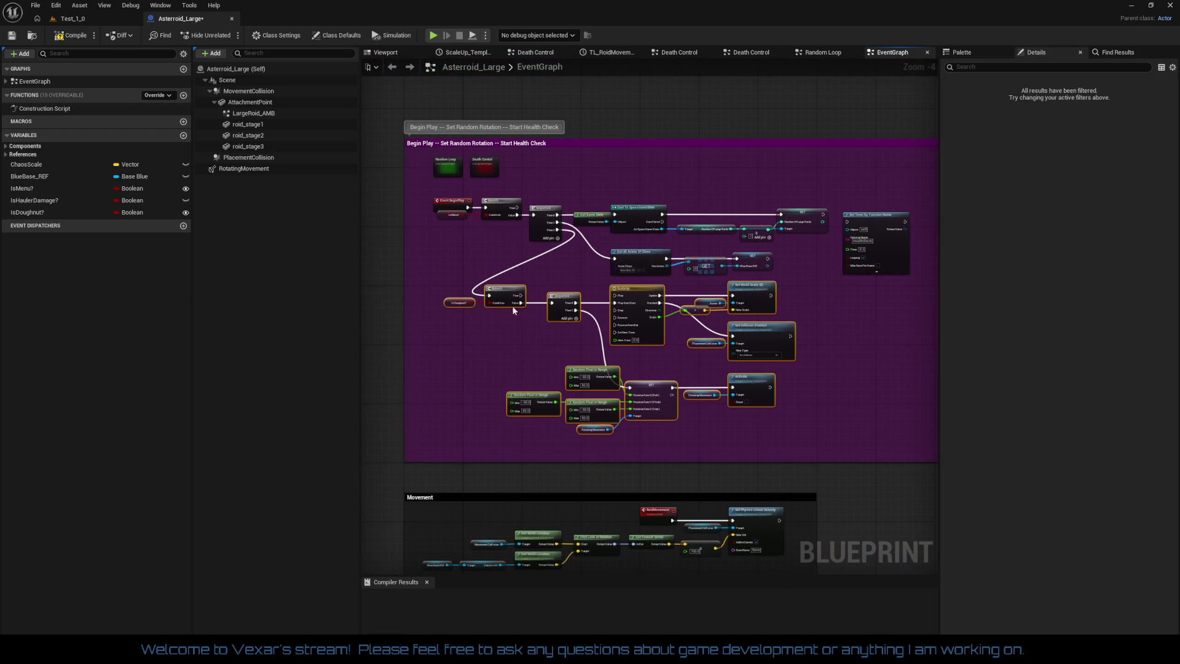
{"action": "mouse_move", "coordinate": [513, 294]}
{"action": "left_mouse_down"}
{"action": "mouse_move", "coordinate": [614, 305]}
{"action": "mouse_move", "coordinate": [612, 293]}
{"action": "left_mouse_up"}
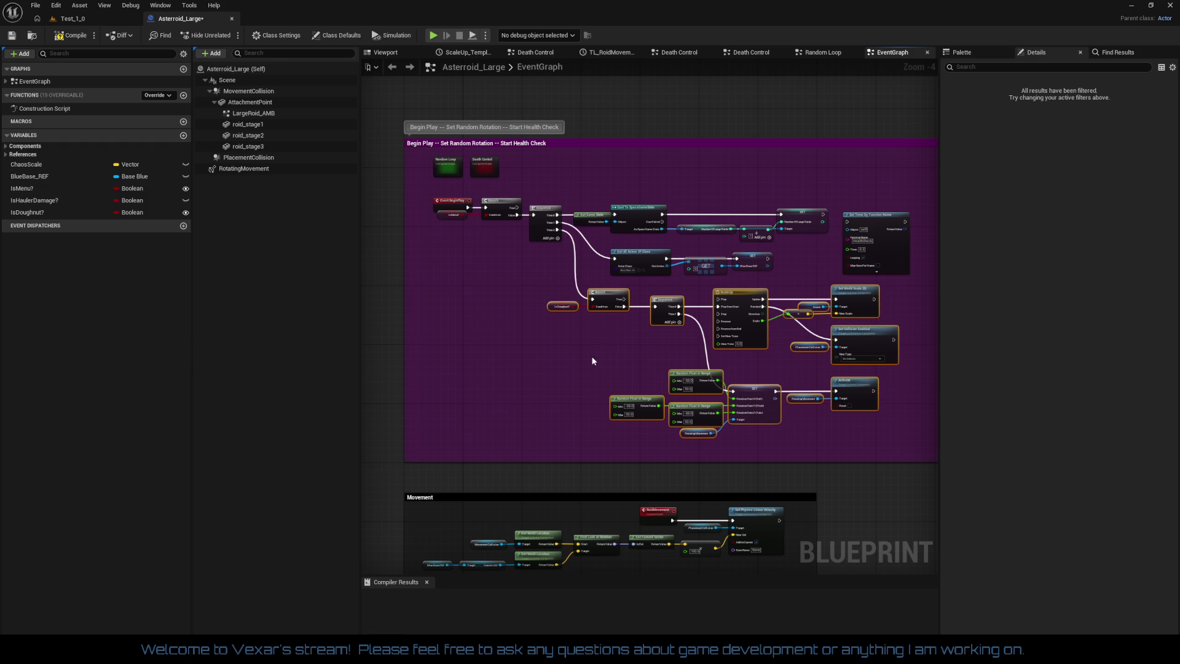
{"action": "scroll", "coordinate": [580, 341], "scroll_direction": "up", "scroll_amount": 2}
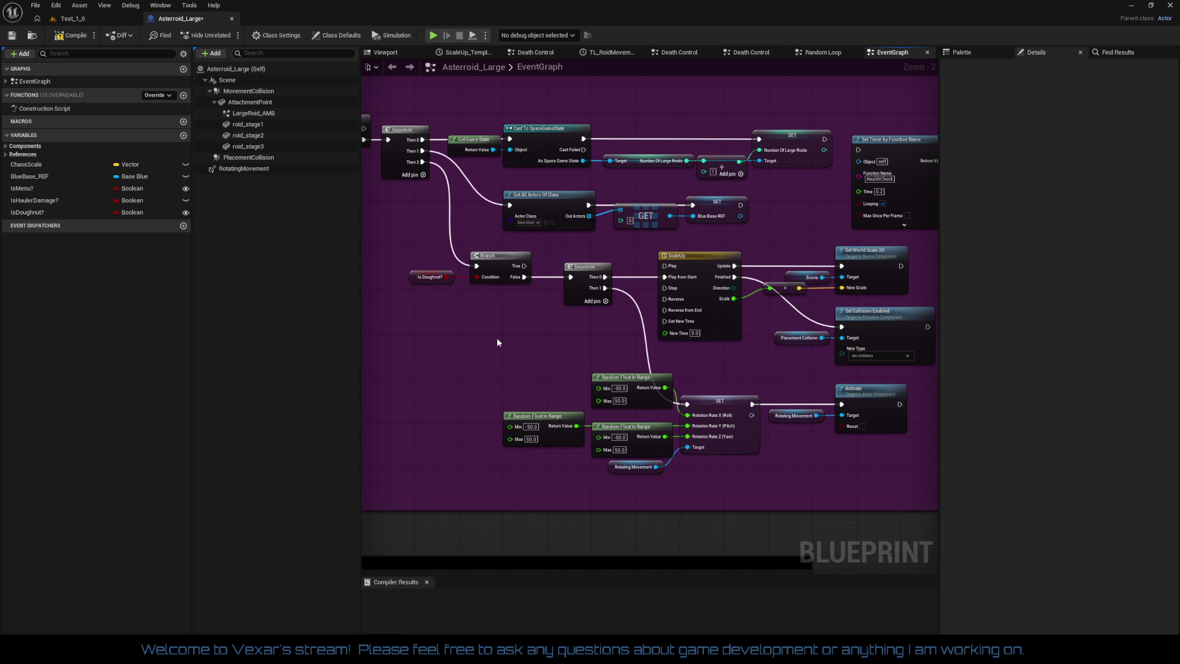
Frame the ScaleUp curve and select its 0,0 key, compile Asteroid_Large, and return to Test_1_0
{"action": "double_click", "coordinate": [708, 319]}
{"action": "key", "text": "f"}
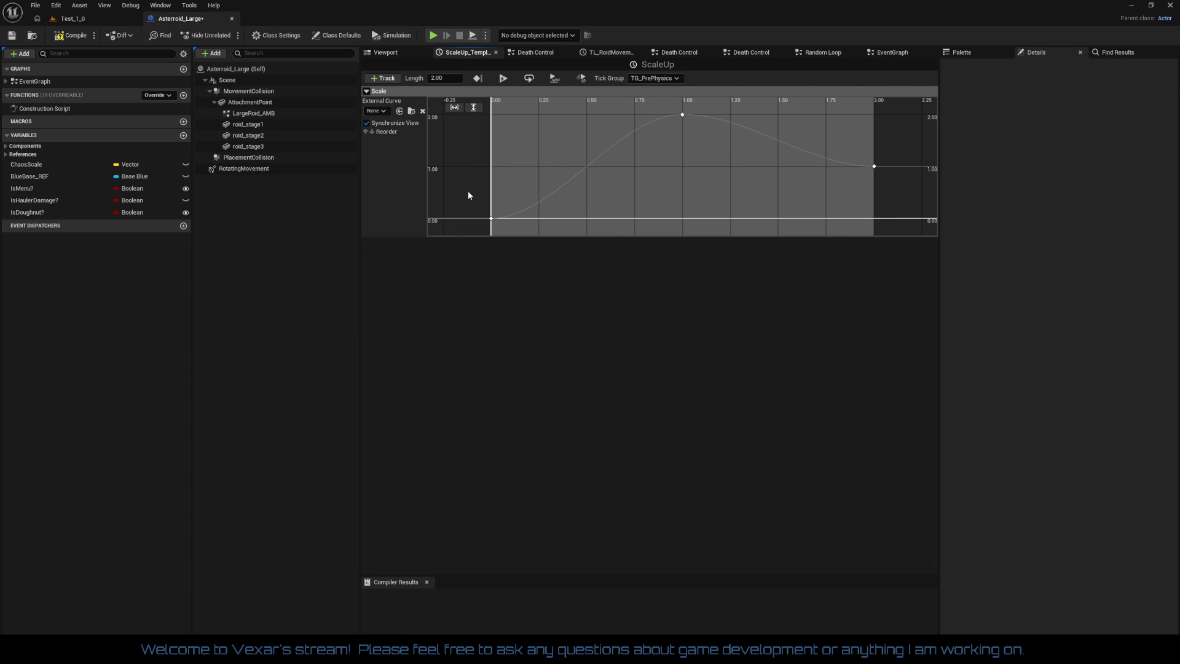
{"action": "left_click", "coordinate": [491, 218]}
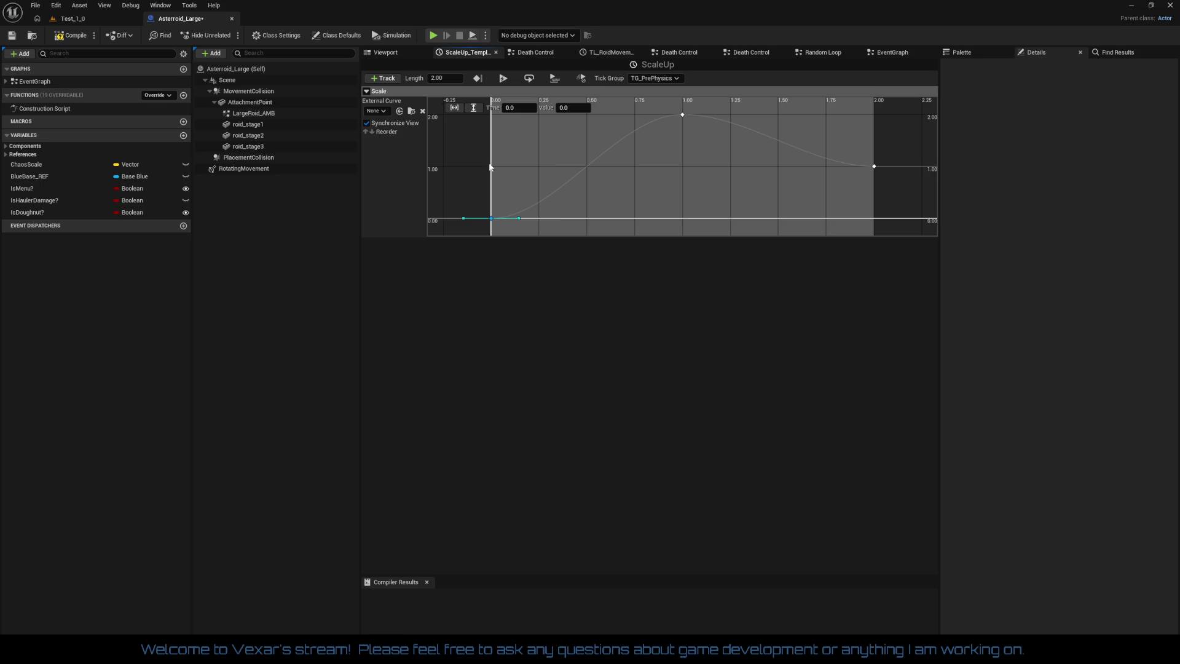
{"action": "left_click", "coordinate": [72, 40]}
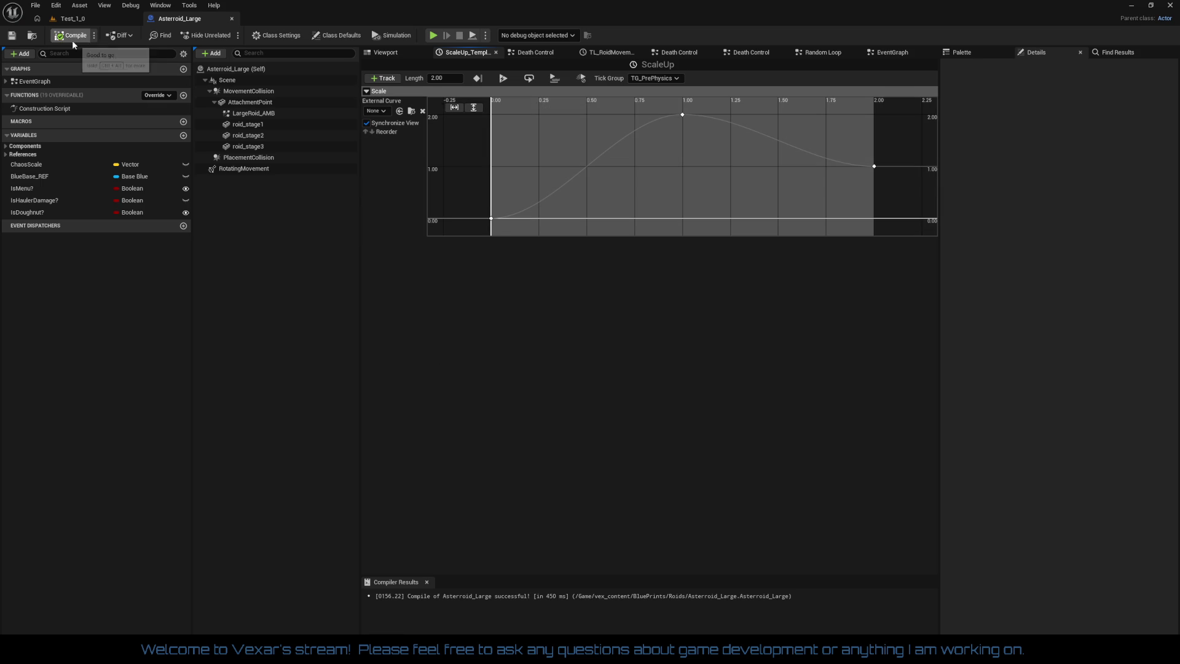
{"action": "left_click", "coordinate": [86, 22]}
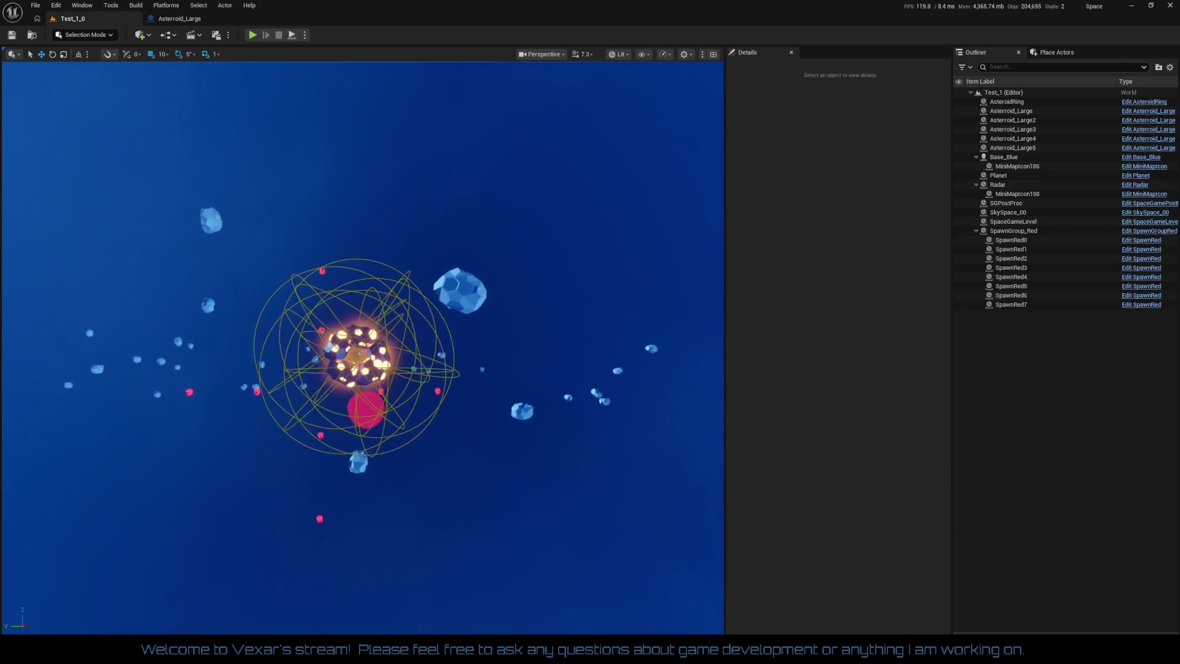
Select Asteroid_Large through Asteroid_Large5 in the Outliner and tick Is Doughnut? in Details
{"action": "left_click", "coordinate": [1025, 112]}
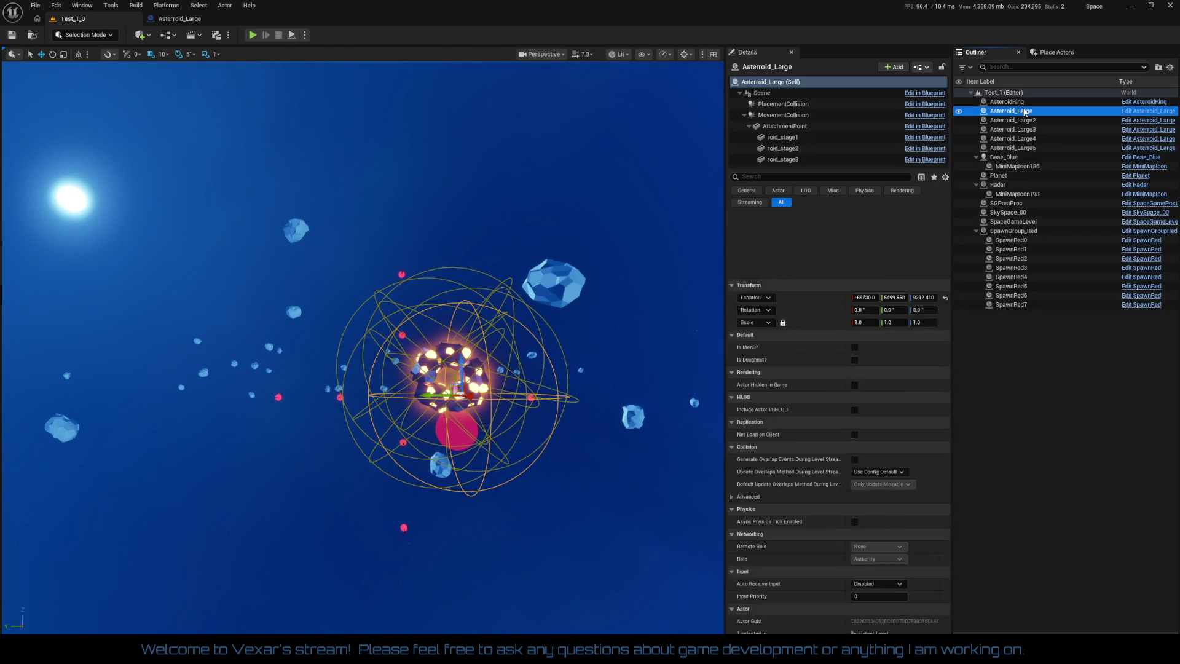
{"action": "left_click", "coordinate": [1014, 148], "text": "shift"}
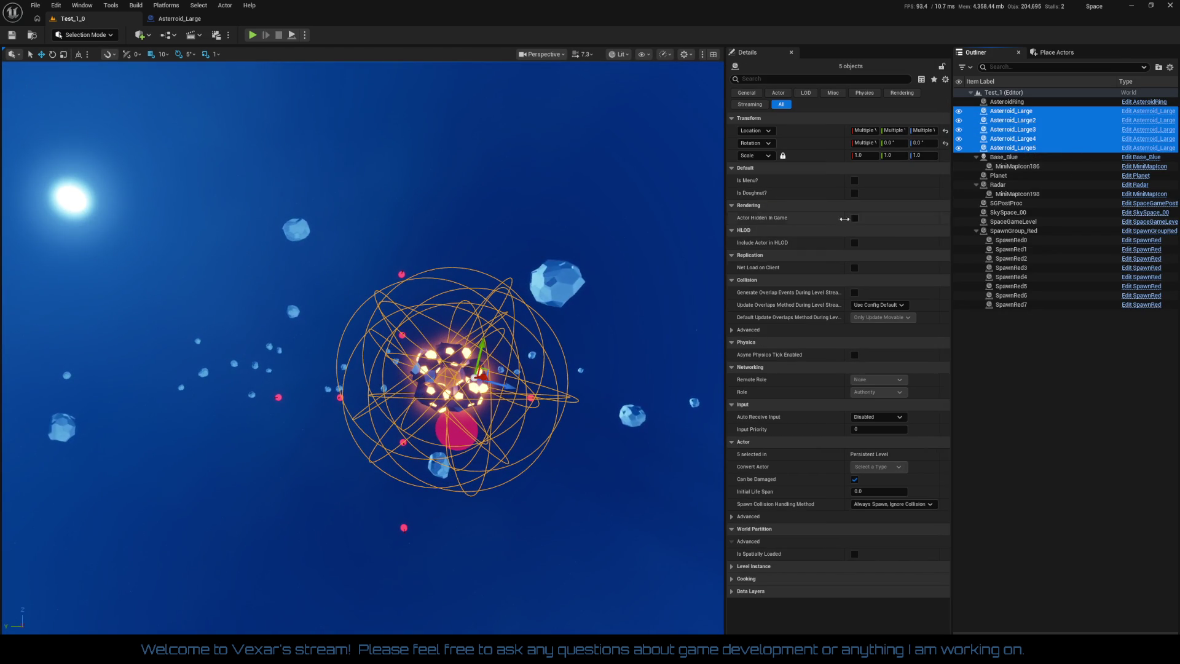
{"action": "left_click", "coordinate": [854, 193]}
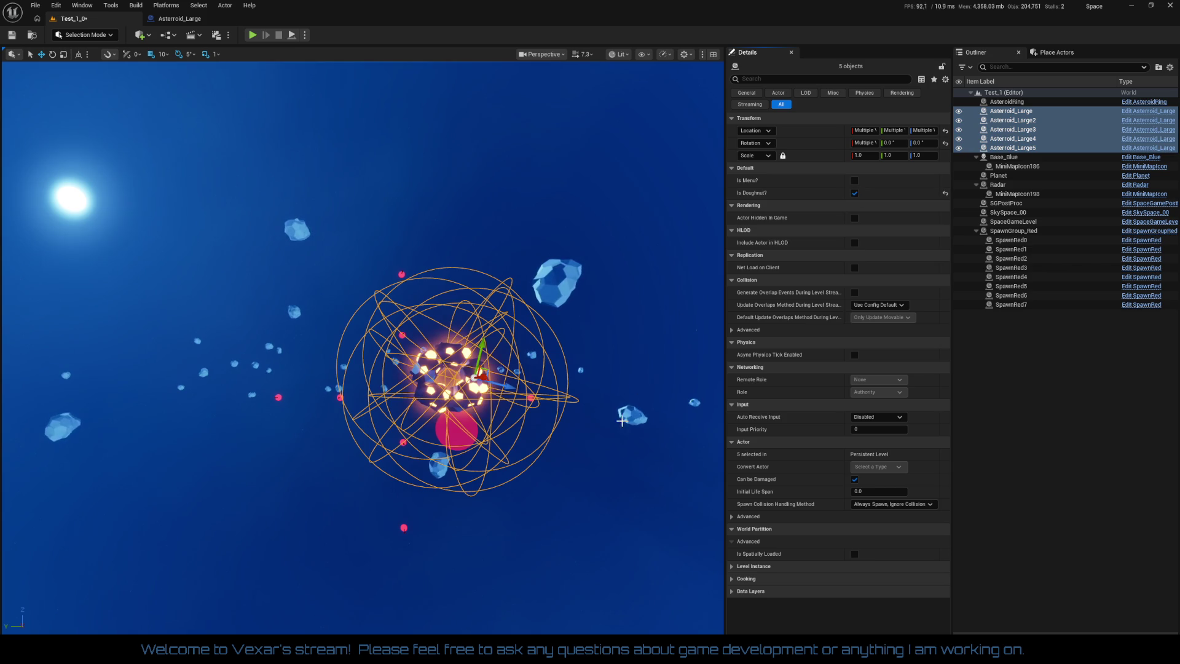
{"action": "left_click_drag", "start_coordinate": [648, 505], "coordinate": [648, 505]}
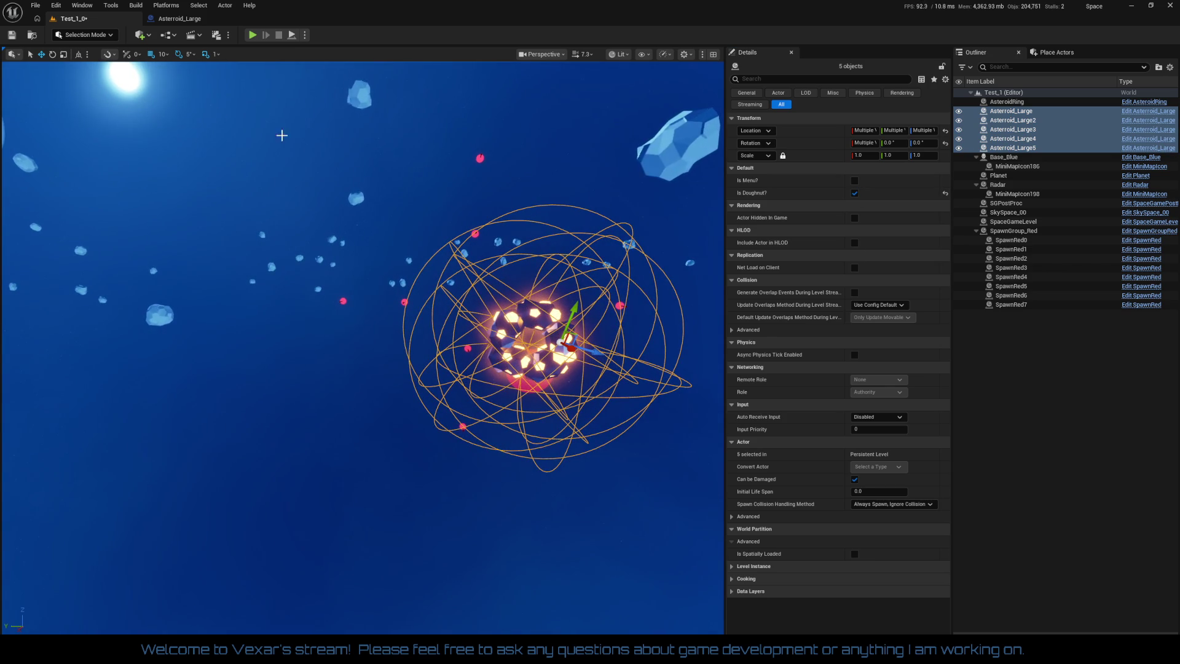
Switch to the Asteroid_Large editor and close the ScaleUp, Death Control, TL_RoidMovement and Random Loop tabs
{"action": "left_click", "coordinate": [202, 19]}
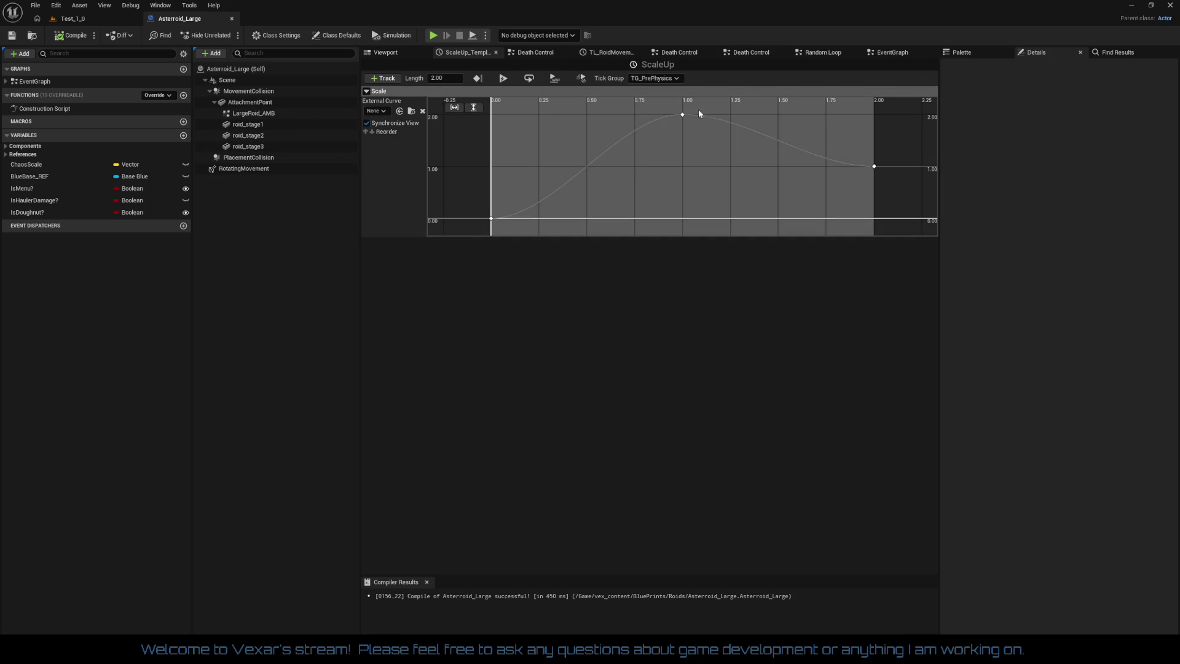
{"action": "left_click", "coordinate": [495, 52]}
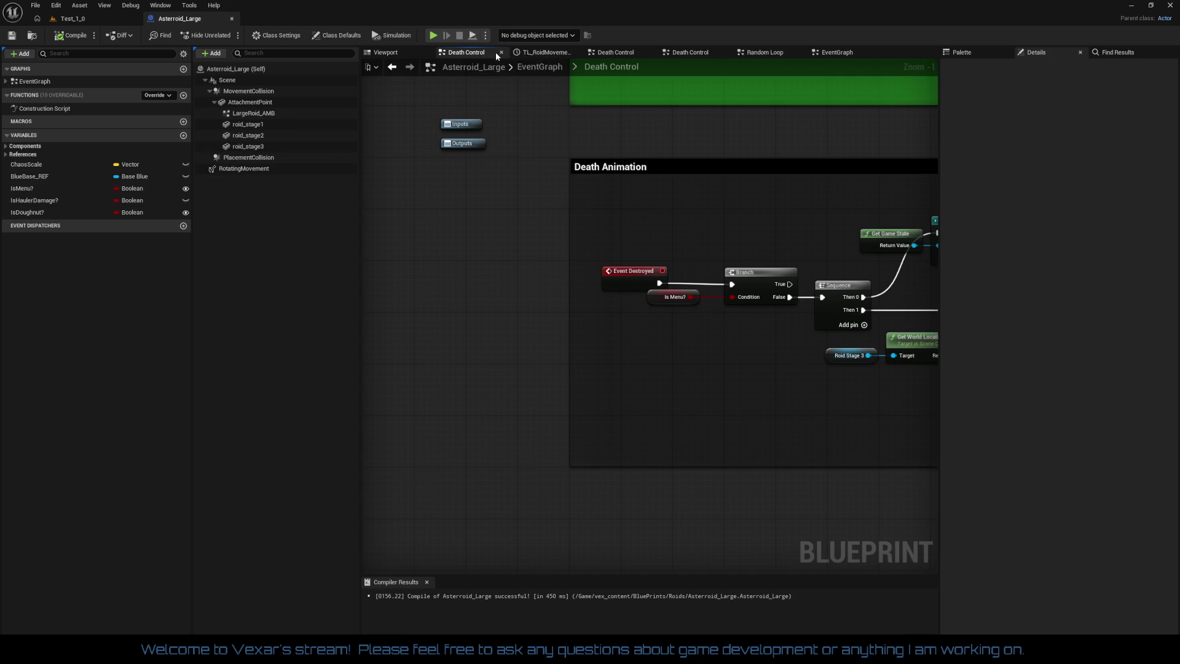
{"action": "left_click", "coordinate": [501, 53]}
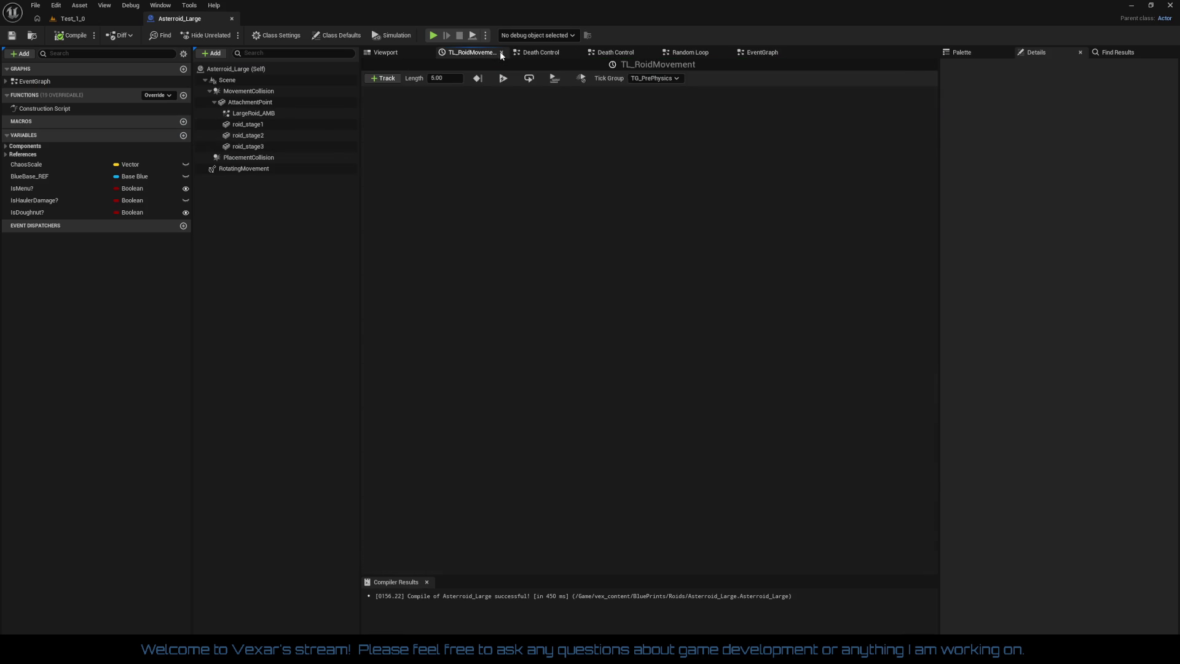
{"action": "left_click", "coordinate": [501, 52]}
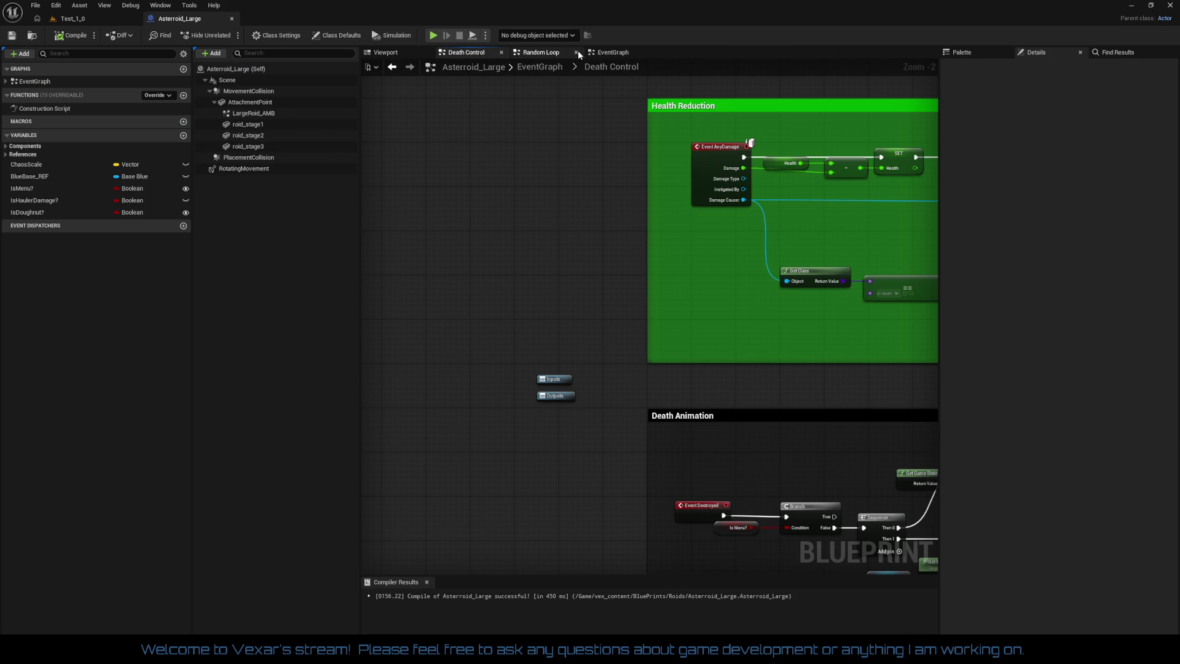
{"action": "left_click", "coordinate": [577, 52]}
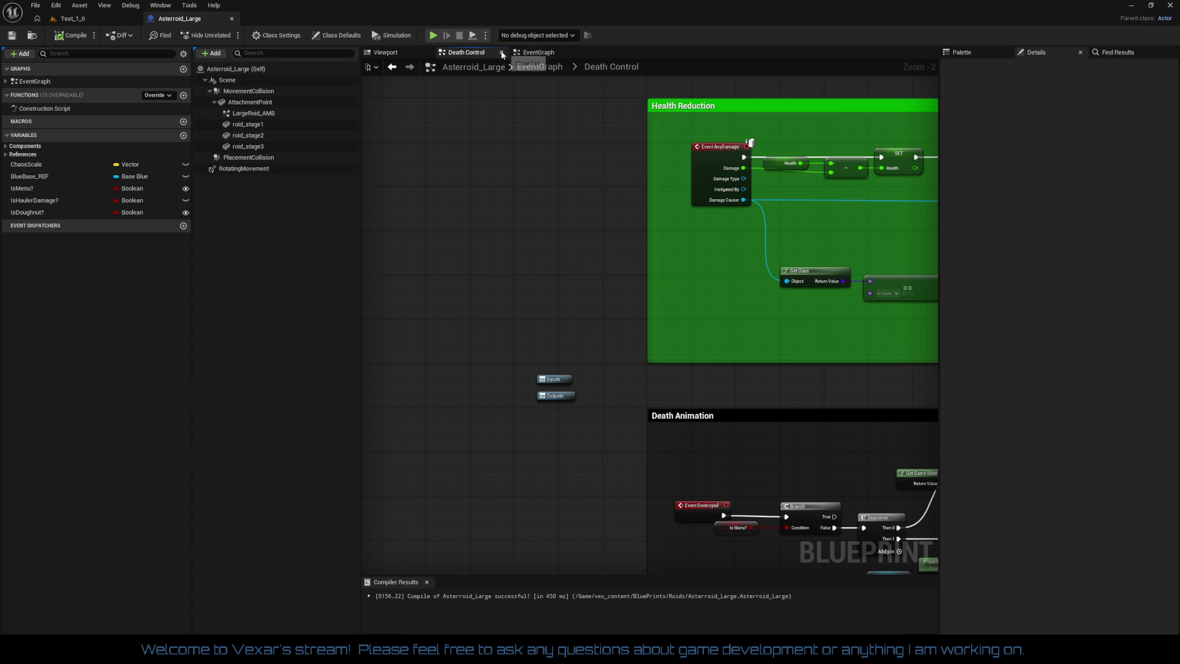
{"action": "left_click", "coordinate": [500, 52]}
{"action": "scroll", "coordinate": [593, 344], "scroll_direction": "up", "scroll_amount": 2}
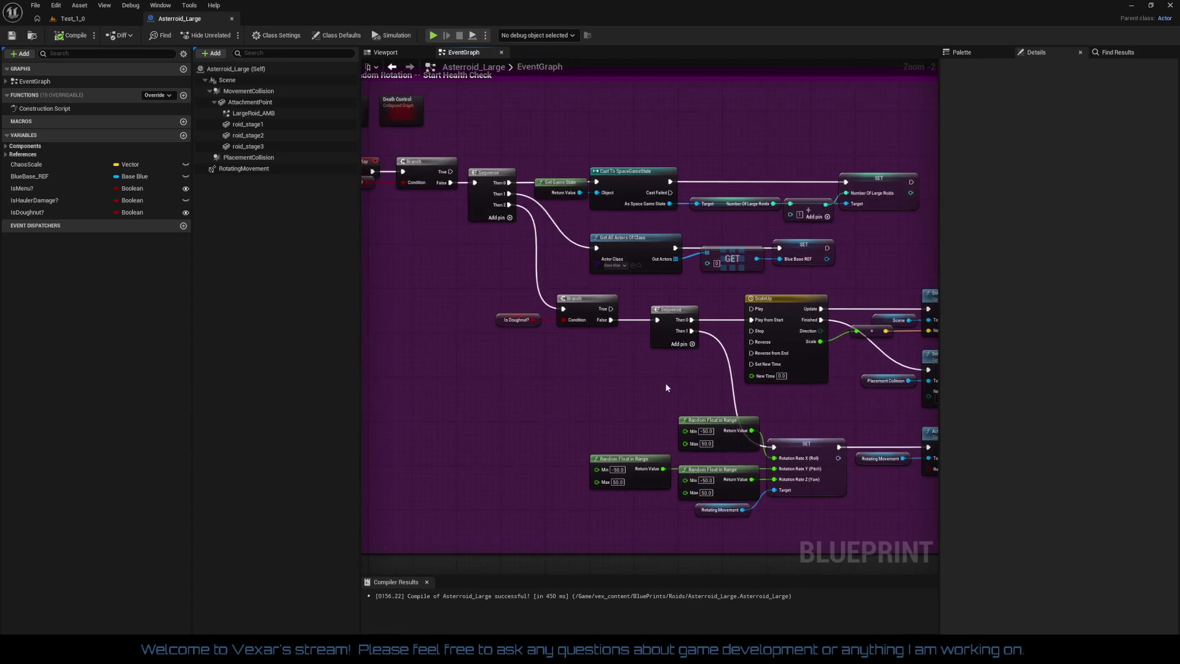
{"action": "left_click", "coordinate": [469, 301]}
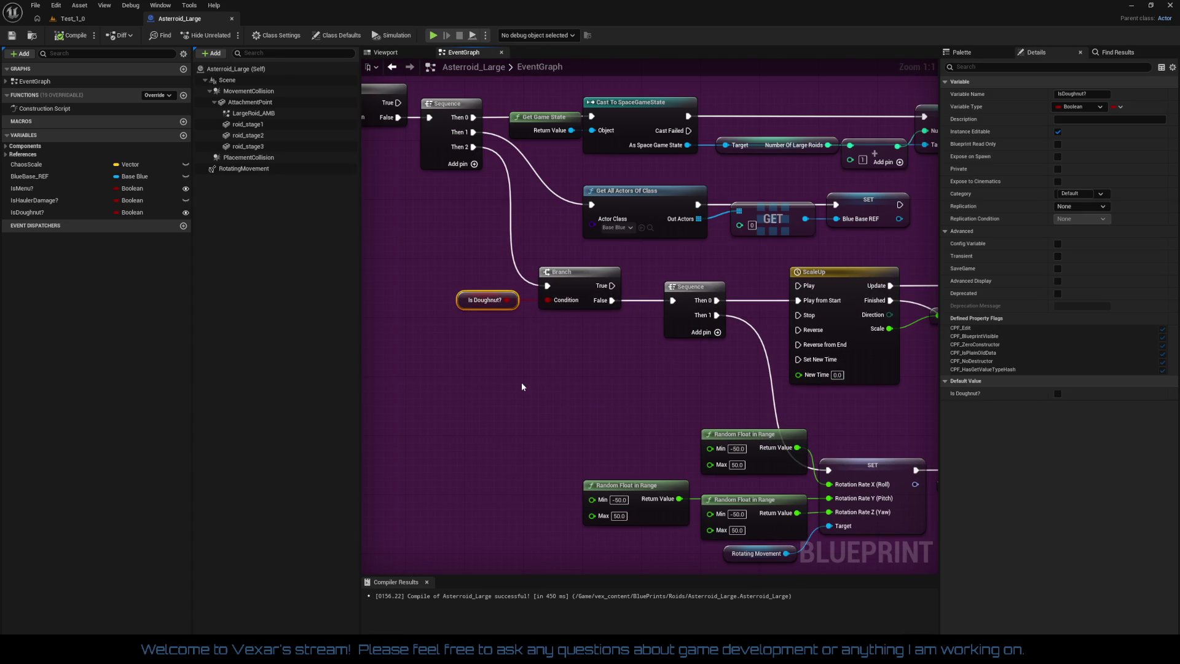
{"action": "left_click_drag", "start_coordinate": [522, 385], "coordinate": [553, 398]}
{"action": "mouse_move", "coordinate": [550, 461]}
{"action": "left_mouse_down"}
{"action": "mouse_move", "coordinate": [490, 406]}
{"action": "mouse_move", "coordinate": [469, 363]}
{"action": "mouse_move", "coordinate": [553, 474]}
{"action": "mouse_move", "coordinate": [615, 426]}
{"action": "mouse_move", "coordinate": [608, 453]}
{"action": "left_mouse_up"}
{"action": "scroll", "coordinate": [608, 453], "scroll_direction": "down", "scroll_amount": 3}
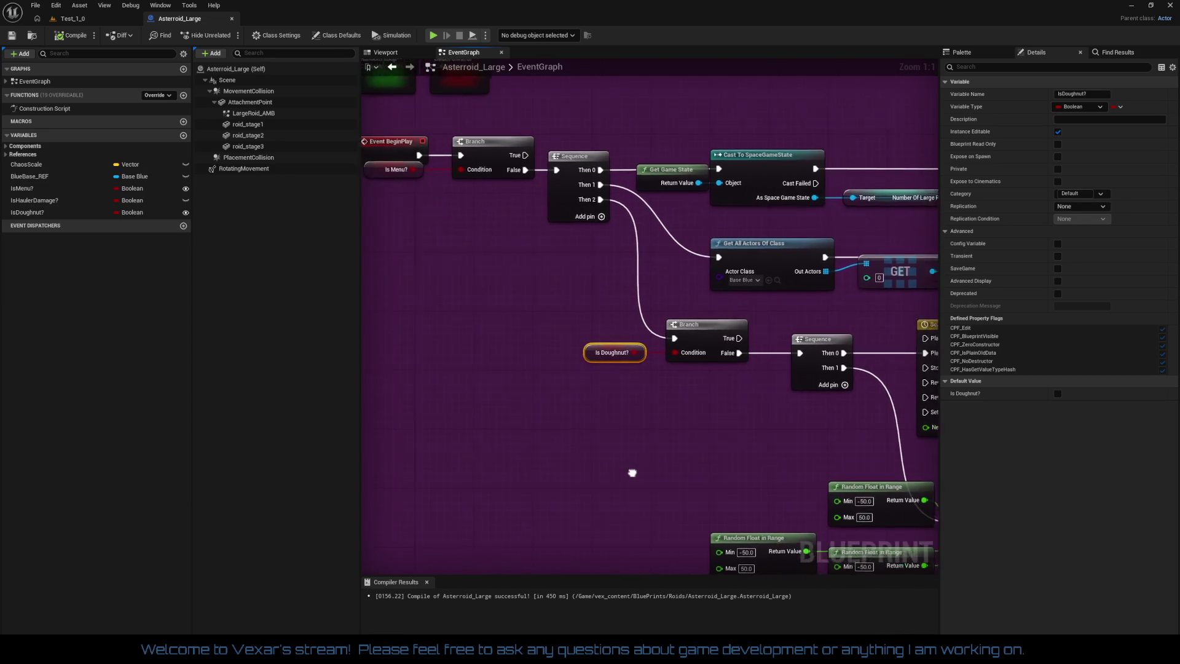
{"action": "mouse_move", "coordinate": [734, 465]}
{"action": "left_mouse_down"}
{"action": "mouse_move", "coordinate": [411, 376]}
{"action": "mouse_move", "coordinate": [603, 222]}
{"action": "mouse_move", "coordinate": [687, 130]}
{"action": "mouse_move", "coordinate": [676, 105]}
{"action": "mouse_move", "coordinate": [633, 182]}
{"action": "mouse_move", "coordinate": [602, 207]}
{"action": "mouse_move", "coordinate": [546, 350]}
{"action": "mouse_move", "coordinate": [579, 266]}
{"action": "mouse_move", "coordinate": [660, 138]}
{"action": "left_mouse_up"}
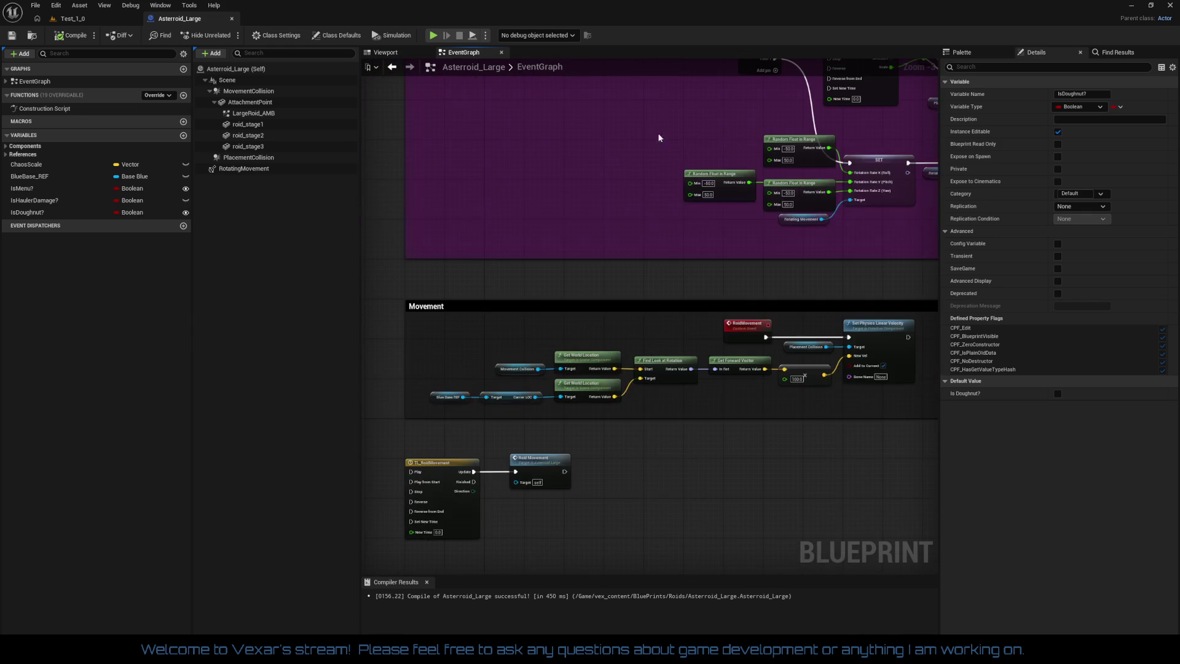
Inspect the TL_RoidMovement timeline by opening and closing it, then select the Roid Movement call
{"action": "left_click", "coordinate": [453, 460]}
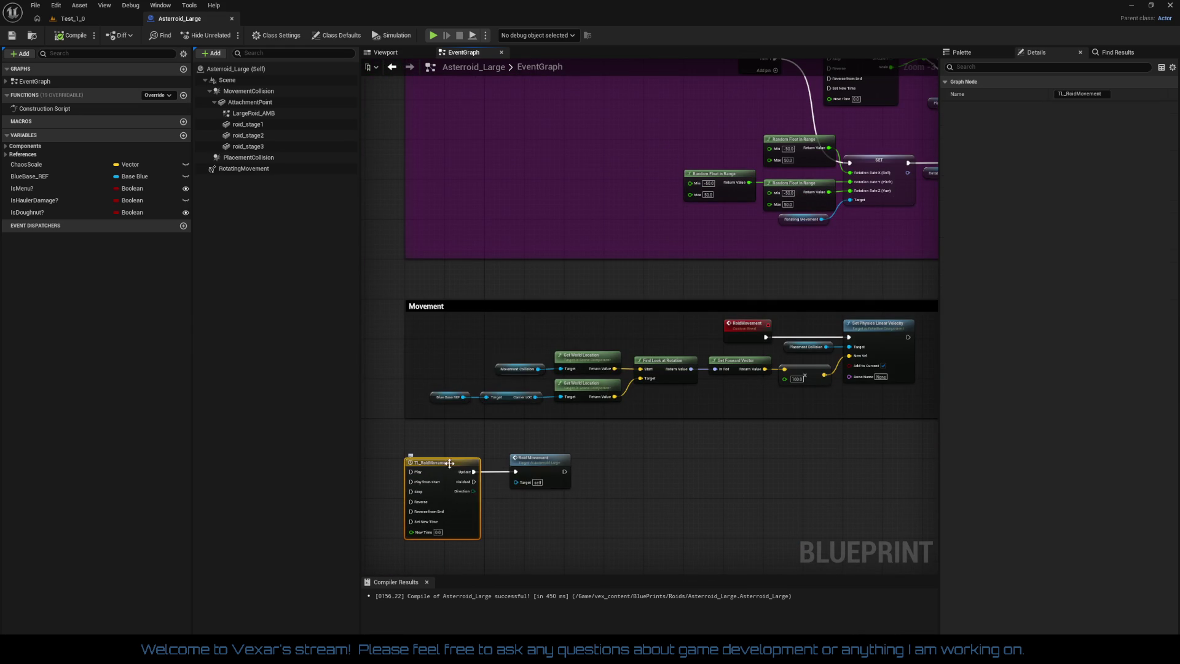
{"action": "left_click", "coordinate": [550, 464]}
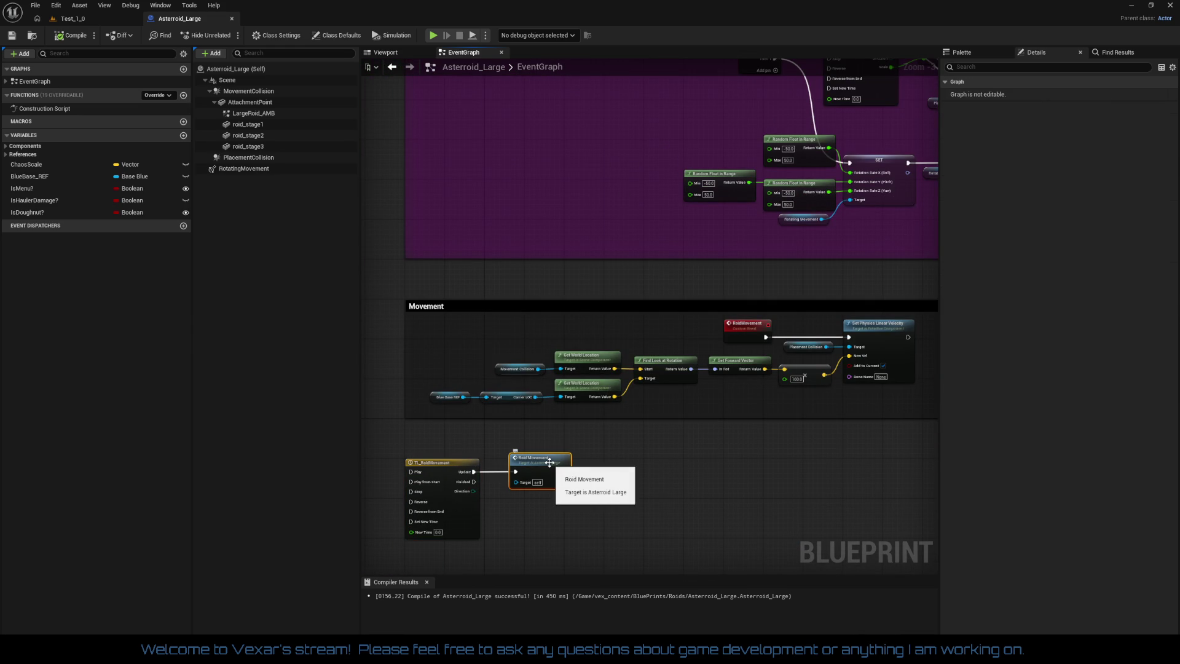
{"action": "left_click", "coordinate": [459, 462]}
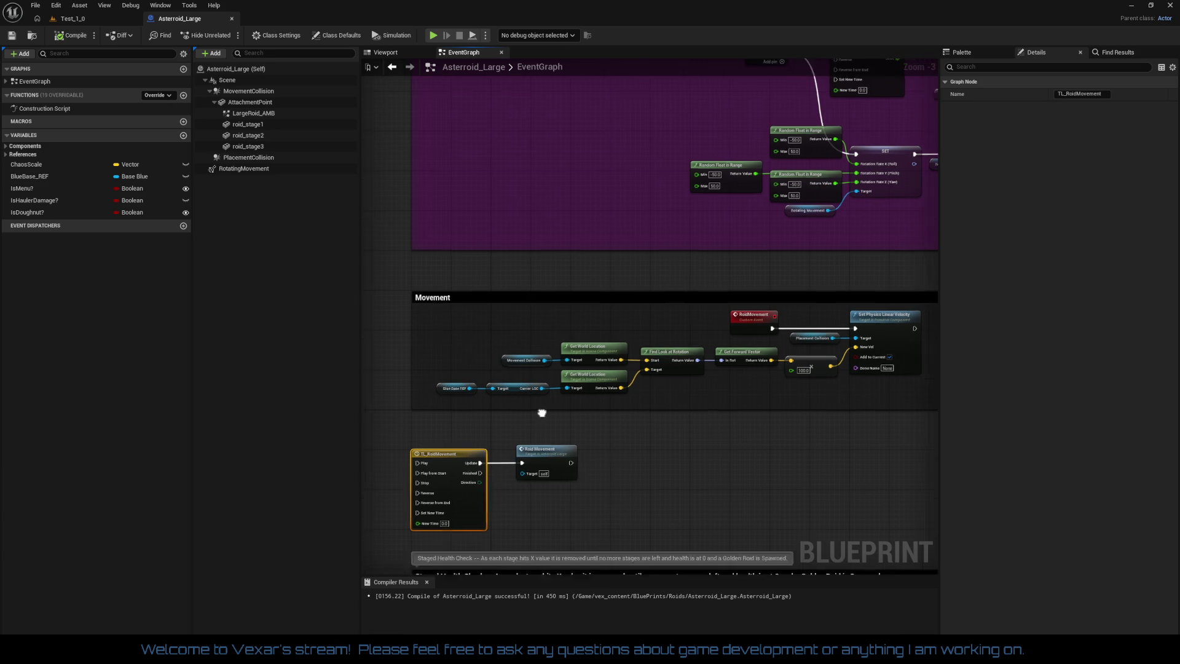
{"action": "double_click", "coordinate": [497, 396]}
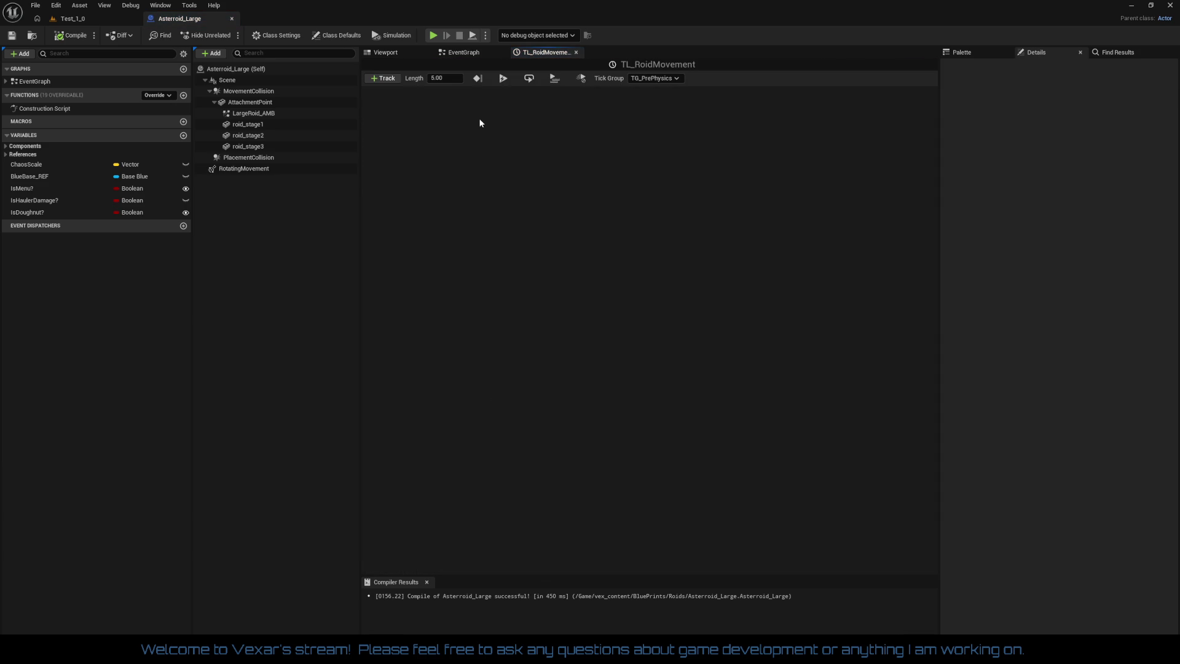
{"action": "left_click", "coordinate": [577, 53]}
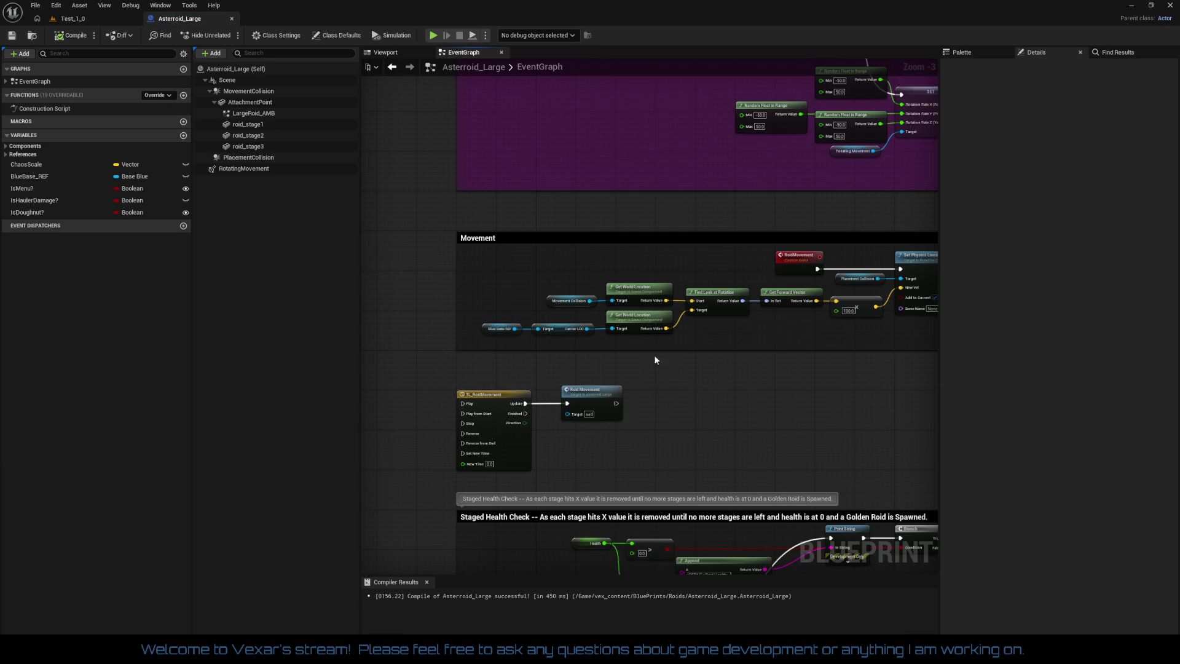
{"action": "double_click", "coordinate": [490, 397]}
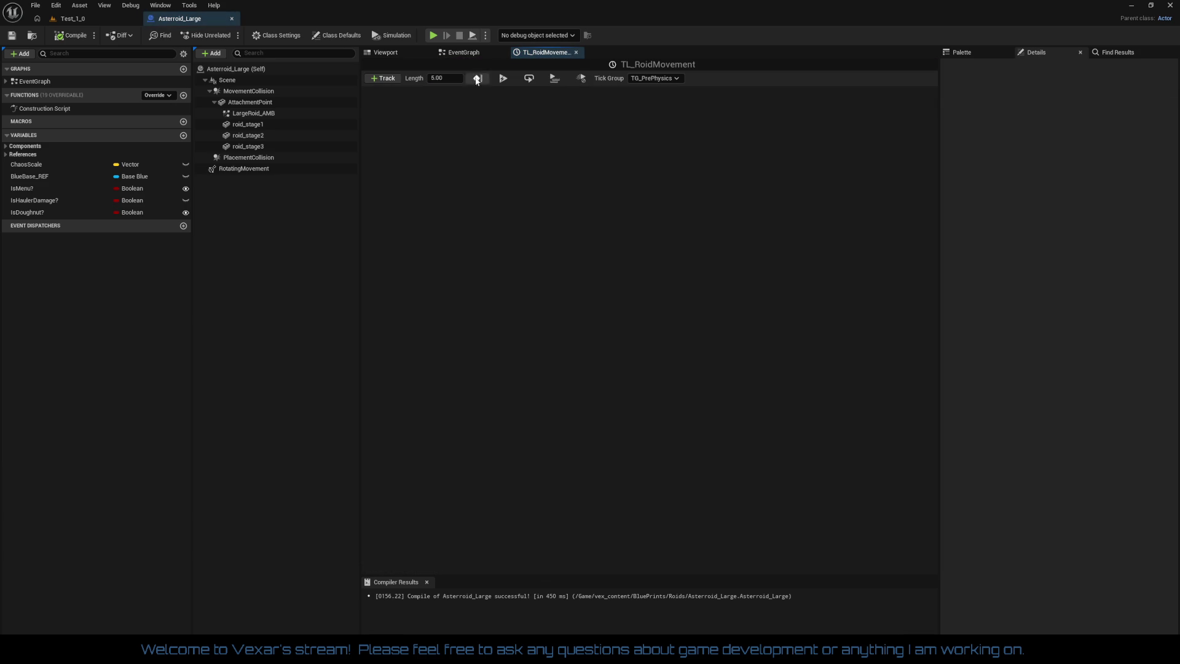
{"action": "left_click", "coordinate": [576, 53]}
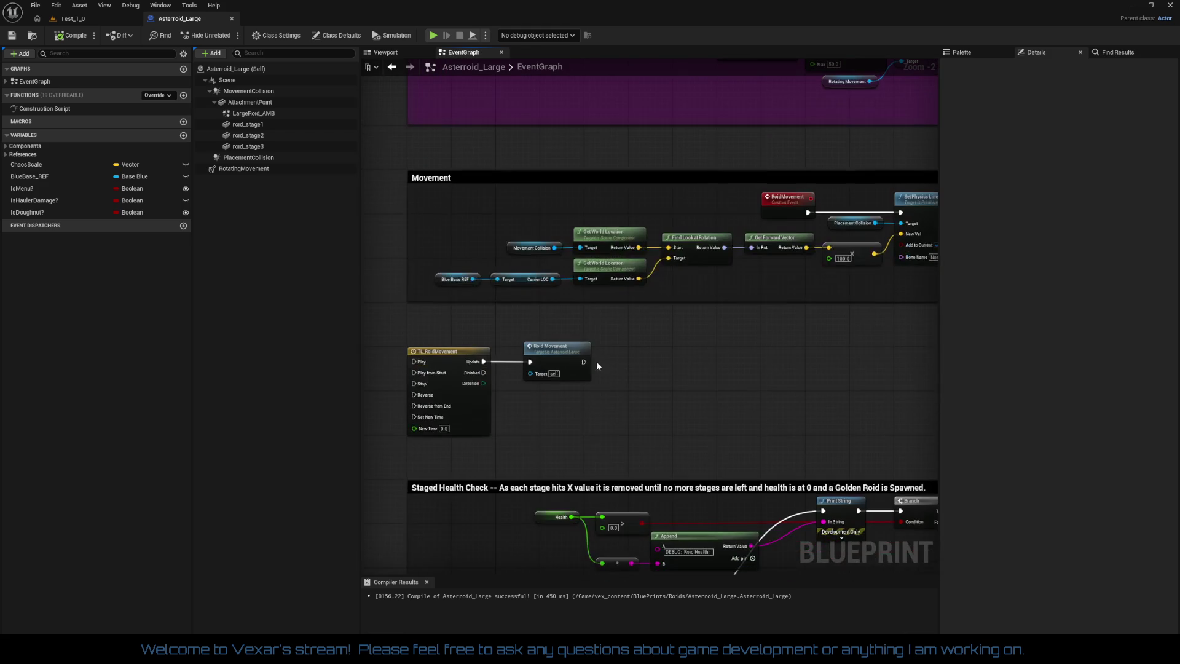
{"action": "left_click", "coordinate": [591, 366]}
Marquee-select TL_RoidMovement and Roid Movement and drag them into the Movement comment
{"action": "scroll", "coordinate": [595, 369], "scroll_direction": "up", "scroll_amount": 2}
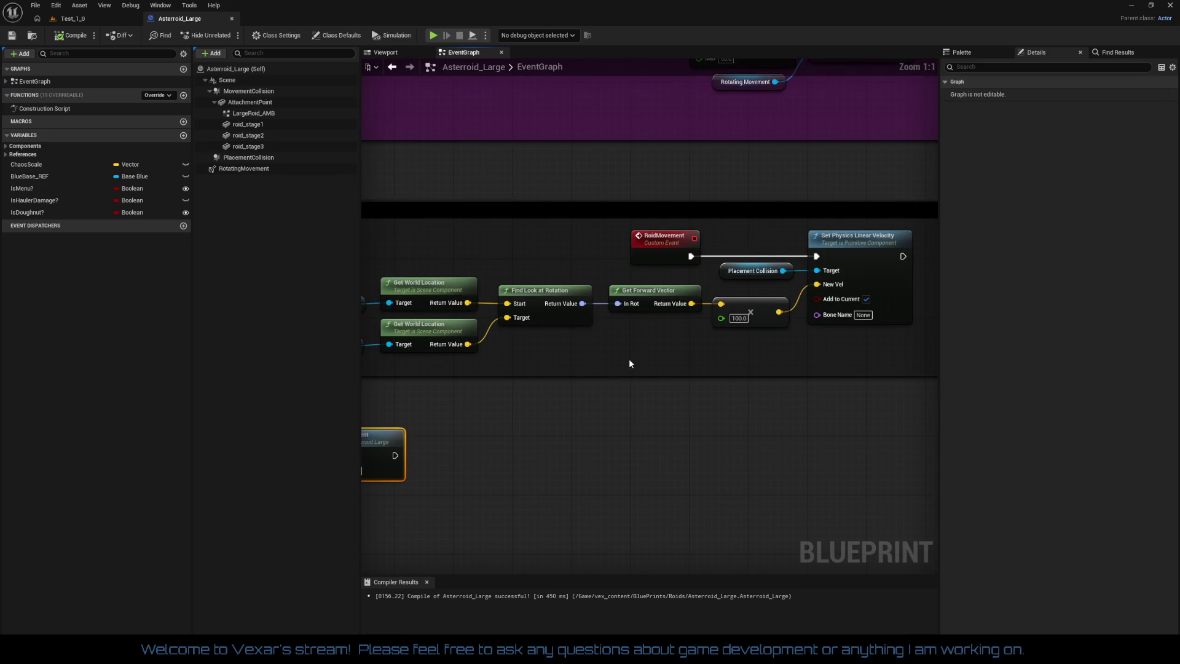
{"action": "left_click_drag", "start_coordinate": [629, 363], "coordinate": [819, 345]}
{"action": "left_click_drag", "start_coordinate": [408, 269], "coordinate": [605, 338]}
{"action": "left_click_drag", "start_coordinate": [686, 344], "coordinate": [703, 371]}
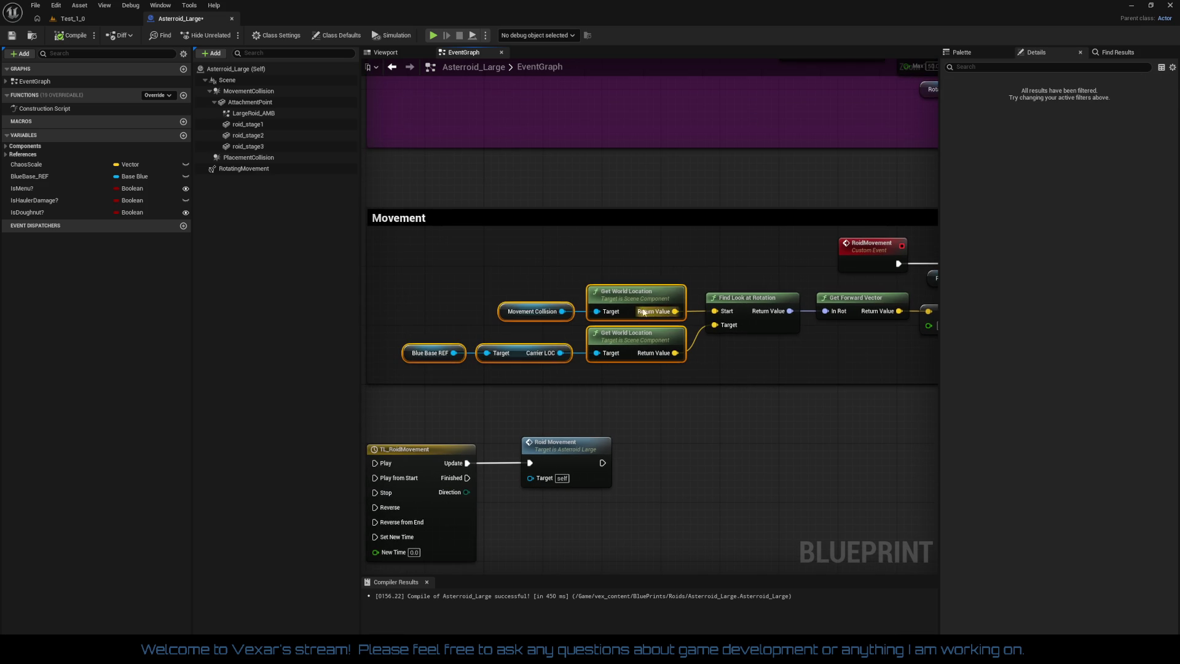
{"action": "mouse_move", "coordinate": [643, 312]}
{"action": "left_mouse_down"}
{"action": "mouse_move", "coordinate": [623, 331]}
{"action": "mouse_move", "coordinate": [623, 373]}
{"action": "mouse_move", "coordinate": [566, 563]}
{"action": "mouse_move", "coordinate": [540, 513]}
{"action": "mouse_move", "coordinate": [374, 414]}
{"action": "mouse_move", "coordinate": [363, 338]}
{"action": "mouse_move", "coordinate": [493, 316]}
{"action": "mouse_move", "coordinate": [784, 104]}
{"action": "left_mouse_up"}
{"action": "scroll", "coordinate": [492, 315], "scroll_direction": "down", "scroll_amount": 3}
{"action": "left_click_drag", "start_coordinate": [428, 426], "coordinate": [607, 500]}
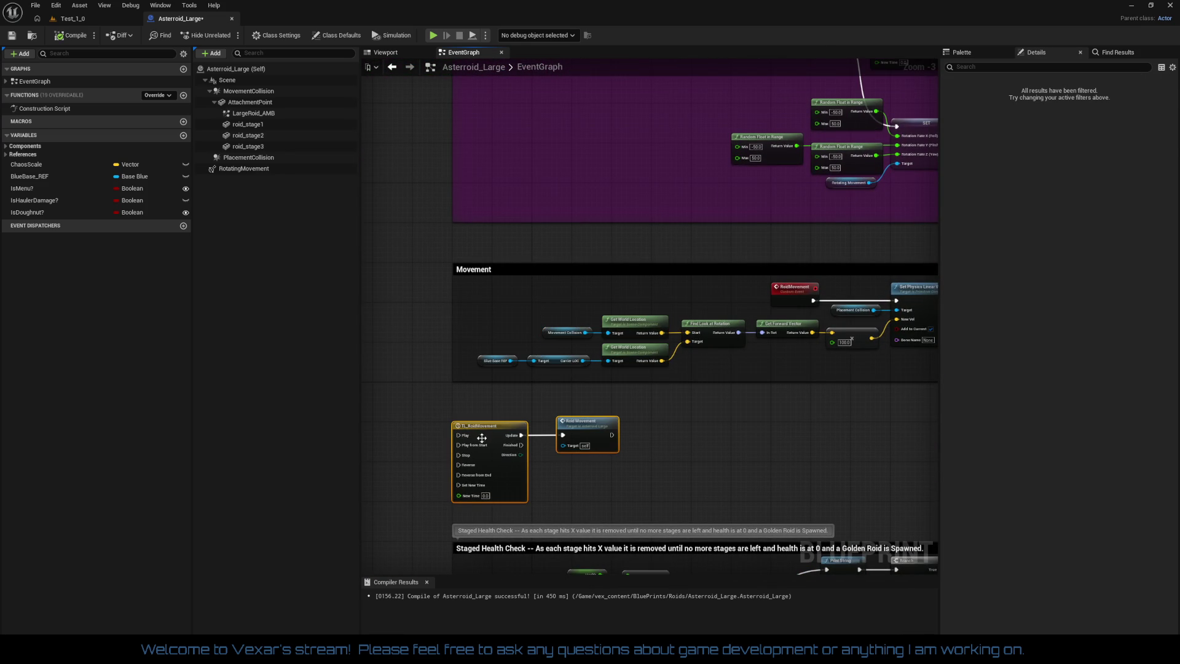
{"action": "mouse_move", "coordinate": [482, 437]}
{"action": "left_mouse_down"}
{"action": "mouse_move", "coordinate": [437, 286]}
{"action": "mouse_move", "coordinate": [415, 293]}
{"action": "left_mouse_up"}
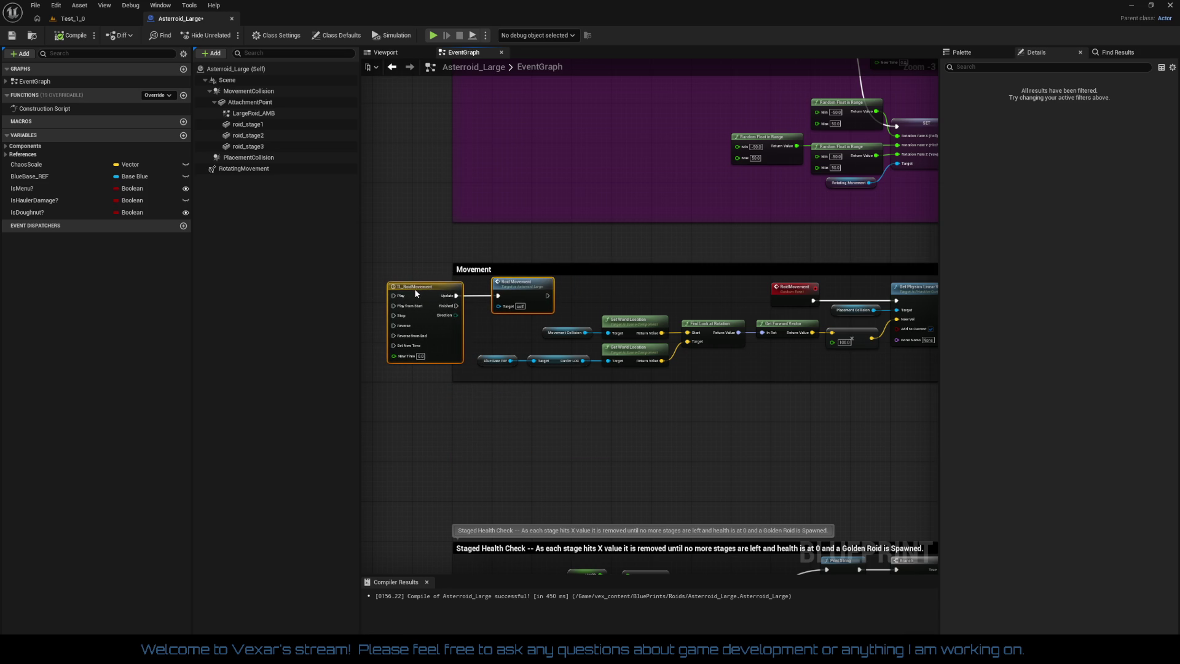
{"action": "mouse_move", "coordinate": [662, 278]}
{"action": "left_mouse_down"}
{"action": "mouse_move", "coordinate": [614, 365]}
{"action": "mouse_move", "coordinate": [583, 345]}
{"action": "mouse_move", "coordinate": [545, 416]}
{"action": "mouse_move", "coordinate": [529, 354]}
{"action": "mouse_move", "coordinate": [458, 361]}
{"action": "mouse_move", "coordinate": [482, 362]}
{"action": "mouse_move", "coordinate": [458, 355]}
{"action": "mouse_move", "coordinate": [531, 324]}
{"action": "mouse_move", "coordinate": [527, 343]}
{"action": "mouse_move", "coordinate": [562, 341]}
{"action": "left_mouse_up"}
{"action": "scroll", "coordinate": [467, 345], "scroll_direction": "up", "scroll_amount": 1}
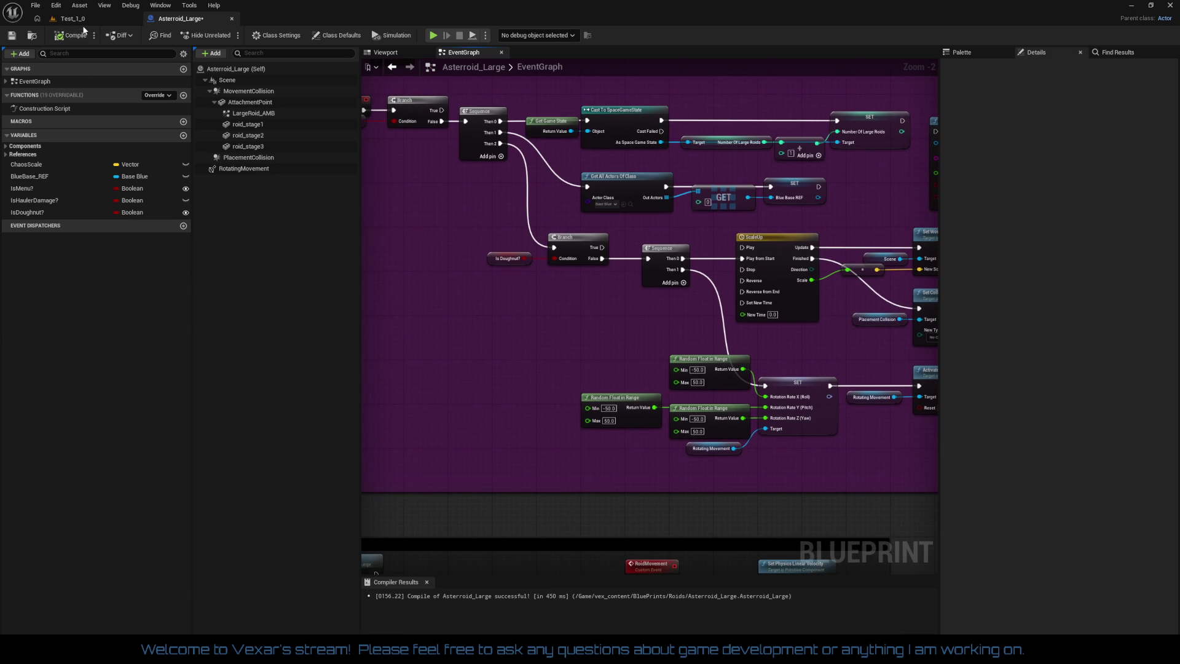
Save Asteroid_Large, then play-test the Test_1_0 level, boosting the ship before stopping
{"action": "left_click", "coordinate": [12, 35]}
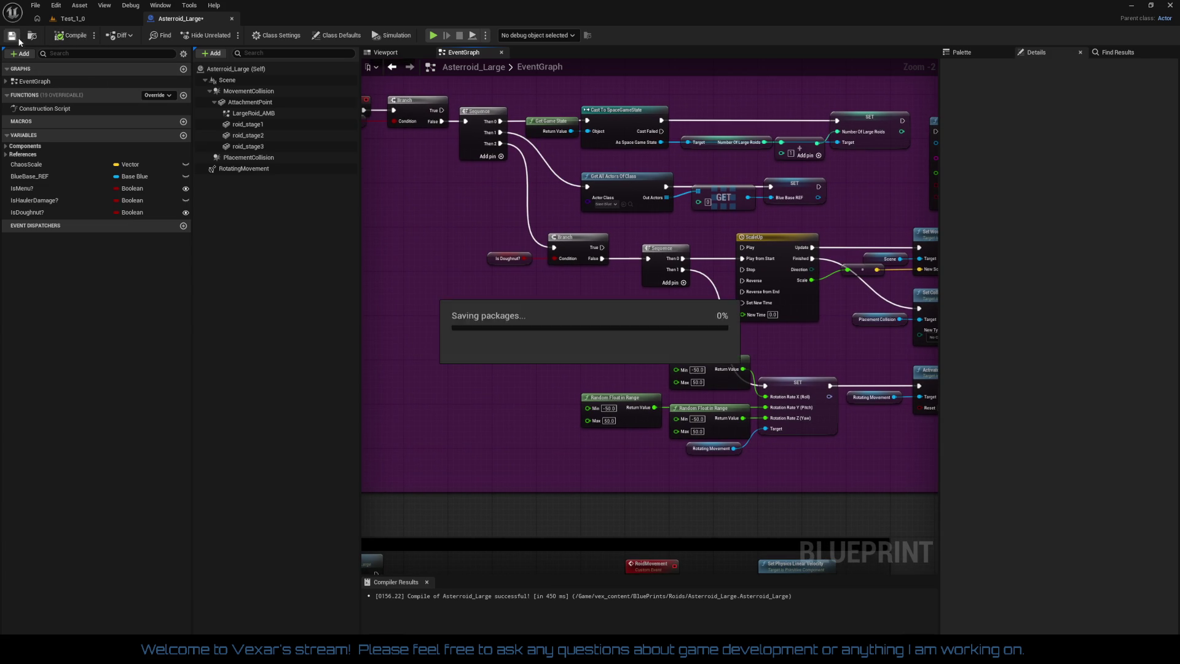
{"action": "left_click", "coordinate": [75, 23]}
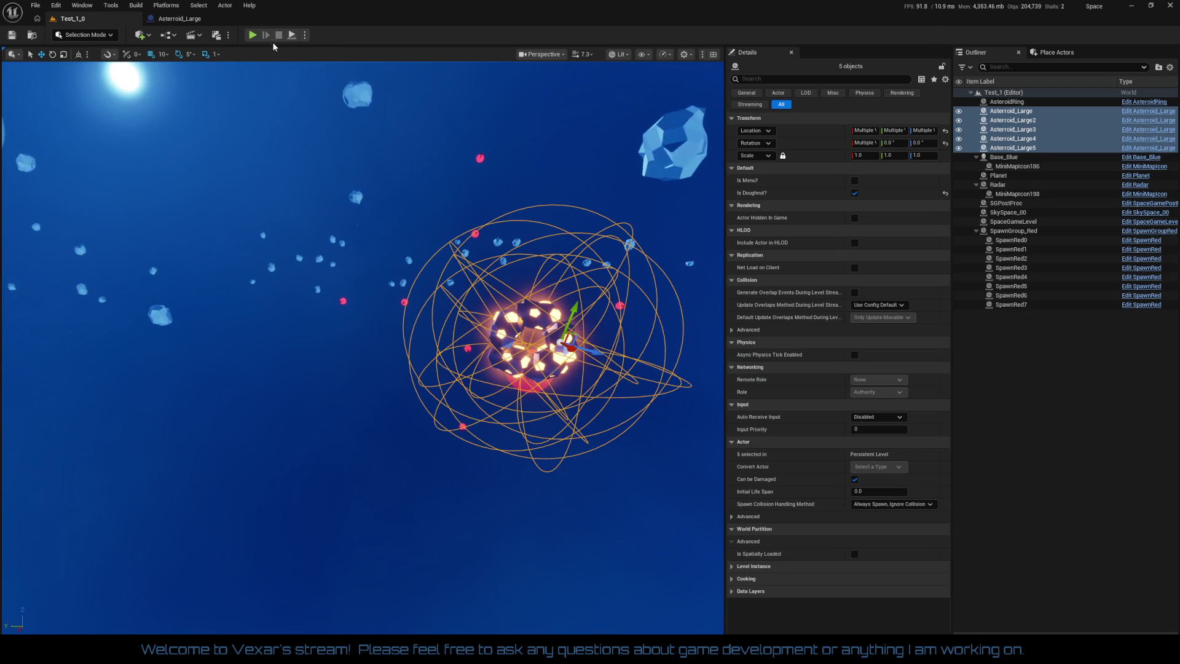
{"action": "left_click", "coordinate": [252, 35]}
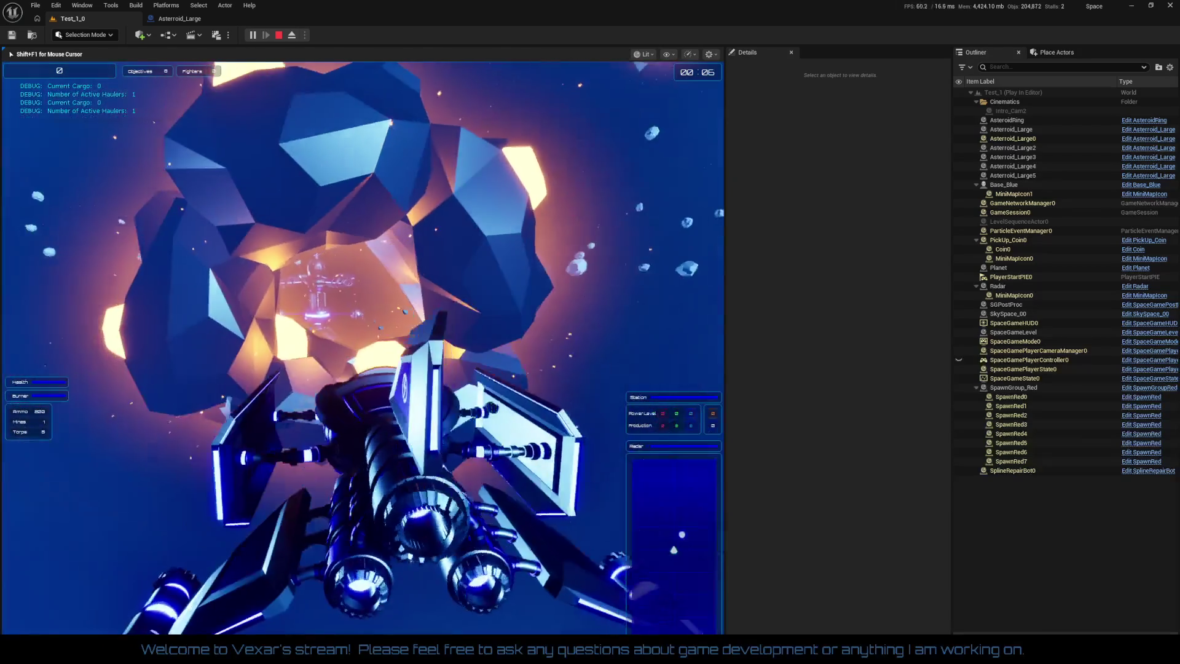
{"action": "key", "text": "shift"}
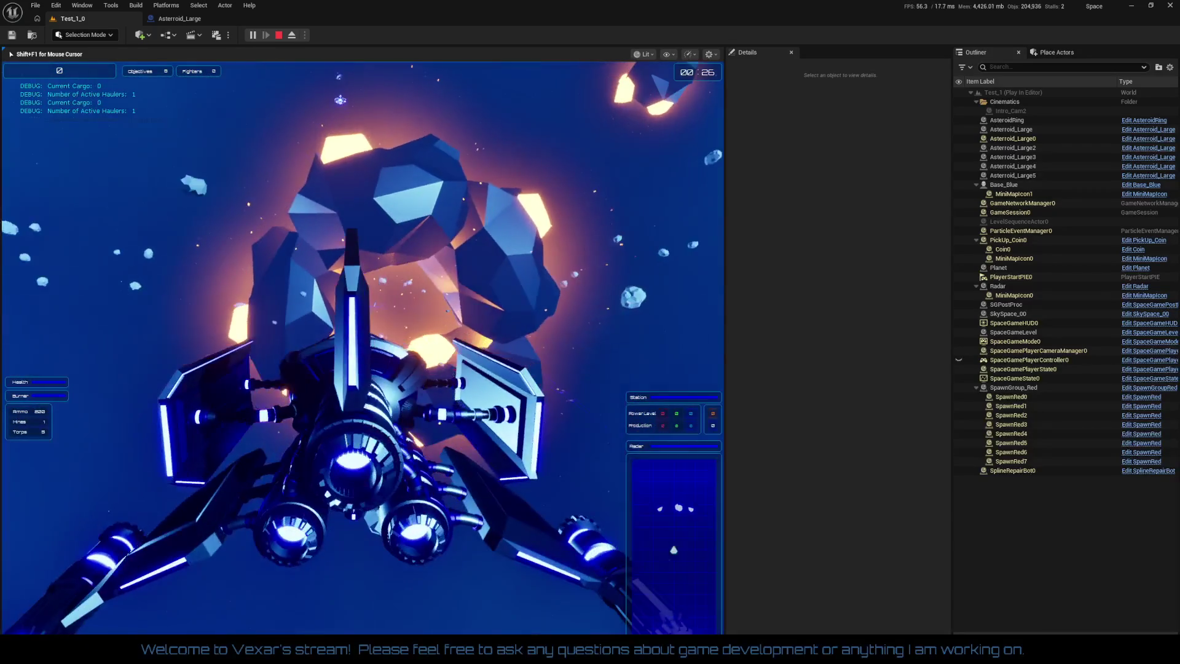
{"action": "key", "text": "Escape"}
In Asteroid_Large, expand References and Components and drag the Health variable into References
{"action": "left_click", "coordinate": [178, 18]}
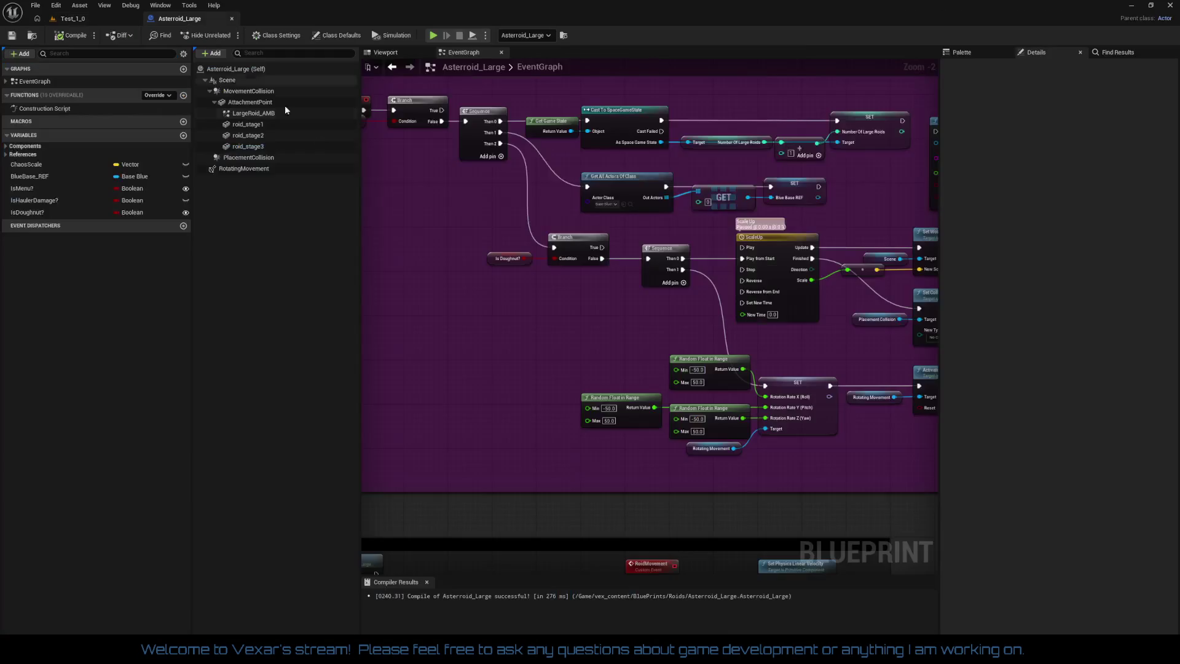
{"action": "left_click_drag", "start_coordinate": [443, 335], "coordinate": [458, 299]}
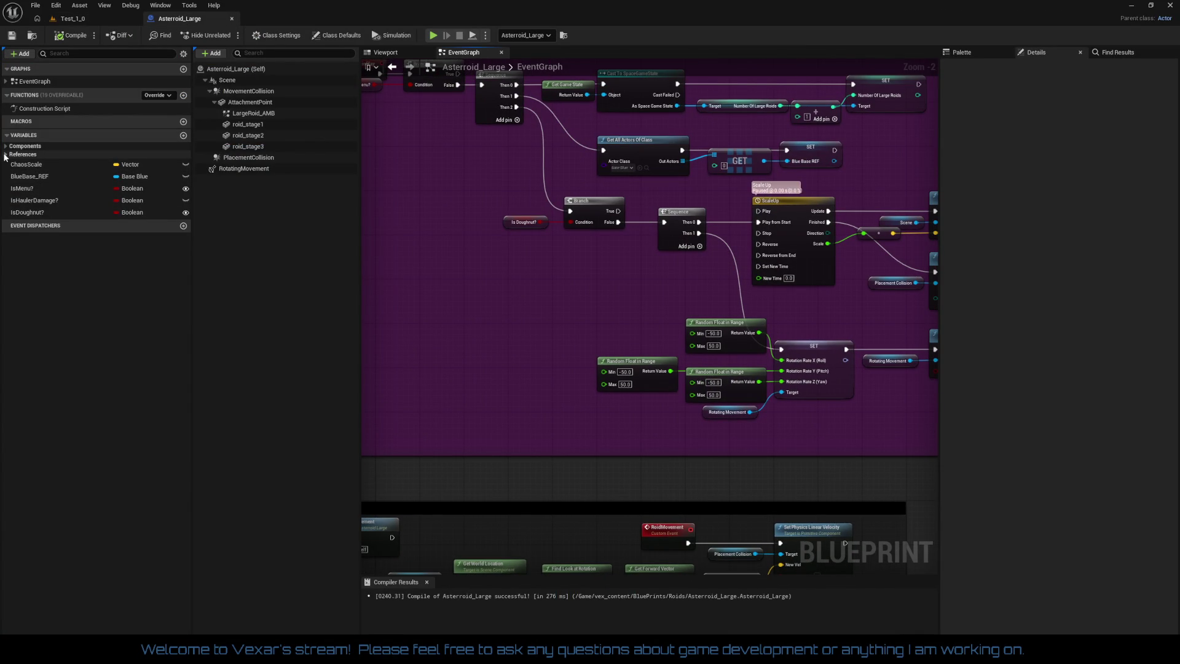
{"action": "scroll", "coordinate": [471, 205], "scroll_direction": "down", "scroll_amount": 3}
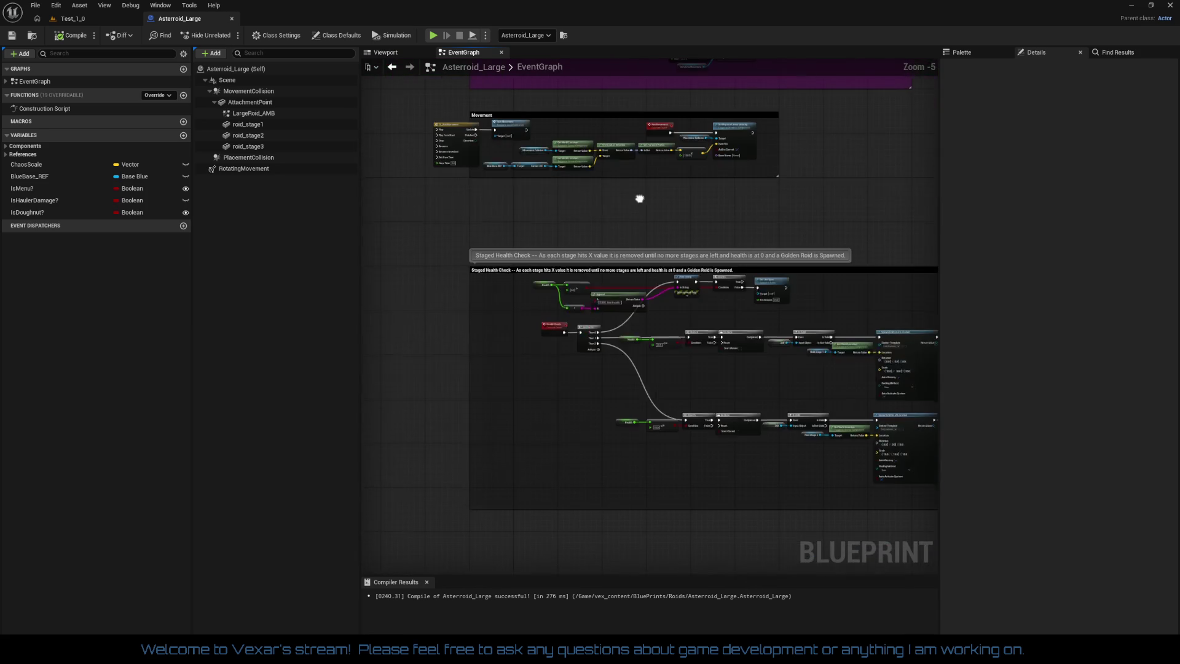
{"action": "scroll", "coordinate": [567, 318], "scroll_direction": "up", "scroll_amount": 6}
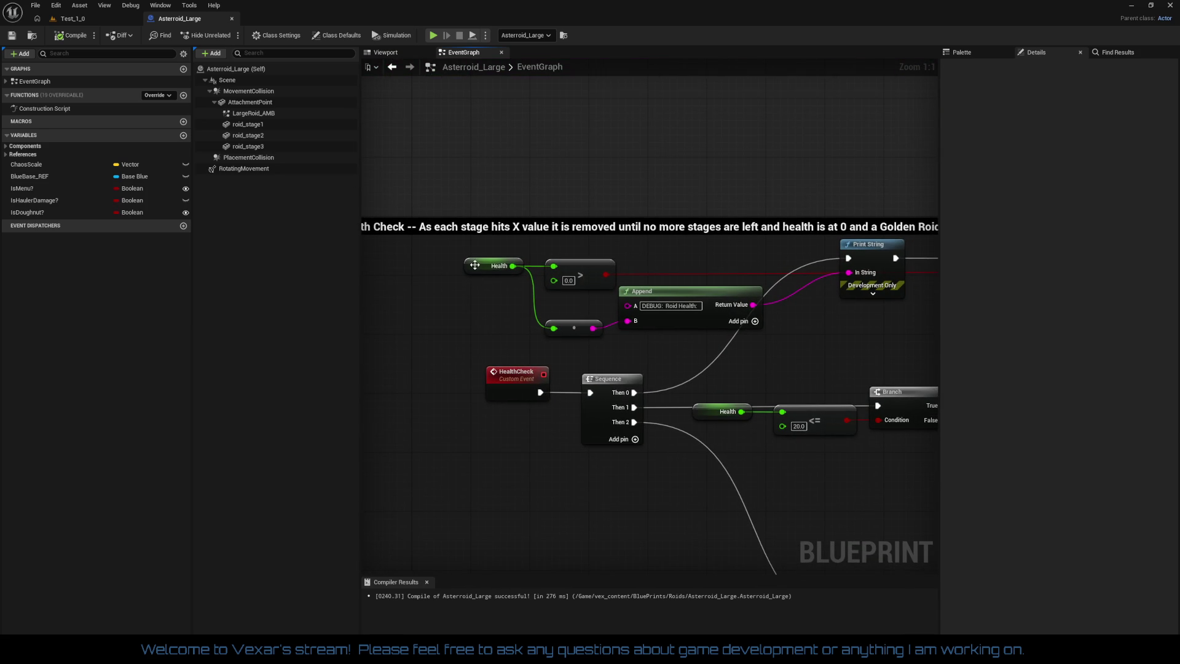
{"action": "left_click", "coordinate": [475, 265]}
{"action": "left_click", "coordinate": [6, 155]}
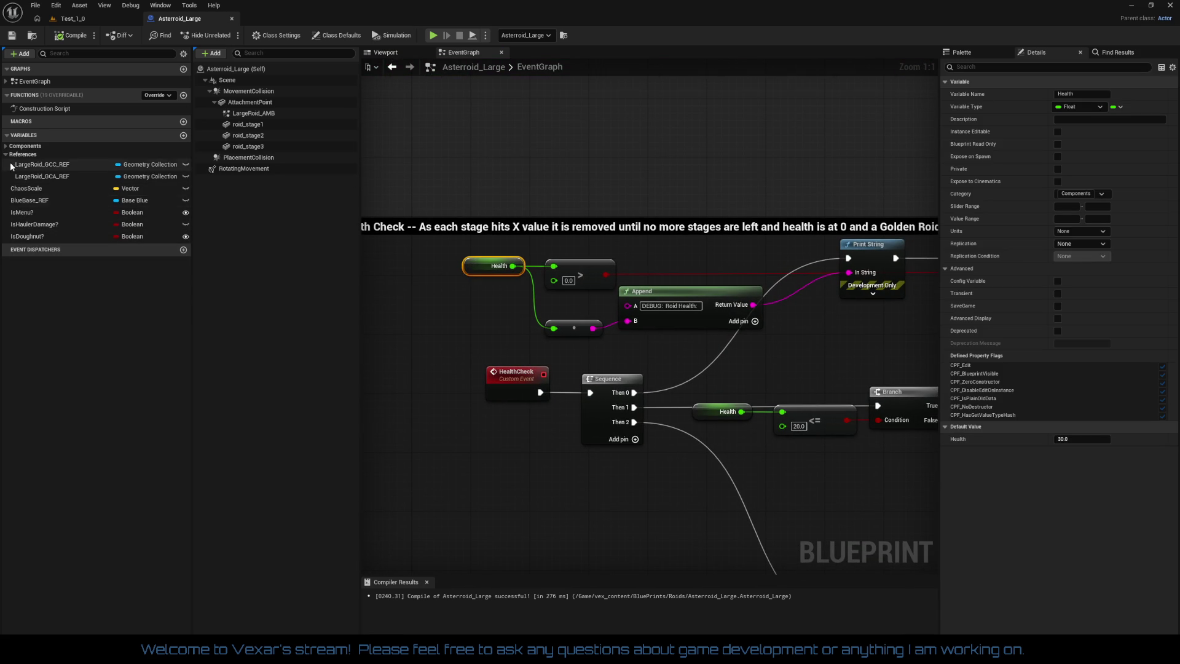
{"action": "left_click", "coordinate": [5, 146]}
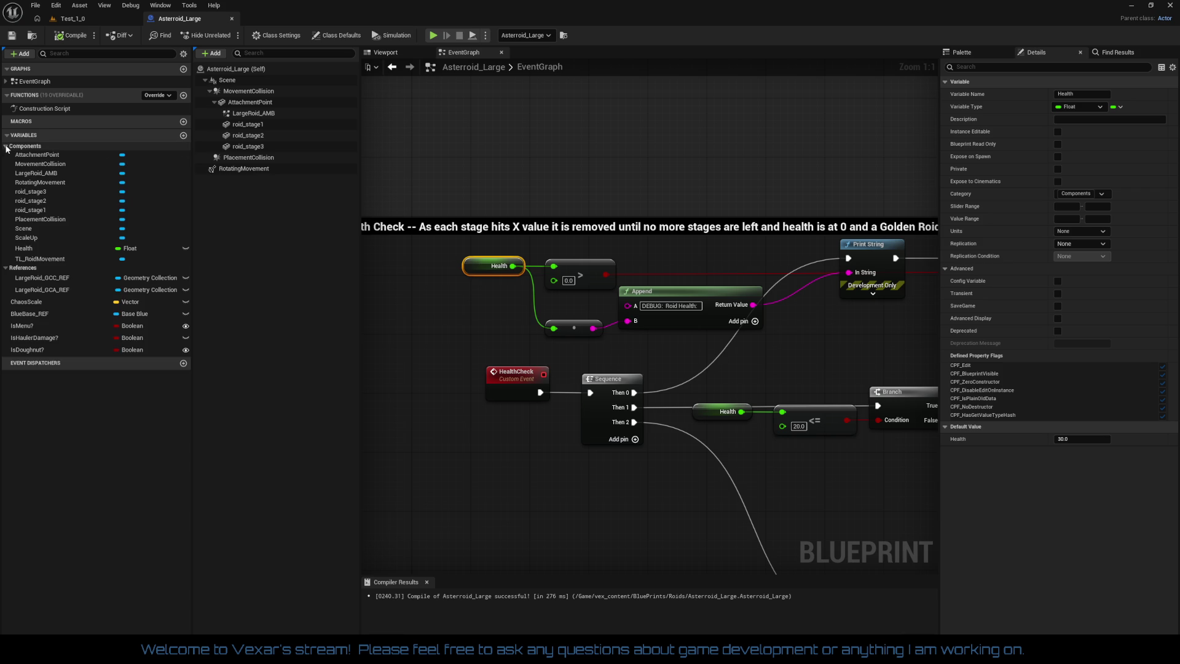
{"action": "mouse_move", "coordinate": [34, 247]}
{"action": "left_mouse_down"}
{"action": "mouse_move", "coordinate": [37, 274]}
{"action": "mouse_move", "coordinate": [35, 259]}
{"action": "left_mouse_up"}
Rename the ScaleUp timeline variable to TL_ScaleUp
{"action": "left_click", "coordinate": [43, 246]}
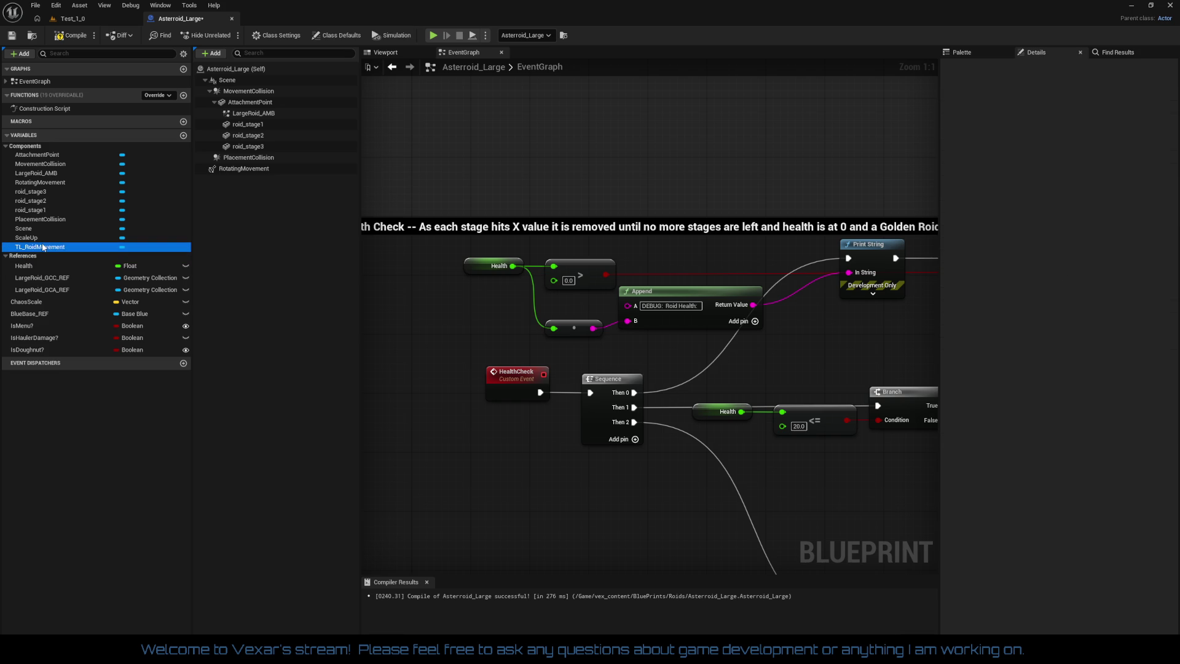
{"action": "left_click", "coordinate": [36, 238]}
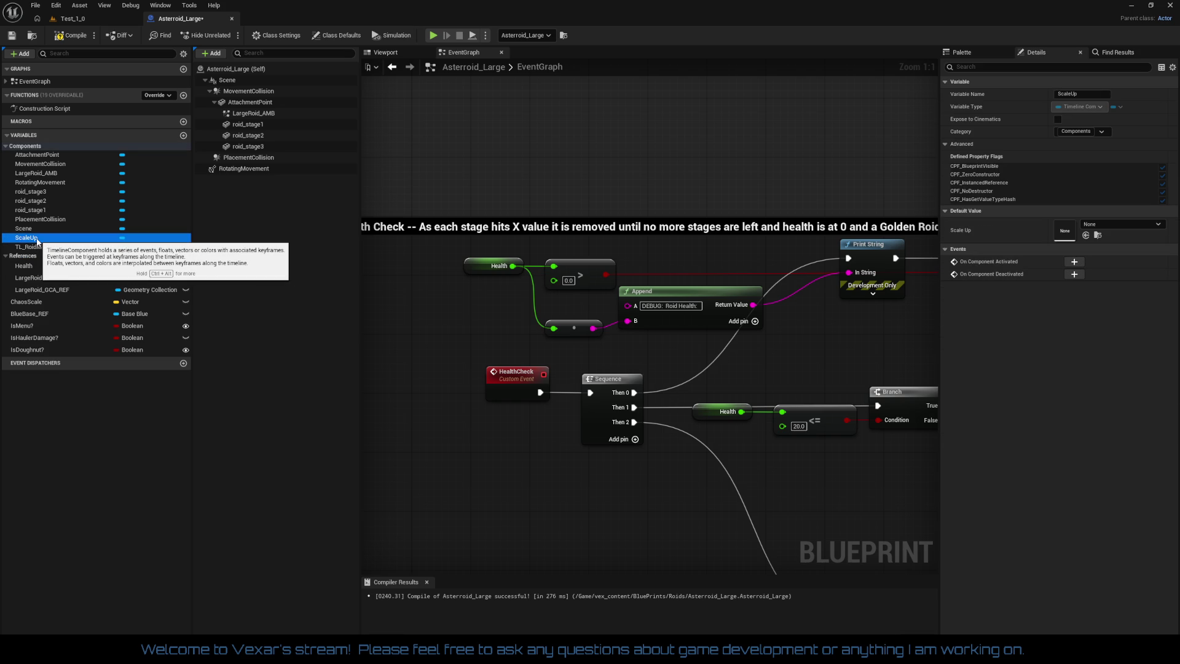
{"action": "right_click", "coordinate": [37, 240]}
{"action": "left_click", "coordinate": [62, 260]}
{"action": "type", "text": "TL_"}
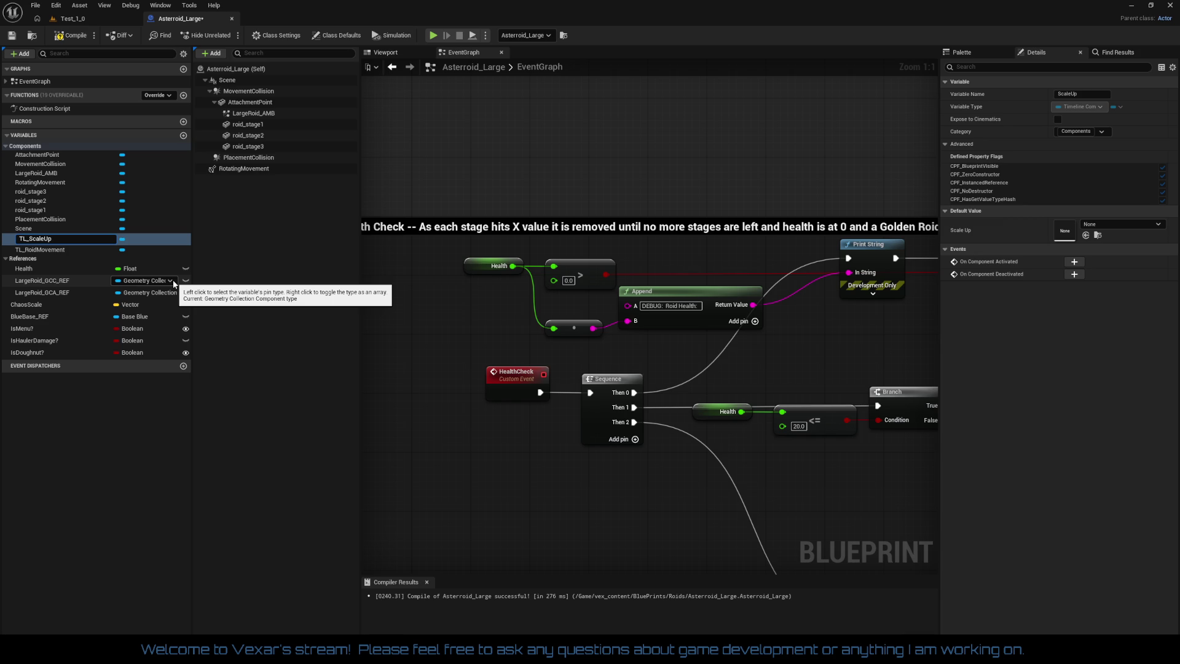
{"action": "key", "text": "Return"}
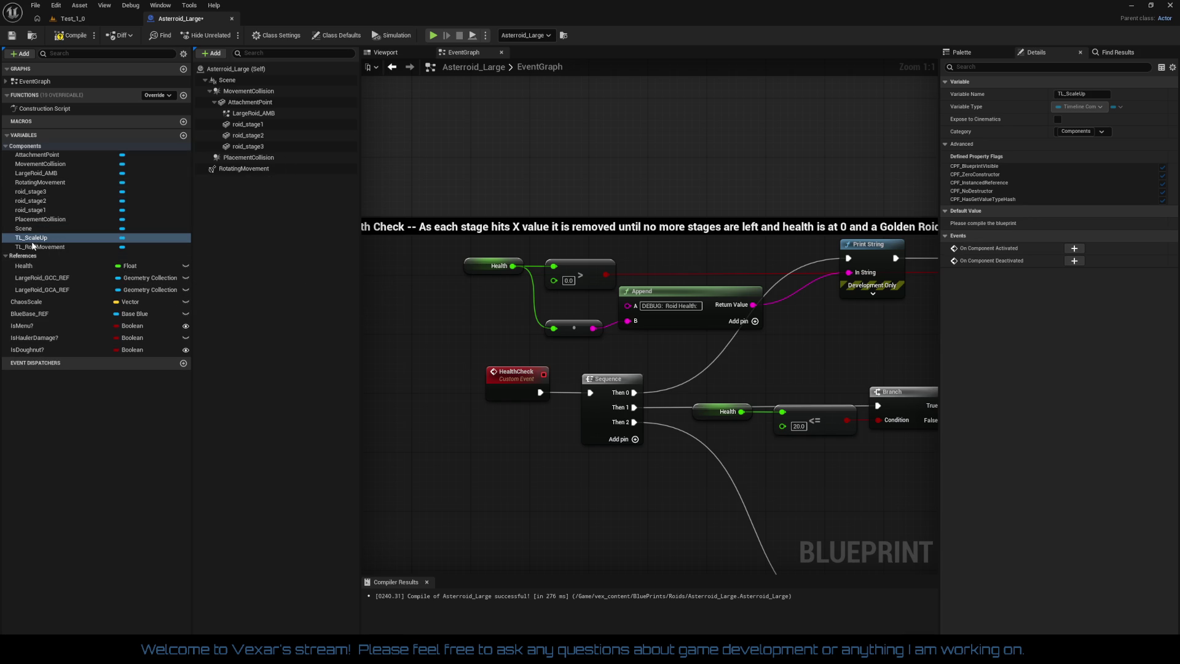
Set TL_ScaleUp's category to Timelines and drag TL_RoidMovement into it
{"action": "left_click", "coordinate": [1088, 131]}
{"action": "type", "text": "Timelines"}
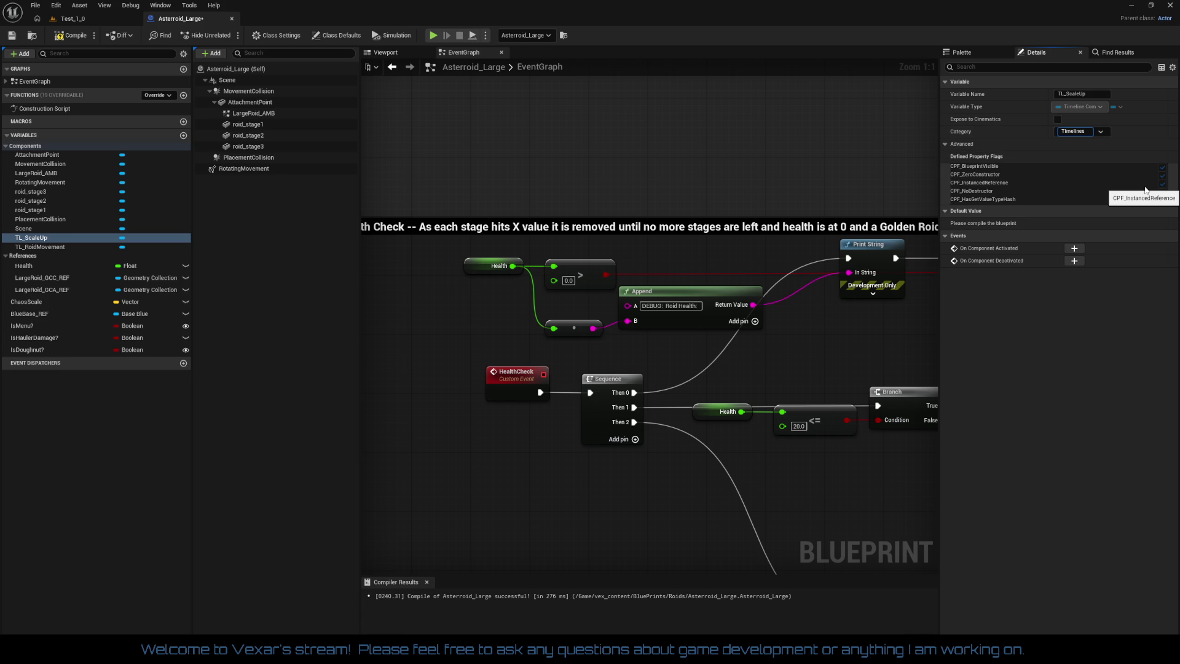
{"action": "key", "text": "Return"}
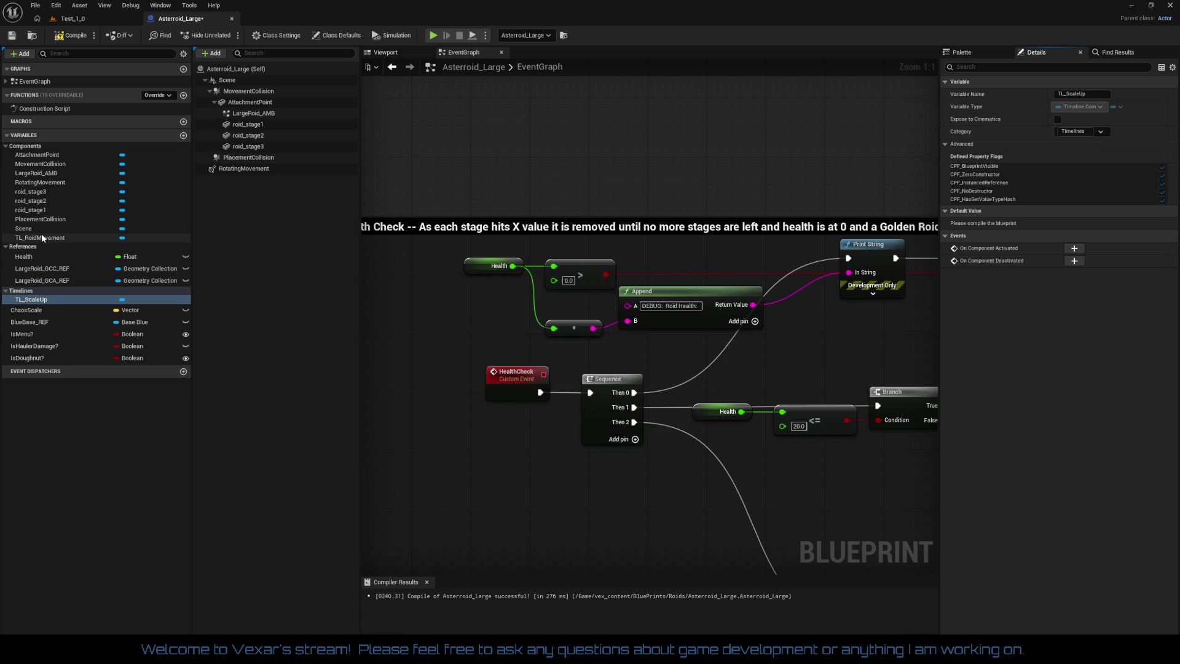
{"action": "mouse_move", "coordinate": [41, 238]}
{"action": "left_mouse_down"}
{"action": "mouse_move", "coordinate": [53, 281]}
{"action": "mouse_move", "coordinate": [27, 293]}
{"action": "left_mouse_up"}
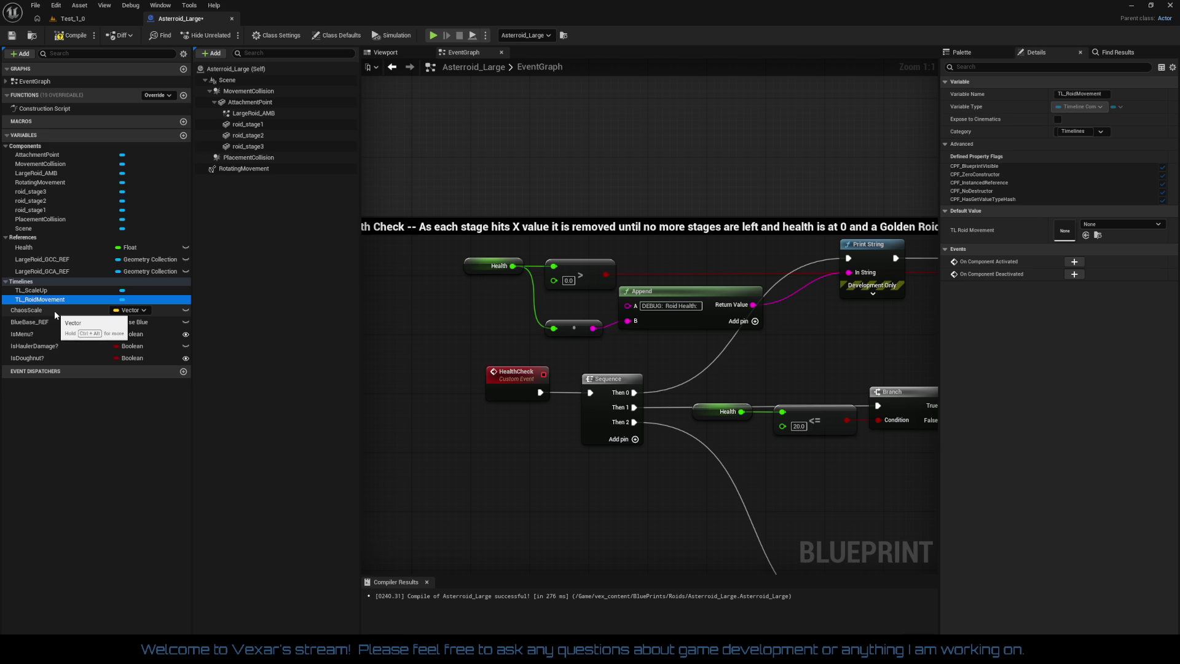
Set the Health variable's category to GamePlay
{"action": "left_click", "coordinate": [31, 247]}
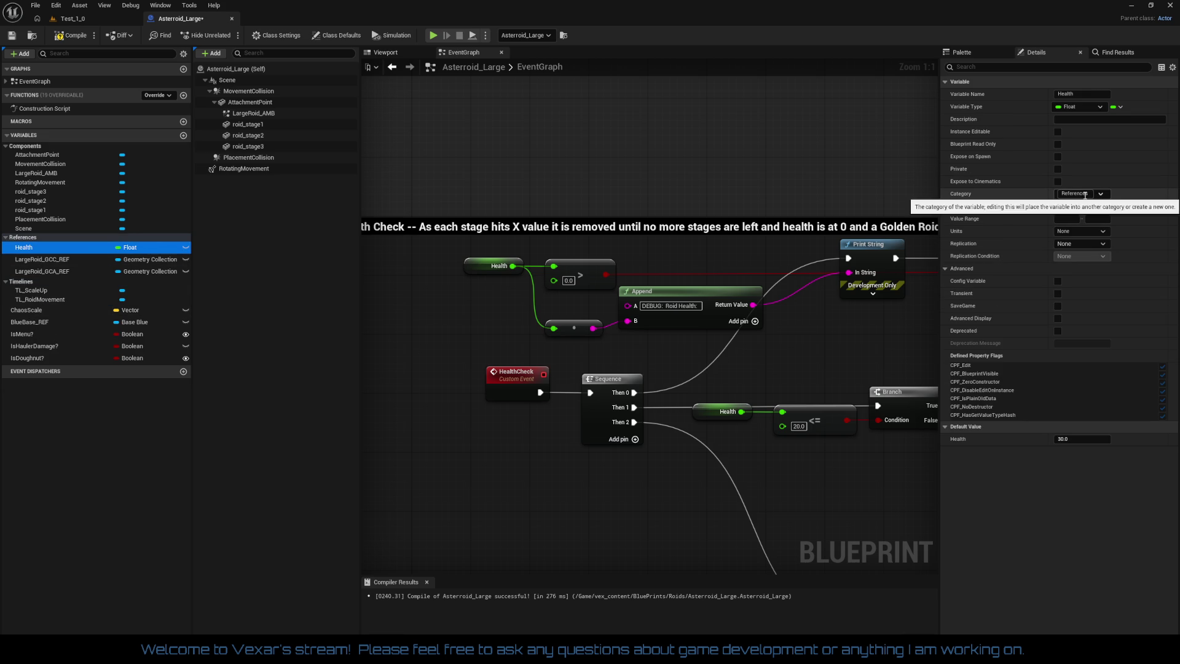
{"action": "left_click", "coordinate": [1082, 194]}
{"action": "left_click_drag", "start_coordinate": [1089, 193], "coordinate": [1061, 192]}
{"action": "type", "text": "GamePlay"}
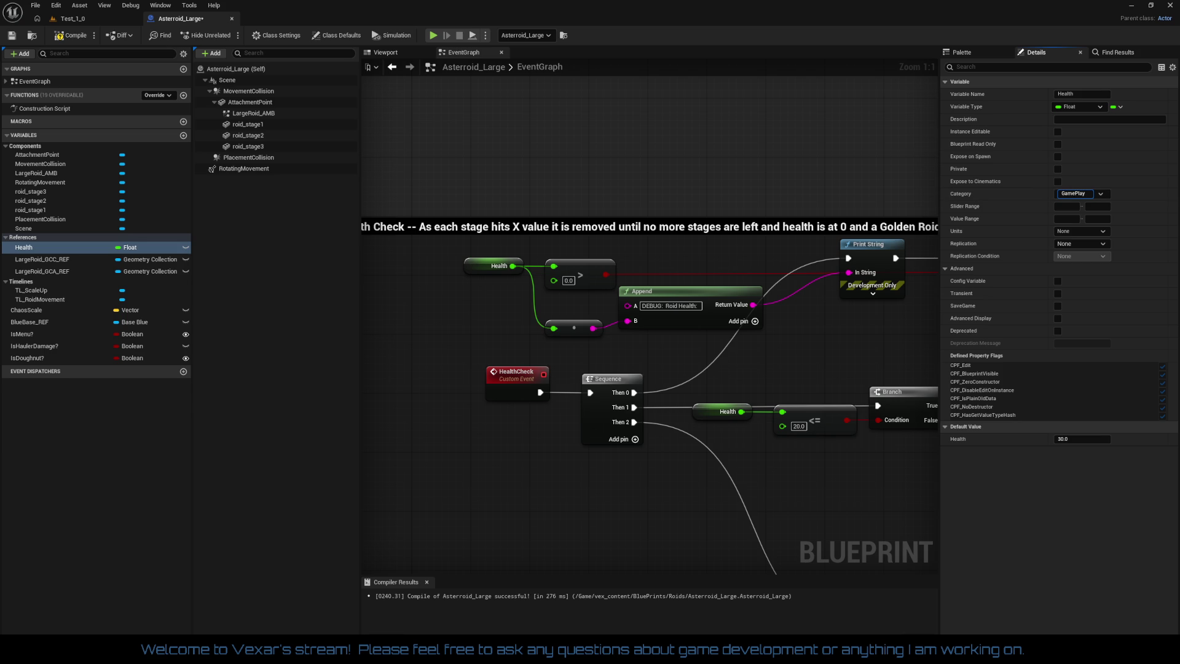
{"action": "key", "text": "Return"}
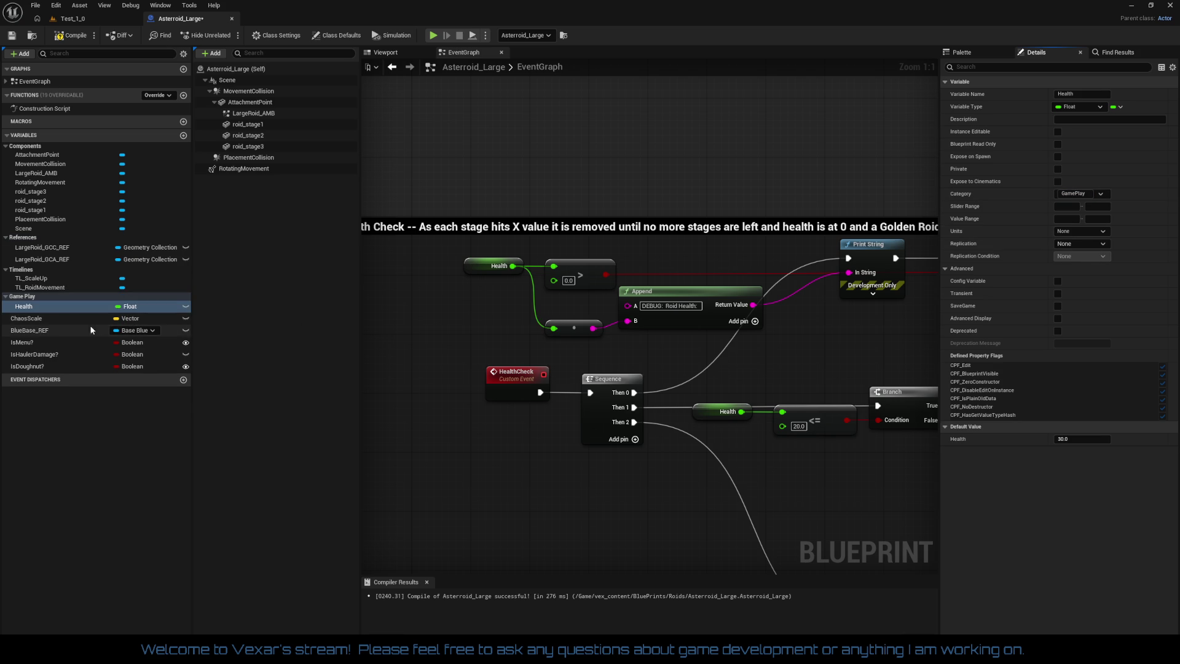
Put BlueBase_REF in References, then change its category to a new Core category
{"action": "left_click", "coordinate": [46, 332]}
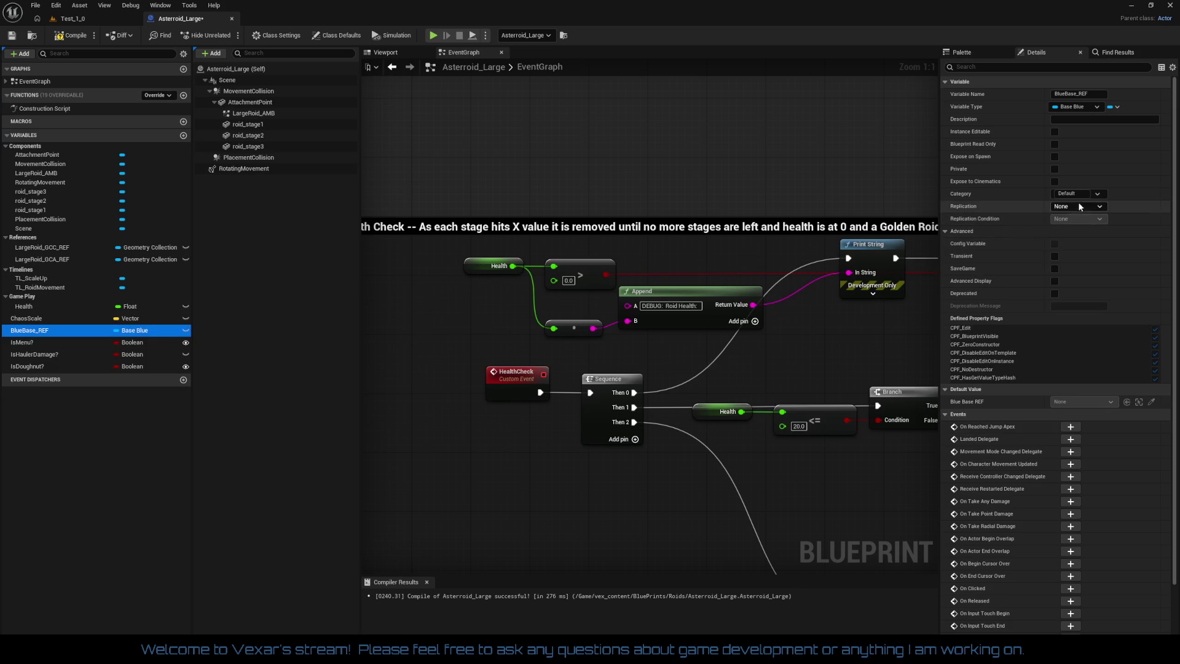
{"action": "left_click", "coordinate": [1070, 194]}
{"action": "type", "text": "Re"}
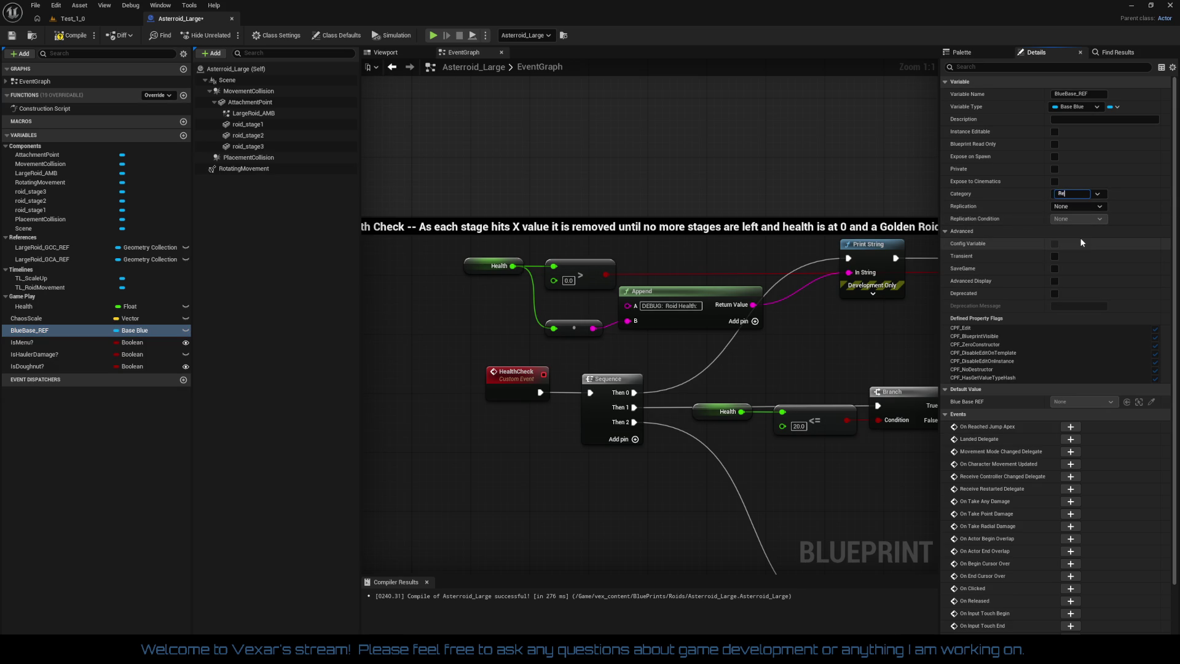
{"action": "type", "text": "fere"}
{"action": "type", "text": "nces"}
{"action": "key", "text": "Return"}
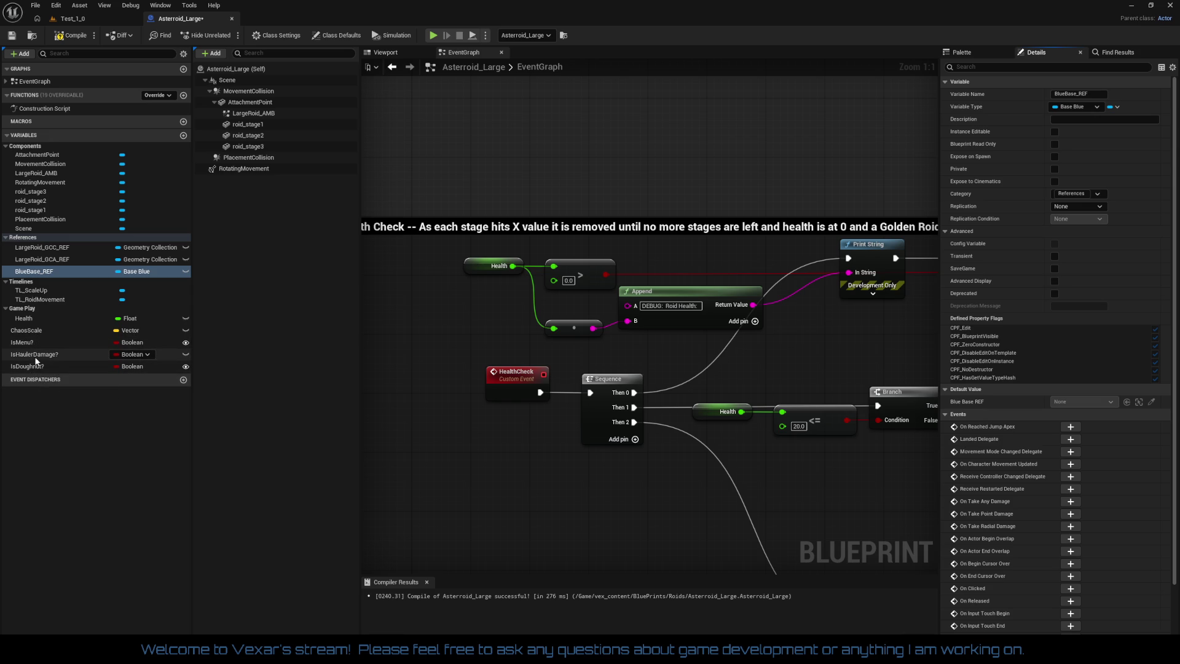
{"action": "left_click", "coordinate": [1087, 194]}
{"action": "type", "text": "C"}
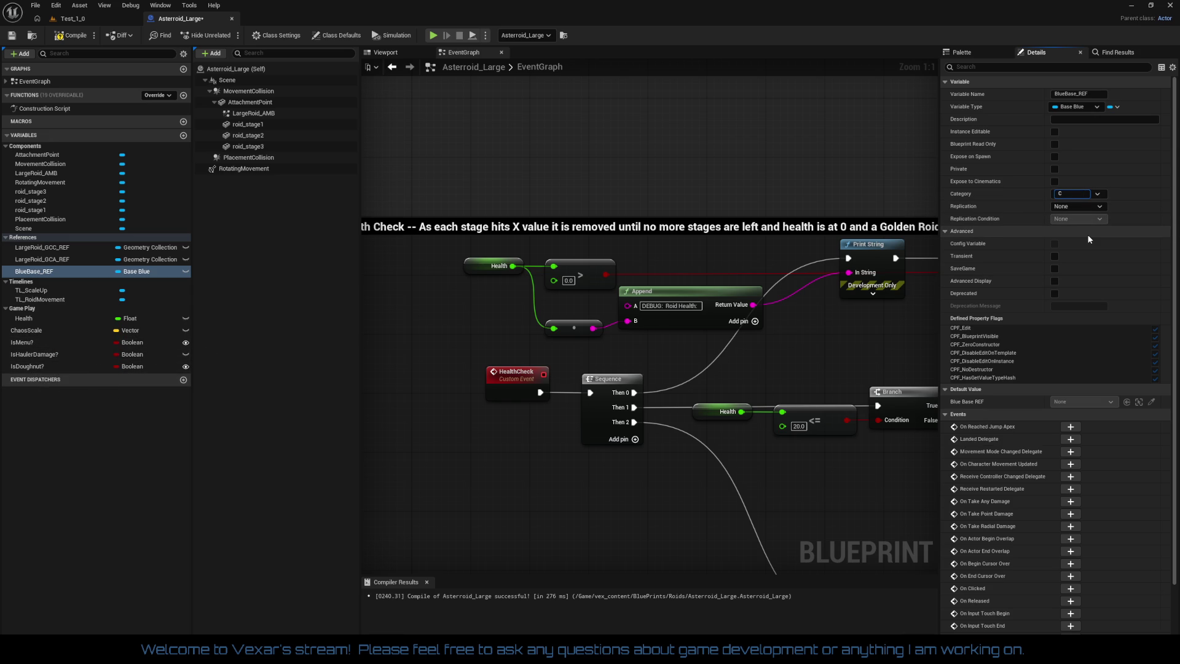
{"action": "type", "text": "ore"}
{"action": "key", "text": "Return"}
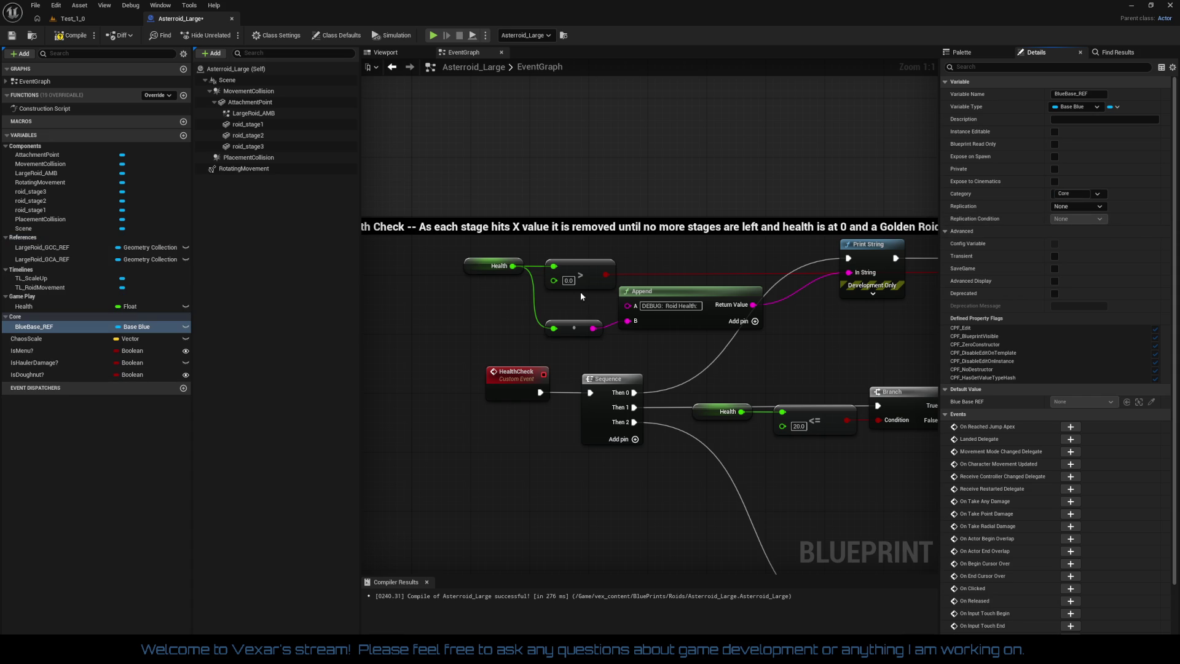
Move IsMenu?, IsHaulerDamage? and ChaosScale into the Core category
{"action": "mouse_move", "coordinate": [43, 296]}
{"action": "left_mouse_down"}
{"action": "mouse_move", "coordinate": [43, 318]}
{"action": "mouse_move", "coordinate": [21, 334]}
{"action": "mouse_move", "coordinate": [19, 320]}
{"action": "left_mouse_up"}
{"action": "mouse_move", "coordinate": [34, 363]}
{"action": "left_mouse_down"}
{"action": "mouse_move", "coordinate": [35, 320]}
{"action": "mouse_move", "coordinate": [22, 320]}
{"action": "left_mouse_up"}
{"action": "mouse_move", "coordinate": [27, 374]}
{"action": "left_mouse_down"}
{"action": "mouse_move", "coordinate": [35, 336]}
{"action": "mouse_move", "coordinate": [20, 319]}
{"action": "mouse_move", "coordinate": [40, 297]}
{"action": "mouse_move", "coordinate": [22, 243]}
{"action": "mouse_move", "coordinate": [62, 263]}
{"action": "mouse_move", "coordinate": [32, 252]}
{"action": "left_mouse_up"}
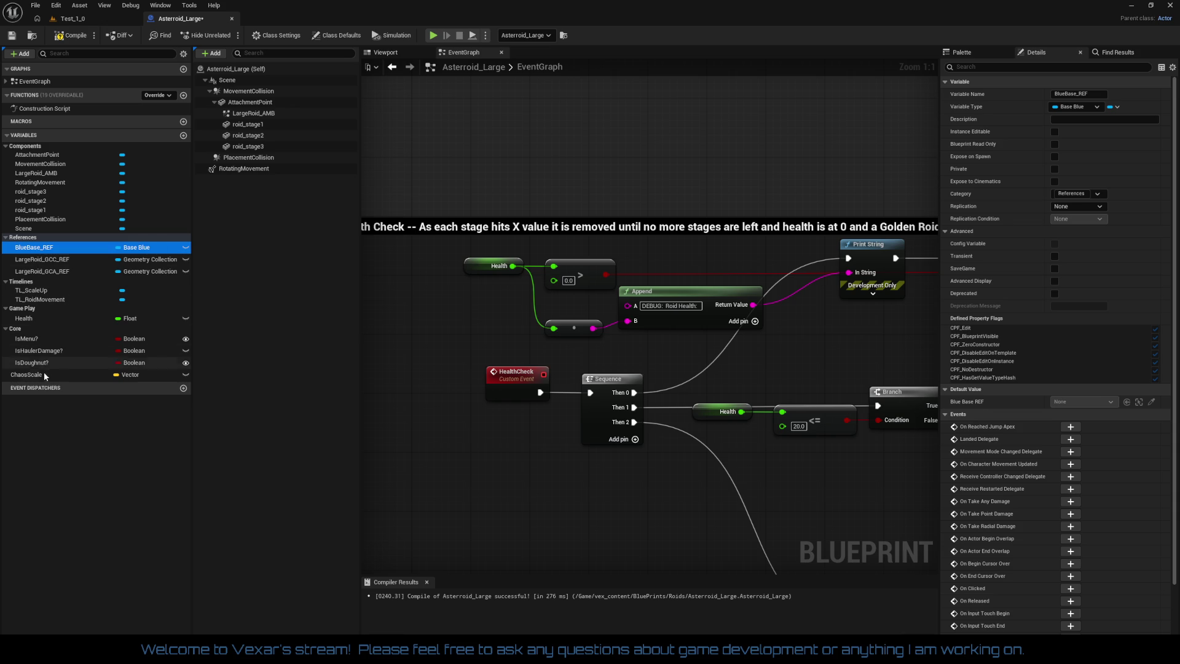
{"action": "mouse_move", "coordinate": [43, 375]}
{"action": "left_mouse_down"}
{"action": "mouse_move", "coordinate": [22, 325]}
{"action": "mouse_move", "coordinate": [37, 338]}
{"action": "left_mouse_up"}
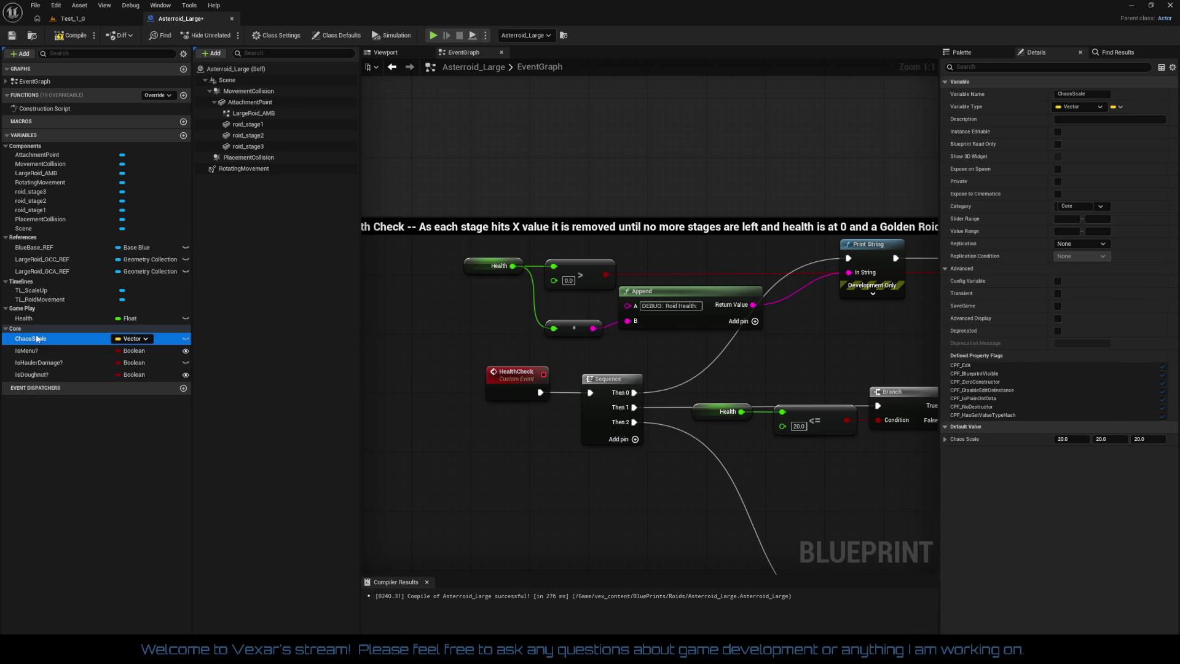
{"action": "left_click", "coordinate": [420, 436]}
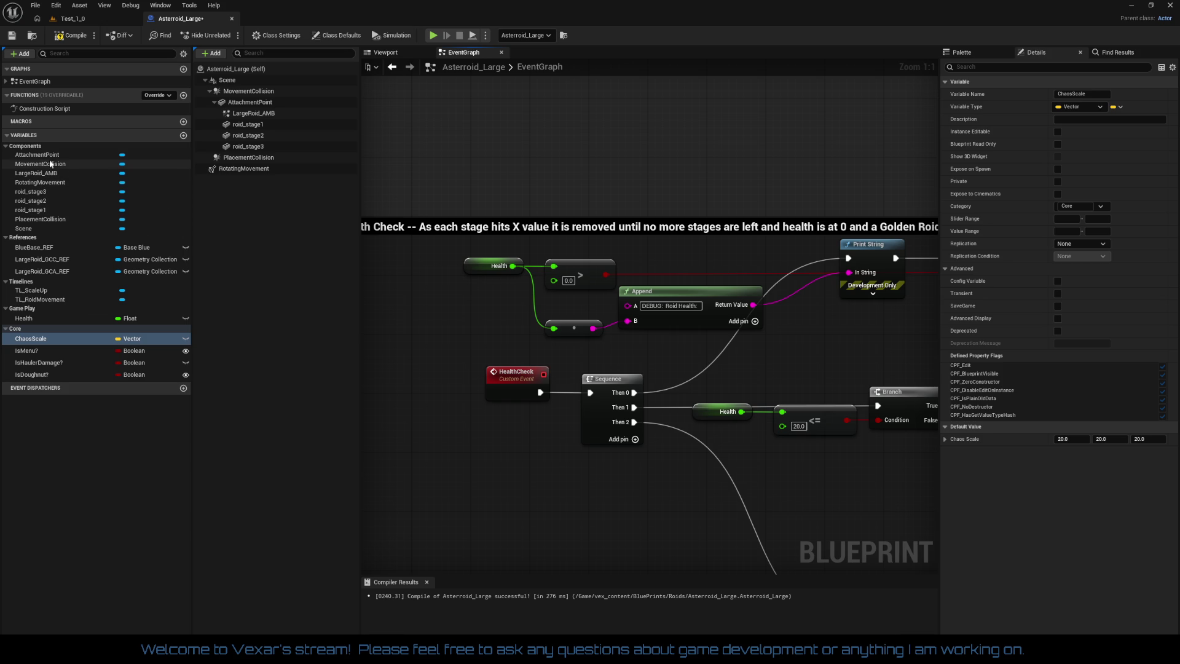
Set LargeRoid_AMB's category to a new Effects category
{"action": "left_click", "coordinate": [54, 174]}
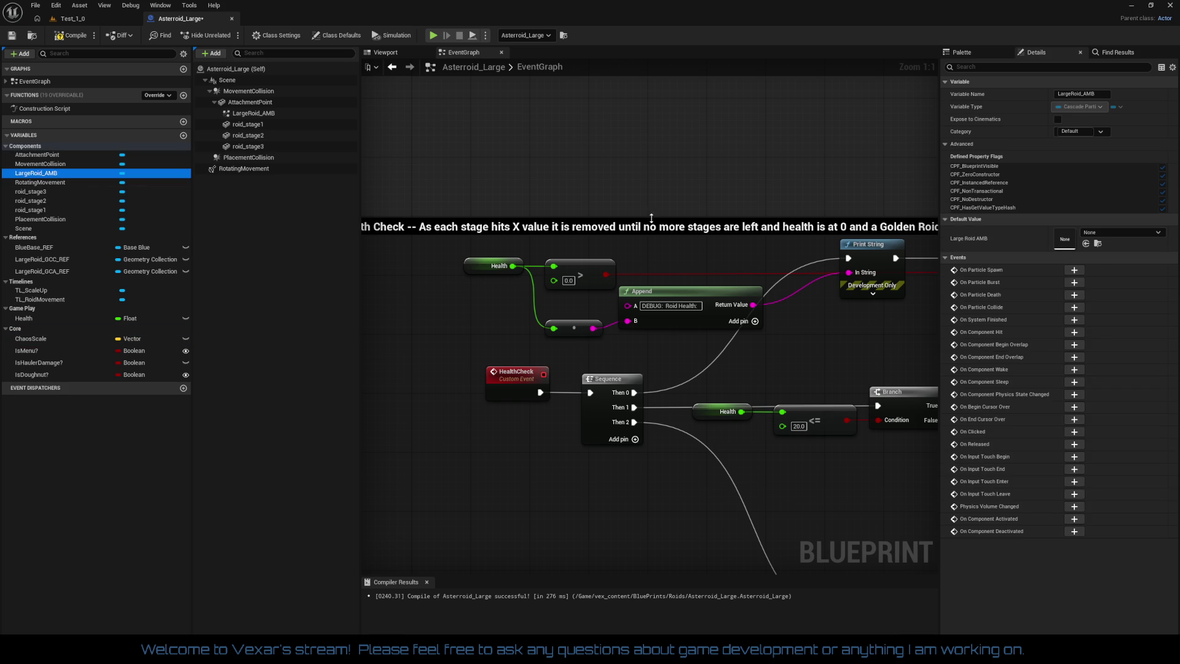
{"action": "left_click", "coordinate": [1086, 132]}
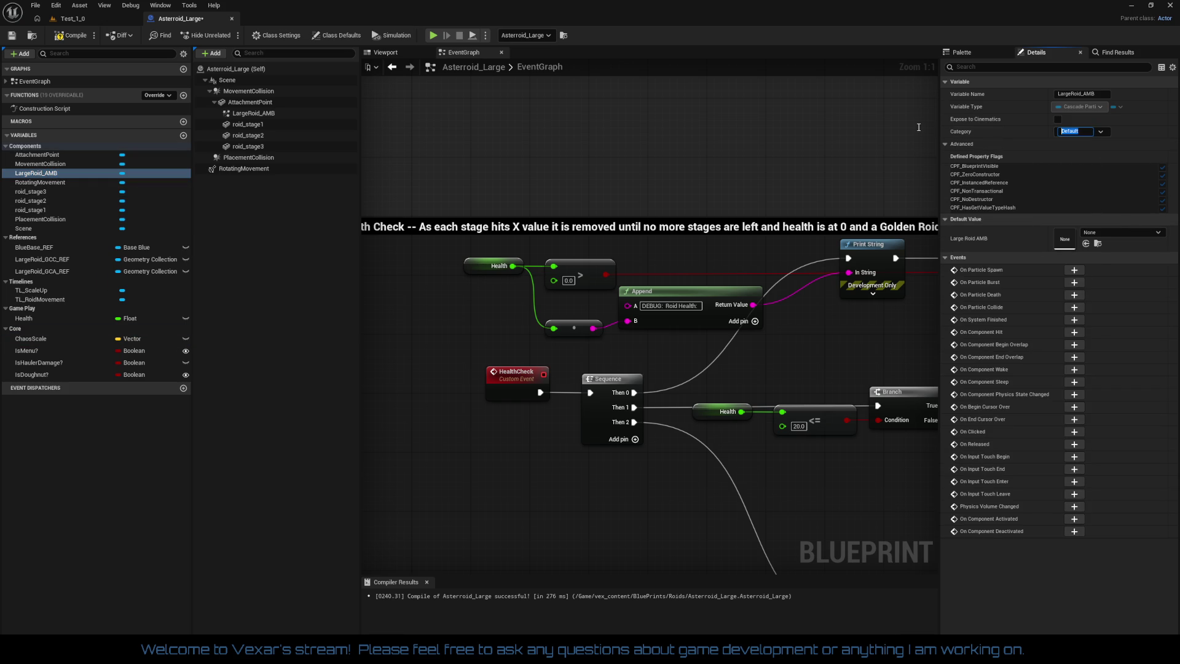
{"action": "type", "text": "Effects"}
{"action": "key", "text": "Return"}
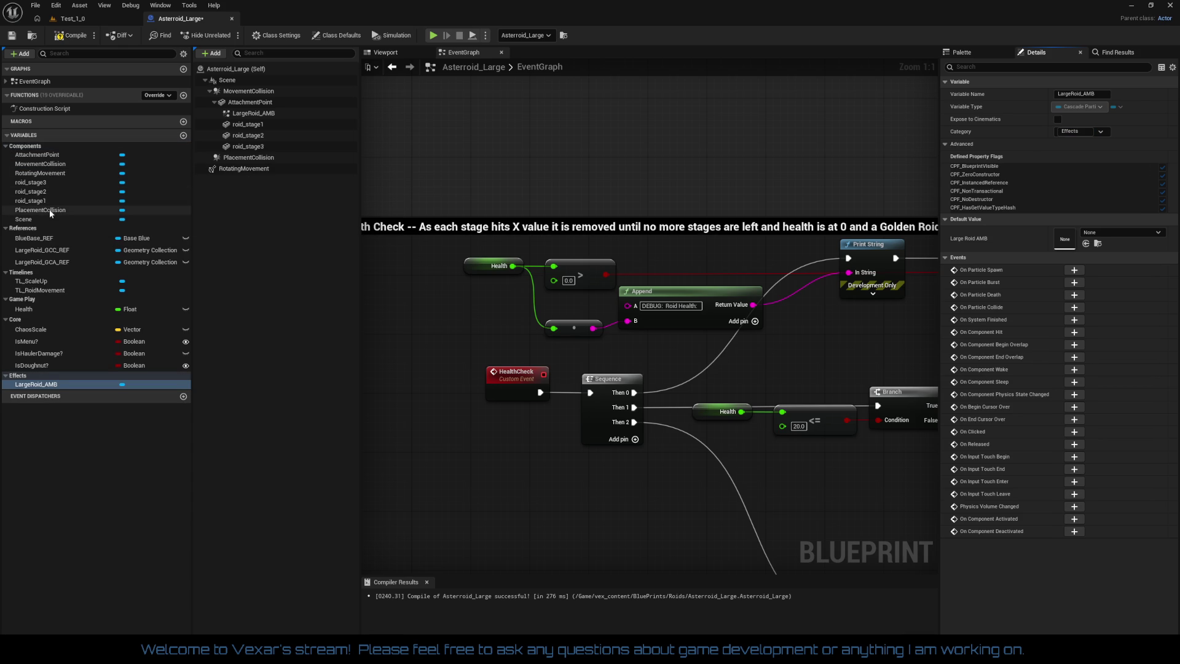
Collapse the Components, References and Timelines groups and compile the blueprint
{"action": "left_click", "coordinate": [9, 146]}
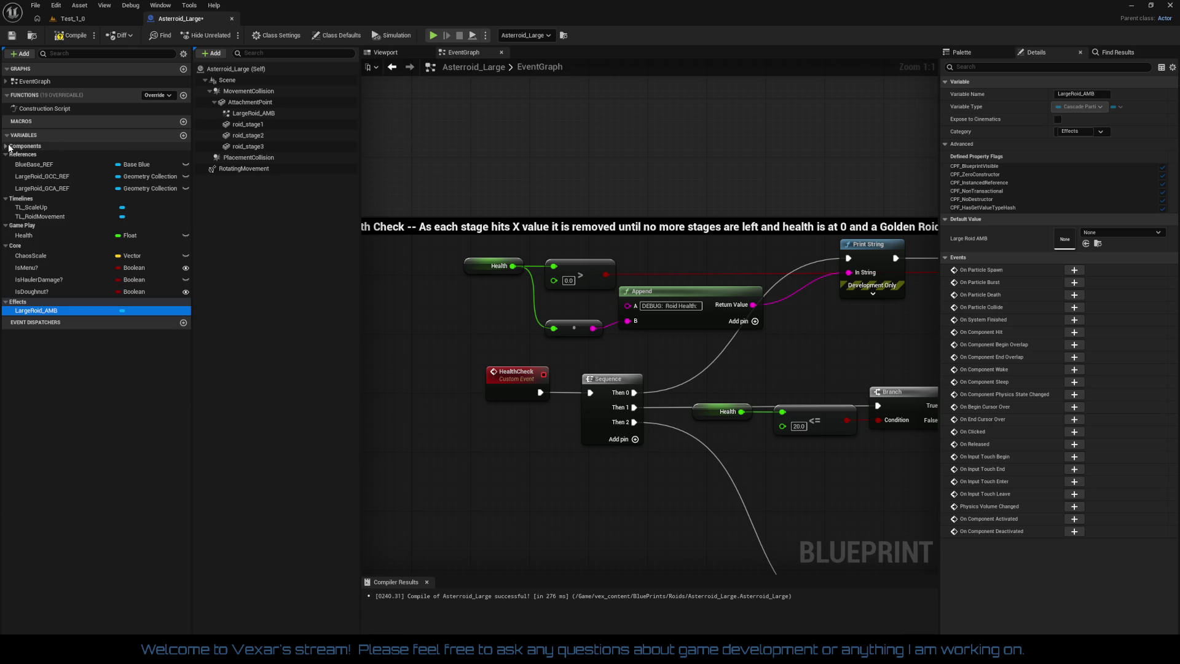
{"action": "left_click", "coordinate": [6, 154]}
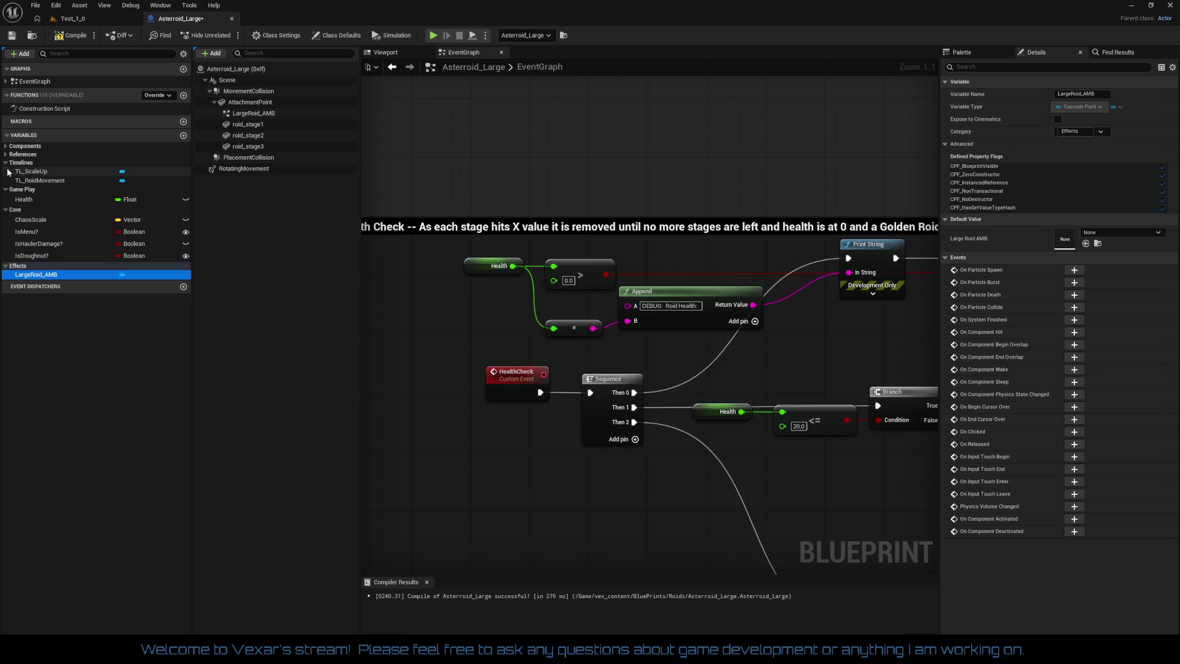
{"action": "left_click", "coordinate": [6, 163]}
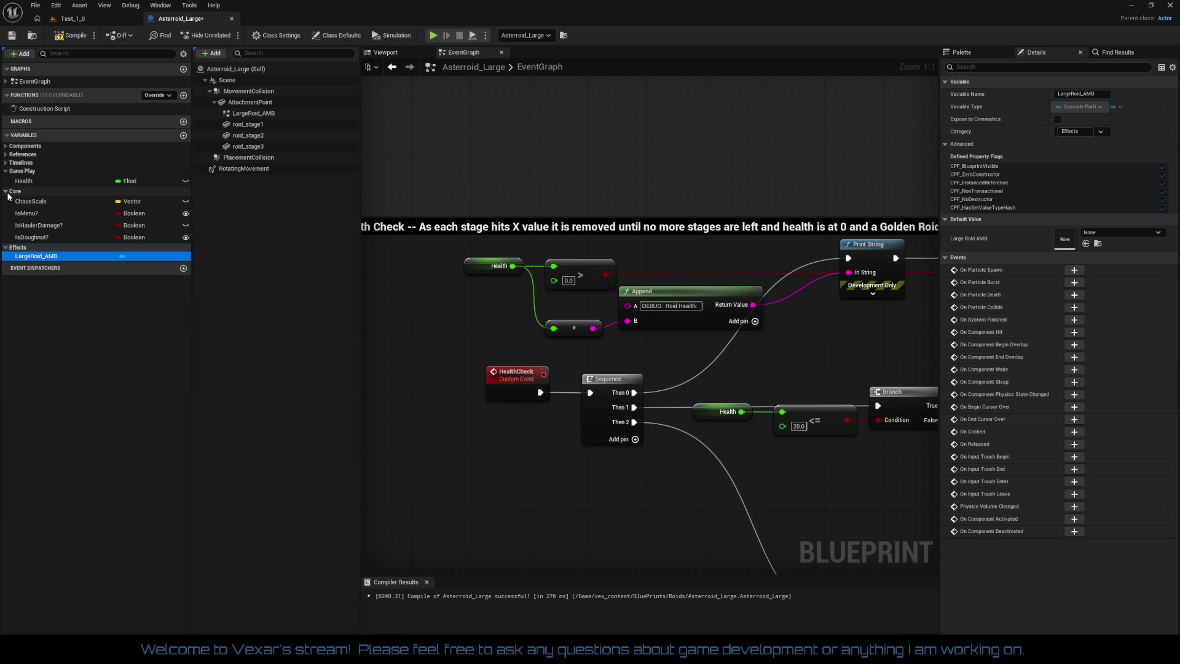
{"action": "left_click", "coordinate": [79, 41]}
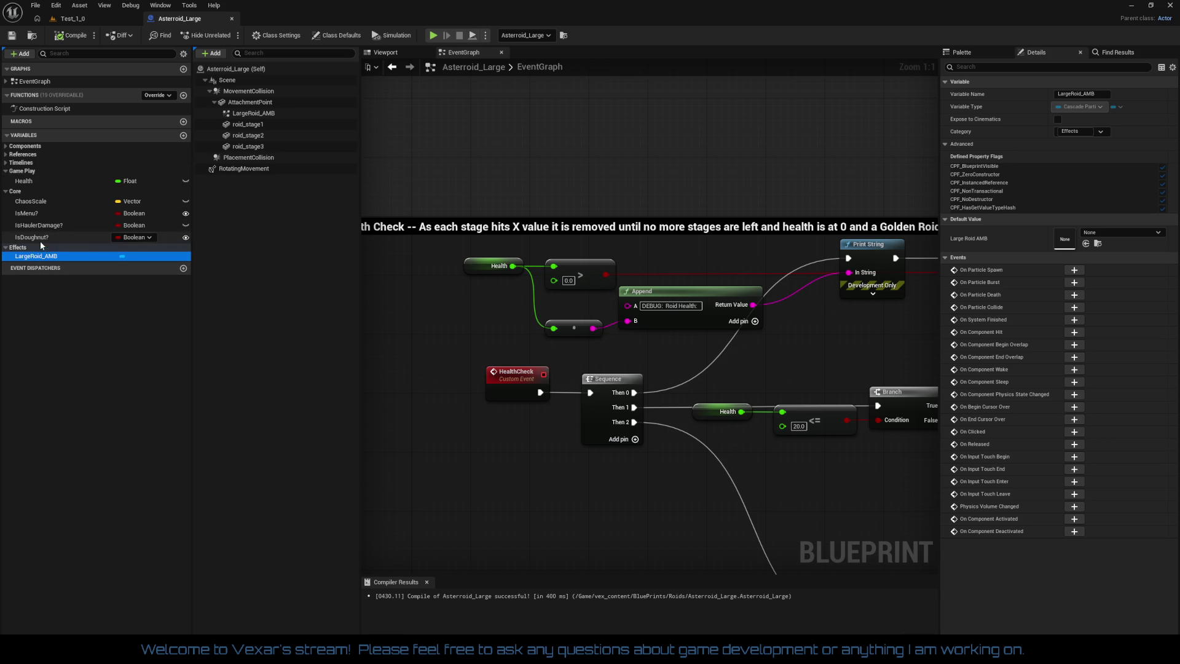
Move IsDoughnut? above IsHaulerDamage? in Core and recompile with F7
{"action": "mouse_move", "coordinate": [40, 240]}
{"action": "left_mouse_down"}
{"action": "mouse_move", "coordinate": [37, 206]}
{"action": "mouse_move", "coordinate": [37, 236]}
{"action": "left_mouse_up"}
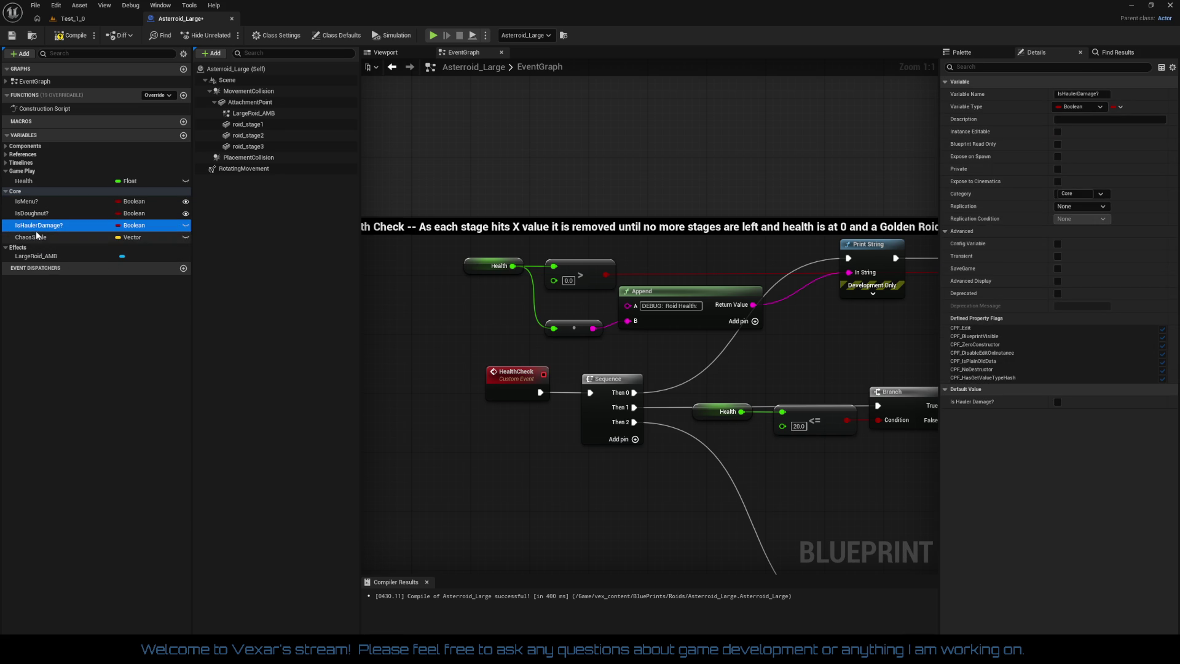
{"action": "left_click", "coordinate": [428, 322]}
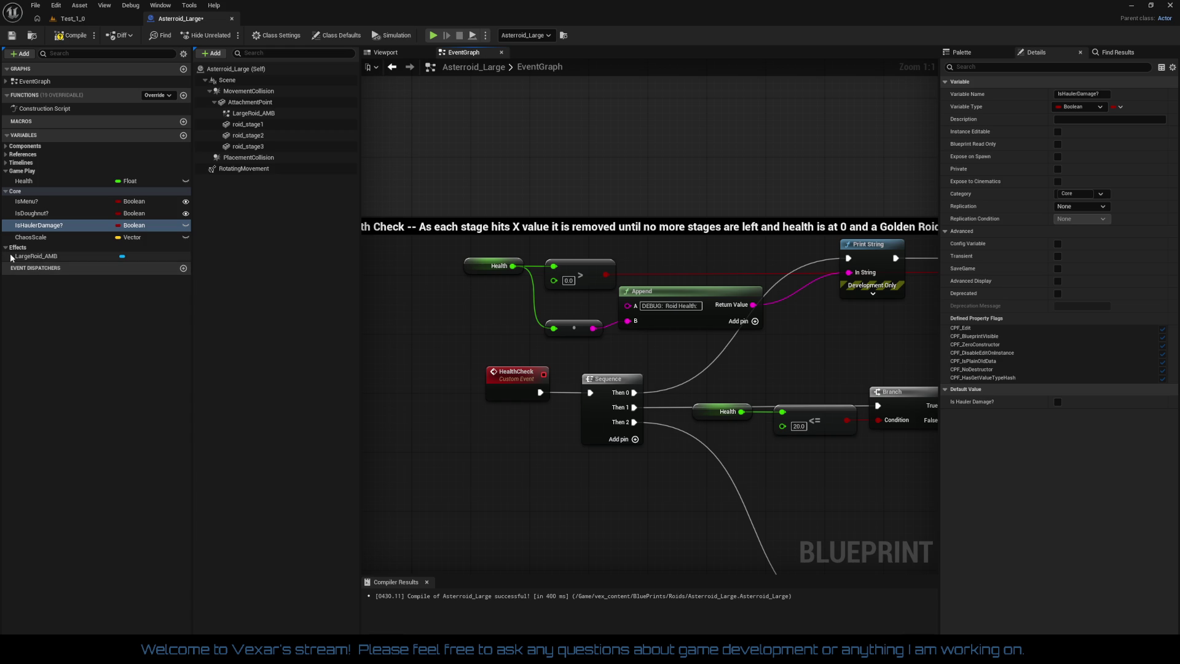
{"action": "key", "text": "F7"}
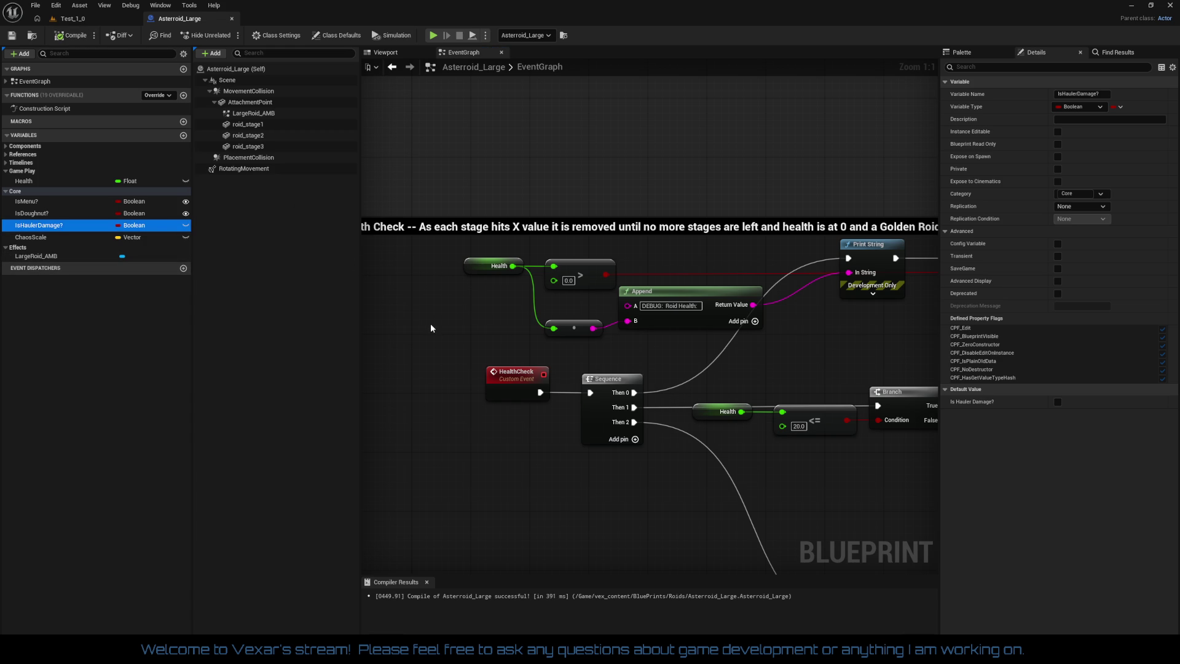
Set Health's default value to 5.0 and return to the Test_1_0 level
{"action": "left_click", "coordinate": [25, 182]}
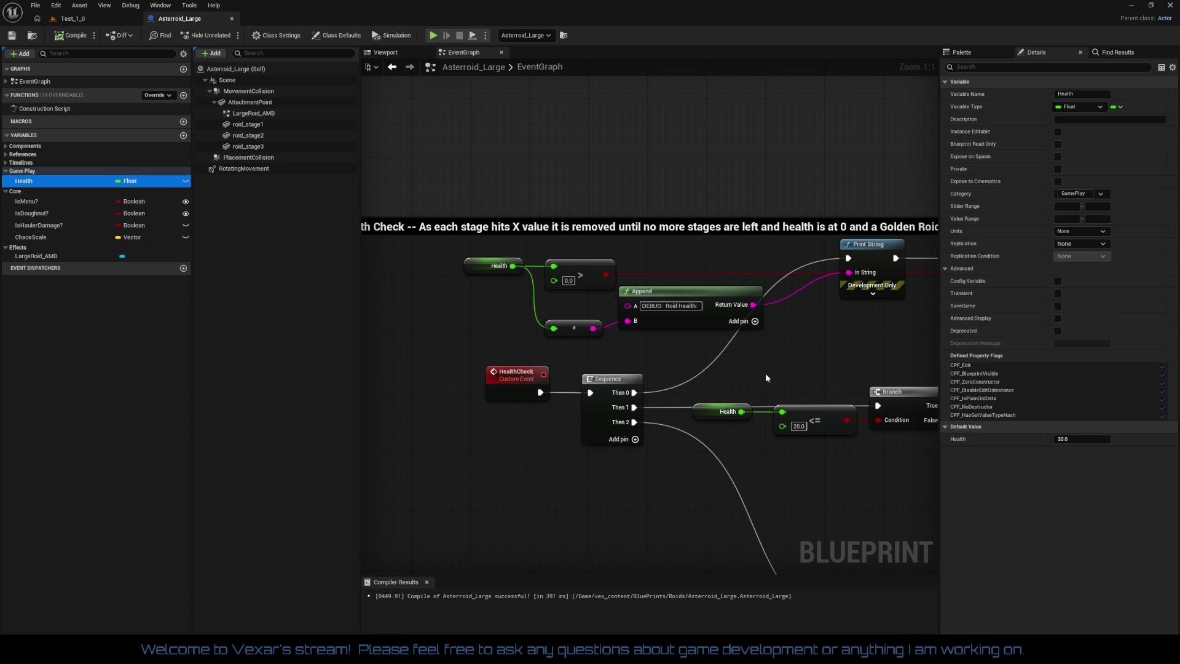
{"action": "left_click", "coordinate": [1066, 440]}
{"action": "type", "text": "5"}
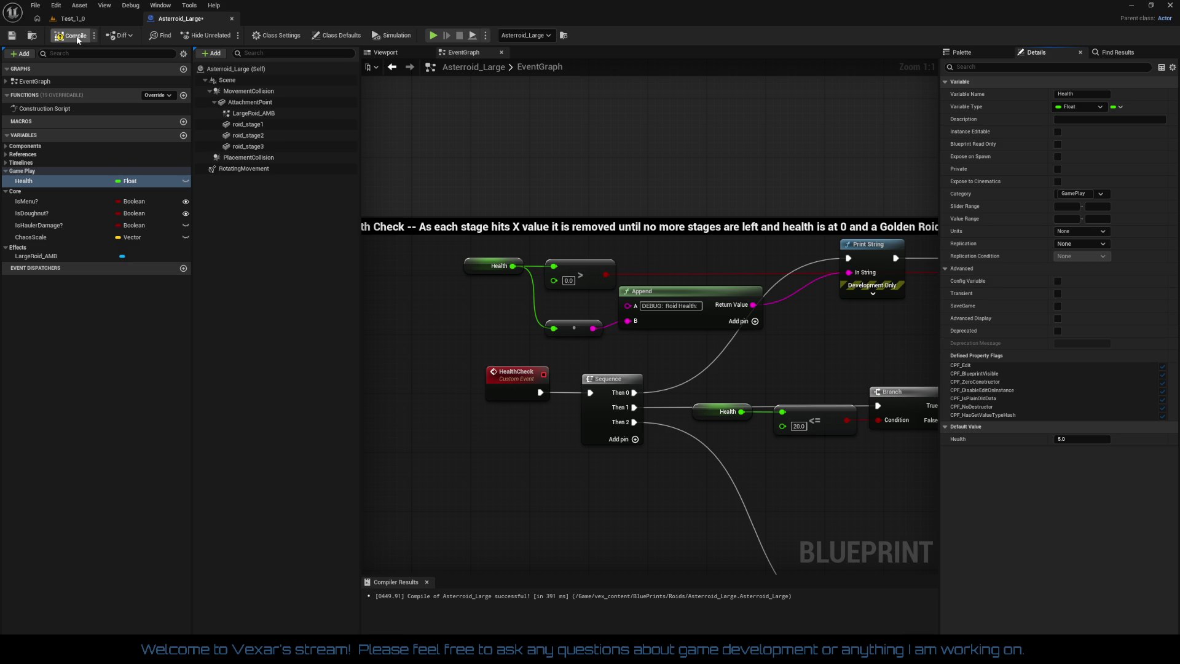
{"action": "left_click", "coordinate": [91, 20]}
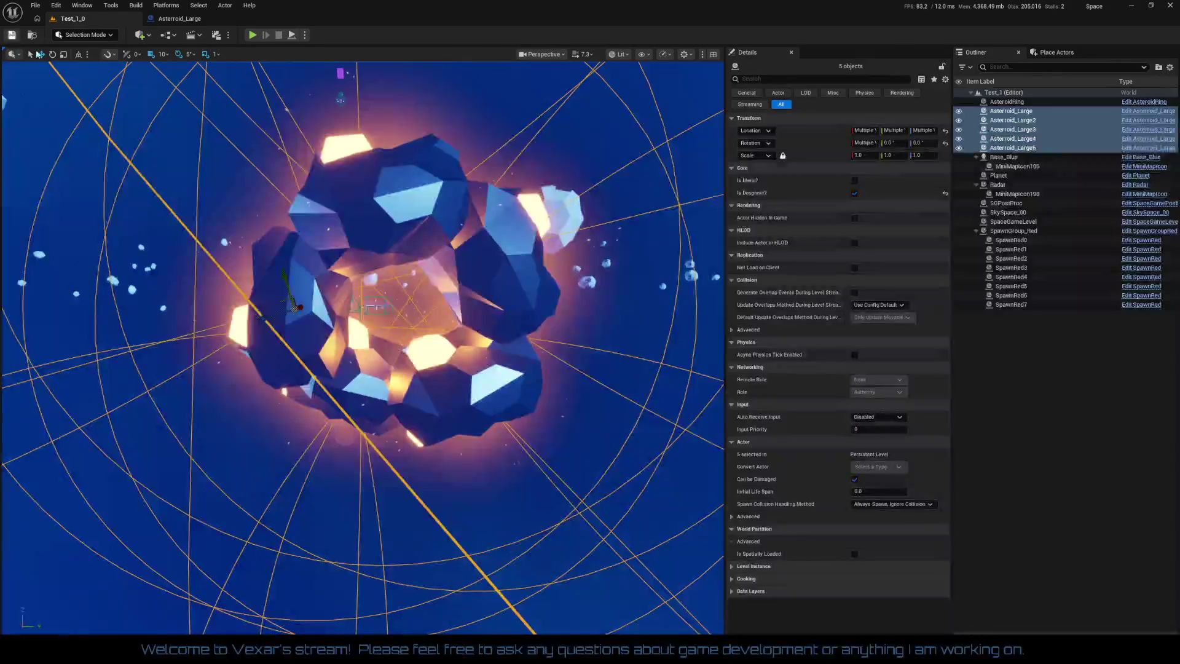
Play-test the level, then select the Append and conversion nodes in Asteroid_Large's EventGraph
{"action": "left_click", "coordinate": [252, 35]}
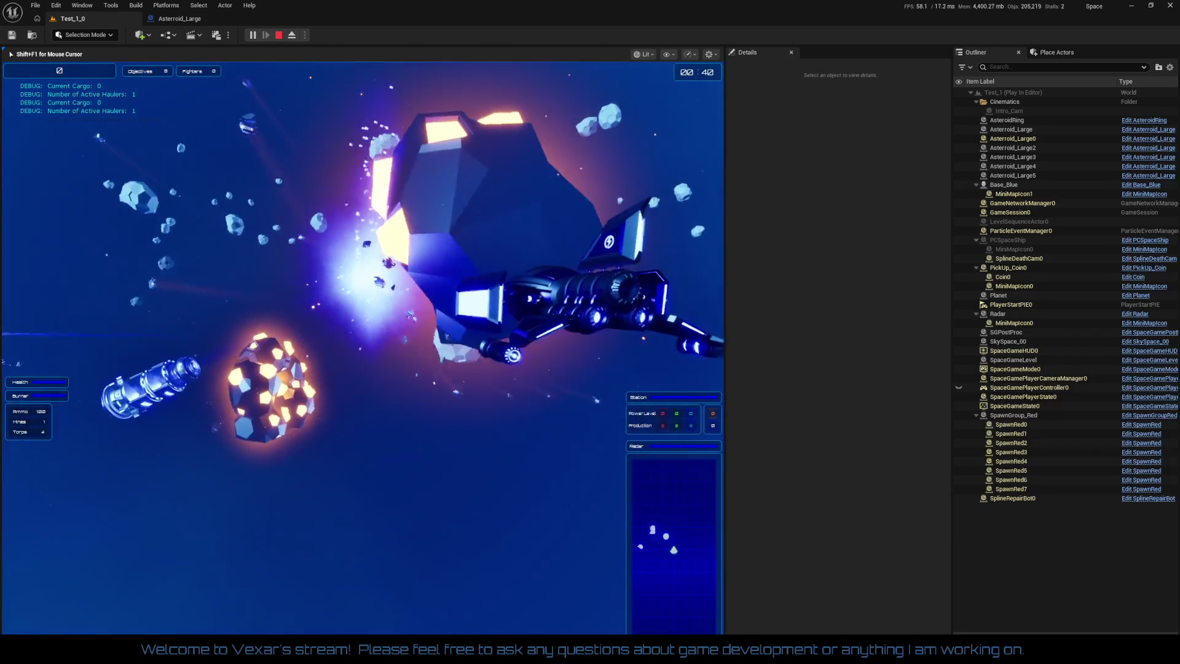
{"action": "key", "text": "Escape"}
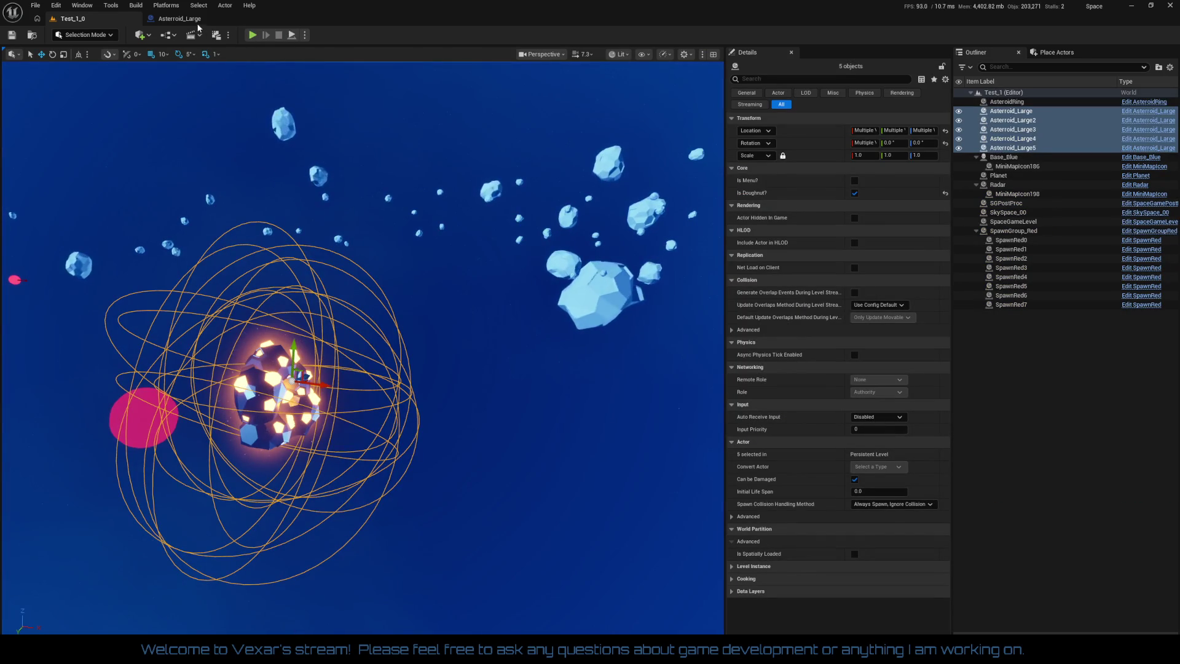
{"action": "left_click", "coordinate": [198, 24]}
{"action": "left_click_drag", "start_coordinate": [521, 350], "coordinate": [504, 348]}
{"action": "left_click_drag", "start_coordinate": [506, 287], "coordinate": [620, 321]}
{"action": "mouse_move", "coordinate": [724, 341]}
{"action": "left_mouse_down"}
{"action": "mouse_move", "coordinate": [590, 319]}
{"action": "mouse_move", "coordinate": [637, 352]}
{"action": "mouse_move", "coordinate": [679, 316]}
{"action": "mouse_move", "coordinate": [750, 320]}
{"action": "mouse_move", "coordinate": [756, 334]}
{"action": "mouse_move", "coordinate": [433, 343]}
{"action": "mouse_move", "coordinate": [639, 342]}
{"action": "mouse_move", "coordinate": [788, 309]}
{"action": "mouse_move", "coordinate": [596, 170]}
{"action": "left_mouse_up"}
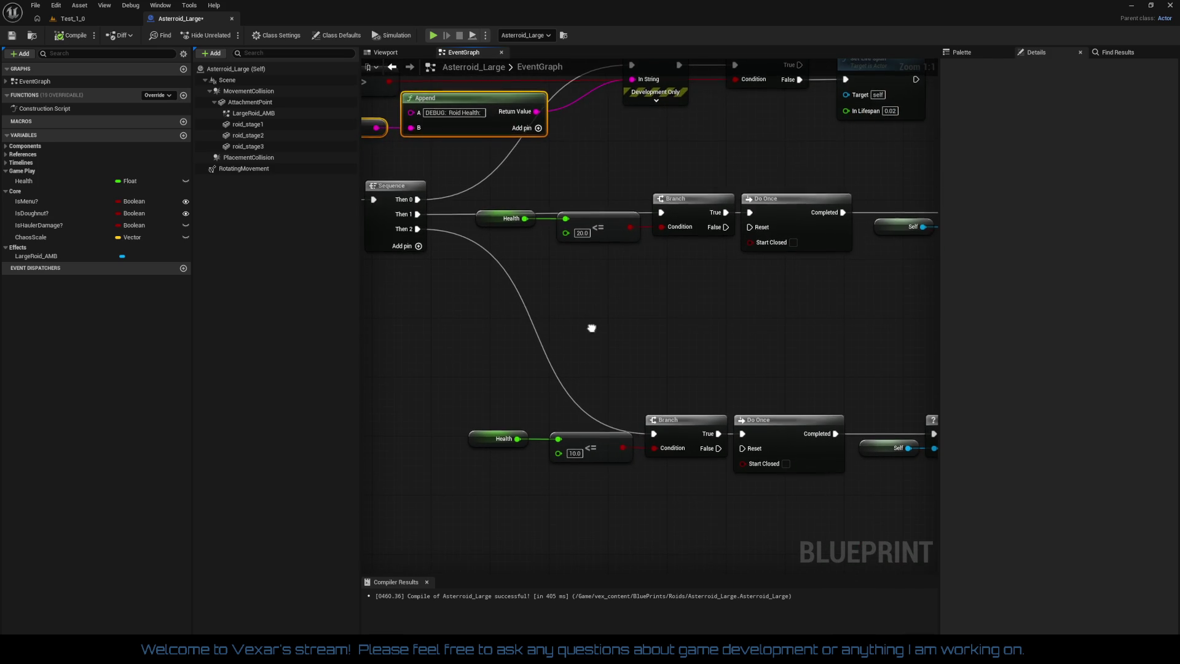
{"action": "mouse_move", "coordinate": [593, 329]}
{"action": "left_mouse_down"}
{"action": "mouse_move", "coordinate": [585, 245]}
{"action": "mouse_move", "coordinate": [609, 299]}
{"action": "left_mouse_up"}
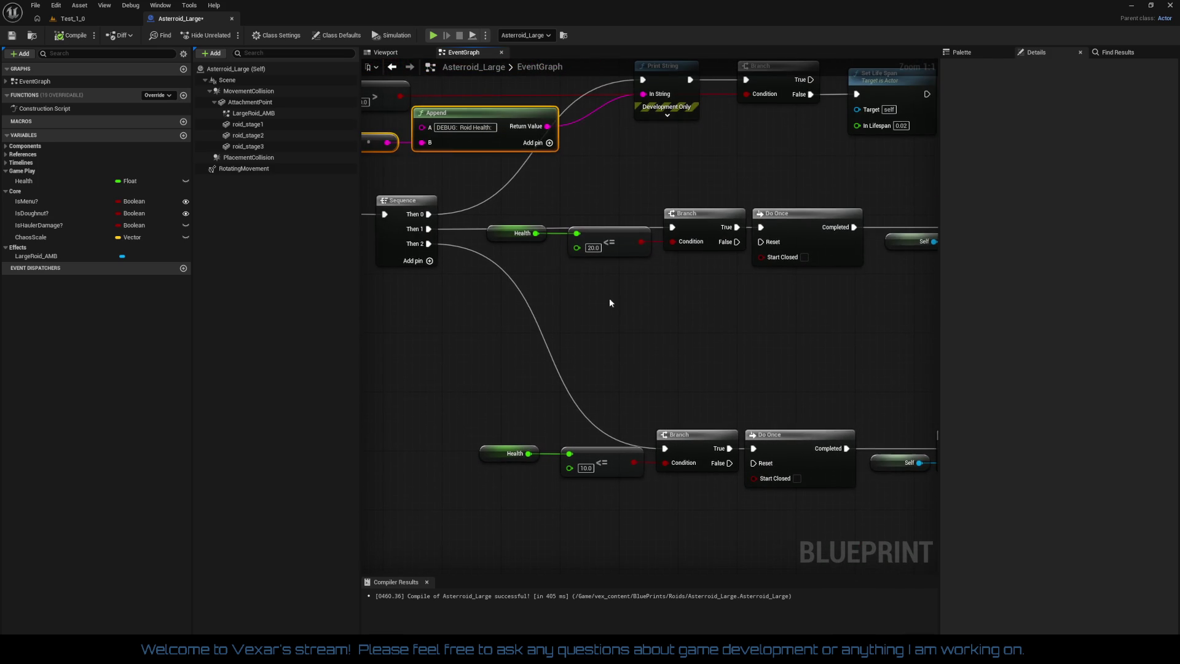
{"action": "left_click", "coordinate": [617, 253]}
{"action": "scroll", "coordinate": [711, 363], "scroll_direction": "down", "scroll_amount": 1}
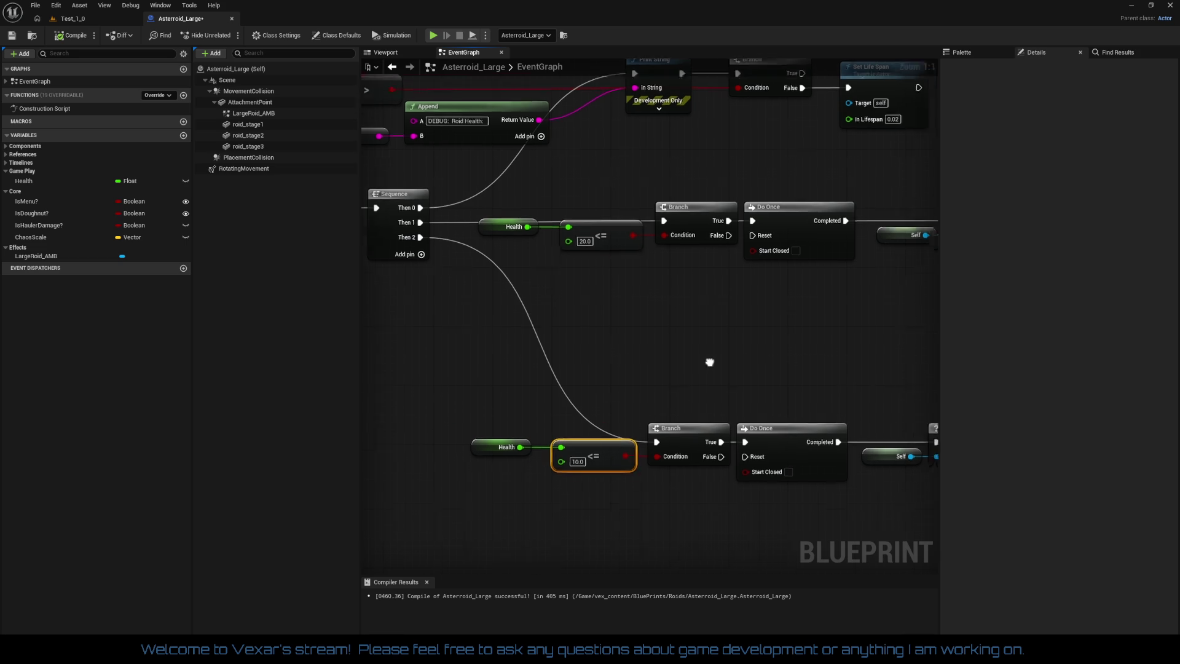
{"action": "left_click_drag", "start_coordinate": [711, 363], "coordinate": [553, 174]}
{"action": "scroll", "coordinate": [553, 174], "scroll_direction": "down", "scroll_amount": 1}
{"action": "mouse_move", "coordinate": [598, 255]}
{"action": "left_mouse_down"}
{"action": "mouse_move", "coordinate": [482, 311]}
{"action": "mouse_move", "coordinate": [680, 341]}
{"action": "left_mouse_up"}
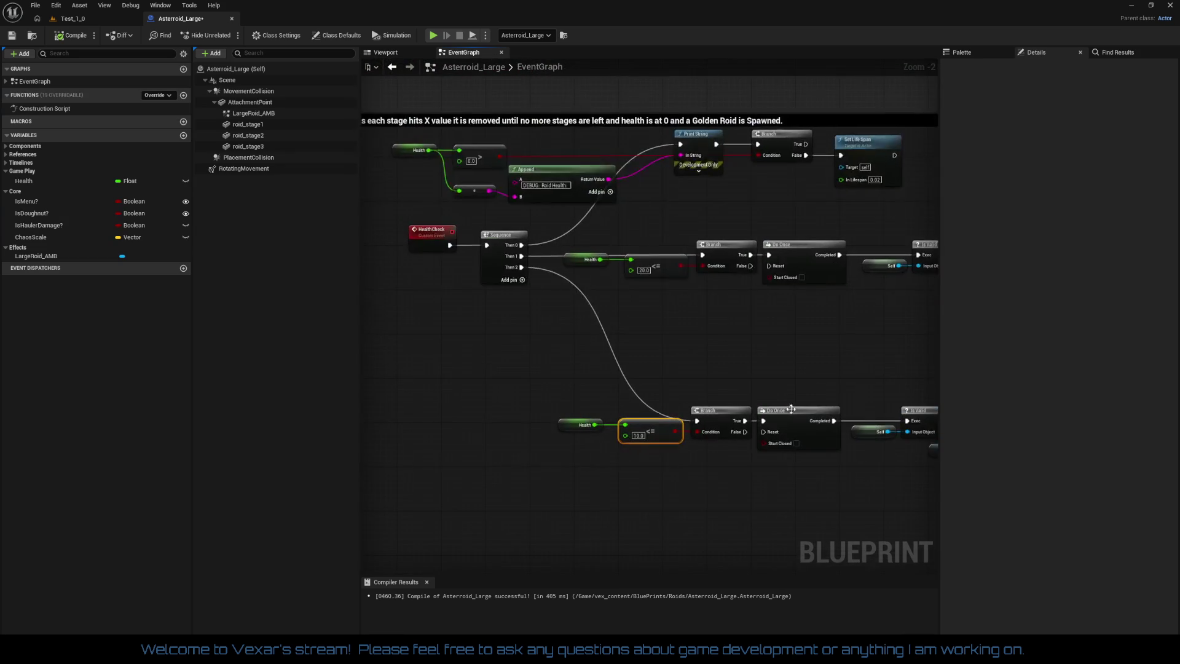
{"action": "scroll", "coordinate": [681, 341], "scroll_direction": "up", "scroll_amount": 2}
{"action": "left_click_drag", "start_coordinate": [914, 455], "coordinate": [692, 448]}
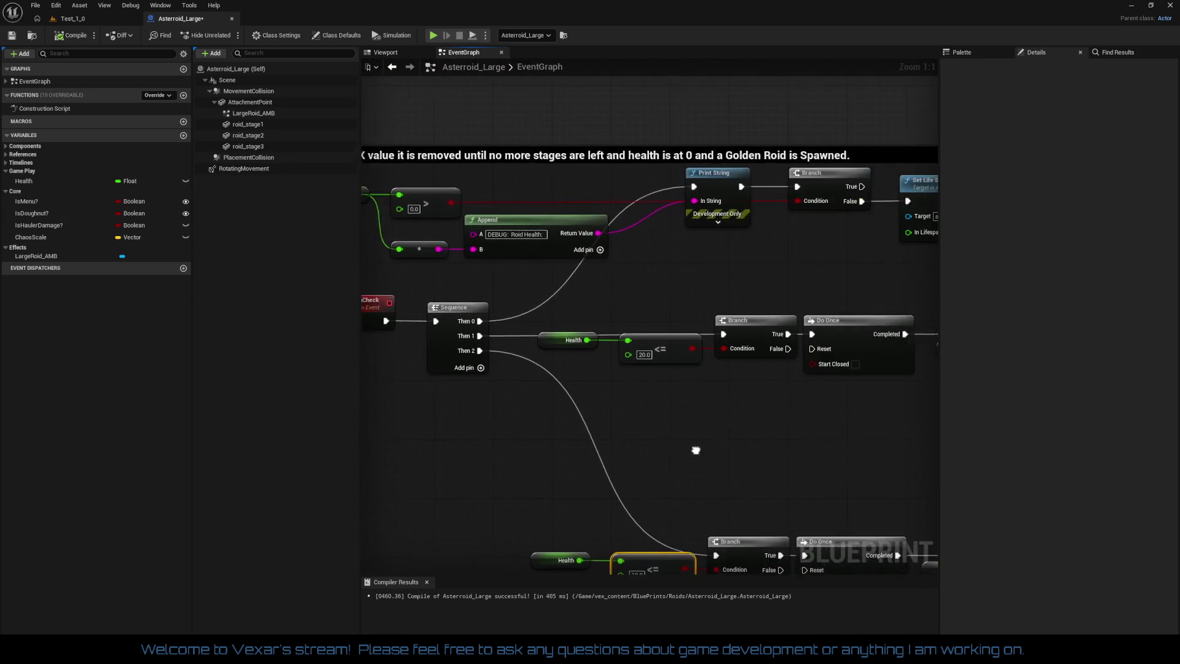
{"action": "scroll", "coordinate": [569, 393], "scroll_direction": "down", "scroll_amount": 3}
{"action": "mouse_move", "coordinate": [651, 369]}
{"action": "left_mouse_down"}
{"action": "mouse_move", "coordinate": [541, 360]}
{"action": "mouse_move", "coordinate": [503, 381]}
{"action": "mouse_move", "coordinate": [461, 537]}
{"action": "left_mouse_up"}
{"action": "mouse_move", "coordinate": [403, 368]}
{"action": "left_mouse_down"}
{"action": "mouse_move", "coordinate": [394, 390]}
{"action": "mouse_move", "coordinate": [277, 255]}
{"action": "mouse_move", "coordinate": [184, 246]}
{"action": "mouse_move", "coordinate": [430, 424]}
{"action": "left_mouse_up"}
{"action": "mouse_move", "coordinate": [614, 369]}
{"action": "left_mouse_down"}
{"action": "mouse_move", "coordinate": [615, 491]}
{"action": "mouse_move", "coordinate": [747, 510]}
{"action": "mouse_move", "coordinate": [584, 445]}
{"action": "left_mouse_up"}
{"action": "scroll", "coordinate": [744, 392], "scroll_direction": "up", "scroll_amount": 3}
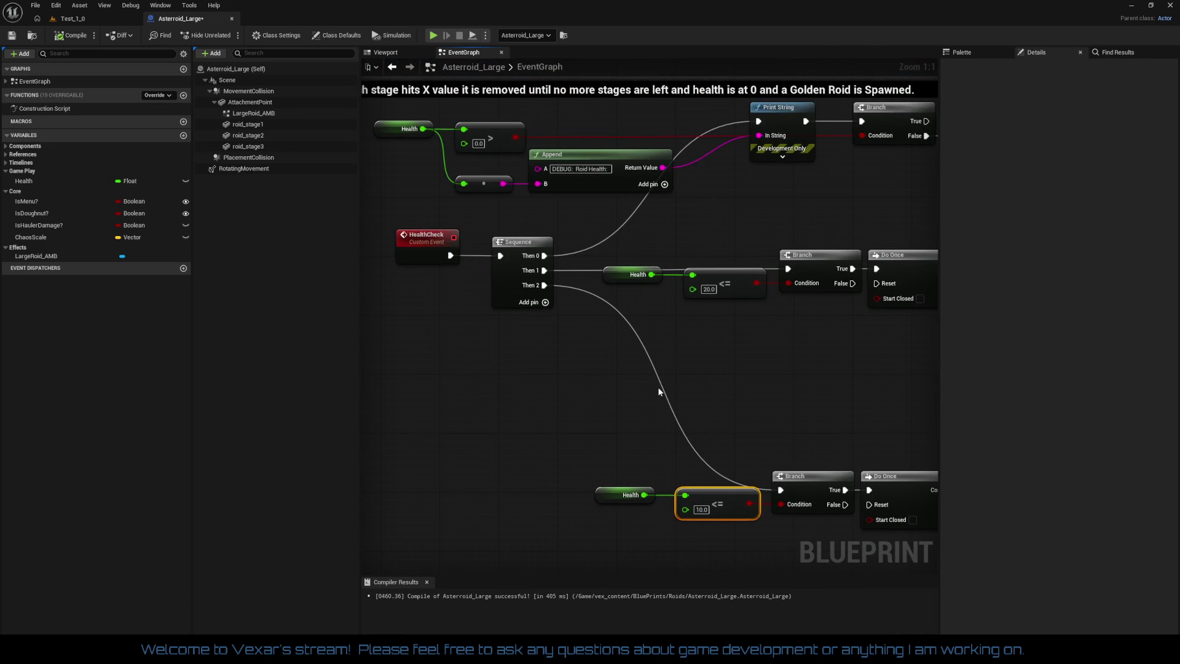
{"action": "mouse_move", "coordinate": [703, 375]}
{"action": "left_mouse_down"}
{"action": "mouse_move", "coordinate": [705, 398]}
{"action": "mouse_move", "coordinate": [396, 374]}
{"action": "mouse_move", "coordinate": [740, 393]}
{"action": "mouse_move", "coordinate": [480, 363]}
{"action": "mouse_move", "coordinate": [542, 340]}
{"action": "mouse_move", "coordinate": [563, 299]}
{"action": "mouse_move", "coordinate": [426, 259]}
{"action": "left_mouse_up"}
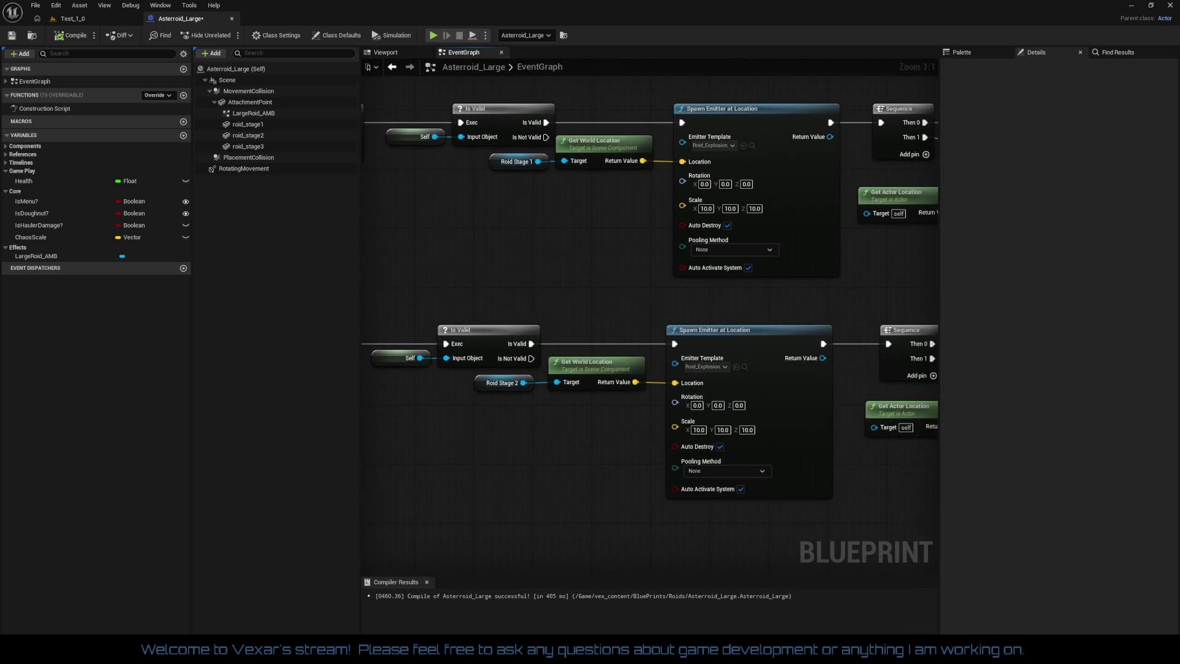
{"action": "mouse_move", "coordinate": [645, 307]}
{"action": "left_mouse_down"}
{"action": "mouse_move", "coordinate": [717, 323]}
{"action": "mouse_move", "coordinate": [800, 417]}
{"action": "left_mouse_up"}
{"action": "mouse_move", "coordinate": [159, 337]}
{"action": "left_mouse_down"}
{"action": "mouse_move", "coordinate": [189, 398]}
{"action": "mouse_move", "coordinate": [365, 401]}
{"action": "mouse_move", "coordinate": [322, 376]}
{"action": "mouse_move", "coordinate": [92, 399]}
{"action": "mouse_move", "coordinate": [431, 589]}
{"action": "mouse_move", "coordinate": [510, 621]}
{"action": "left_mouse_up"}
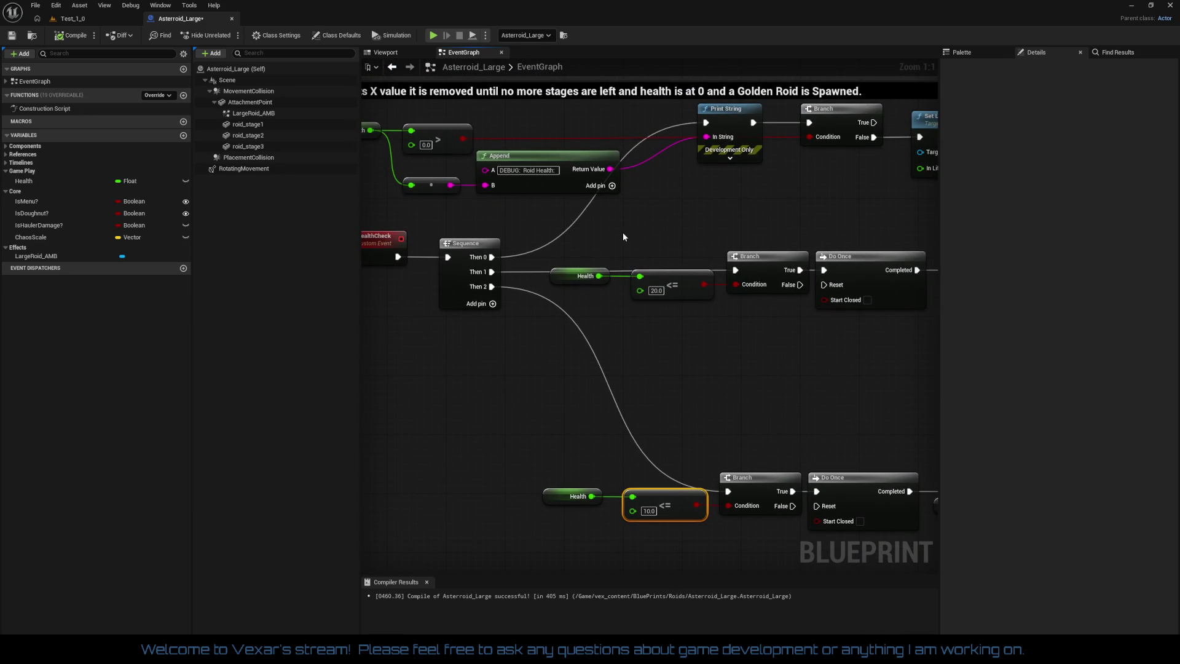
Add a comment titled Stage 1 around the 20.0 stage nodes
{"action": "left_click", "coordinate": [629, 234]}
{"action": "type", "text": "c"}
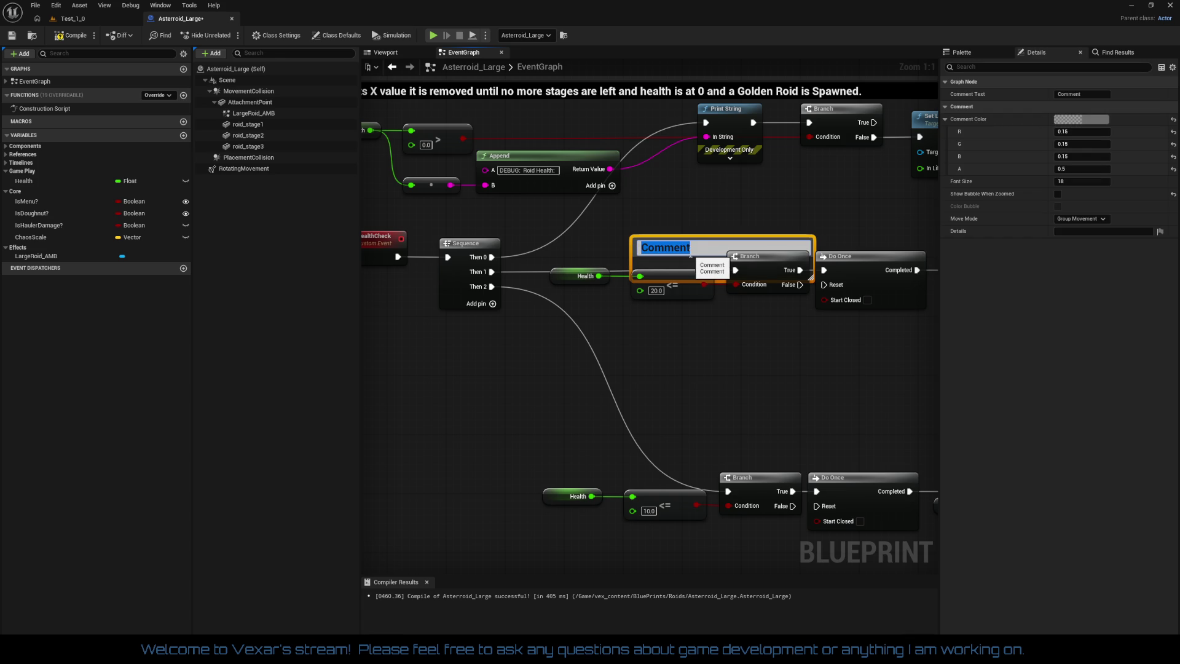
{"action": "type", "text": "Stage 1"}
{"action": "key", "text": "Return"}
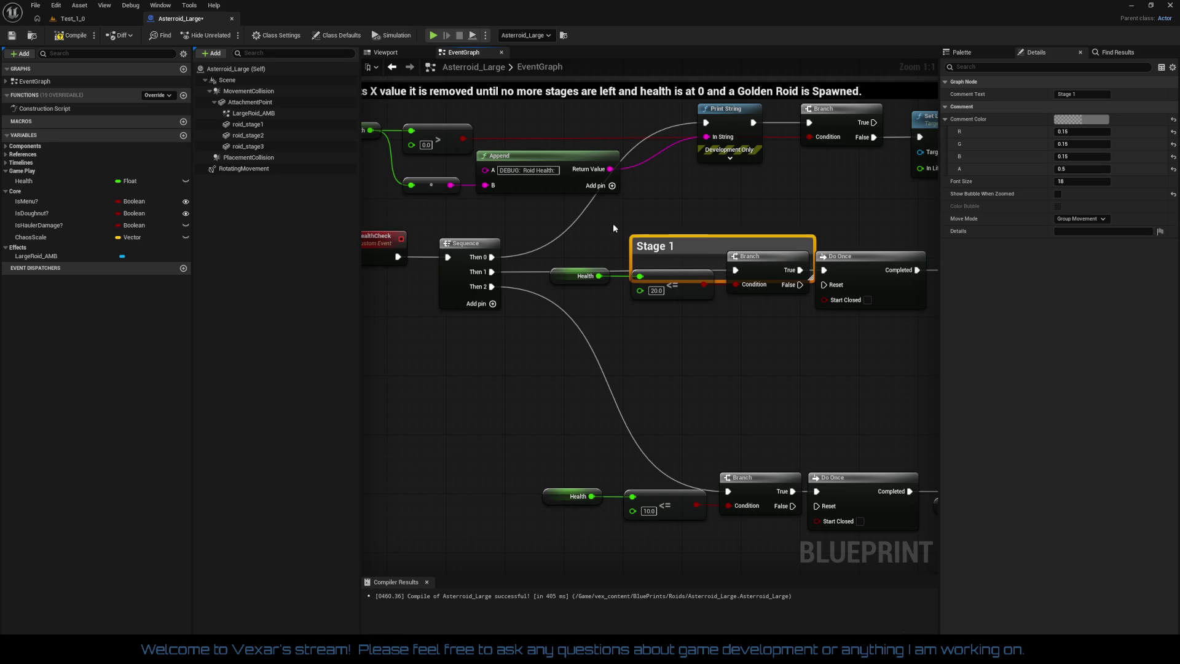
{"action": "left_click_drag", "start_coordinate": [654, 249], "coordinate": [652, 249]}
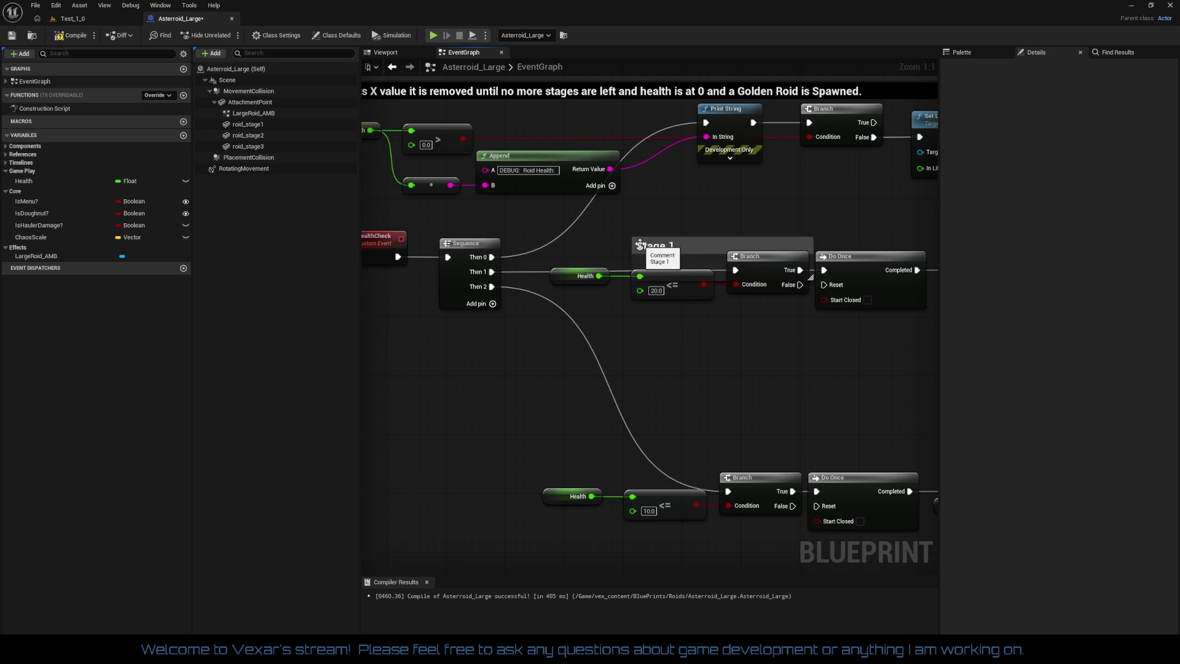
Set the Stage 1 comment's move mode to Comment
{"action": "left_click", "coordinate": [643, 249]}
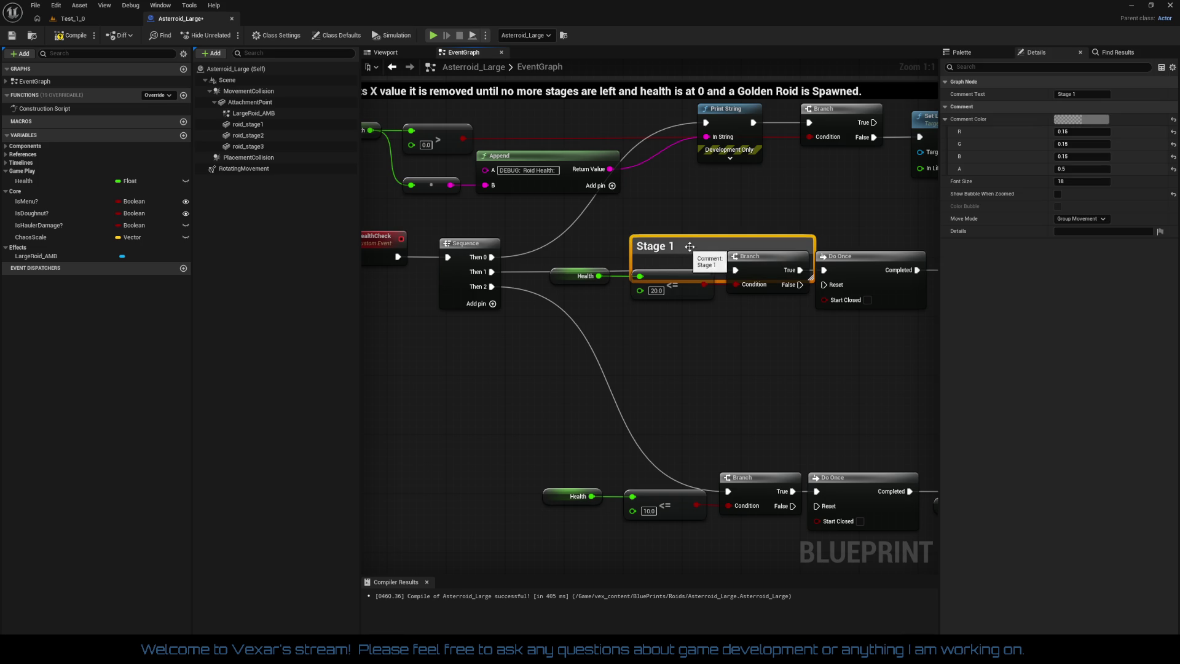
{"action": "left_click", "coordinate": [720, 282]}
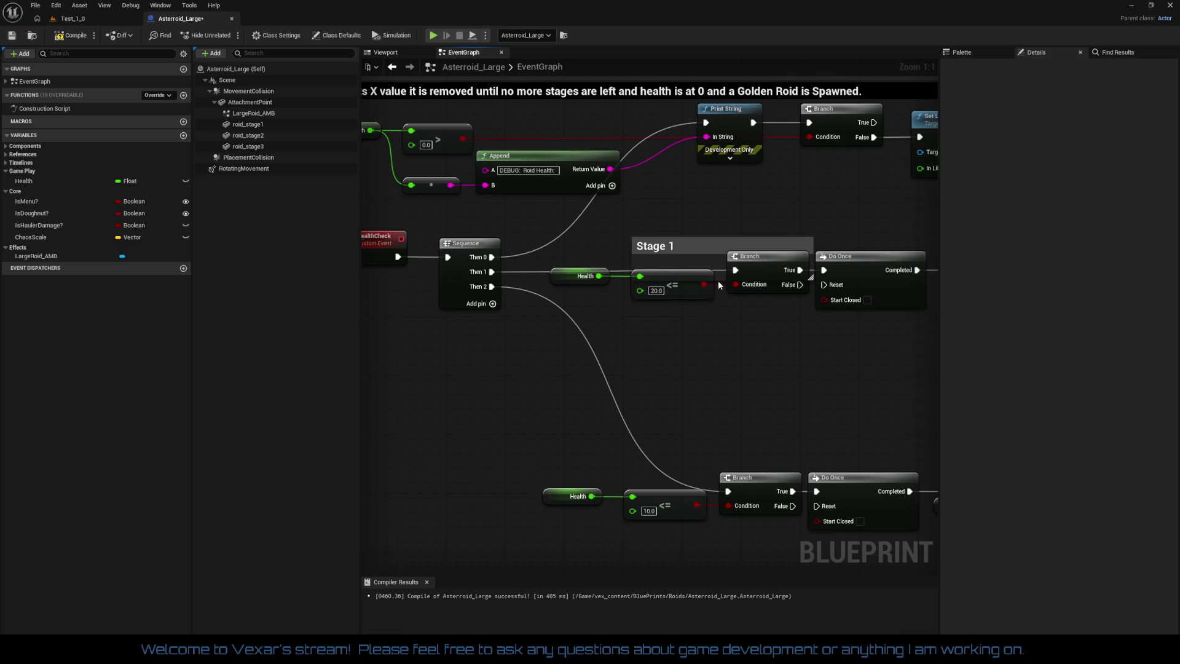
{"action": "left_click", "coordinate": [804, 247]}
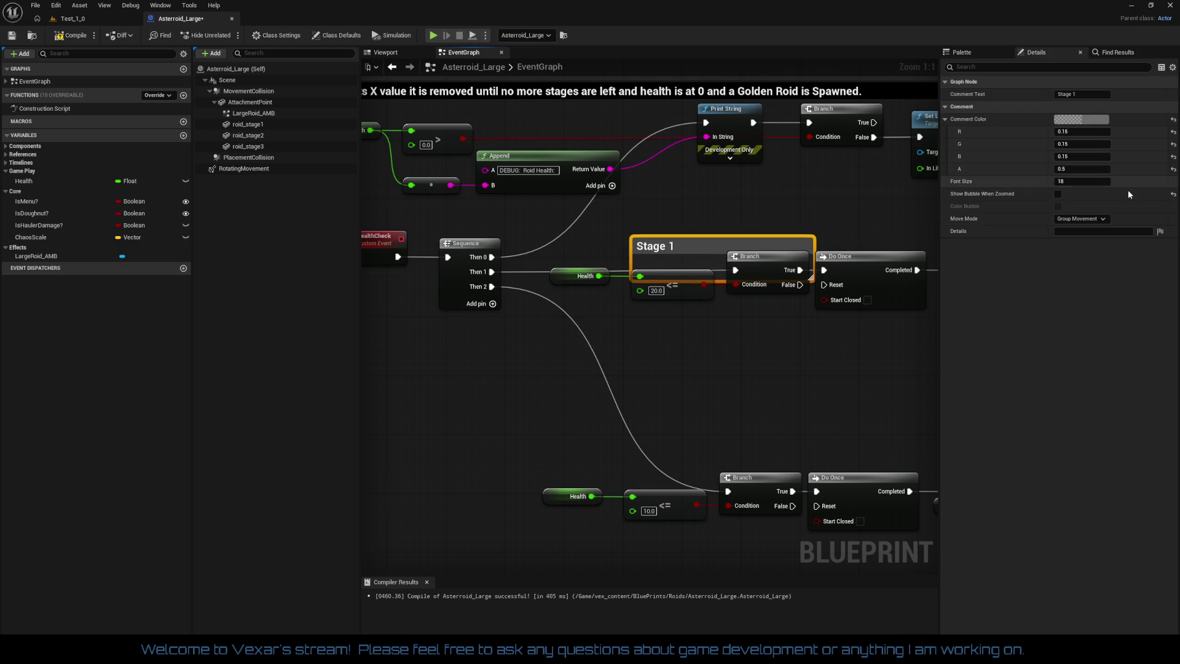
{"action": "left_click", "coordinate": [1080, 219]}
{"action": "left_click", "coordinate": [1069, 231]}
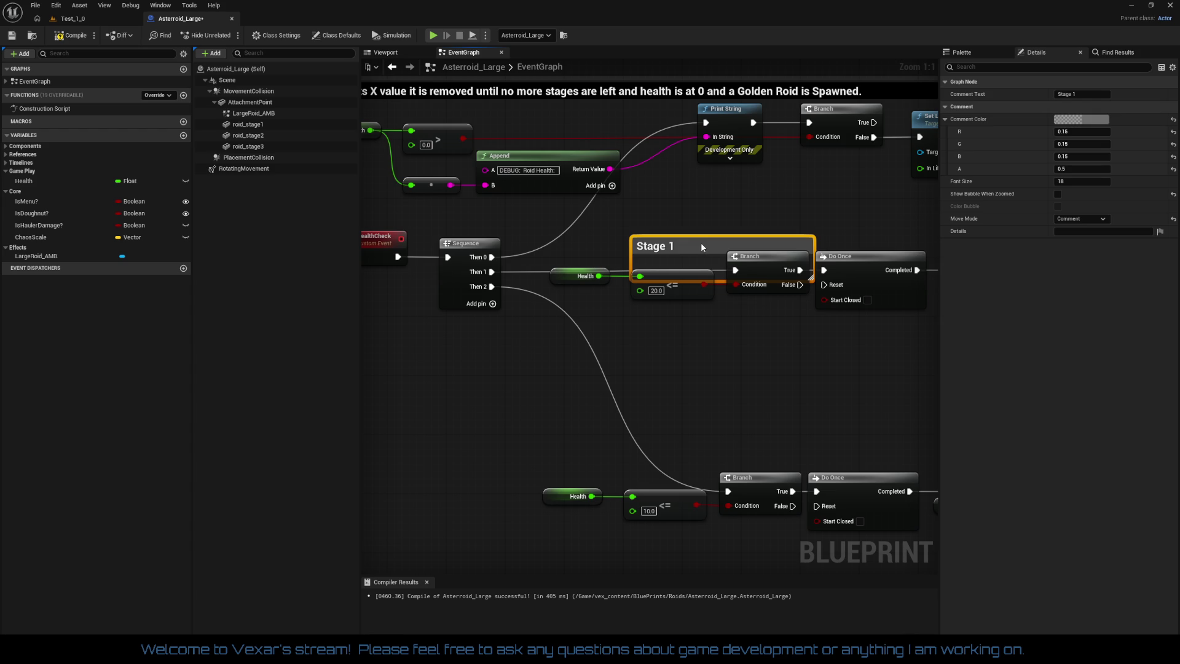
Undo the stray Append move and drag the Stage 1 comment off the health-check nodes
{"action": "scroll", "coordinate": [701, 247], "scroll_direction": "down", "scroll_amount": 4}
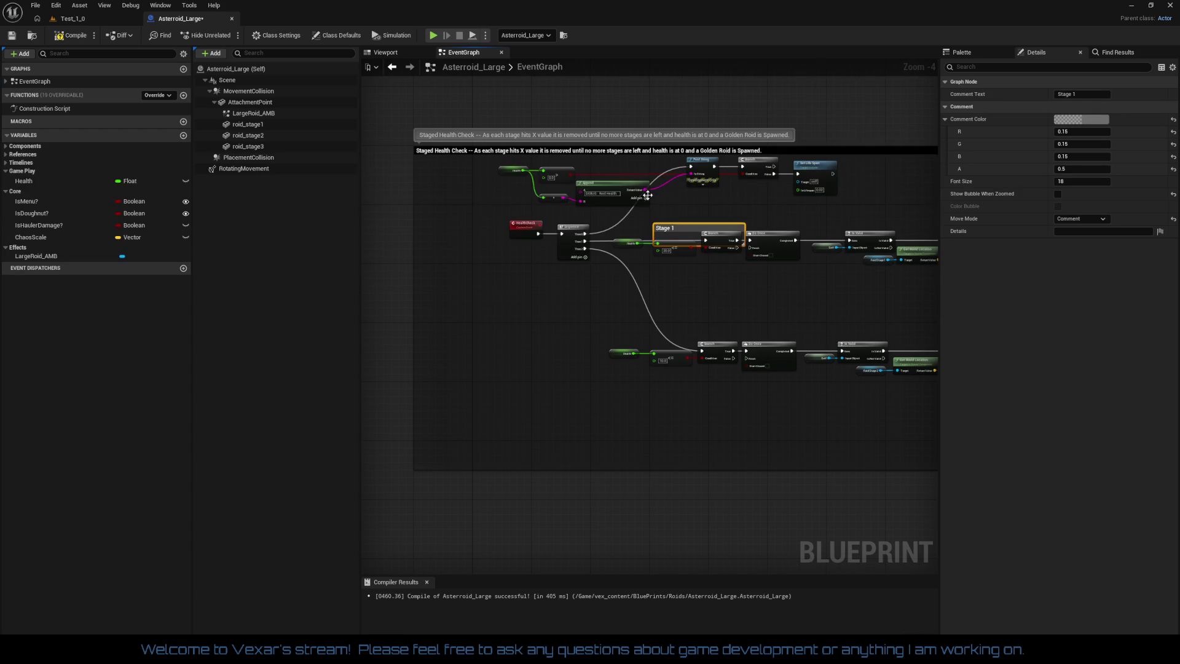
{"action": "left_click_drag", "start_coordinate": [648, 195], "coordinate": [662, 218]}
{"action": "key", "text": "ctrl+z"}
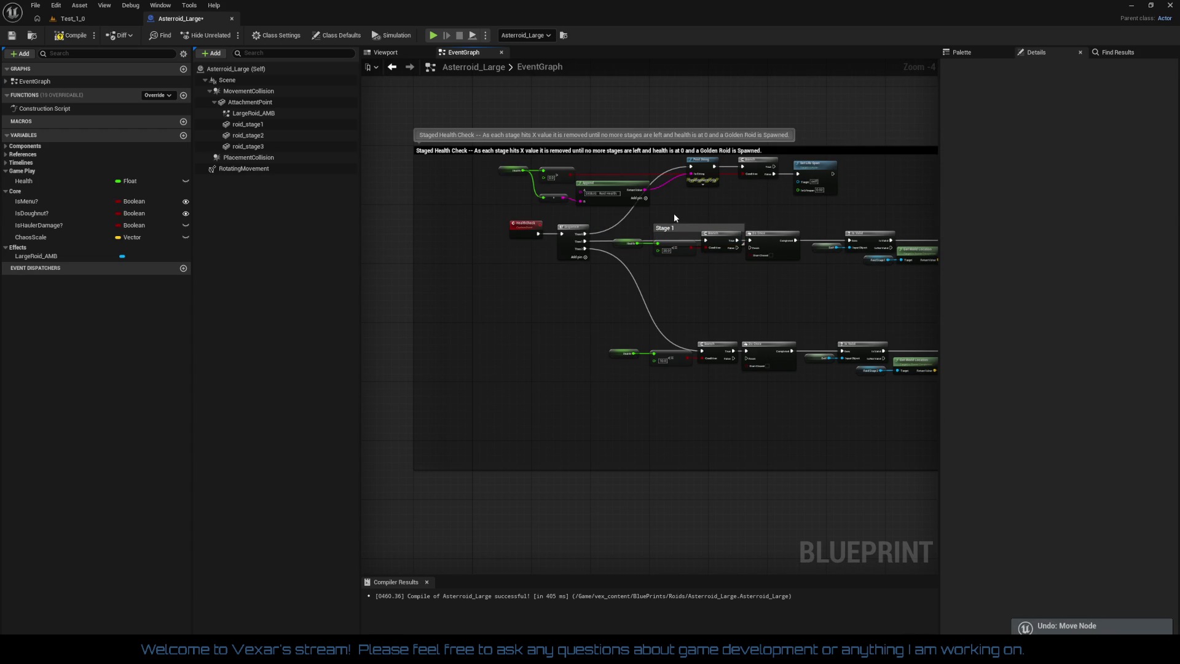
{"action": "left_click", "coordinate": [680, 228]}
{"action": "mouse_move", "coordinate": [681, 228]}
{"action": "left_mouse_down"}
{"action": "mouse_move", "coordinate": [576, 279]}
{"action": "mouse_move", "coordinate": [666, 217]}
{"action": "mouse_move", "coordinate": [381, 282]}
{"action": "mouse_move", "coordinate": [532, 301]}
{"action": "left_mouse_up"}
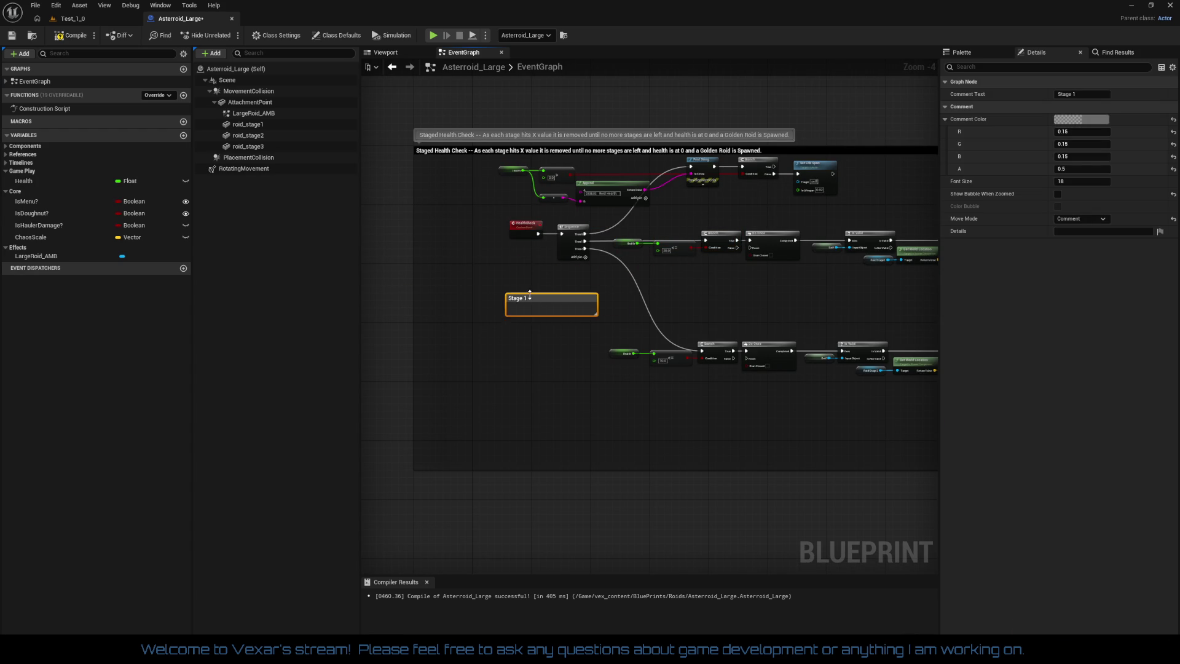
{"action": "scroll", "coordinate": [600, 289], "scroll_direction": "up", "scroll_amount": 3}
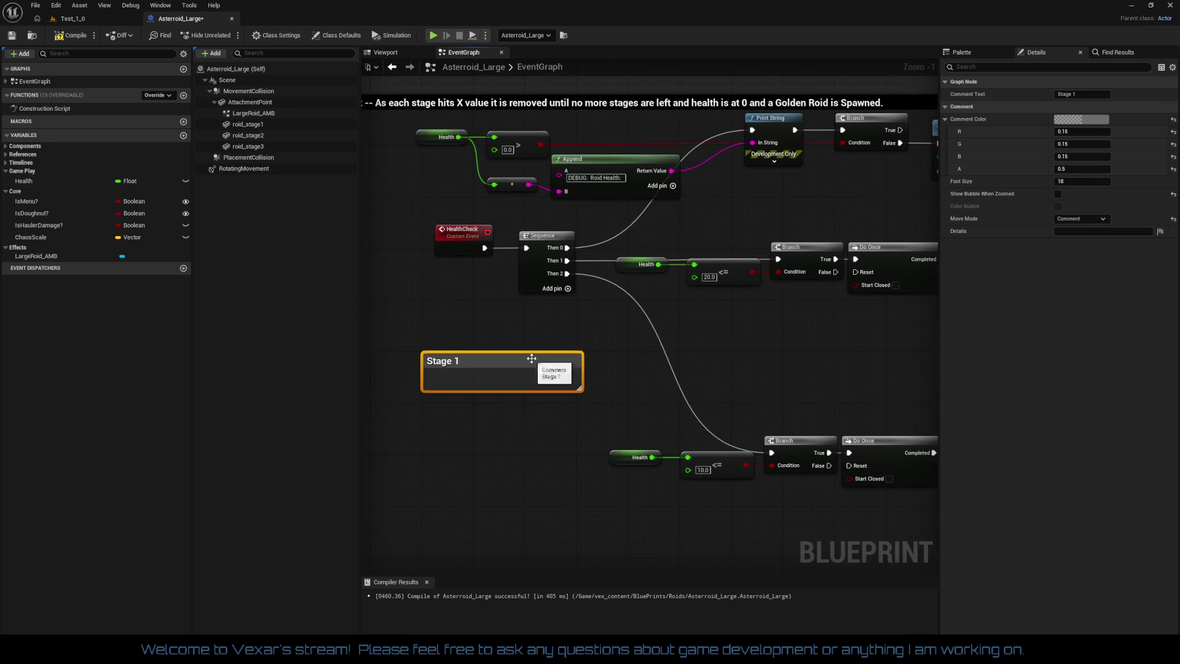
{"action": "mouse_move", "coordinate": [538, 362]}
{"action": "left_mouse_down"}
{"action": "mouse_move", "coordinate": [742, 309]}
{"action": "mouse_move", "coordinate": [694, 326]}
{"action": "mouse_move", "coordinate": [677, 307]}
{"action": "left_mouse_up"}
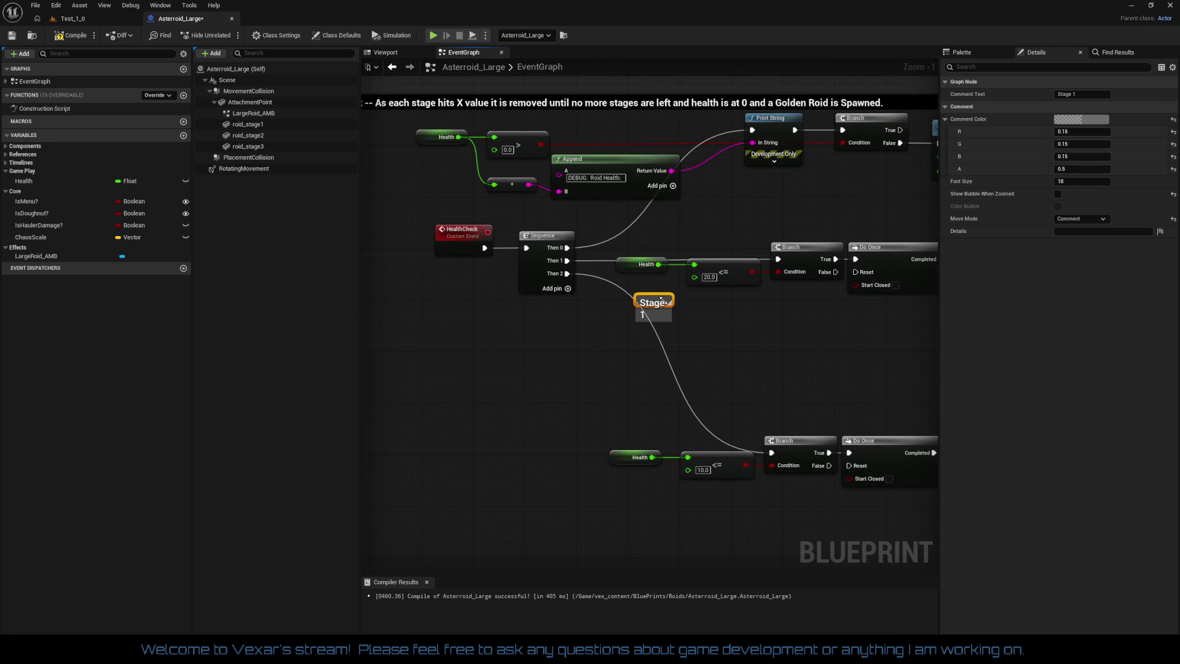
Give the Stage 1 label font size 12 and place it above the first check
{"action": "left_click", "coordinate": [1071, 184]}
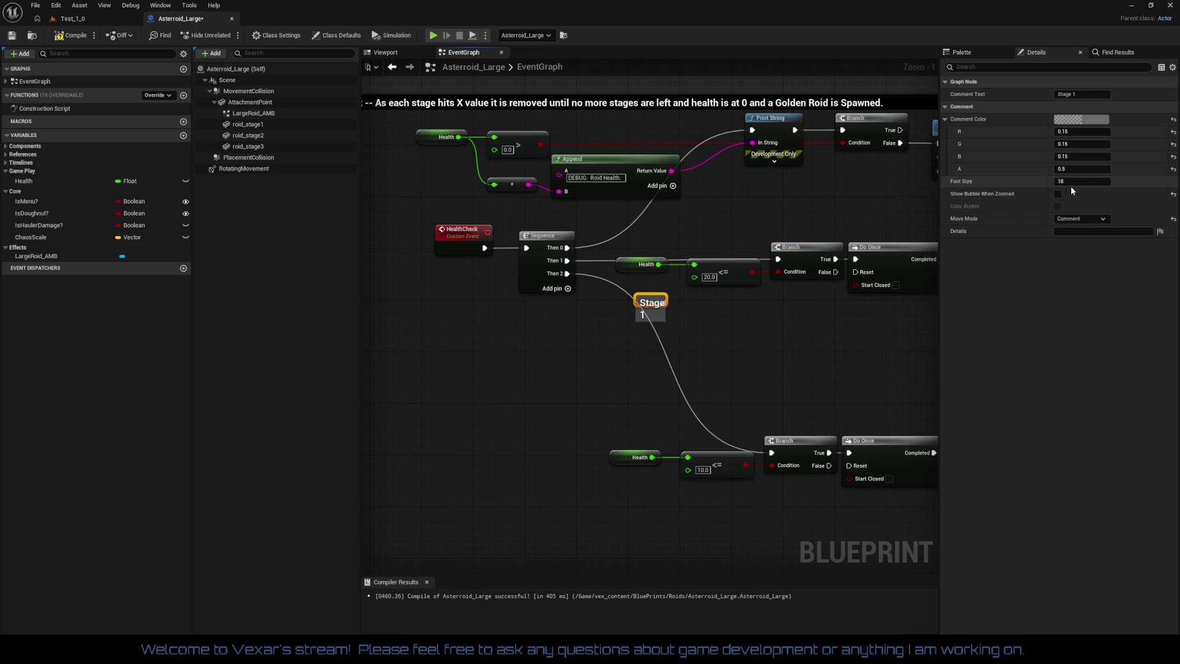
{"action": "type", "text": "12"}
{"action": "key", "text": "Return"}
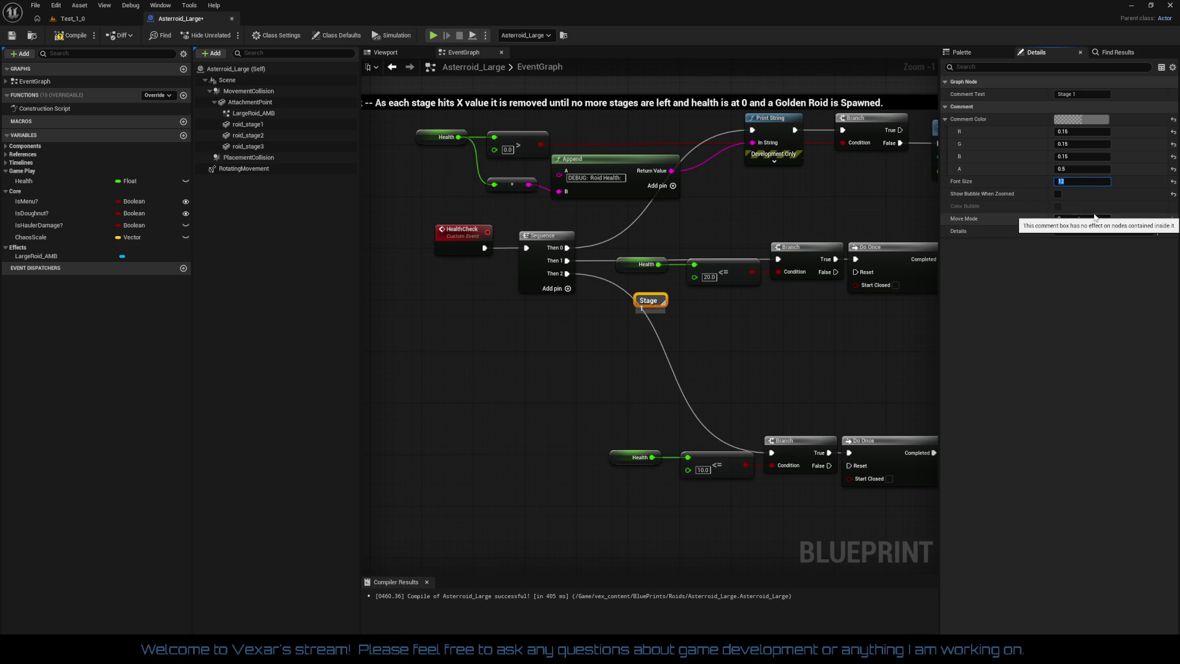
{"action": "scroll", "coordinate": [798, 322], "scroll_direction": "up", "scroll_amount": 1}
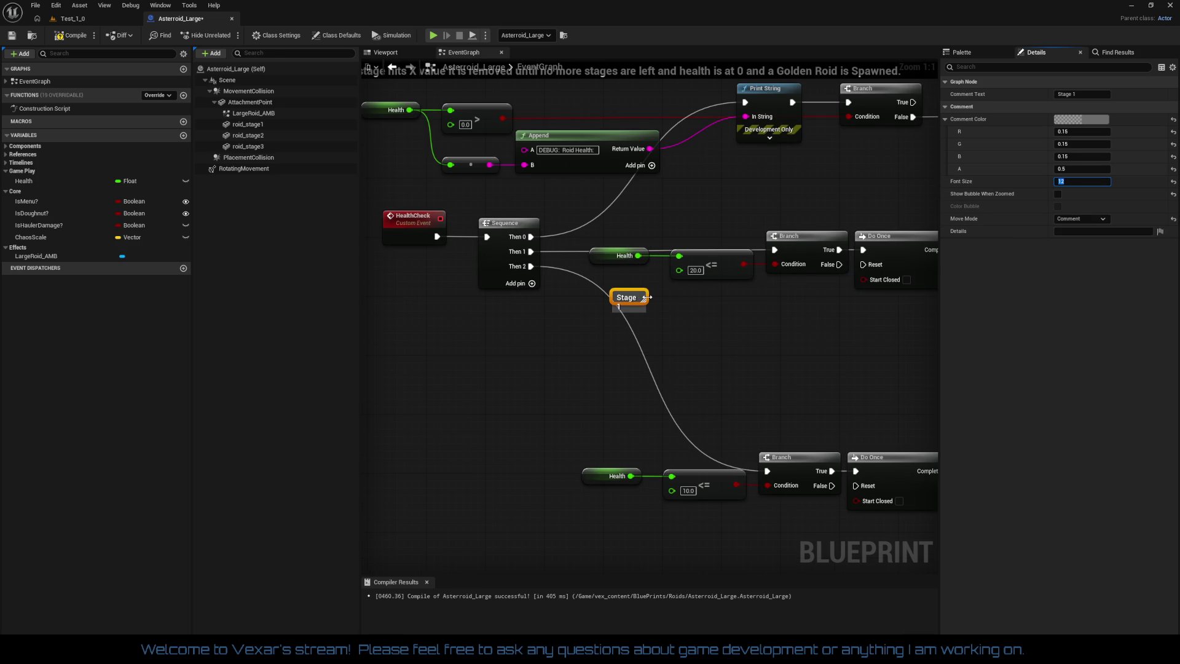
{"action": "mouse_move", "coordinate": [634, 294]}
{"action": "left_mouse_down"}
{"action": "mouse_move", "coordinate": [664, 236]}
{"action": "mouse_move", "coordinate": [700, 221]}
{"action": "mouse_move", "coordinate": [653, 224]}
{"action": "mouse_move", "coordinate": [701, 226]}
{"action": "left_mouse_up"}
Duplicate the Stage 1 label, move the copy to the 10.0 check and rename it Stage 2
{"action": "left_click_drag", "start_coordinate": [717, 348], "coordinate": [705, 286]}
{"action": "key", "text": "ctrl+c"}
{"action": "key", "text": "ctrl+v"}
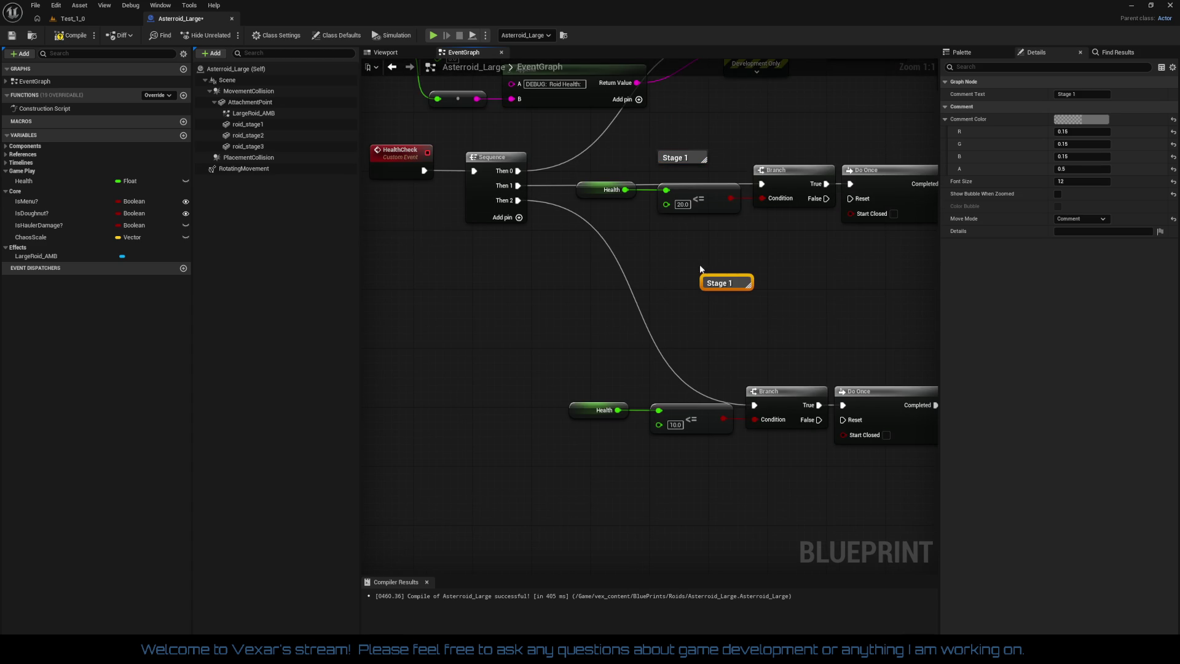
{"action": "left_click_drag", "start_coordinate": [725, 289], "coordinate": [688, 387]}
{"action": "double_click", "coordinate": [681, 388]}
{"action": "type", "text": "2"}
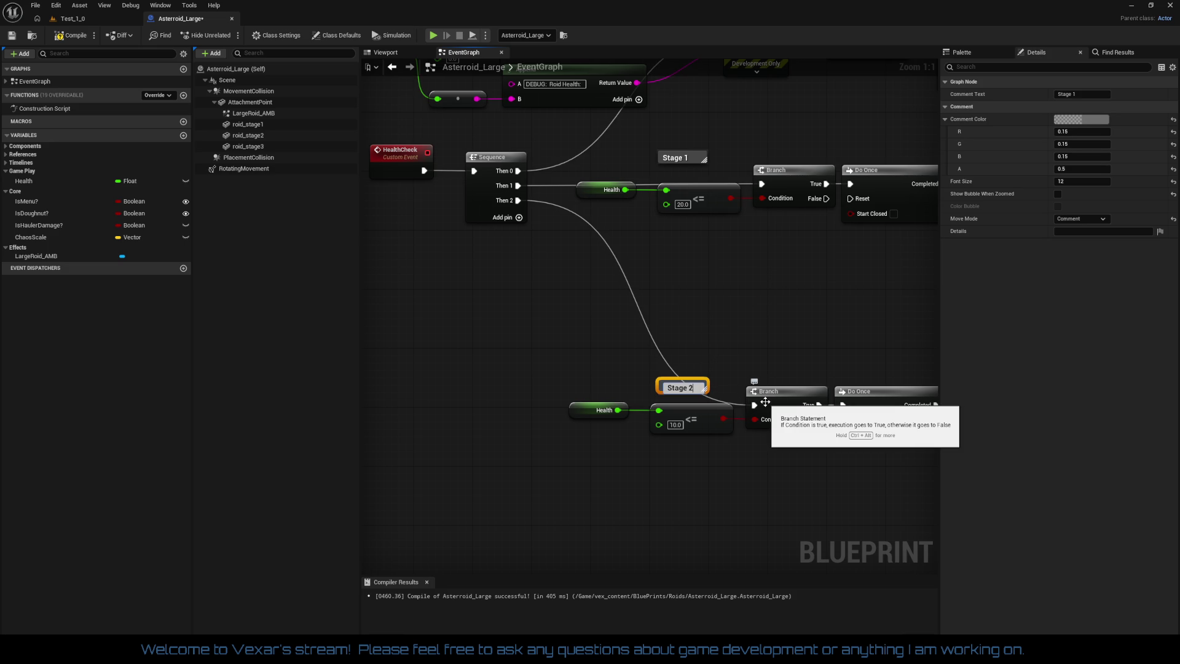
{"action": "left_click", "coordinate": [721, 375]}
Pan the graph past the spawn nodes back to the Staged Health Check comment
{"action": "scroll", "coordinate": [838, 253], "scroll_direction": "down", "scroll_amount": 2}
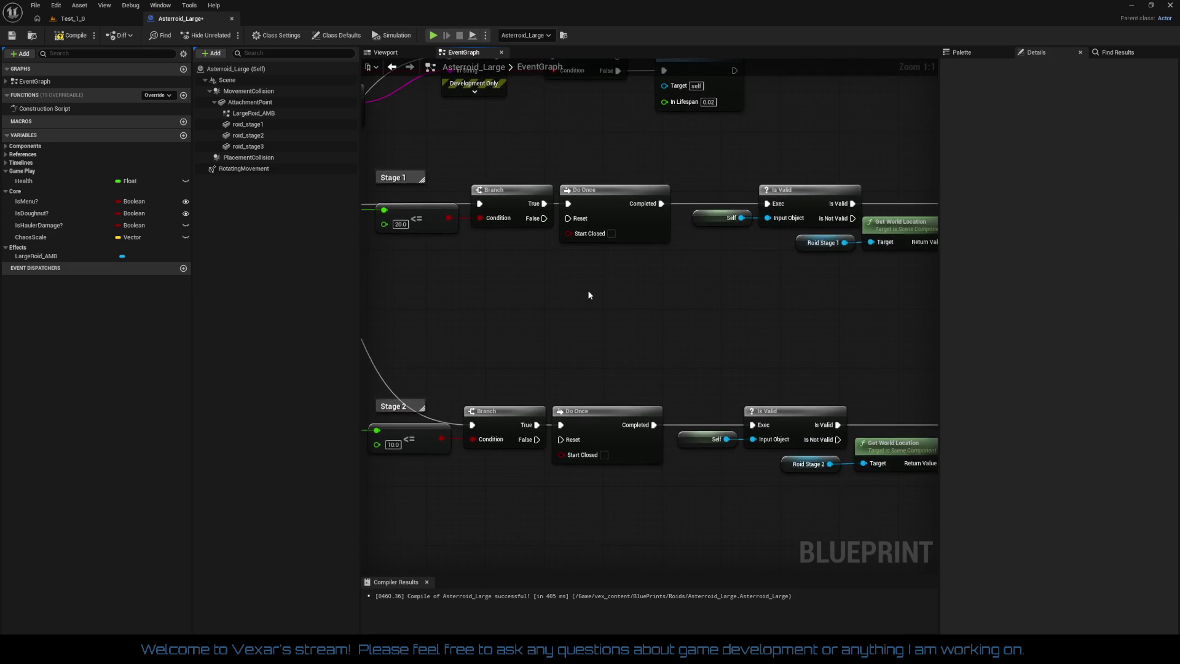
{"action": "mouse_move", "coordinate": [646, 360]}
{"action": "left_mouse_down"}
{"action": "mouse_move", "coordinate": [462, 384]}
{"action": "mouse_move", "coordinate": [124, 392]}
{"action": "mouse_move", "coordinate": [32, 416]}
{"action": "mouse_move", "coordinate": [155, 330]}
{"action": "mouse_move", "coordinate": [216, 371]}
{"action": "mouse_move", "coordinate": [281, 468]}
{"action": "mouse_move", "coordinate": [306, 633]}
{"action": "mouse_move", "coordinate": [552, 570]}
{"action": "mouse_move", "coordinate": [410, 494]}
{"action": "left_mouse_up"}
{"action": "scroll", "coordinate": [536, 467], "scroll_direction": "down", "scroll_amount": 5}
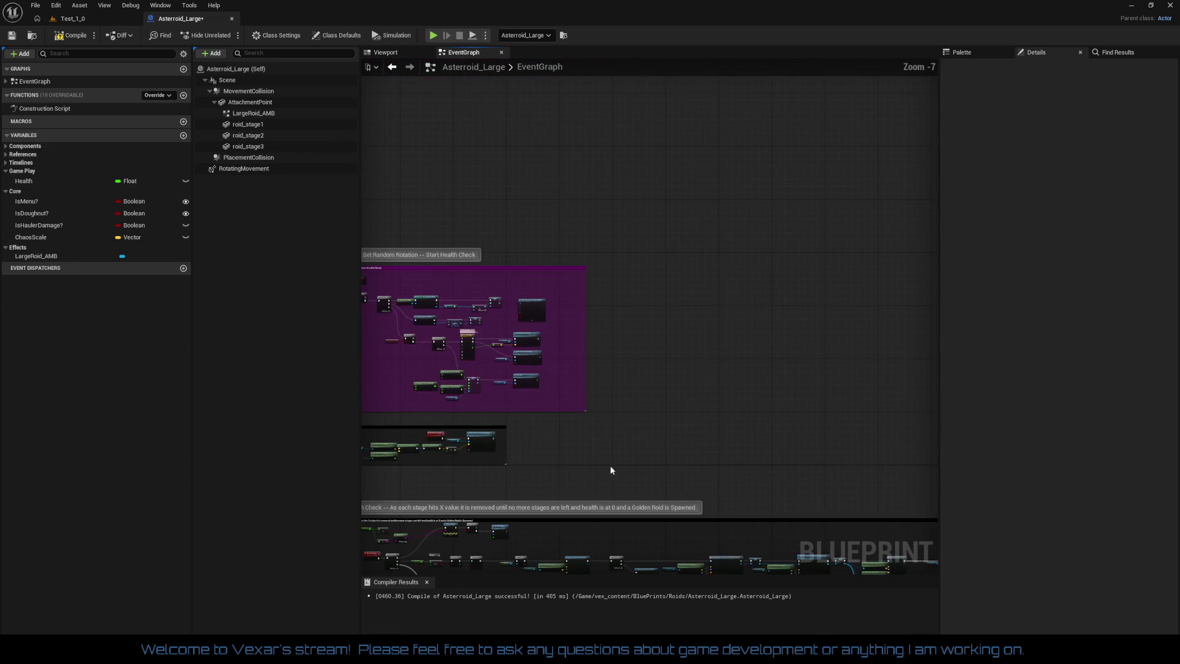
{"action": "mouse_move", "coordinate": [570, 474]}
{"action": "left_mouse_down"}
{"action": "mouse_move", "coordinate": [775, 193]}
{"action": "mouse_move", "coordinate": [677, 216]}
{"action": "mouse_move", "coordinate": [233, 197]}
{"action": "mouse_move", "coordinate": [745, 216]}
{"action": "left_mouse_up"}
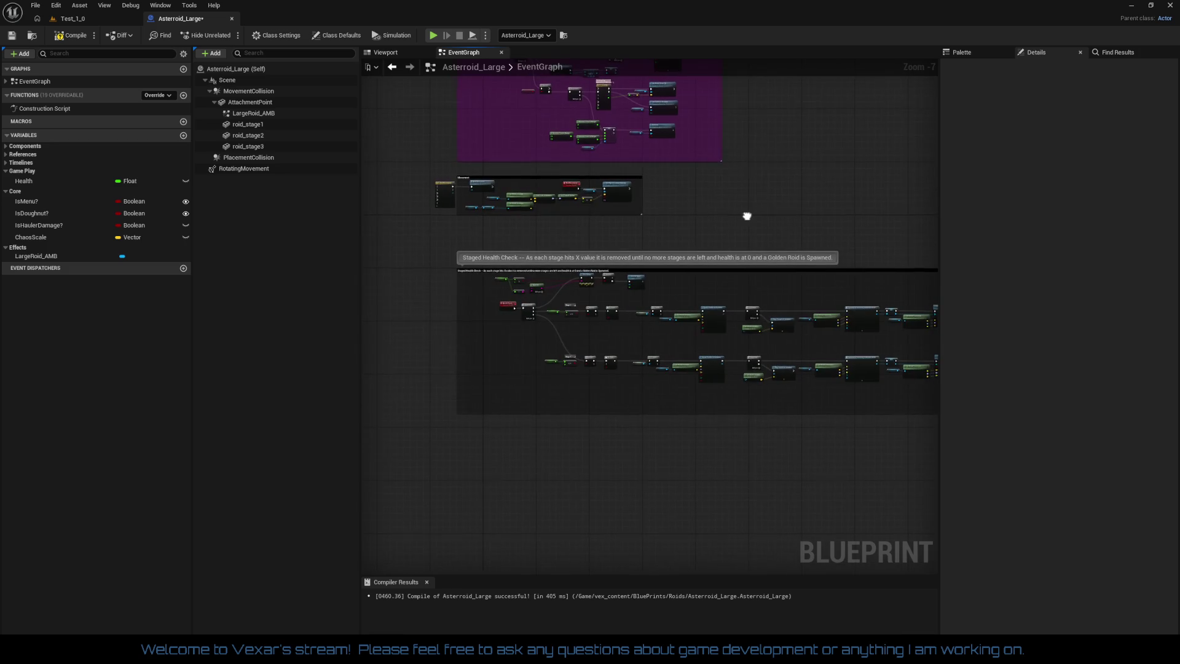
{"action": "scroll", "coordinate": [592, 296], "scroll_direction": "up", "scroll_amount": 6}
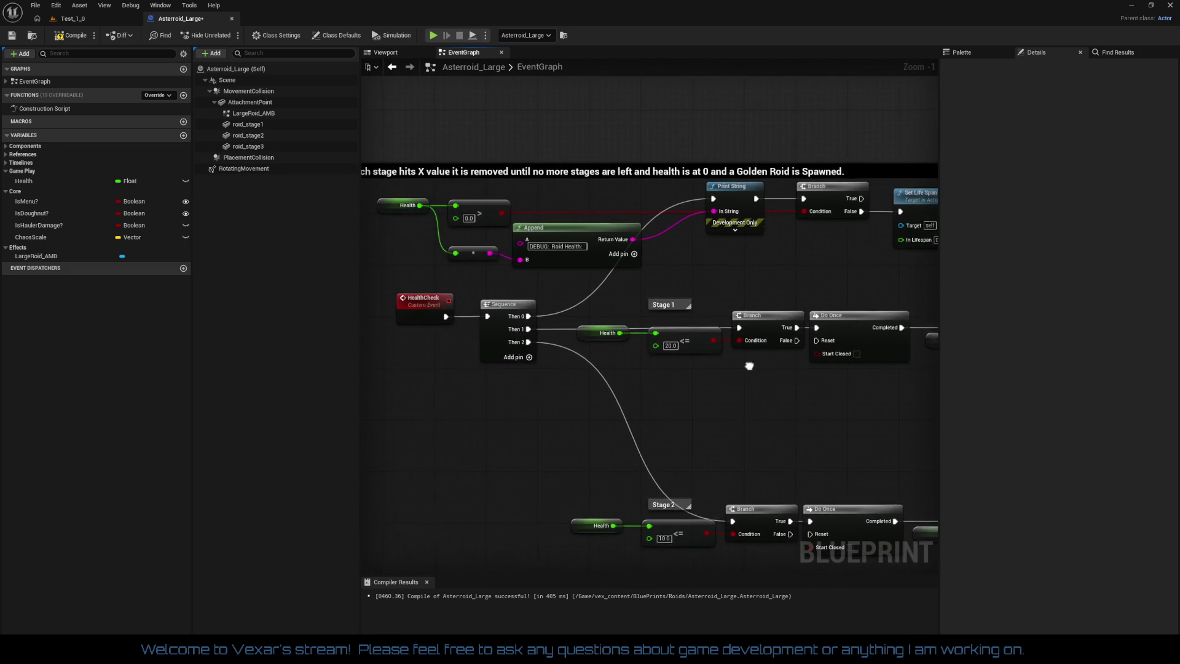
{"action": "left_click_drag", "start_coordinate": [523, 269], "coordinate": [632, 286]}
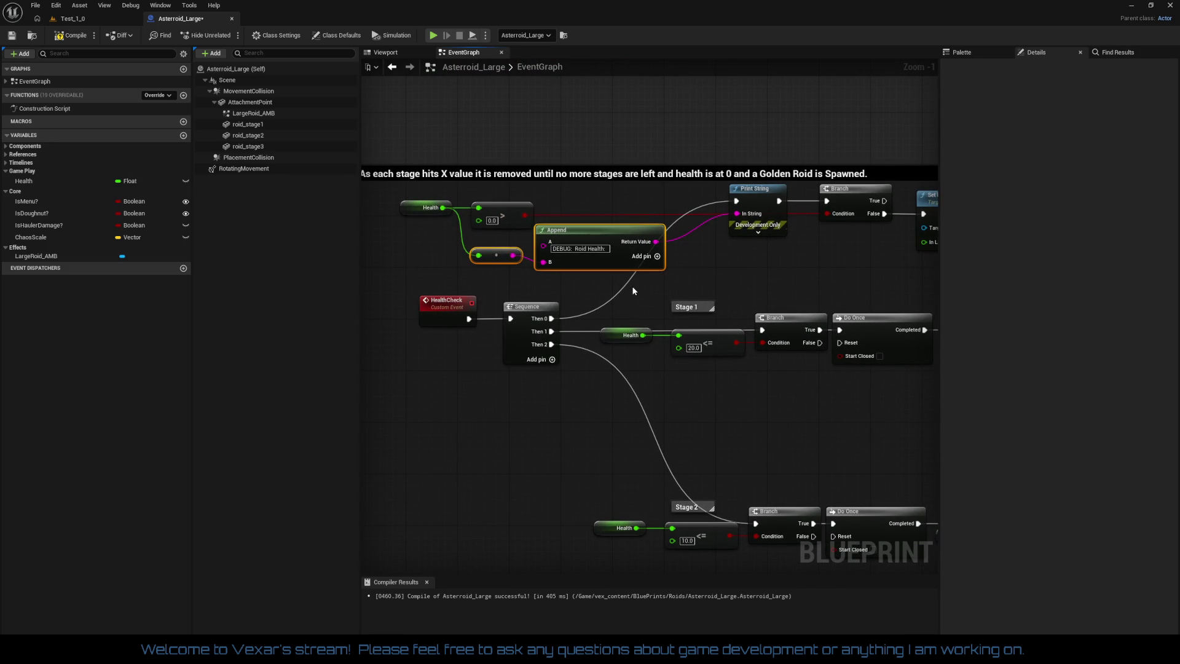
{"action": "left_click", "coordinate": [634, 286]}
{"action": "mouse_move", "coordinate": [753, 277]}
{"action": "left_mouse_down"}
{"action": "mouse_move", "coordinate": [670, 287]}
{"action": "mouse_move", "coordinate": [623, 272]}
{"action": "left_mouse_up"}
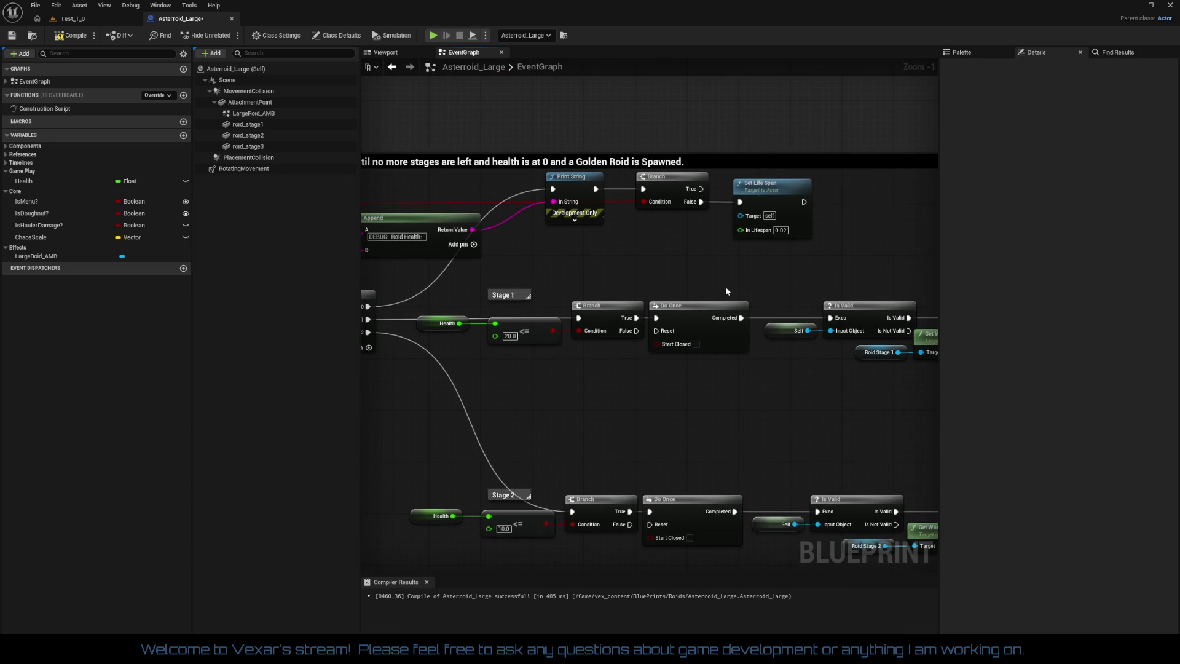
{"action": "mouse_move", "coordinate": [725, 291]}
{"action": "left_mouse_down"}
{"action": "mouse_move", "coordinate": [473, 253]}
{"action": "mouse_move", "coordinate": [566, 363]}
{"action": "mouse_move", "coordinate": [580, 349]}
{"action": "mouse_move", "coordinate": [523, 344]}
{"action": "left_mouse_up"}
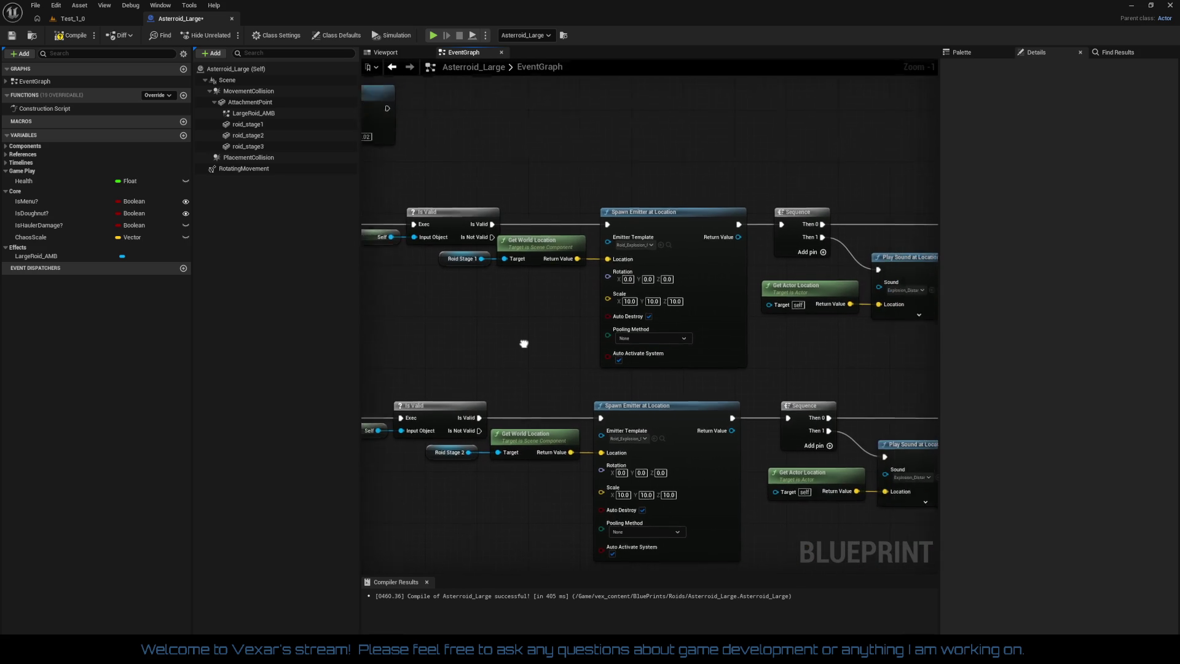
{"action": "left_click_drag", "start_coordinate": [716, 382], "coordinate": [481, 369]}
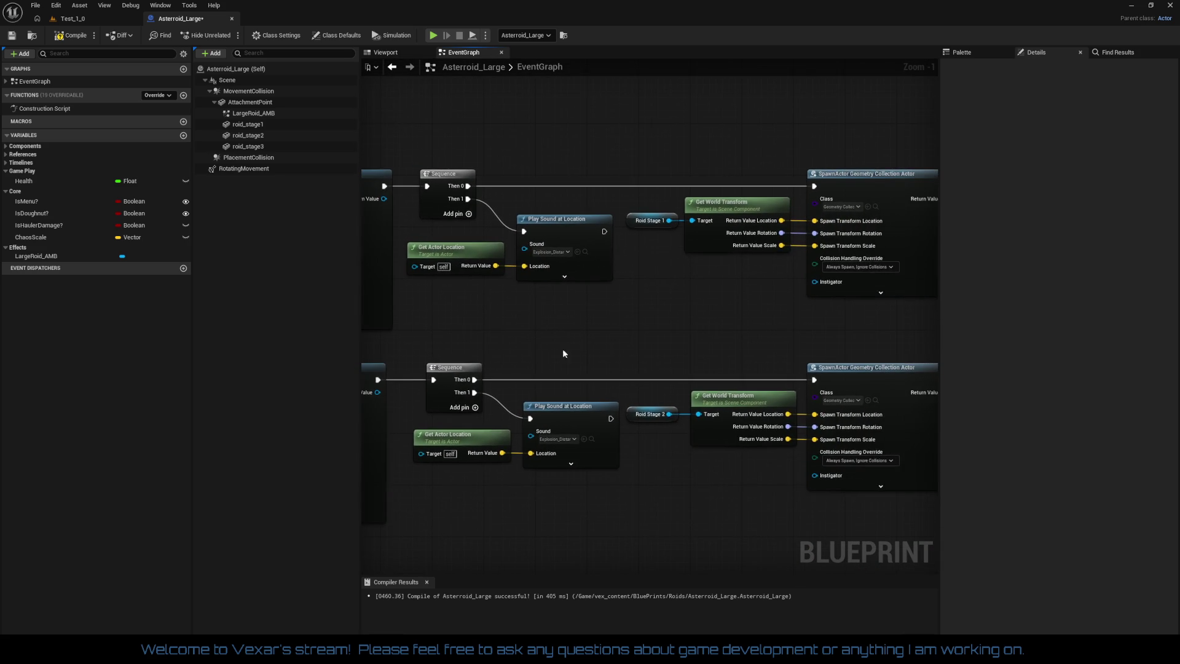
{"action": "left_click_drag", "start_coordinate": [564, 353], "coordinate": [416, 348]}
{"action": "left_click_drag", "start_coordinate": [612, 347], "coordinate": [381, 342]}
{"action": "mouse_move", "coordinate": [670, 286]}
{"action": "left_mouse_down"}
{"action": "mouse_move", "coordinate": [369, 276]}
{"action": "mouse_move", "coordinate": [614, 275]}
{"action": "mouse_move", "coordinate": [399, 272]}
{"action": "mouse_move", "coordinate": [703, 320]}
{"action": "left_mouse_up"}
{"action": "mouse_move", "coordinate": [810, 315]}
{"action": "left_mouse_down"}
{"action": "mouse_move", "coordinate": [895, 334]}
{"action": "mouse_move", "coordinate": [805, 340]}
{"action": "mouse_move", "coordinate": [742, 361]}
{"action": "mouse_move", "coordinate": [704, 347]}
{"action": "mouse_move", "coordinate": [737, 386]}
{"action": "left_mouse_up"}
{"action": "scroll", "coordinate": [861, 337], "scroll_direction": "up", "scroll_amount": 1}
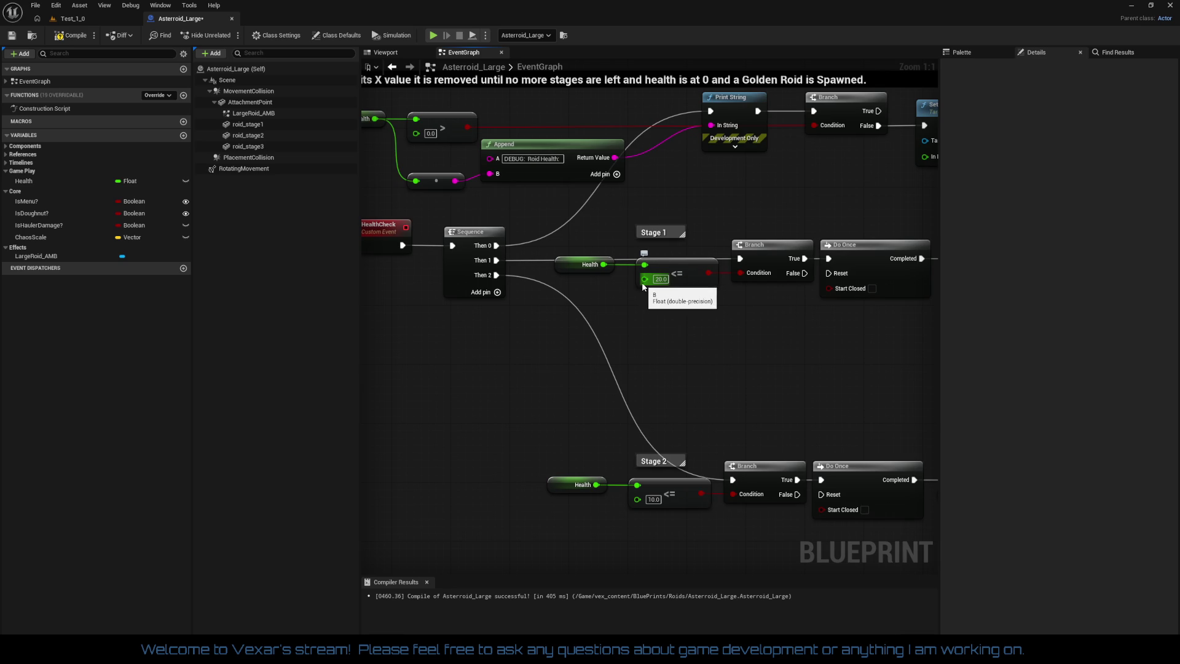
Promote the 20.0 threshold to a Stage1Health variable and place its getter below Health
{"action": "right_click", "coordinate": [644, 282]}
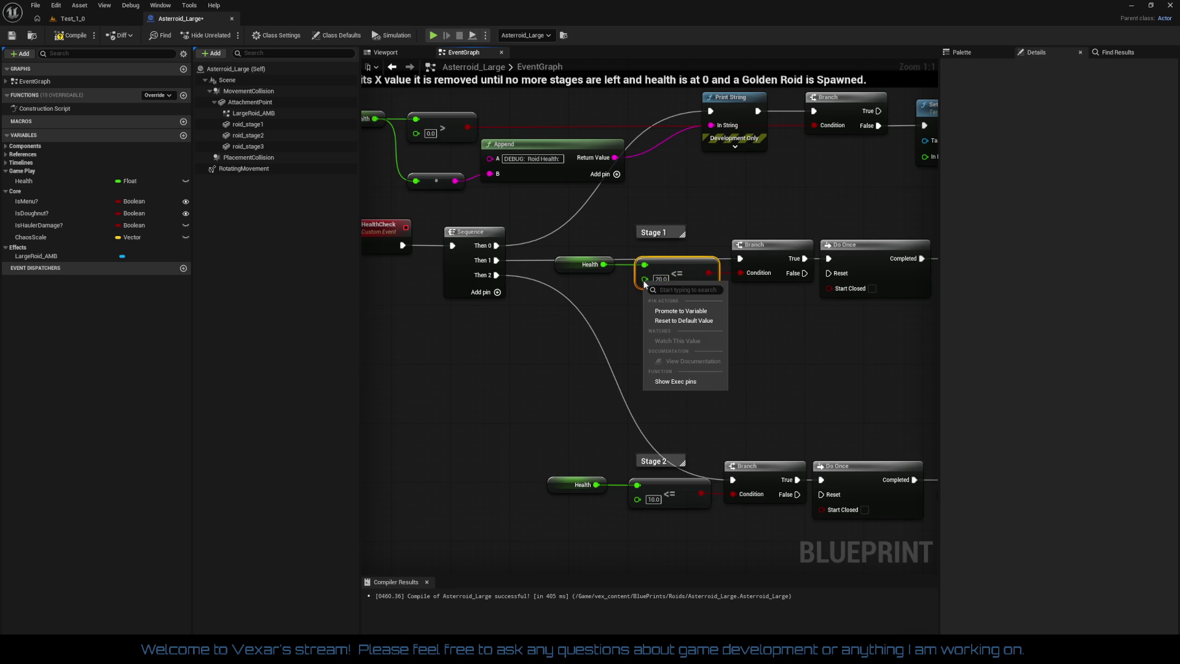
{"action": "left_click", "coordinate": [682, 311]}
{"action": "type", "text": "Stage1Health"}
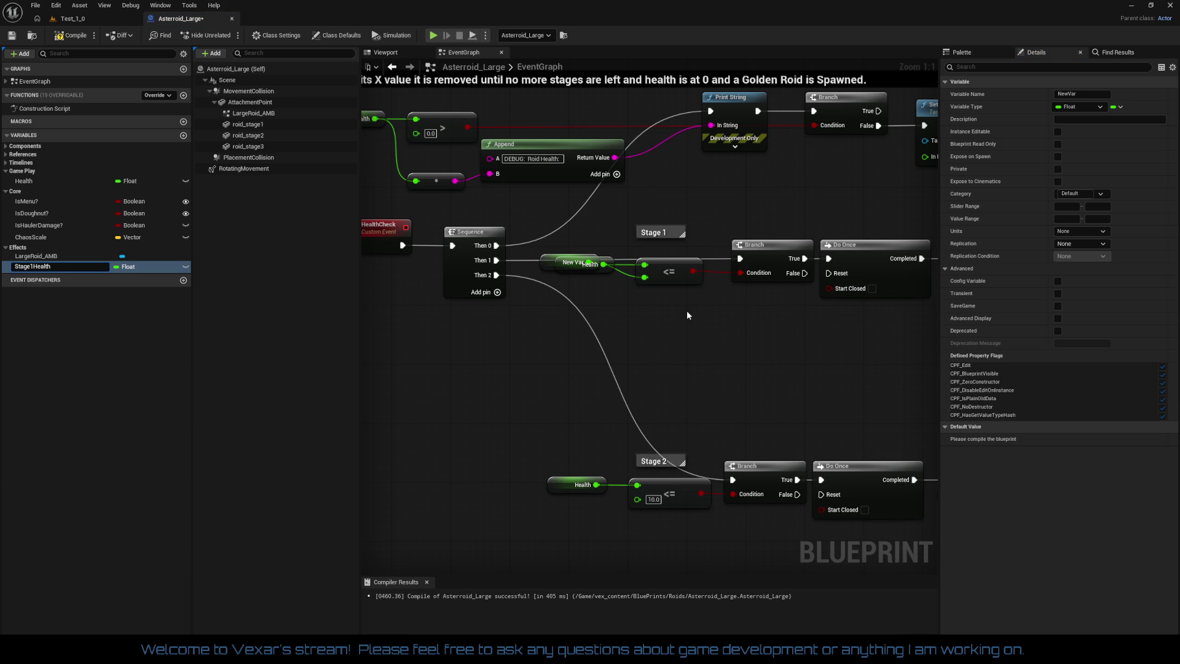
{"action": "key", "text": "Return"}
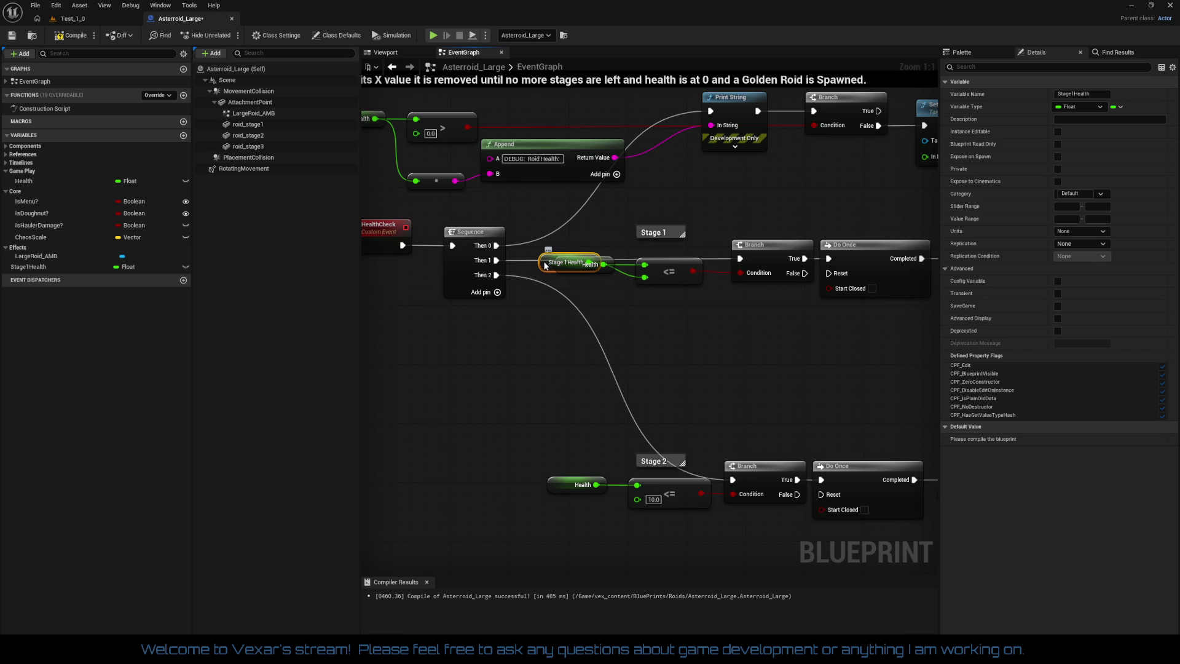
{"action": "mouse_move", "coordinate": [551, 266]}
{"action": "left_mouse_down"}
{"action": "mouse_move", "coordinate": [555, 282]}
{"action": "mouse_move", "coordinate": [662, 299]}
{"action": "left_mouse_up"}
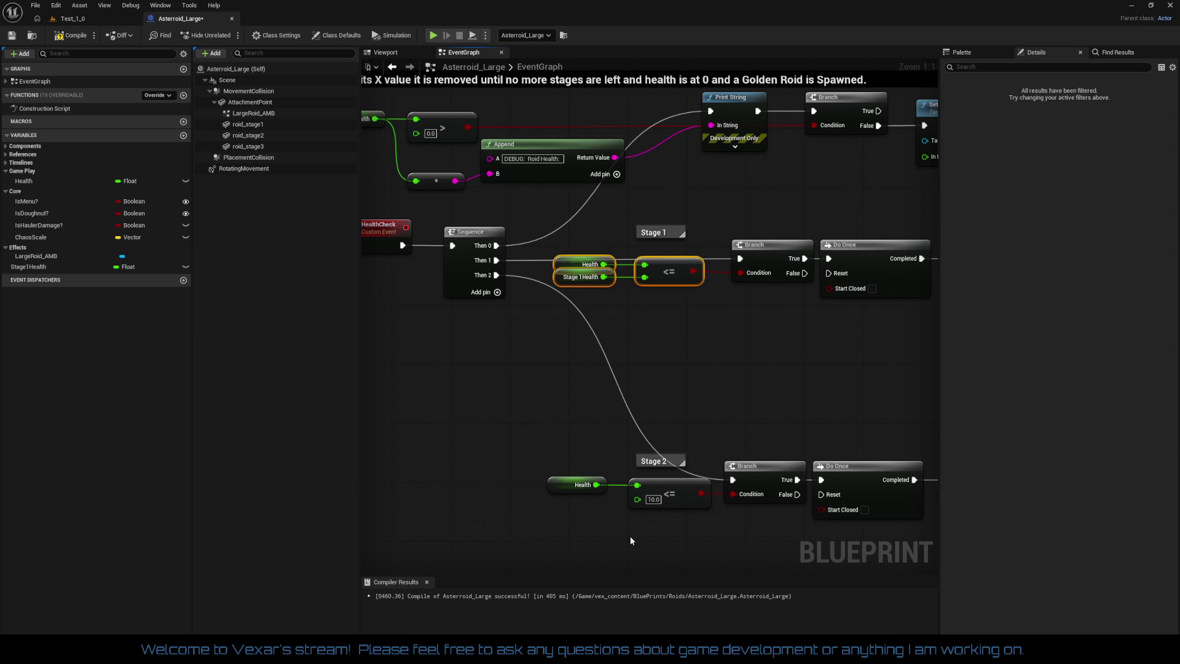
Promote the 10.0 threshold to Stage2Health and file both variables under Game Play
{"action": "right_click", "coordinate": [638, 499]}
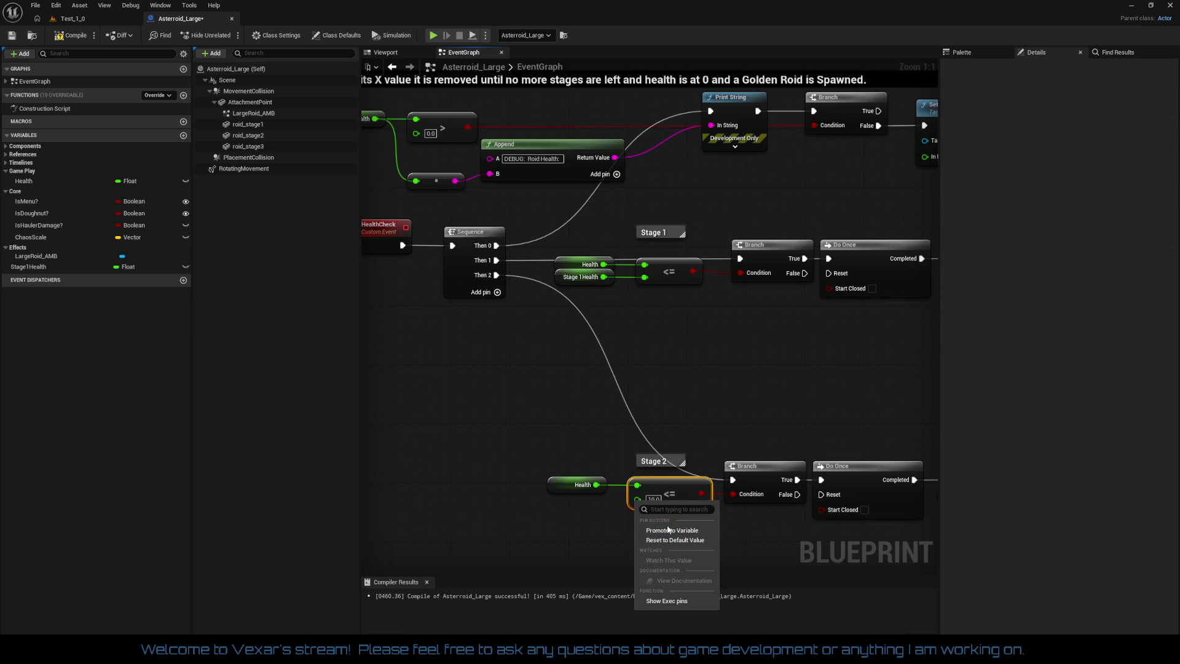
{"action": "left_click", "coordinate": [668, 530]}
{"action": "type", "text": "Stage2Health"}
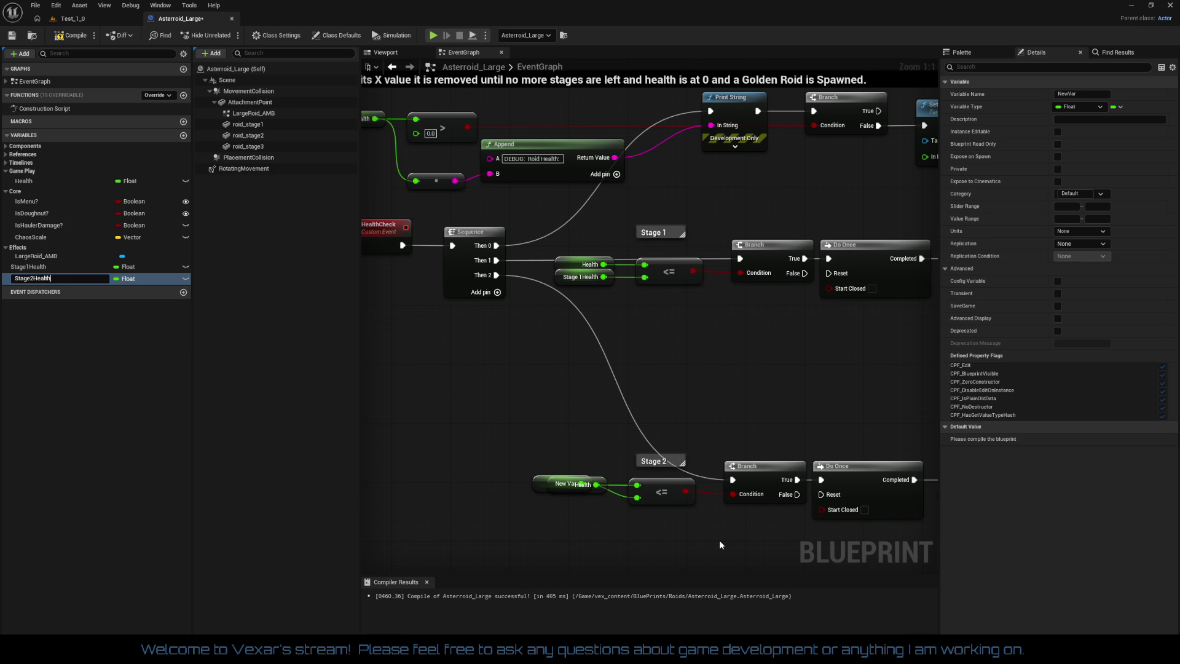
{"action": "key", "text": "Return"}
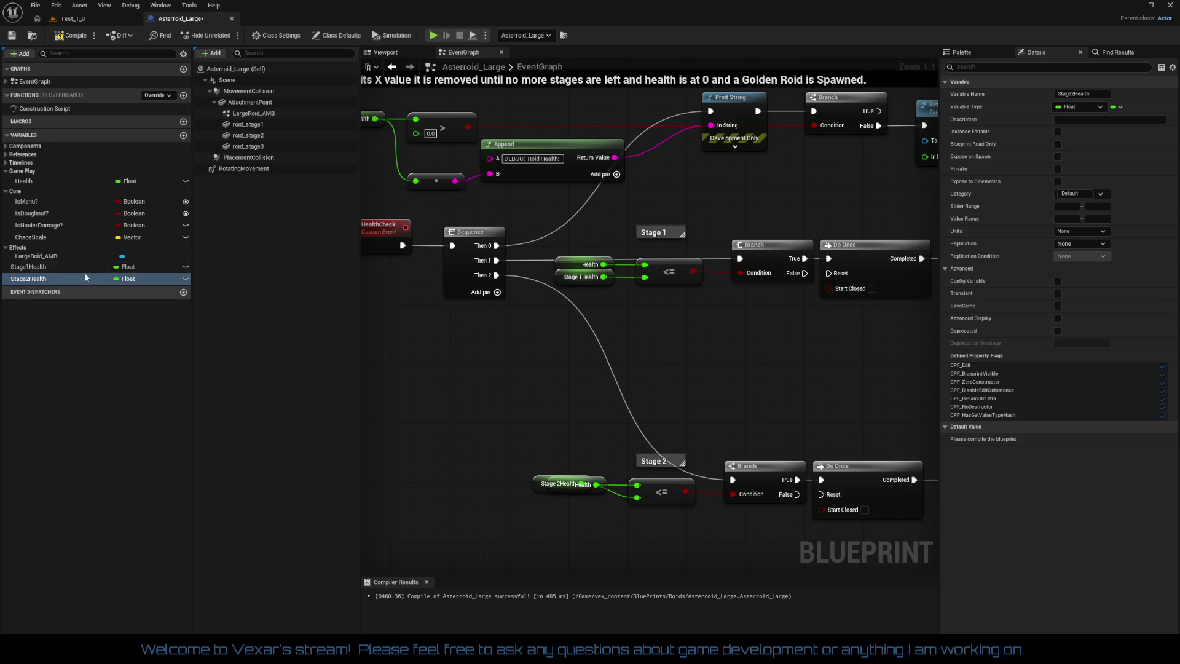
{"action": "mouse_move", "coordinate": [28, 263]}
{"action": "left_mouse_down"}
{"action": "mouse_move", "coordinate": [30, 175]}
{"action": "mouse_move", "coordinate": [19, 172]}
{"action": "left_mouse_up"}
{"action": "left_click_drag", "start_coordinate": [29, 278], "coordinate": [48, 210]}
{"action": "left_click_drag", "start_coordinate": [28, 172], "coordinate": [28, 172]}
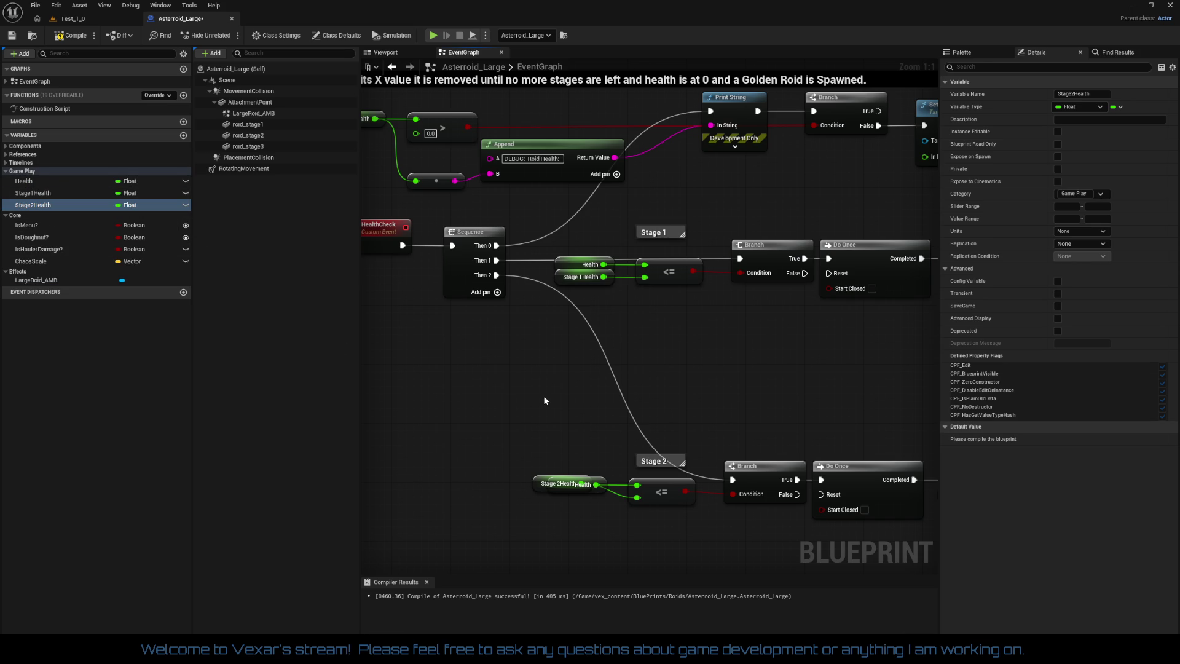
Move the Stage2Health getter below the Health getter
{"action": "scroll", "coordinate": [543, 402], "scroll_direction": "down", "scroll_amount": 3}
{"action": "left_click_drag", "start_coordinate": [520, 409], "coordinate": [533, 432]}
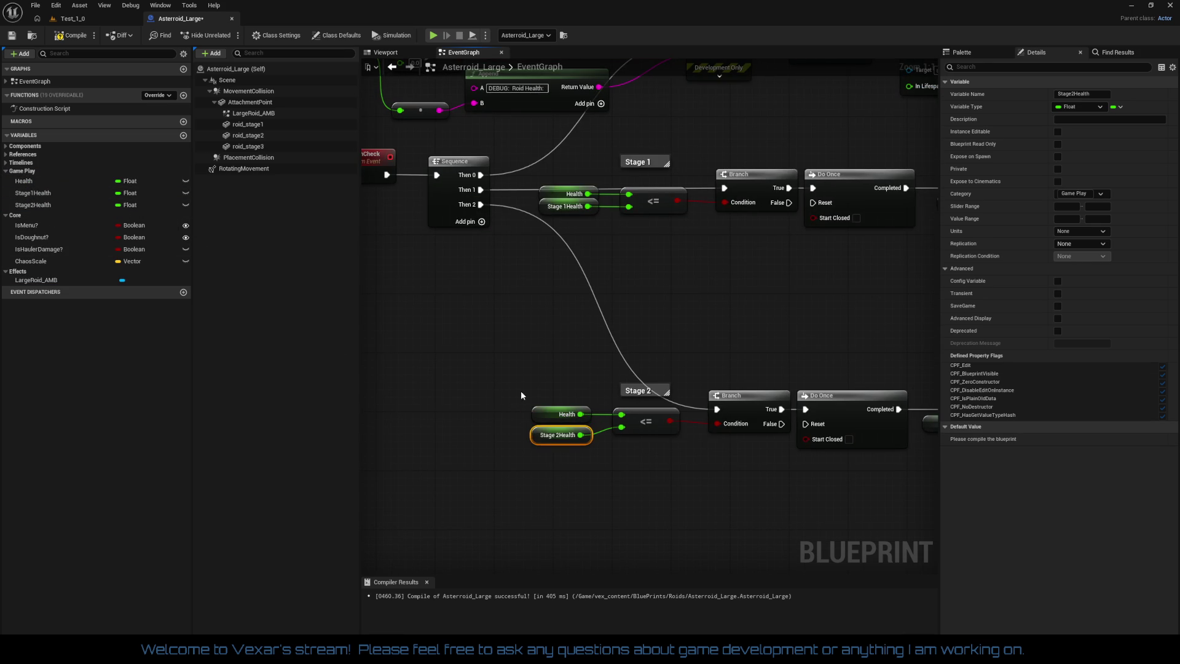
{"action": "left_click", "coordinate": [617, 460]}
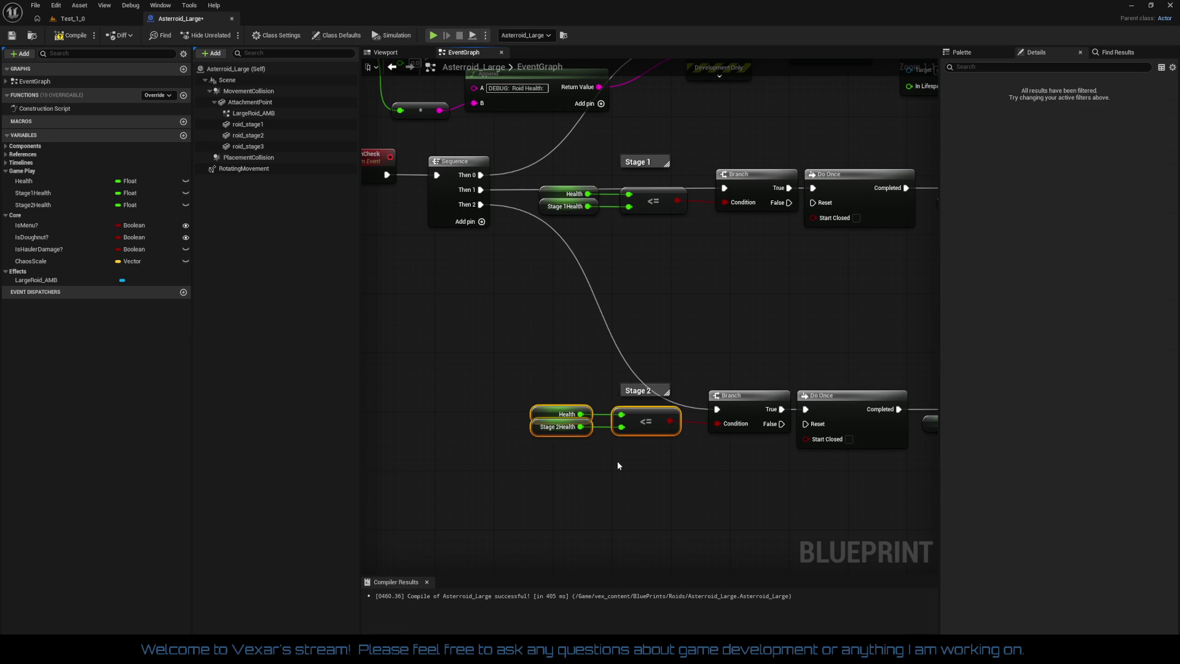
{"action": "scroll", "coordinate": [602, 472], "scroll_direction": "up", "scroll_amount": 3}
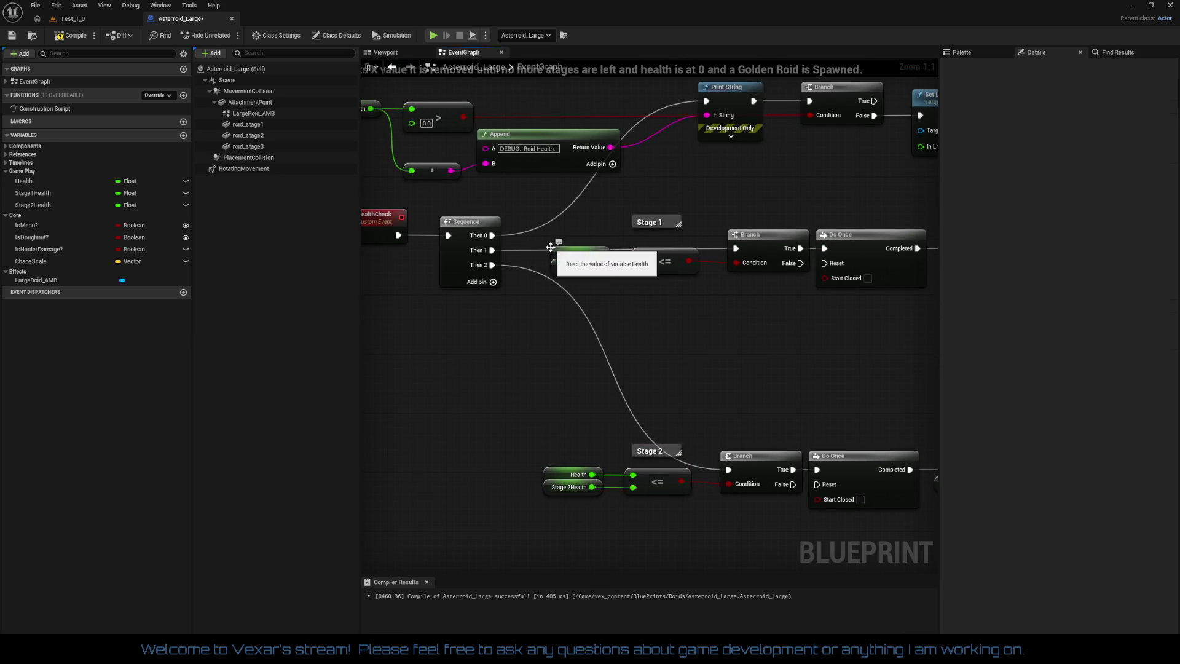
Select and review the Stage 1 and Stage 2 comparison nodes
{"action": "mouse_move", "coordinate": [547, 242]}
{"action": "left_mouse_down"}
{"action": "mouse_move", "coordinate": [660, 286]}
{"action": "mouse_move", "coordinate": [827, 285]}
{"action": "mouse_move", "coordinate": [896, 310]}
{"action": "left_mouse_up"}
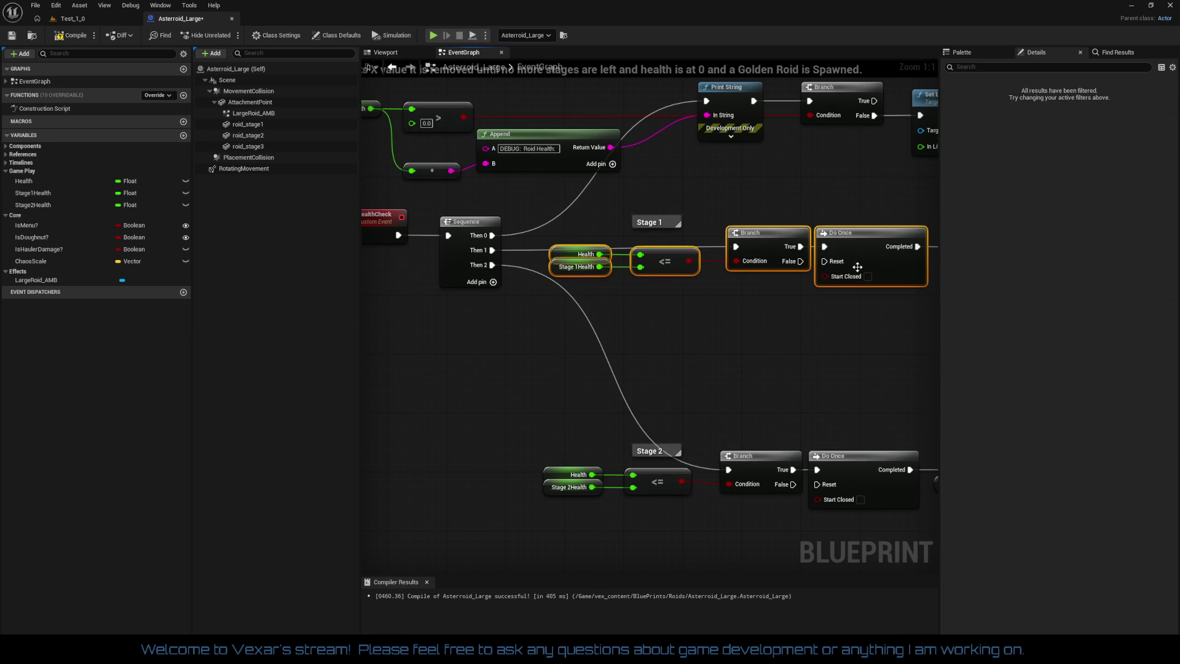
{"action": "left_click_drag", "start_coordinate": [852, 245], "coordinate": [840, 168]}
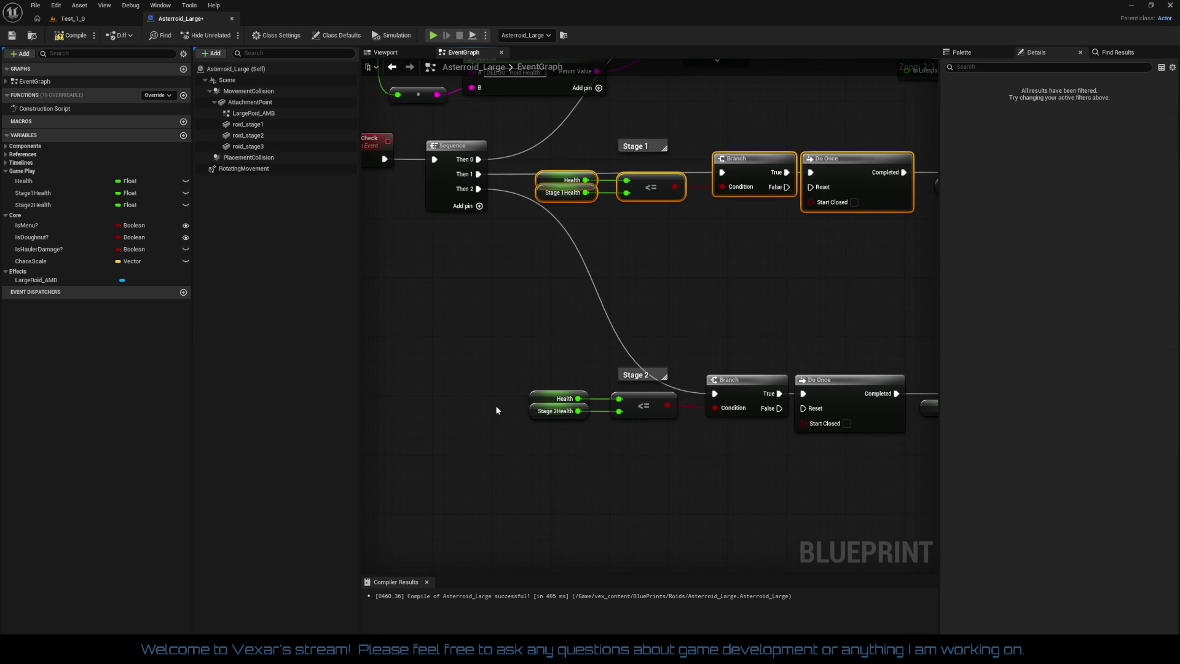
{"action": "mouse_move", "coordinate": [496, 409]}
{"action": "left_mouse_down"}
{"action": "mouse_move", "coordinate": [897, 443]}
{"action": "mouse_move", "coordinate": [869, 431]}
{"action": "left_mouse_up"}
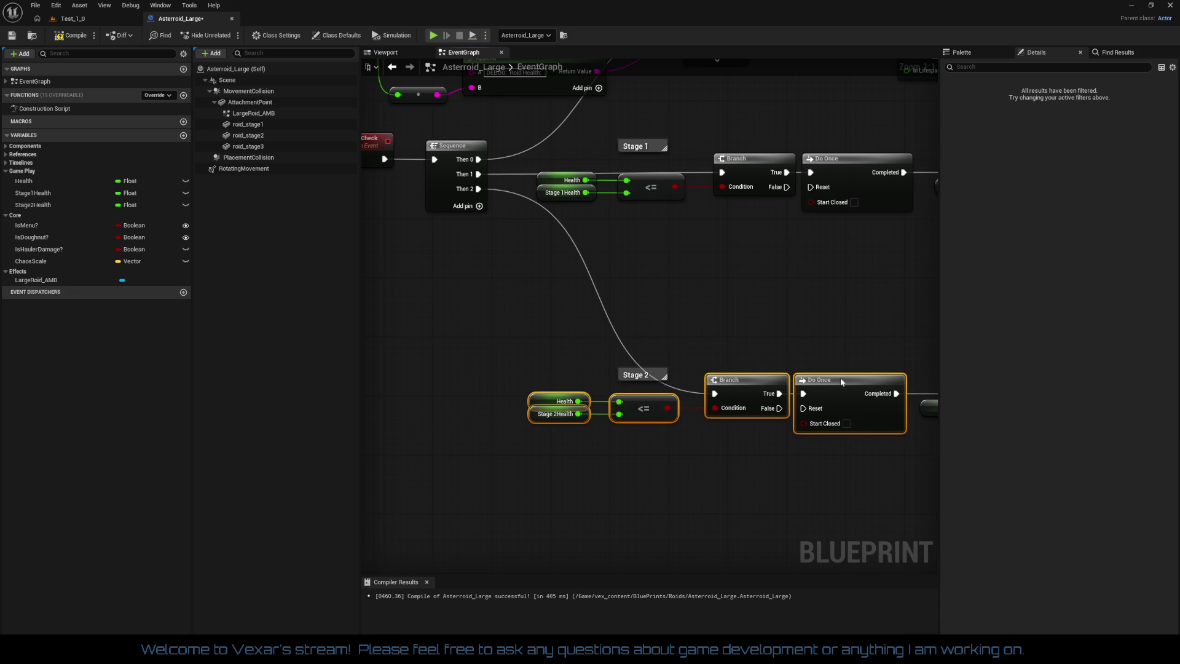
{"action": "left_click", "coordinate": [758, 335]}
{"action": "left_click_drag", "start_coordinate": [758, 336], "coordinate": [752, 404]}
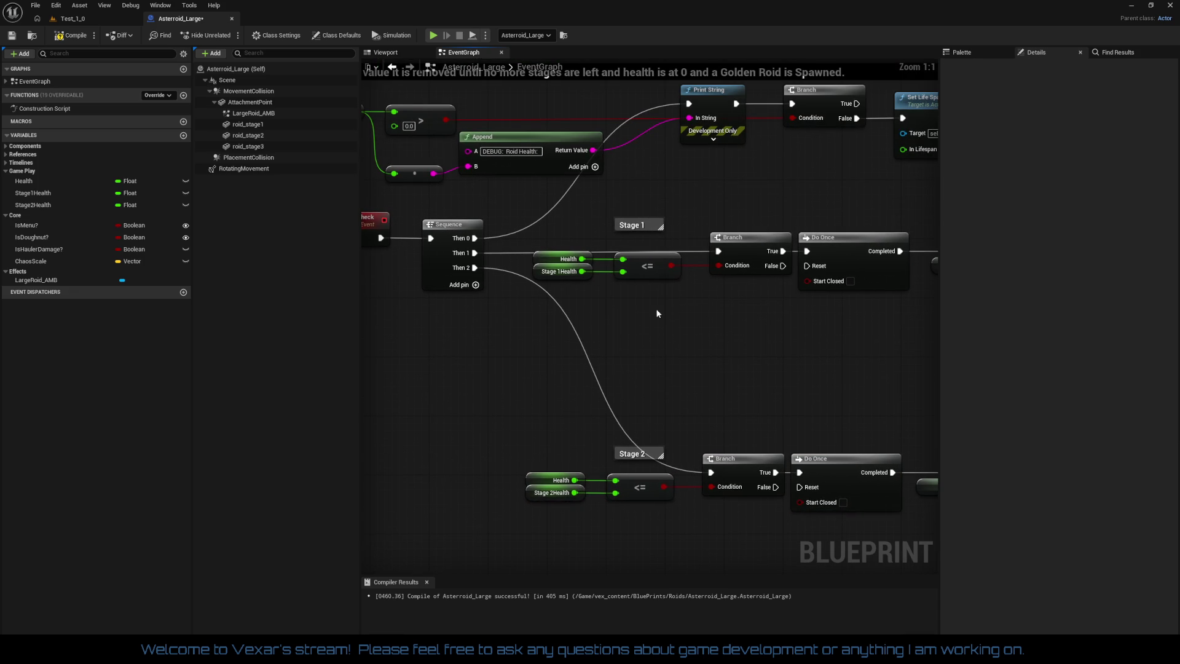
{"action": "left_click_drag", "start_coordinate": [657, 313], "coordinate": [612, 322]}
Check Stage1Health's properties and compile the Asteroid_Large blueprint
{"action": "left_click", "coordinate": [524, 293]}
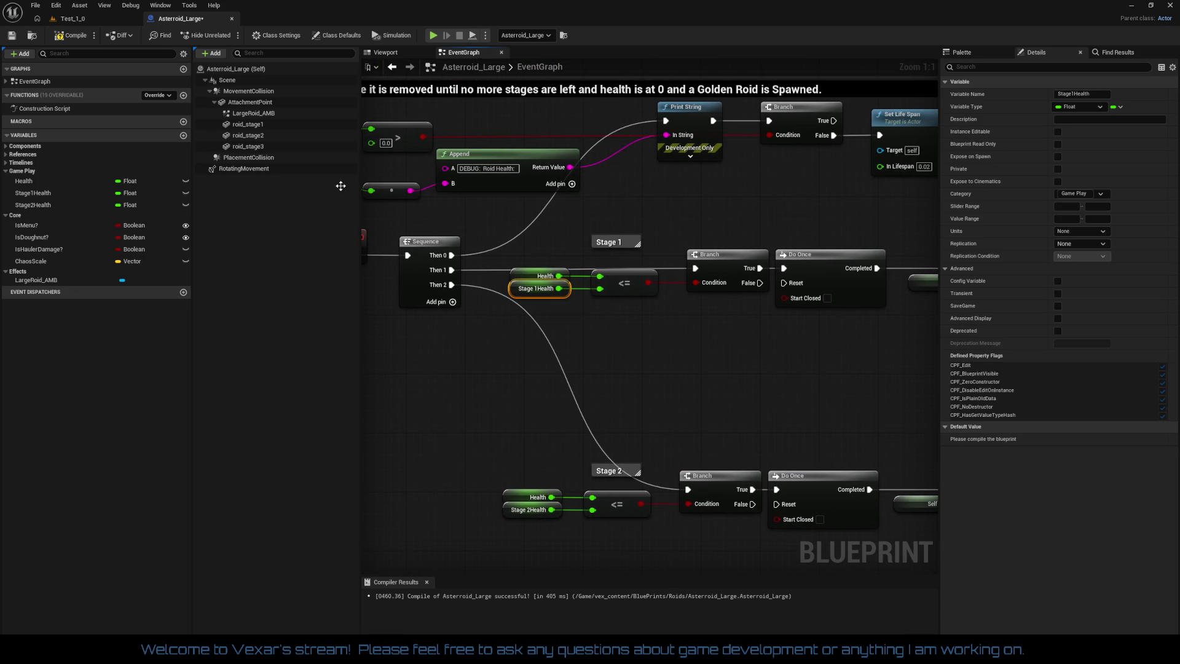
{"action": "left_click", "coordinate": [84, 39]}
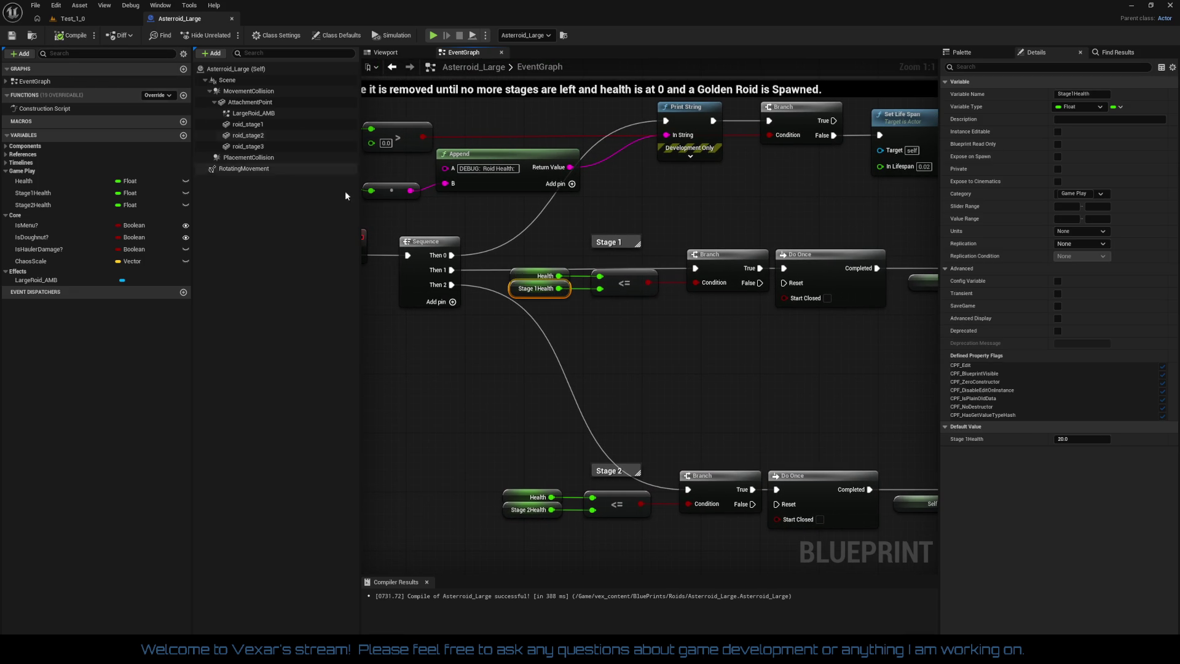
{"action": "left_click", "coordinate": [640, 361]}
{"action": "mouse_move", "coordinate": [637, 362]}
{"action": "left_mouse_down"}
{"action": "mouse_move", "coordinate": [713, 415]}
{"action": "mouse_move", "coordinate": [808, 433]}
{"action": "left_mouse_up"}
{"action": "mouse_move", "coordinate": [548, 353]}
{"action": "left_mouse_down"}
{"action": "mouse_move", "coordinate": [484, 272]}
{"action": "mouse_move", "coordinate": [601, 292]}
{"action": "mouse_move", "coordinate": [480, 258]}
{"action": "mouse_move", "coordinate": [592, 321]}
{"action": "mouse_move", "coordinate": [444, 345]}
{"action": "left_mouse_up"}
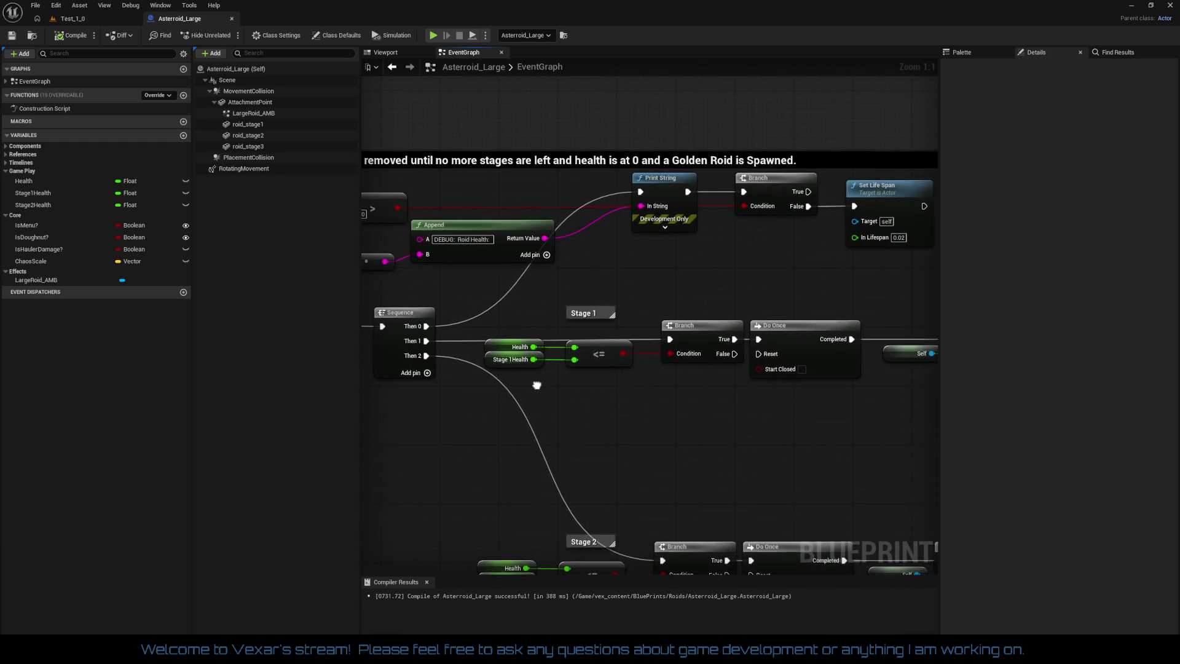
{"action": "left_click_drag", "start_coordinate": [570, 389], "coordinate": [737, 371]}
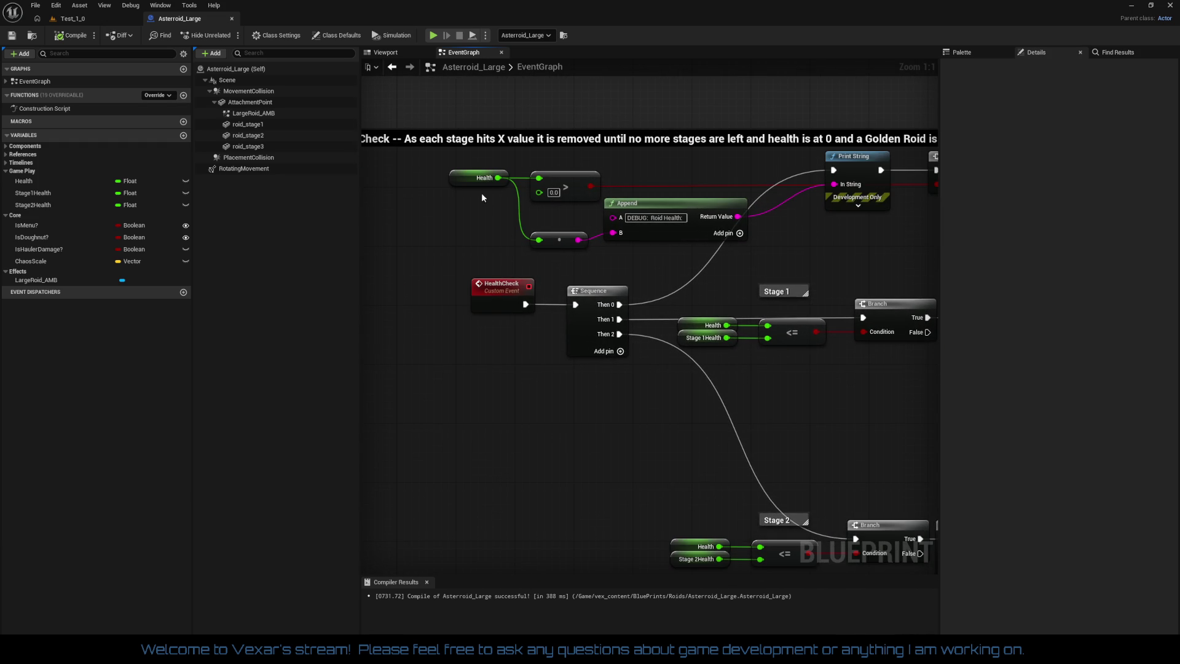
Inspect the Health variable's default value, then pan up to the health-check comment
{"action": "left_click", "coordinate": [468, 177]}
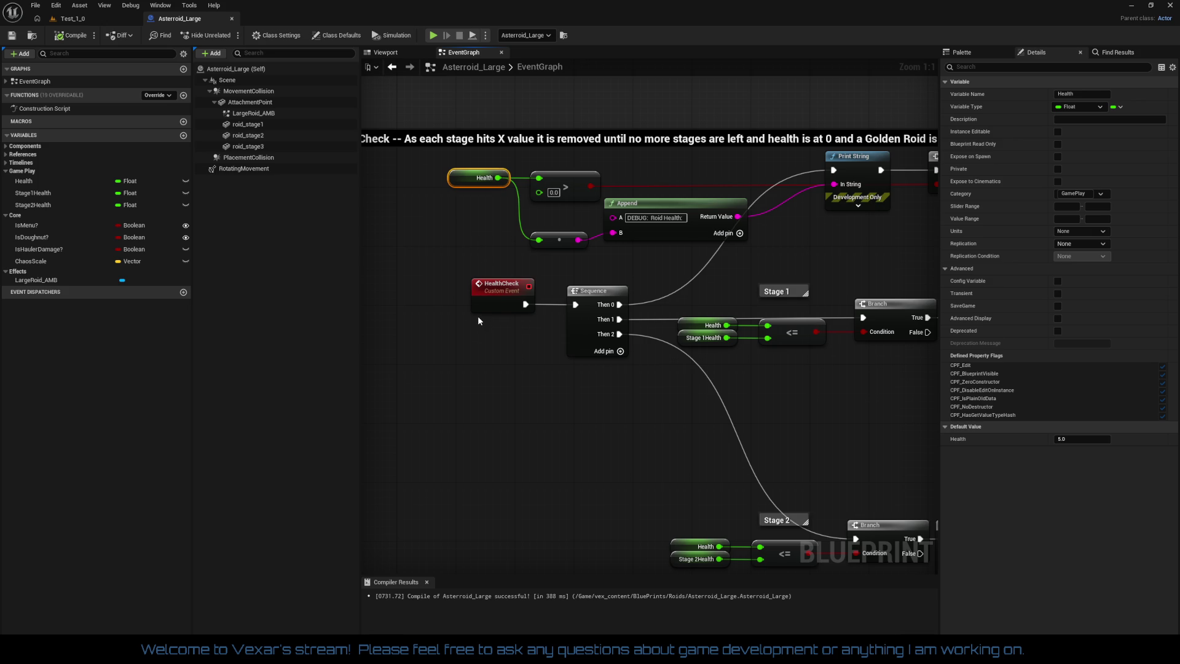
{"action": "left_click", "coordinate": [651, 236]}
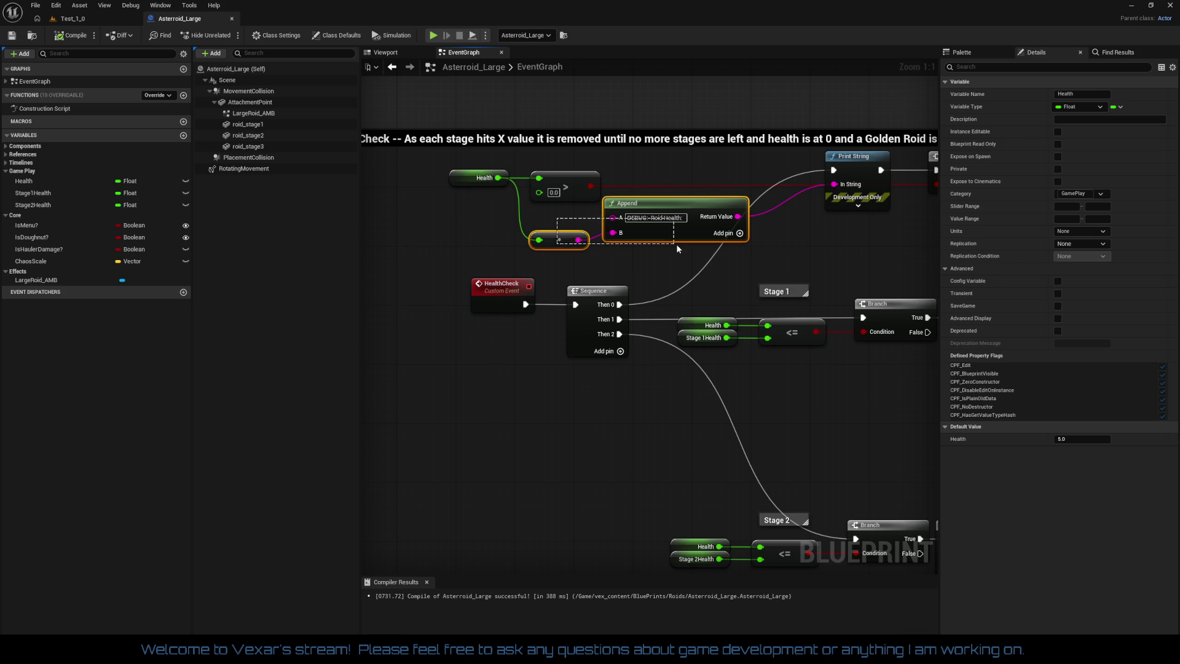
{"action": "left_click", "coordinate": [652, 271]}
{"action": "mouse_move", "coordinate": [732, 386]}
{"action": "left_mouse_down"}
{"action": "mouse_move", "coordinate": [619, 356]}
{"action": "mouse_move", "coordinate": [691, 356]}
{"action": "left_mouse_up"}
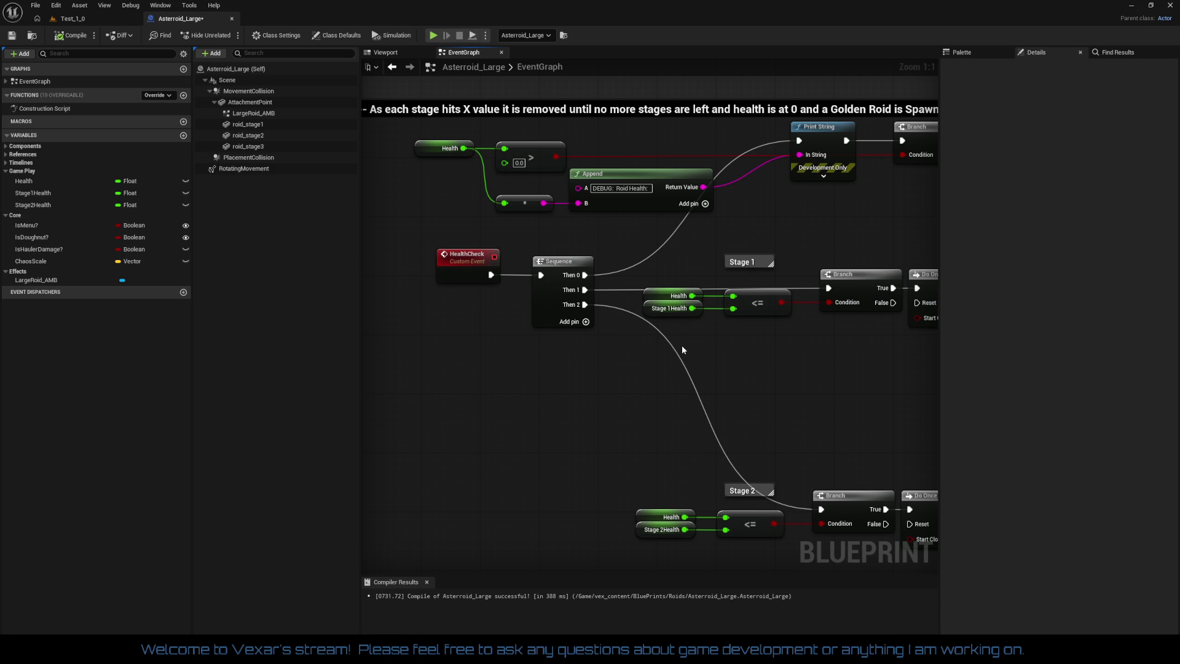
{"action": "left_click_drag", "start_coordinate": [682, 346], "coordinate": [694, 415]}
{"action": "mouse_move", "coordinate": [766, 341]}
{"action": "left_mouse_down"}
{"action": "mouse_move", "coordinate": [495, 260]}
{"action": "mouse_move", "coordinate": [685, 249]}
{"action": "left_mouse_up"}
Replace the comment title's final period with 'if destroyed by the Hauler if playe'
{"action": "left_click", "coordinate": [686, 249]}
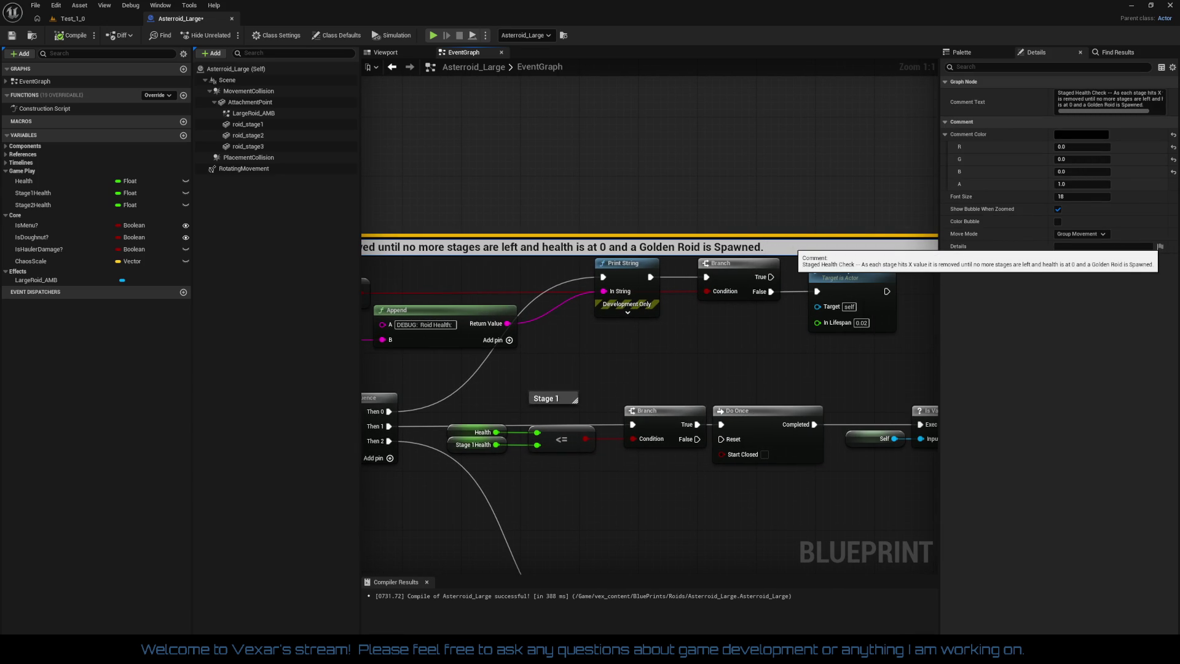
{"action": "key", "text": "BackSpace"}
{"action": "type", "text": "if destroyed"}
{"action": "type", "text": " by the Hauler i"}
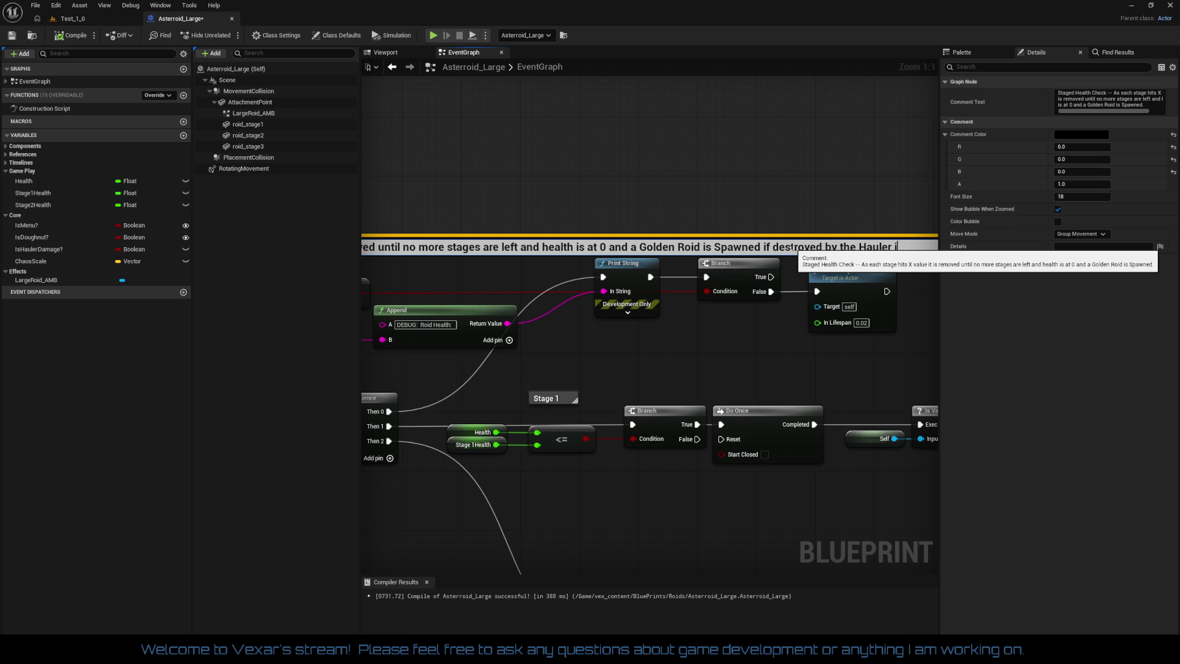
{"action": "type", "text": "f player i"}
{"action": "key", "text": "Return"}
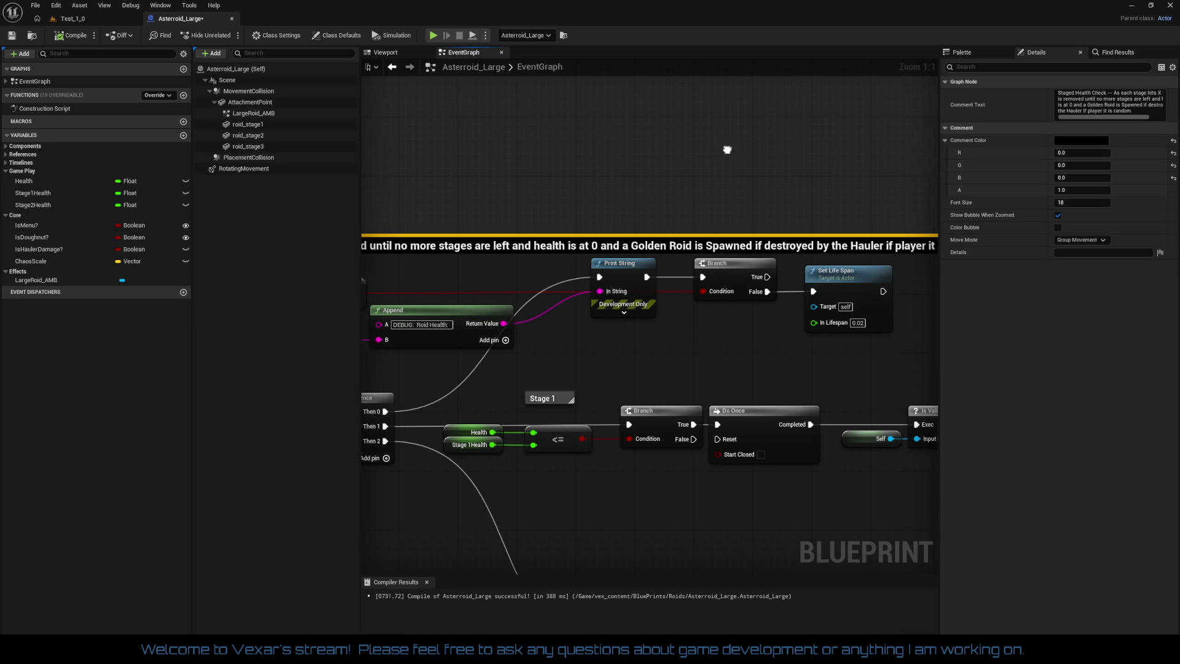
{"action": "left_click_drag", "start_coordinate": [730, 150], "coordinate": [492, 157]}
Insert 'a random powerup.' to finish the Staged Health Check comment title
{"action": "double_click", "coordinate": [749, 258]}
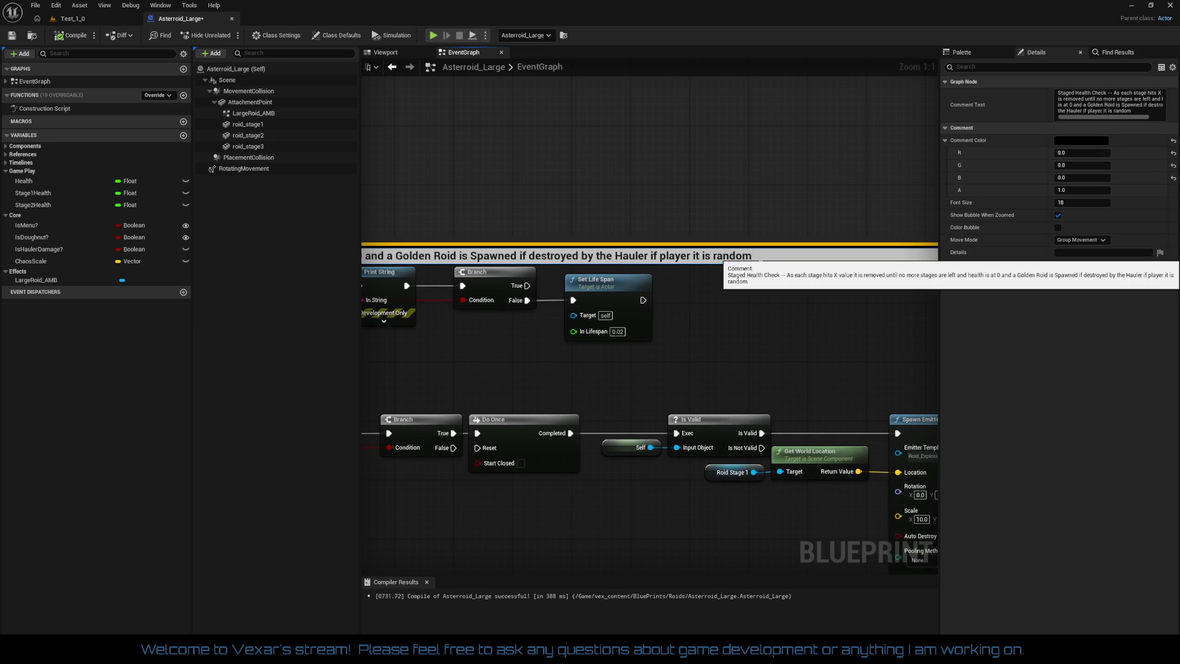
{"action": "left_click", "coordinate": [714, 256]}
{"action": "type", "text": "a random"}
{"action": "type", "text": " powerup."}
{"action": "key", "text": "Return"}
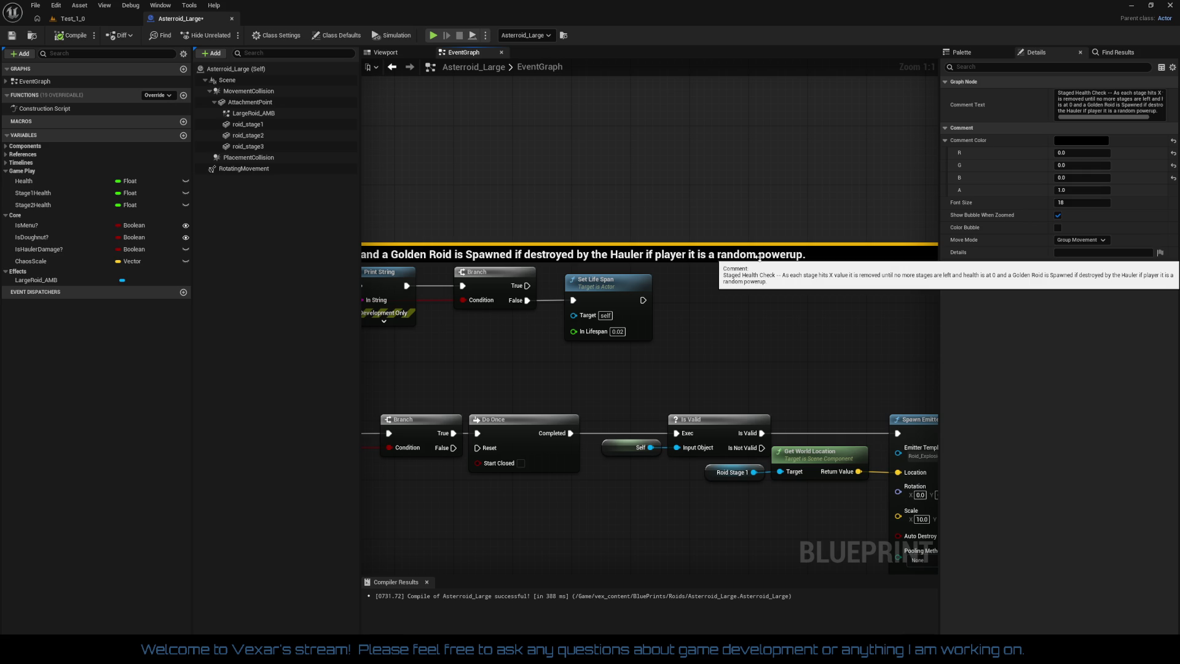
{"action": "mouse_move", "coordinate": [713, 430]}
{"action": "left_mouse_down"}
{"action": "mouse_move", "coordinate": [937, 391]}
{"action": "mouse_move", "coordinate": [472, 280]}
{"action": "left_mouse_up"}
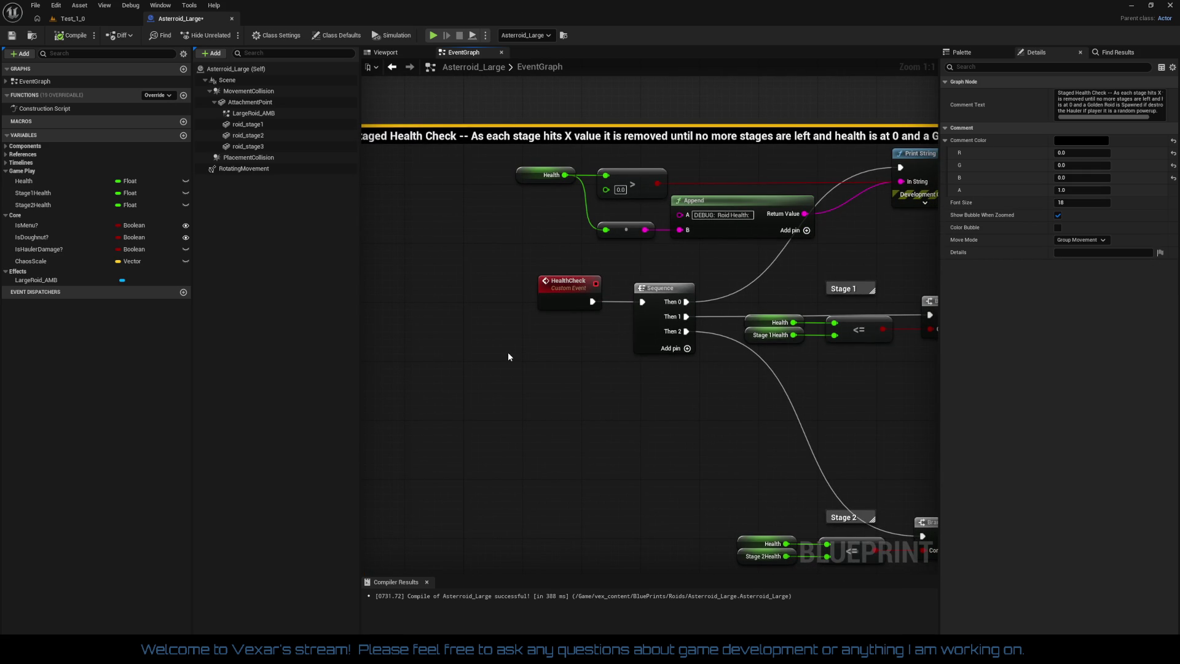
Set the Health variable's default value to 30 and recompile Asteroid_Large
{"action": "left_click_drag", "start_coordinate": [507, 353], "coordinate": [463, 383]}
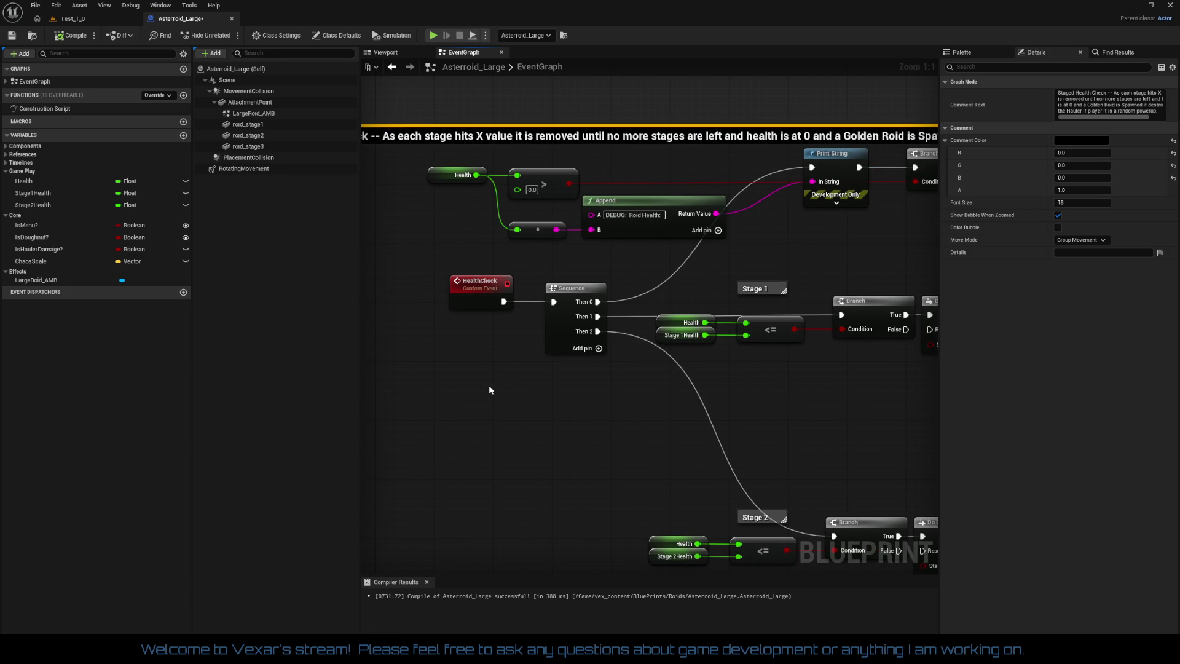
{"action": "left_click", "coordinate": [435, 176]}
{"action": "left_click", "coordinate": [1057, 440]}
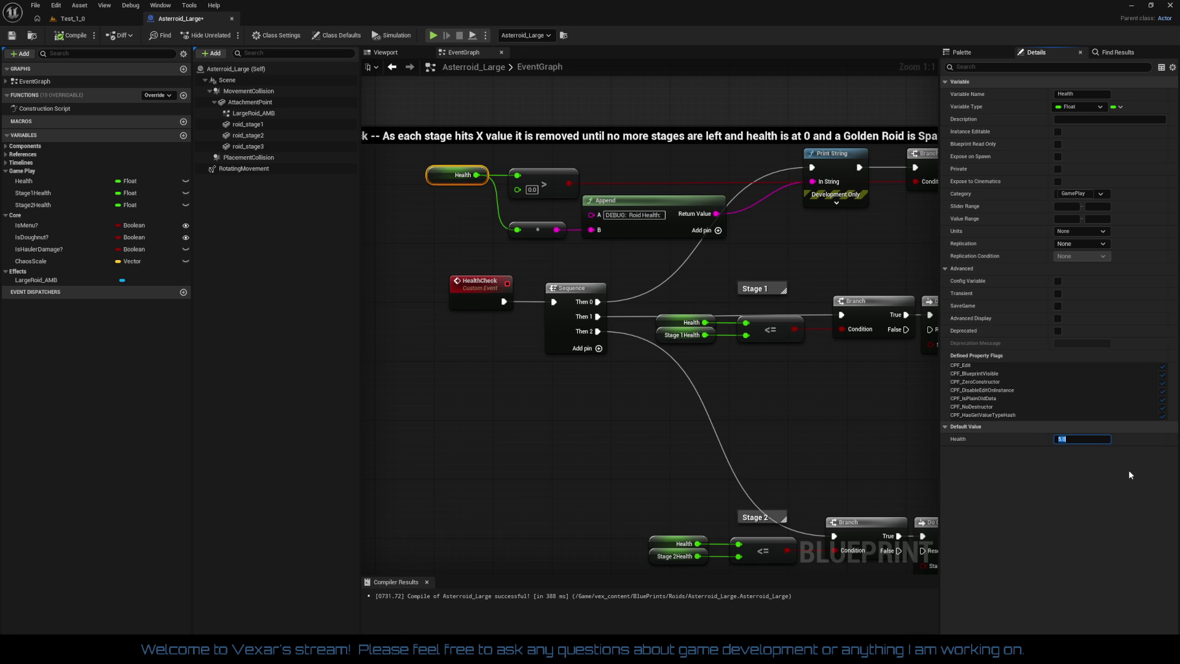
{"action": "type", "text": "30"}
{"action": "key", "text": "Return"}
{"action": "left_click", "coordinate": [74, 38]}
{"action": "mouse_move", "coordinate": [542, 403]}
{"action": "left_mouse_down"}
{"action": "mouse_move", "coordinate": [514, 389]}
{"action": "mouse_move", "coordinate": [611, 413]}
{"action": "mouse_move", "coordinate": [527, 416]}
{"action": "mouse_move", "coordinate": [701, 383]}
{"action": "left_mouse_up"}
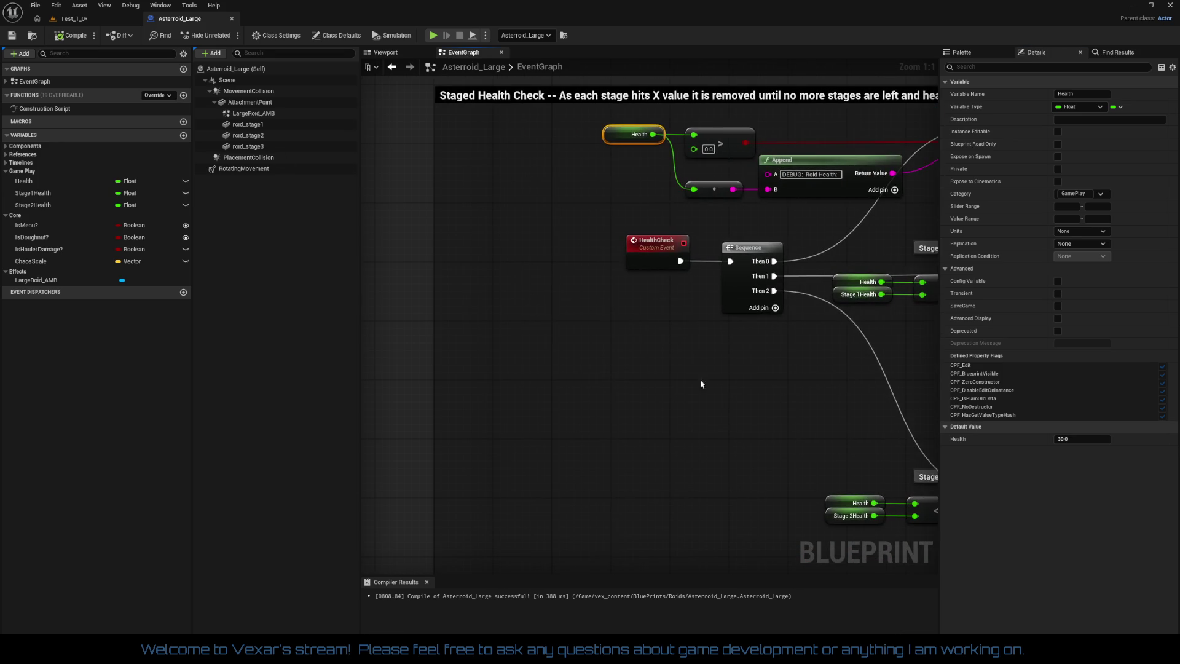
Add a comment reading 'Starting Health is 30 then 20 then 10'
{"action": "left_click", "coordinate": [550, 325]}
{"action": "key", "text": "c"}
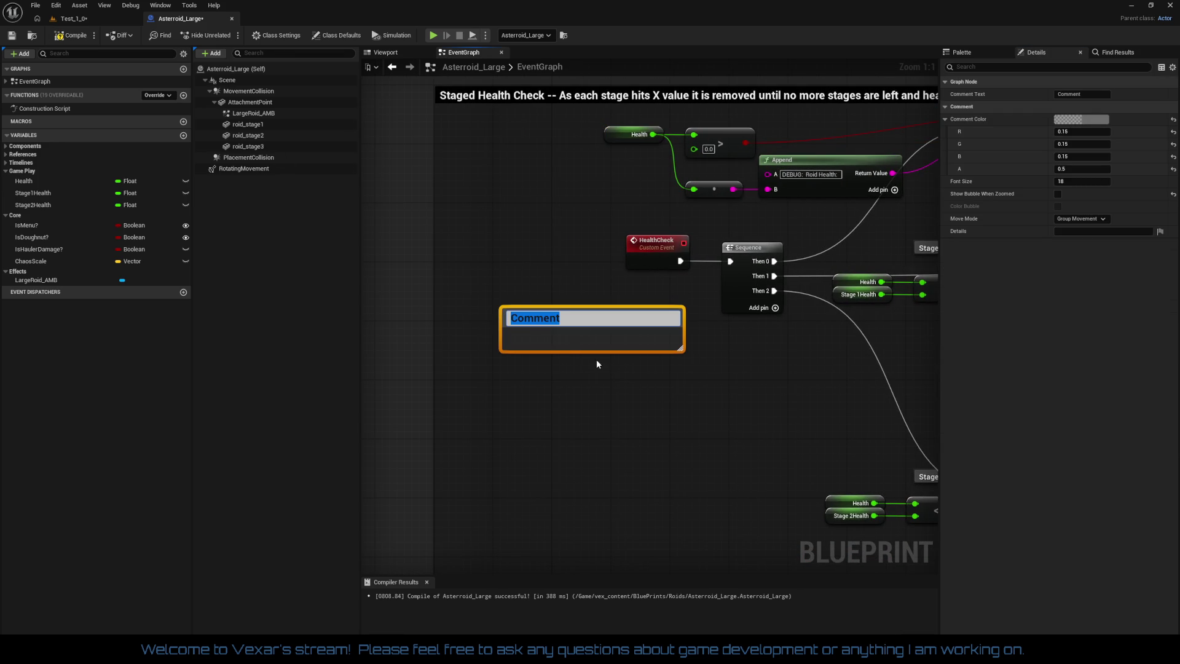
{"action": "type", "text": "Starting"}
{"action": "type", "text": " Healt"}
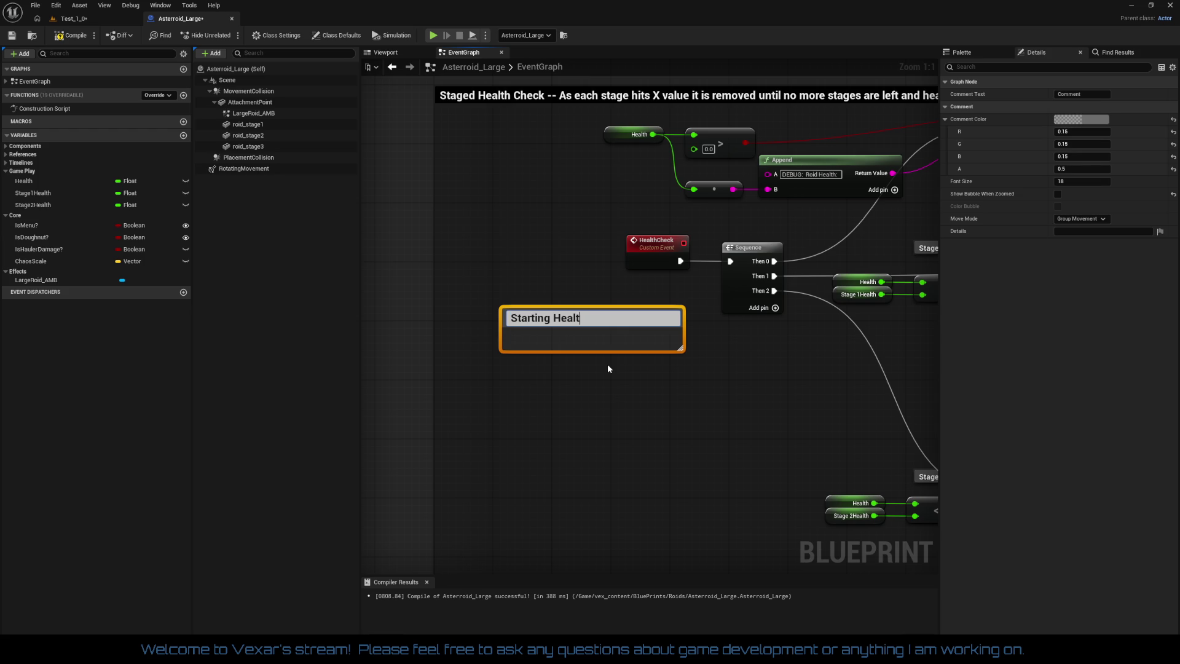
{"action": "type", "text": "h is 30"}
{"action": "type", "text": " >"}
{"action": "type", "text": " 20 > 1"}
{"action": "type", "text": "0"}
{"action": "key", "text": "Left"}
{"action": "key", "text": "Left"}
{"action": "key", "text": "Left"}
{"action": "key", "text": "BackSpace"}
{"action": "type", "text": "then"}
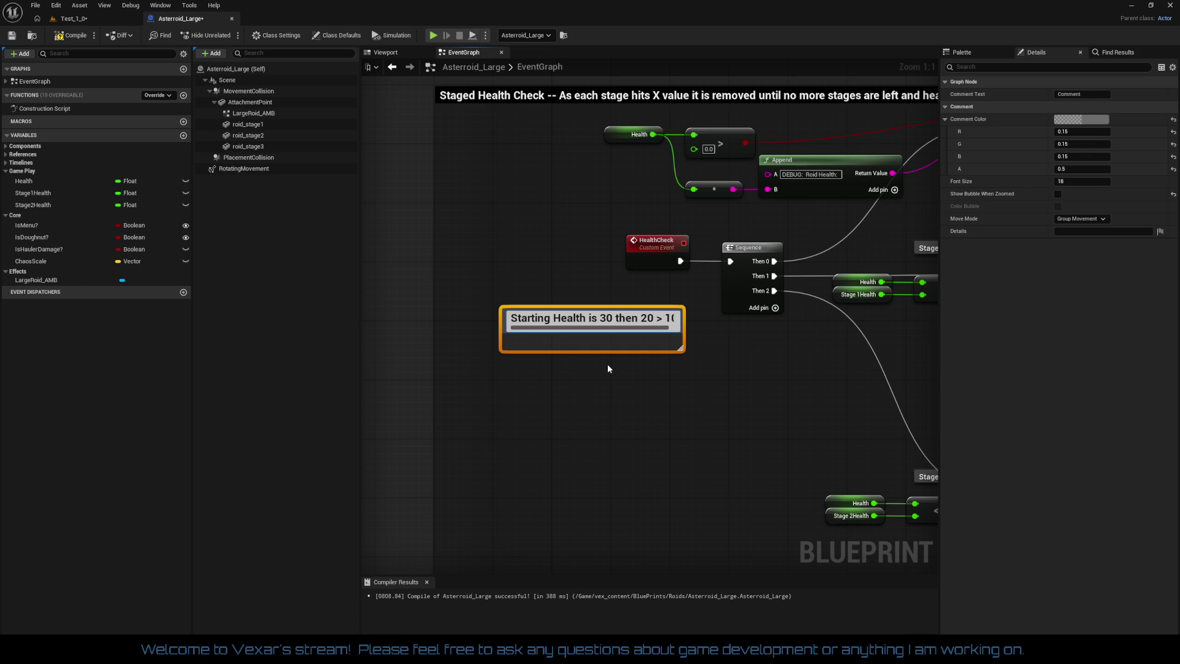
{"action": "key", "text": "BackSpace"}
{"action": "type", "text": "then"}
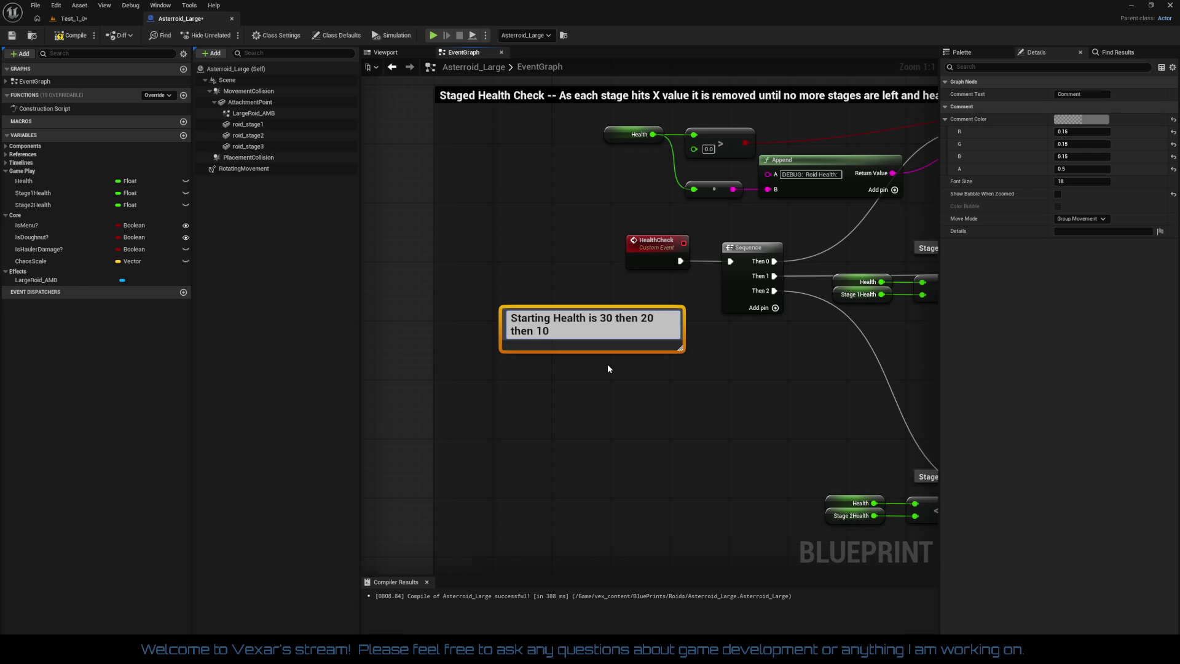
{"action": "left_click", "coordinate": [681, 347]}
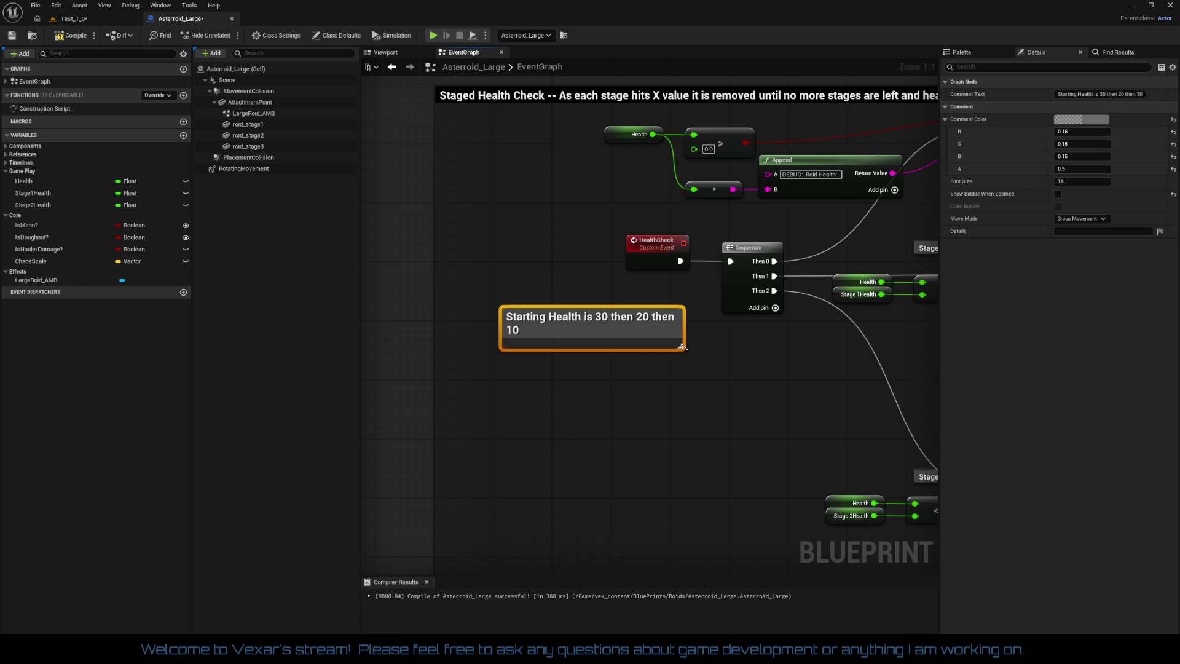
Resize and reposition the new comment box and set its font size to 12
{"action": "left_click_drag", "start_coordinate": [681, 347], "coordinate": [707, 324]}
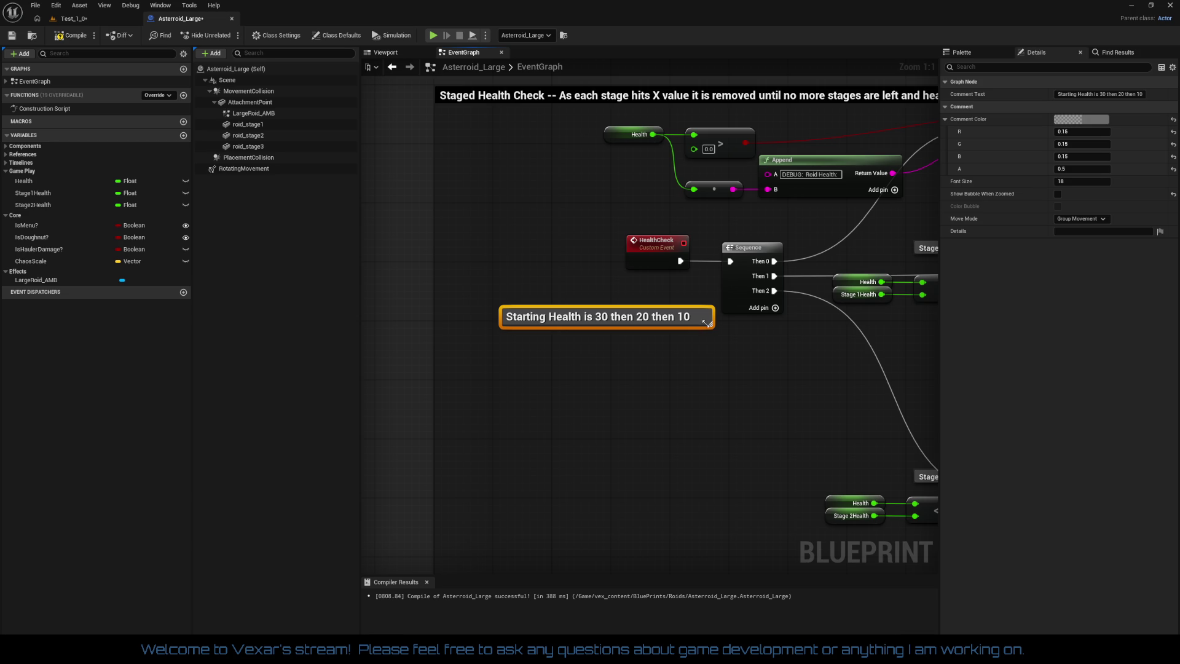
{"action": "mouse_move", "coordinate": [662, 319]}
{"action": "left_mouse_down"}
{"action": "mouse_move", "coordinate": [641, 303]}
{"action": "mouse_move", "coordinate": [674, 368]}
{"action": "mouse_move", "coordinate": [656, 356]}
{"action": "left_mouse_up"}
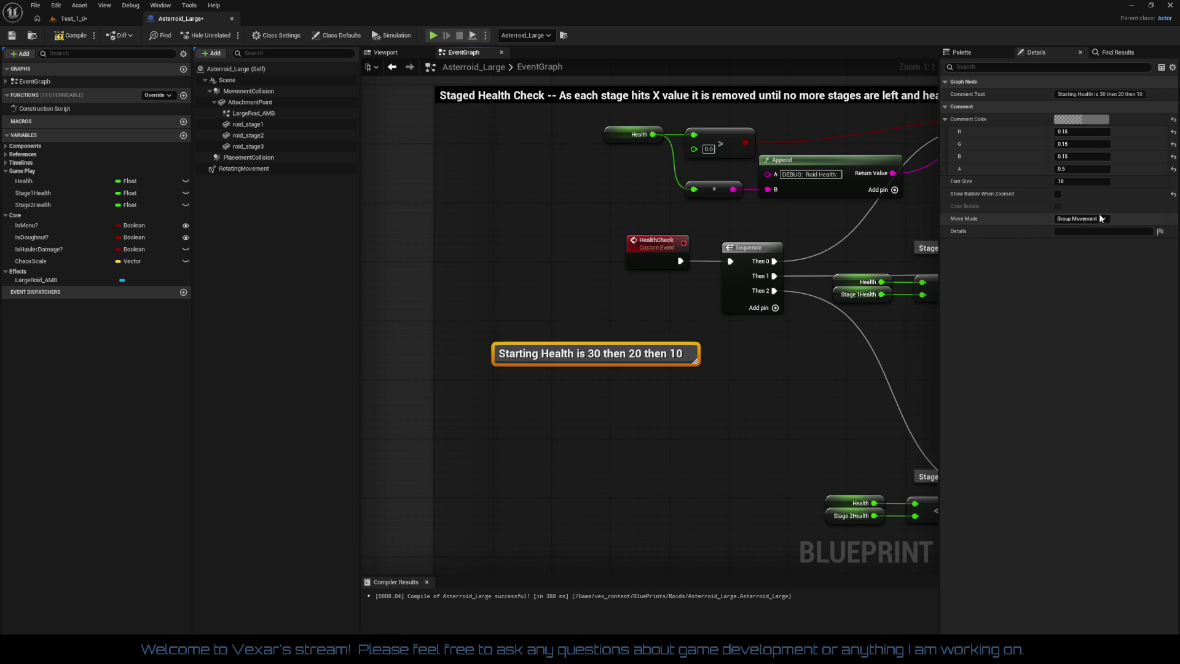
{"action": "left_click", "coordinate": [1066, 181]}
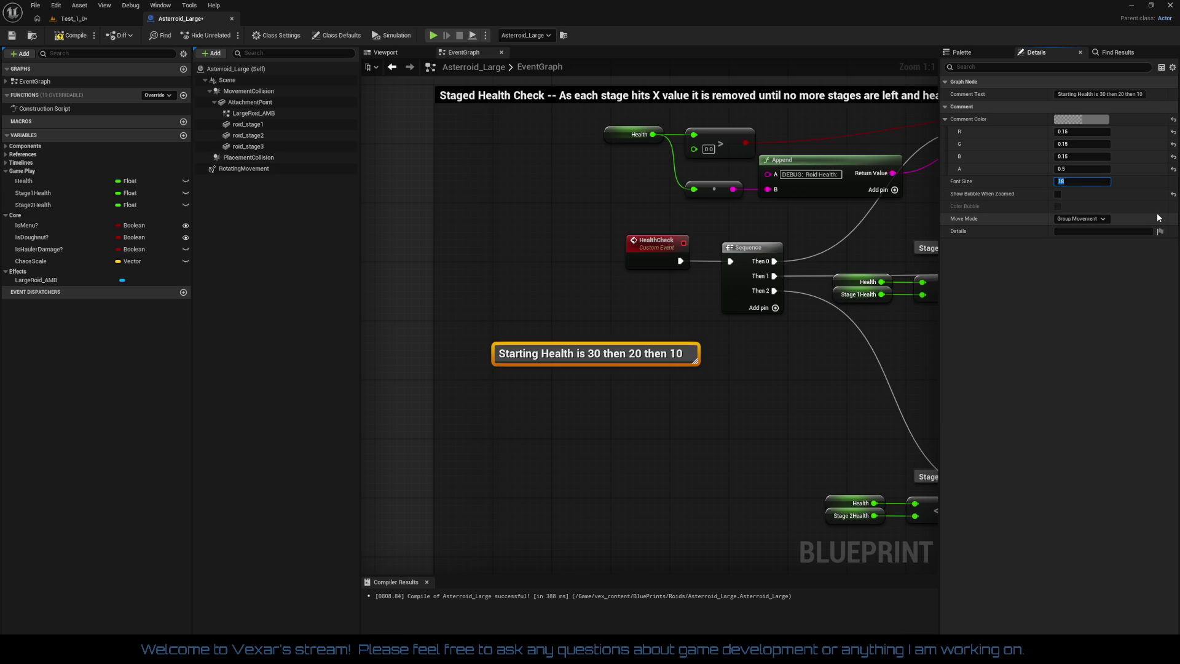
{"action": "type", "text": "12"}
{"action": "key", "text": "Return"}
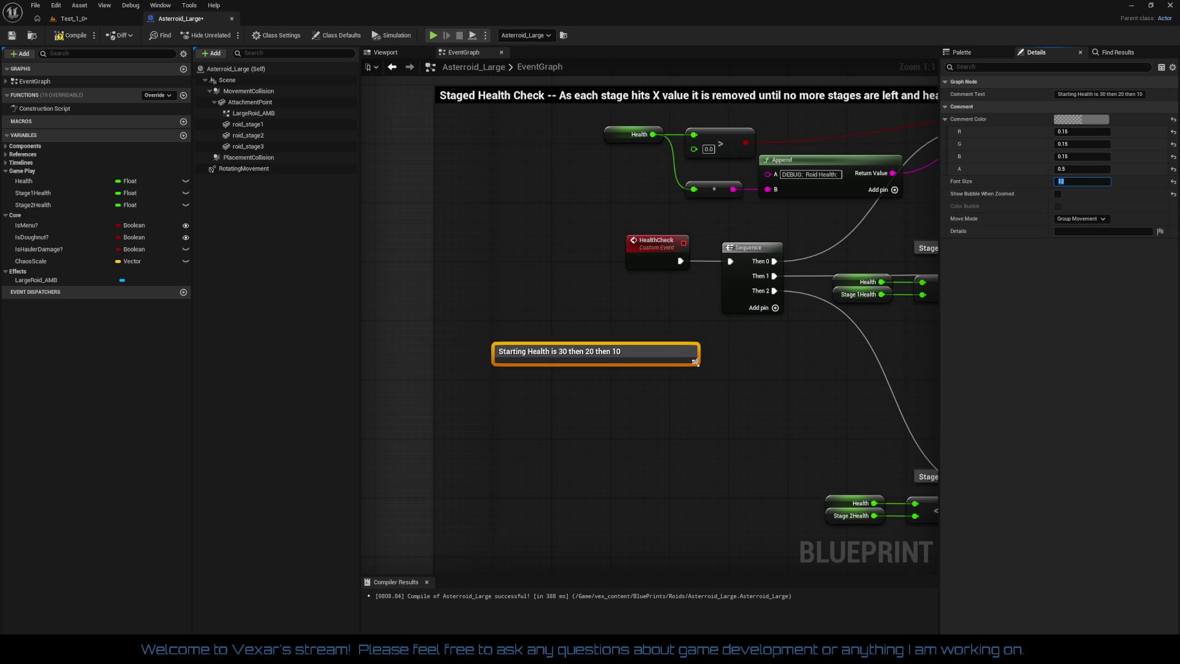
{"action": "mouse_move", "coordinate": [695, 362]}
{"action": "left_mouse_down"}
{"action": "mouse_move", "coordinate": [707, 382]}
{"action": "mouse_move", "coordinate": [724, 378]}
{"action": "left_mouse_up"}
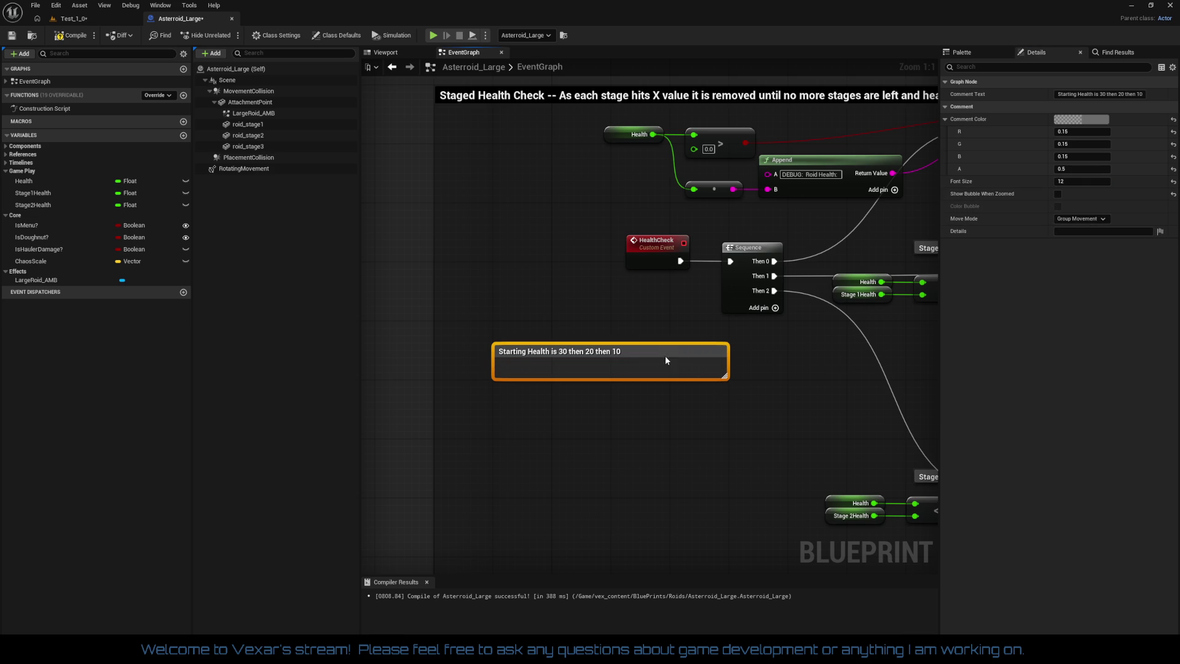
Add that each value needs retuning if Health changes, and fit the note beside HealthCheck
{"action": "double_click", "coordinate": [648, 350]}
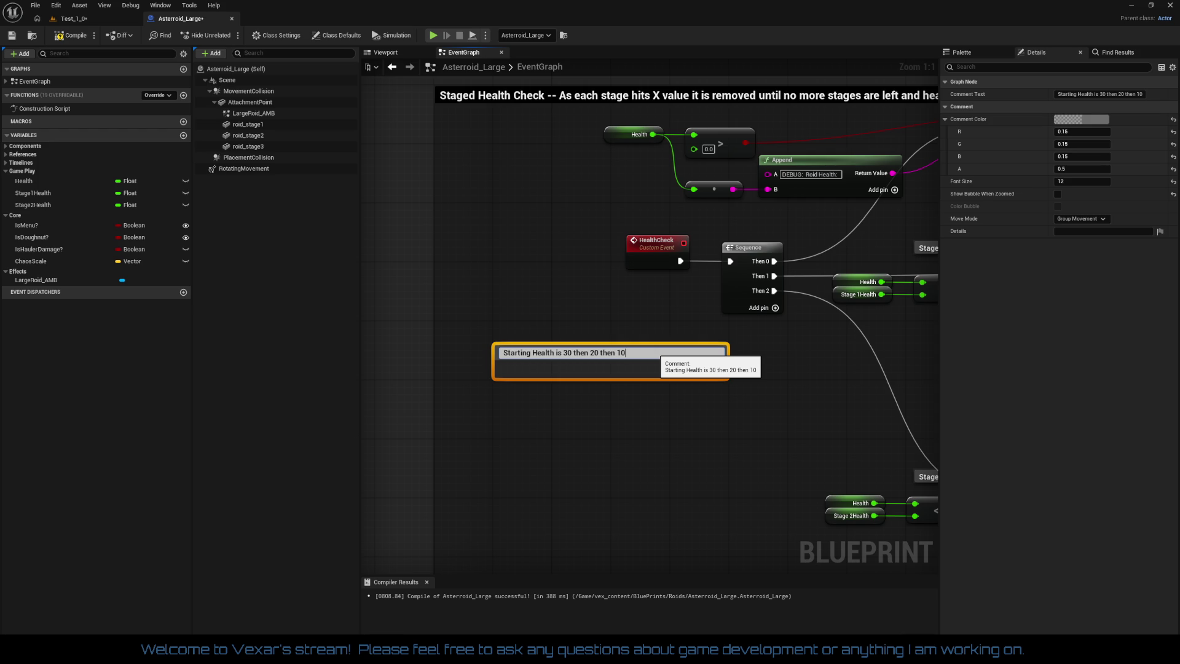
{"action": "type", "text": ". Each v"}
{"action": "type", "text": "alue need to"}
{"action": "type", "text": " be retuned if "}
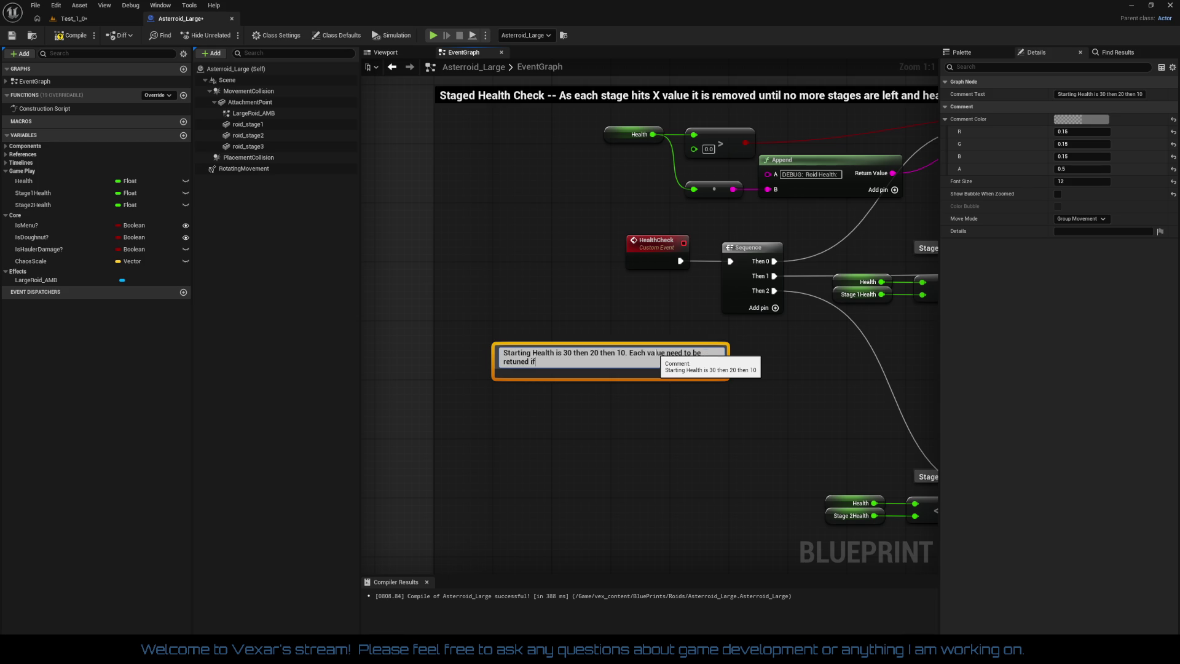
{"action": "type", "text": "th"}
{"action": "type", "text": "e Health "}
{"action": "type", "text": "value changes."}
{"action": "key", "text": "Return"}
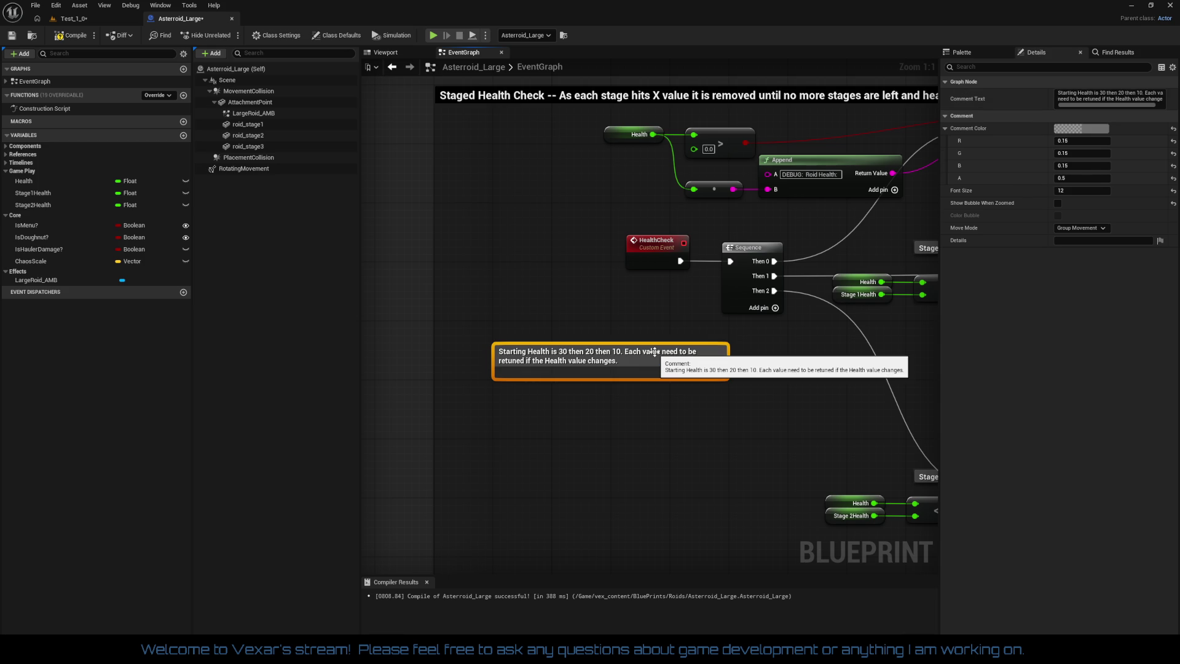
{"action": "left_click_drag", "start_coordinate": [601, 377], "coordinate": [601, 365]}
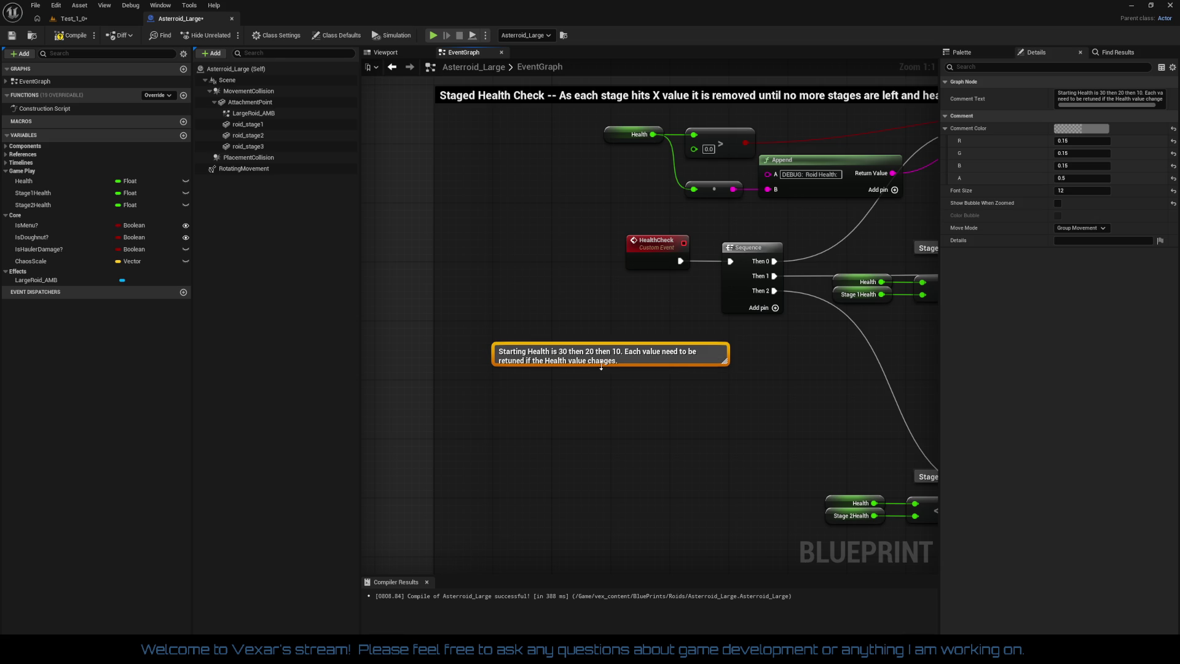
{"action": "left_click_drag", "start_coordinate": [716, 359], "coordinate": [617, 308]}
{"action": "left_click", "coordinate": [680, 355]}
Move the Print String, Branch and Set Life Span nodes down slightly
{"action": "left_click_drag", "start_coordinate": [680, 355], "coordinate": [674, 402]}
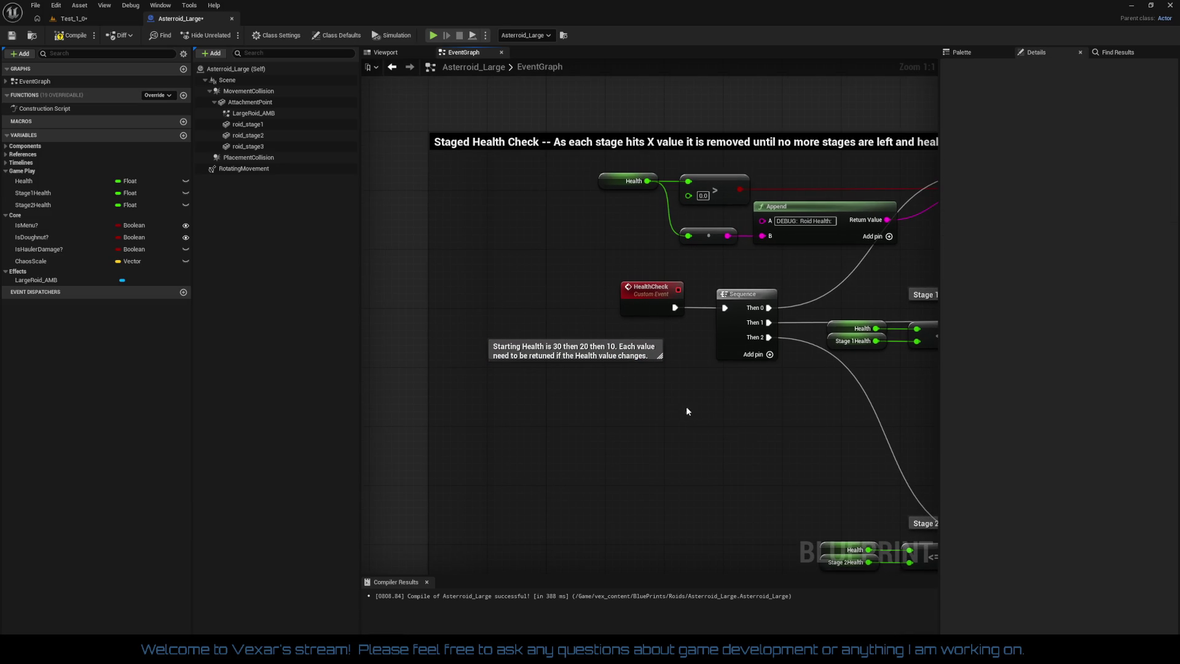
{"action": "mouse_move", "coordinate": [604, 392]}
{"action": "left_mouse_down"}
{"action": "mouse_move", "coordinate": [604, 416]}
{"action": "mouse_move", "coordinate": [599, 380]}
{"action": "left_mouse_up"}
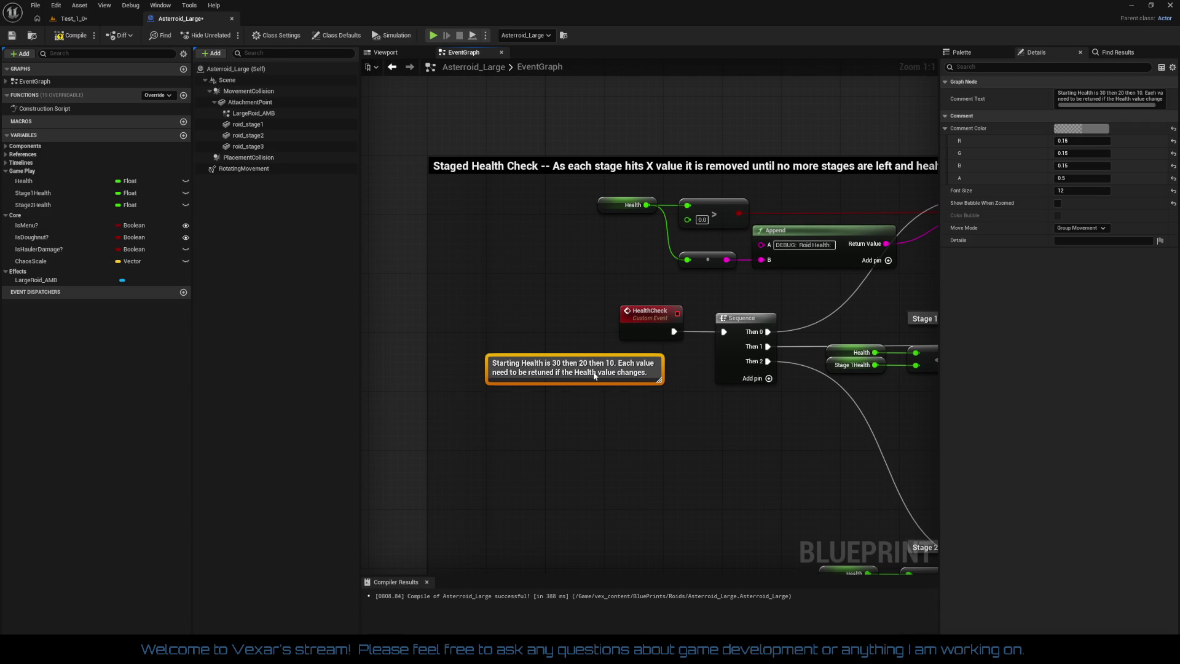
{"action": "left_click", "coordinate": [636, 416]}
{"action": "scroll", "coordinate": [636, 415], "scroll_direction": "down", "scroll_amount": 2}
{"action": "scroll", "coordinate": [639, 402], "scroll_direction": "up", "scroll_amount": 2}
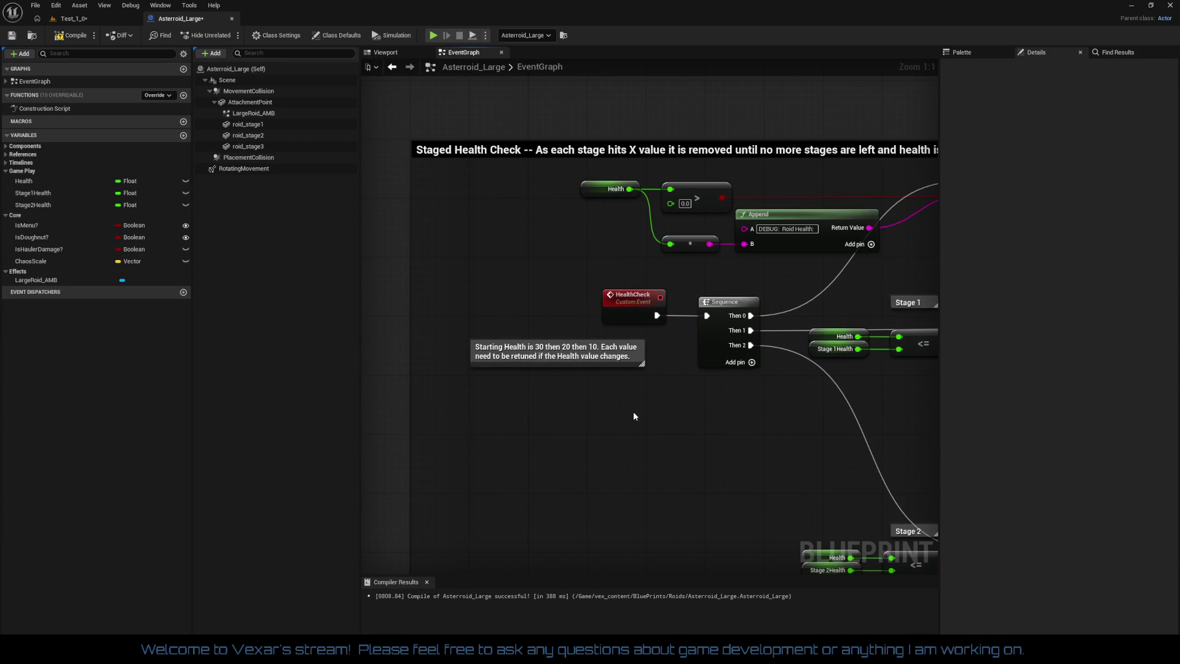
{"action": "mouse_move", "coordinate": [625, 416]}
{"action": "left_mouse_down"}
{"action": "mouse_move", "coordinate": [73, 403]}
{"action": "mouse_move", "coordinate": [856, 479]}
{"action": "mouse_move", "coordinate": [891, 470]}
{"action": "mouse_move", "coordinate": [814, 492]}
{"action": "left_mouse_up"}
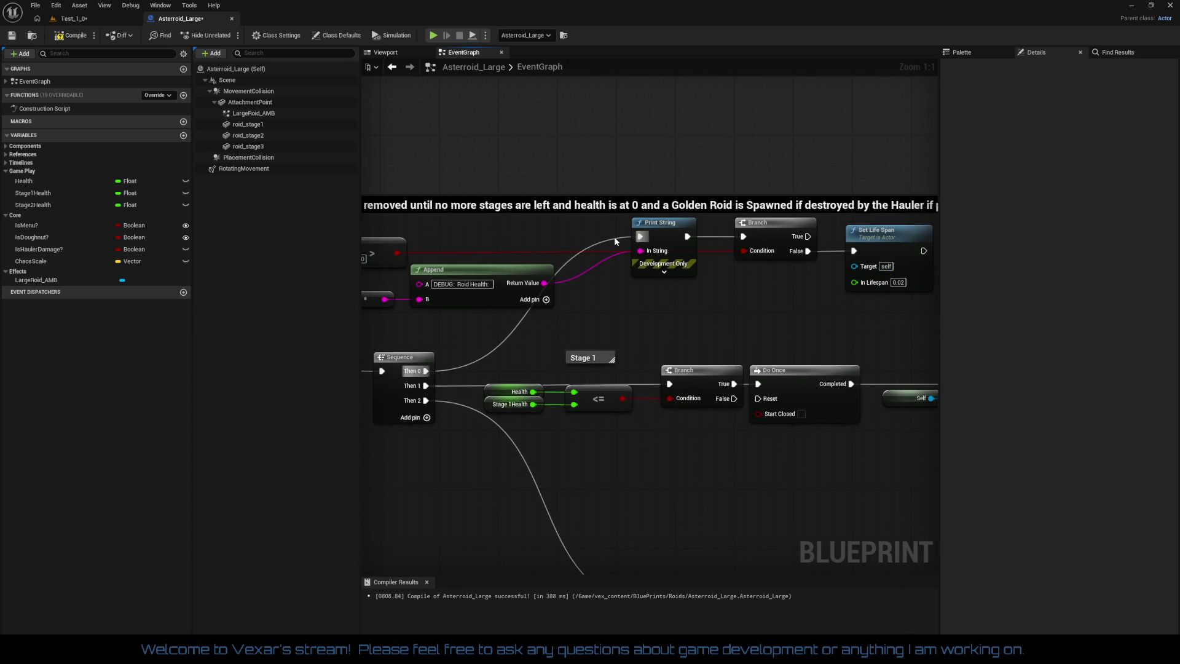
{"action": "mouse_move", "coordinate": [609, 227]}
{"action": "left_mouse_down"}
{"action": "mouse_move", "coordinate": [945, 310]}
{"action": "mouse_move", "coordinate": [873, 329]}
{"action": "left_mouse_up"}
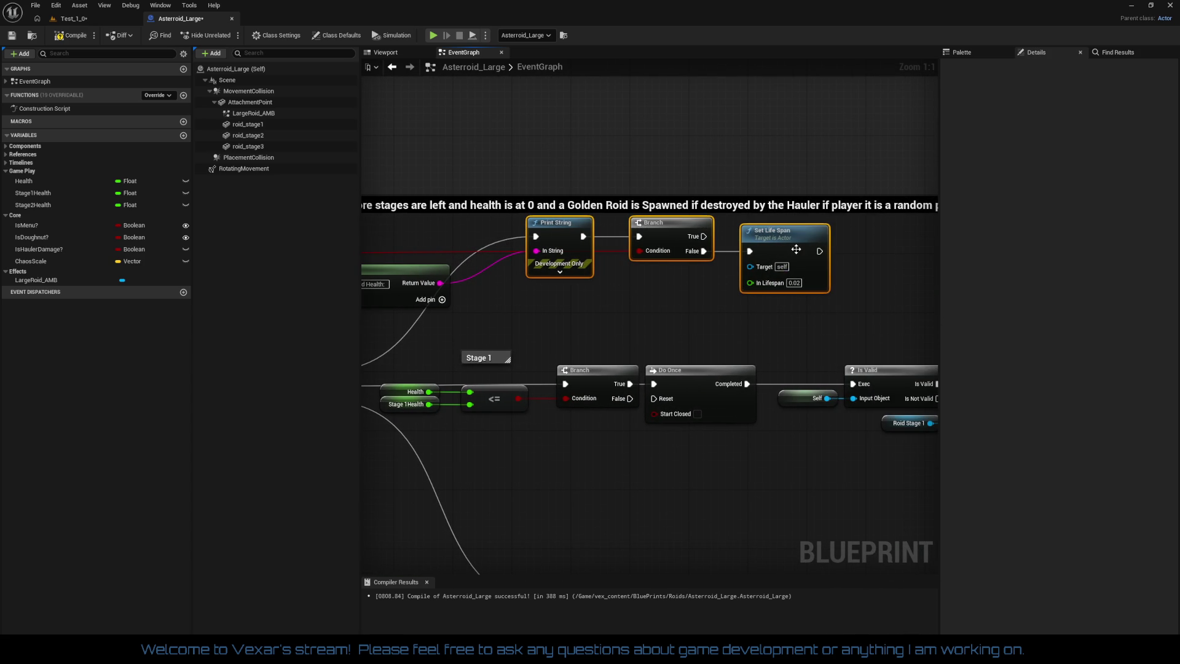
{"action": "mouse_move", "coordinate": [795, 249]}
{"action": "left_mouse_down"}
{"action": "mouse_move", "coordinate": [793, 286]}
{"action": "mouse_move", "coordinate": [1030, 282]}
{"action": "left_mouse_up"}
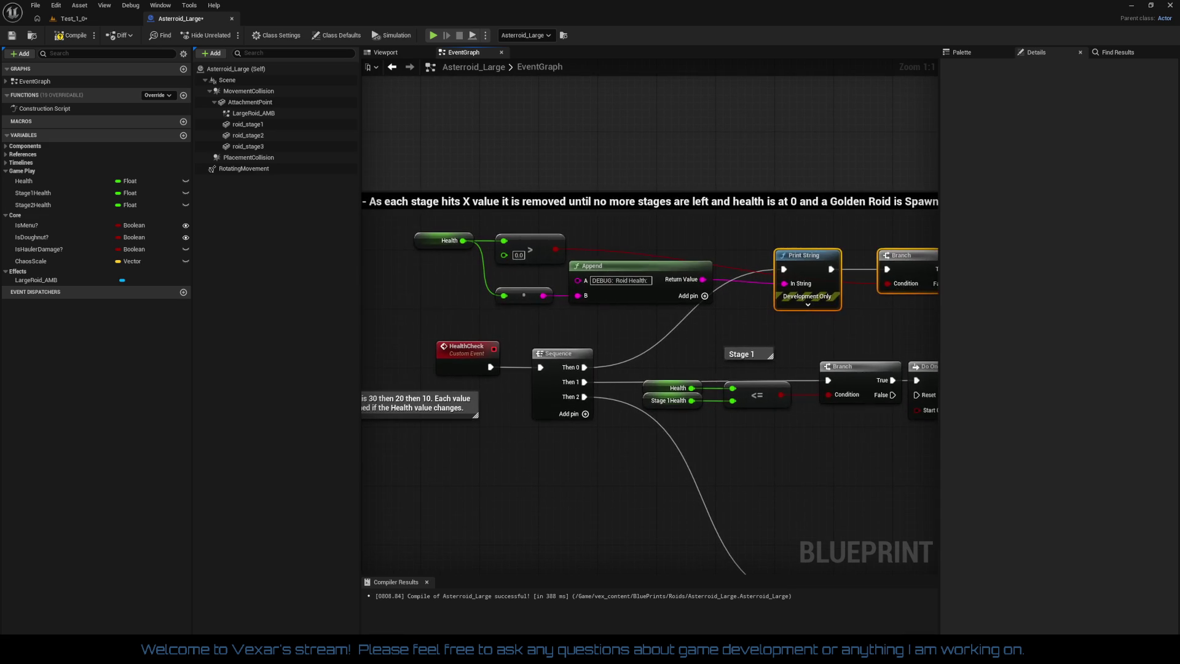
Shift Health and > down-left and place Print String directly after Append
{"action": "left_click_drag", "start_coordinate": [629, 231], "coordinate": [669, 231]}
{"action": "mouse_move", "coordinate": [460, 225]}
{"action": "left_mouse_down"}
{"action": "mouse_move", "coordinate": [608, 271]}
{"action": "mouse_move", "coordinate": [549, 308]}
{"action": "mouse_move", "coordinate": [518, 252]}
{"action": "mouse_move", "coordinate": [515, 308]}
{"action": "mouse_move", "coordinate": [499, 275]}
{"action": "mouse_move", "coordinate": [489, 293]}
{"action": "left_mouse_up"}
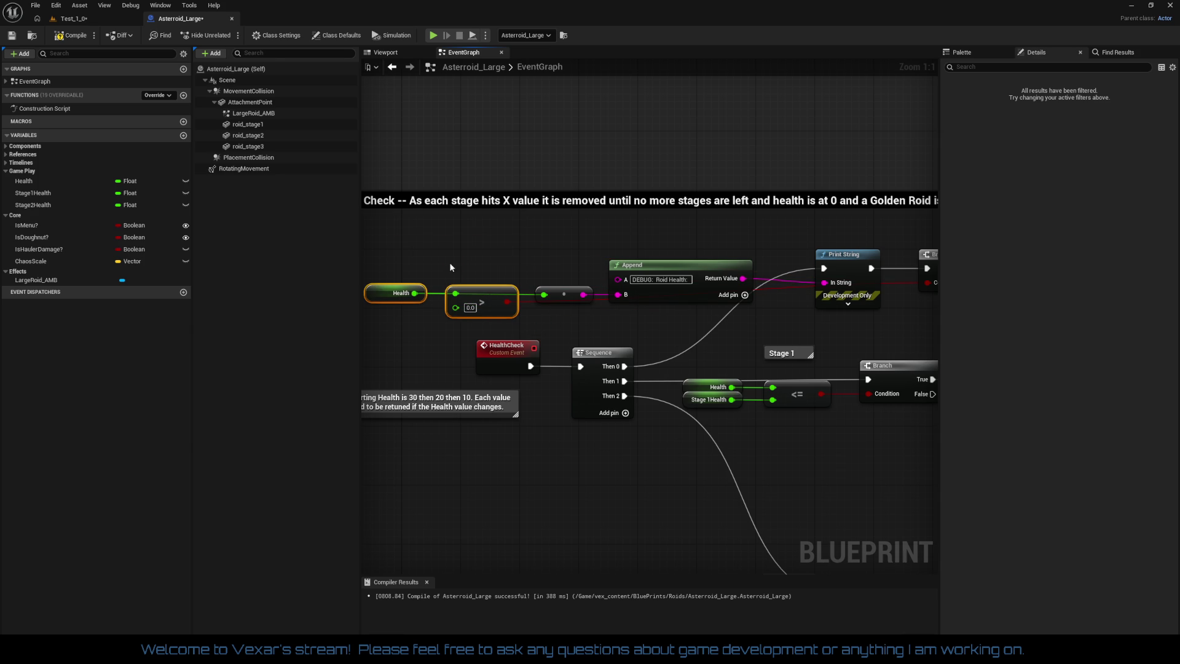
{"action": "mouse_move", "coordinate": [428, 267]}
{"action": "left_mouse_down"}
{"action": "mouse_move", "coordinate": [966, 319]}
{"action": "mouse_move", "coordinate": [772, 311]}
{"action": "left_mouse_up"}
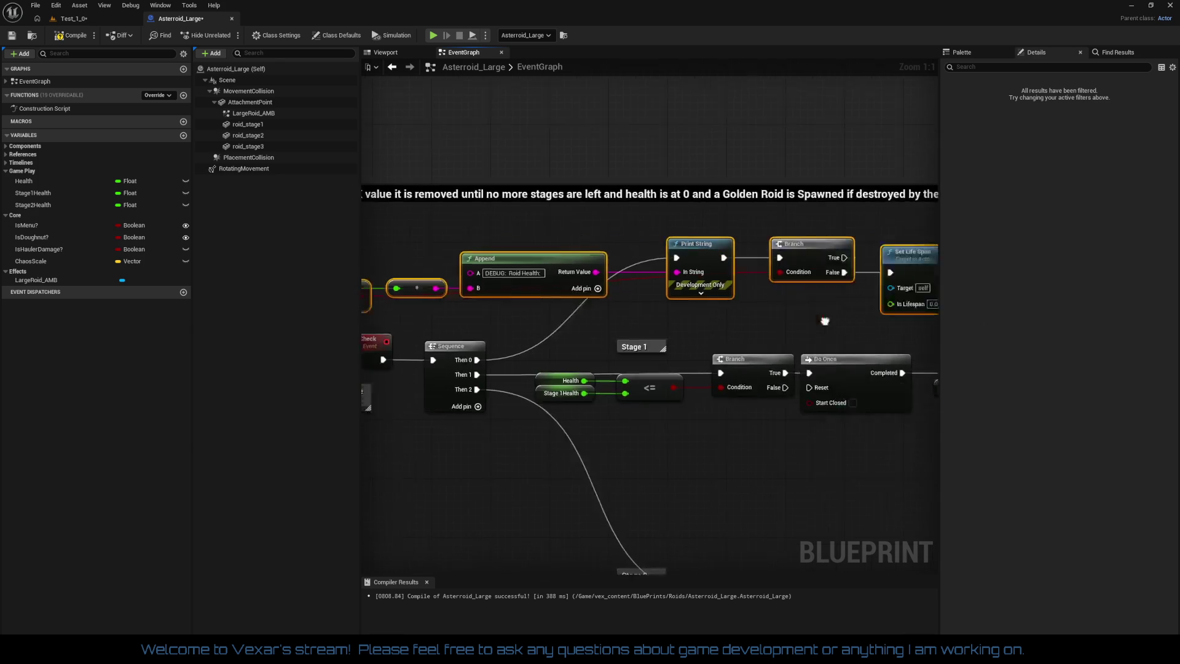
{"action": "left_click", "coordinate": [873, 312]}
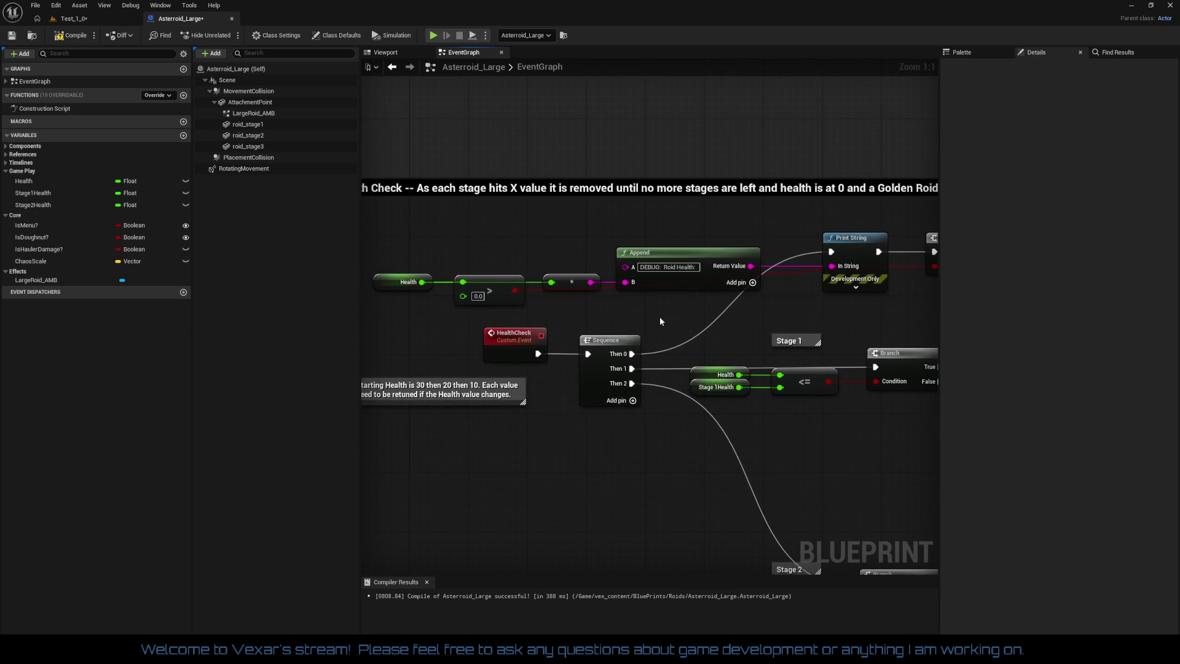
{"action": "mouse_move", "coordinate": [660, 320]}
{"action": "left_mouse_down"}
{"action": "mouse_move", "coordinate": [736, 315]}
{"action": "mouse_move", "coordinate": [563, 318]}
{"action": "left_mouse_up"}
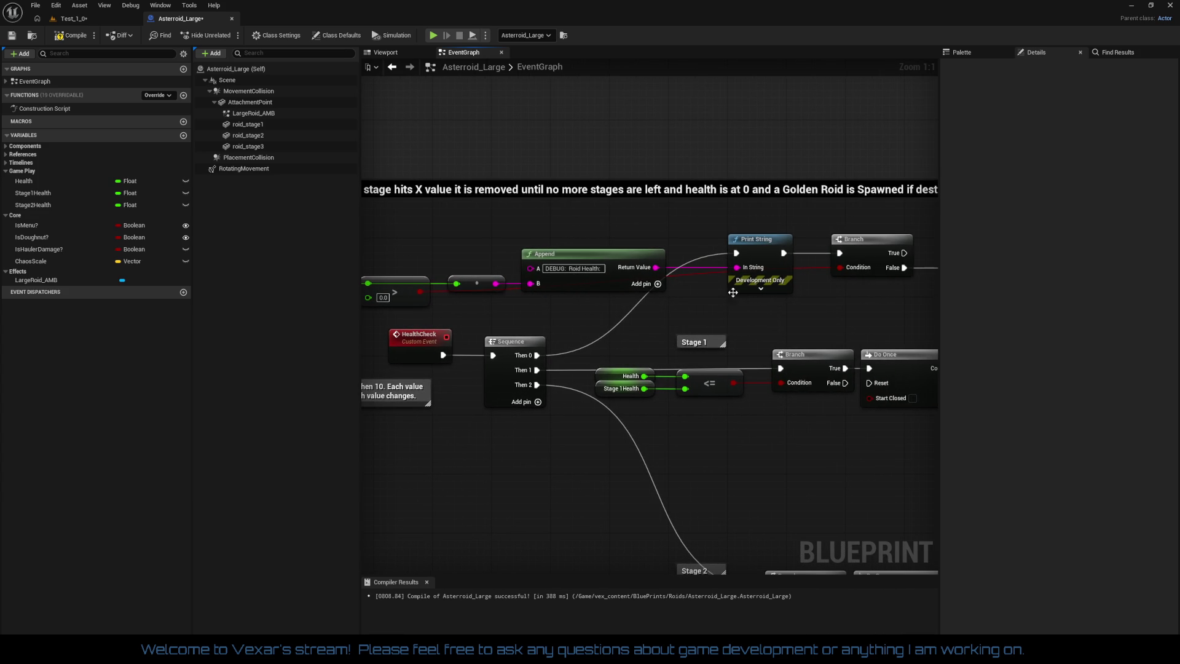
{"action": "mouse_move", "coordinate": [769, 258]}
{"action": "left_mouse_down"}
{"action": "mouse_move", "coordinate": [716, 263]}
{"action": "mouse_move", "coordinate": [717, 253]}
{"action": "left_mouse_up"}
{"action": "left_click_drag", "start_coordinate": [581, 309], "coordinate": [661, 313]}
{"action": "left_click", "coordinate": [534, 290]}
Break the links into the multiply node and around Print String's execution pins
{"action": "right_click", "coordinate": [535, 291]}
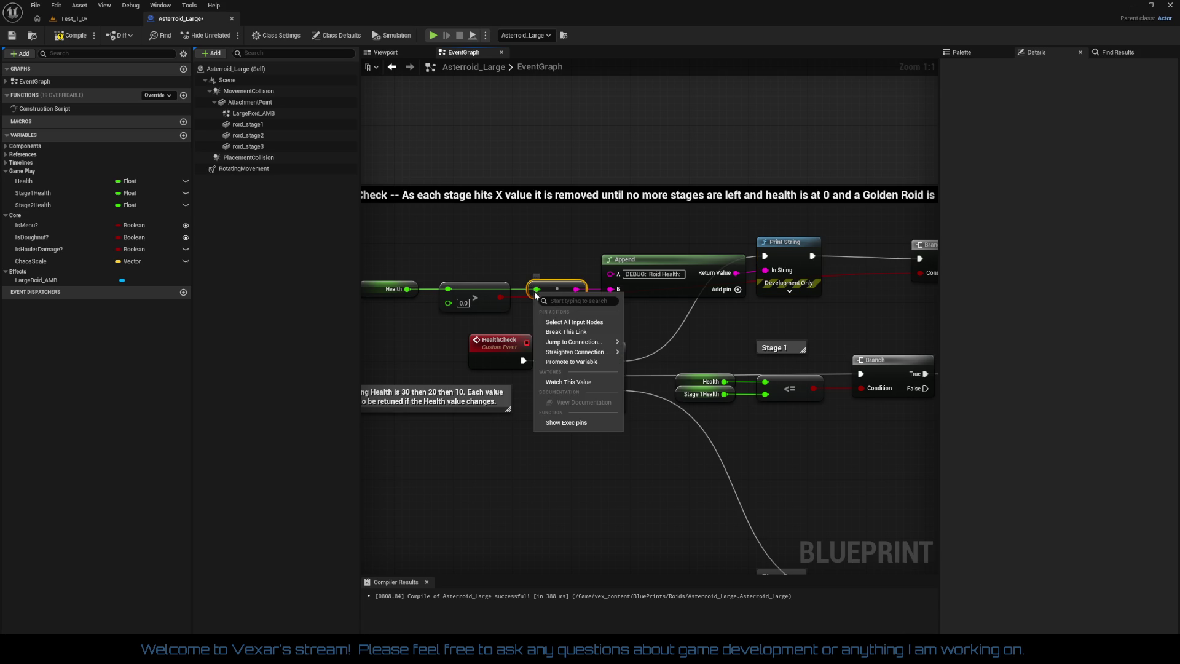
{"action": "left_click", "coordinate": [581, 331]}
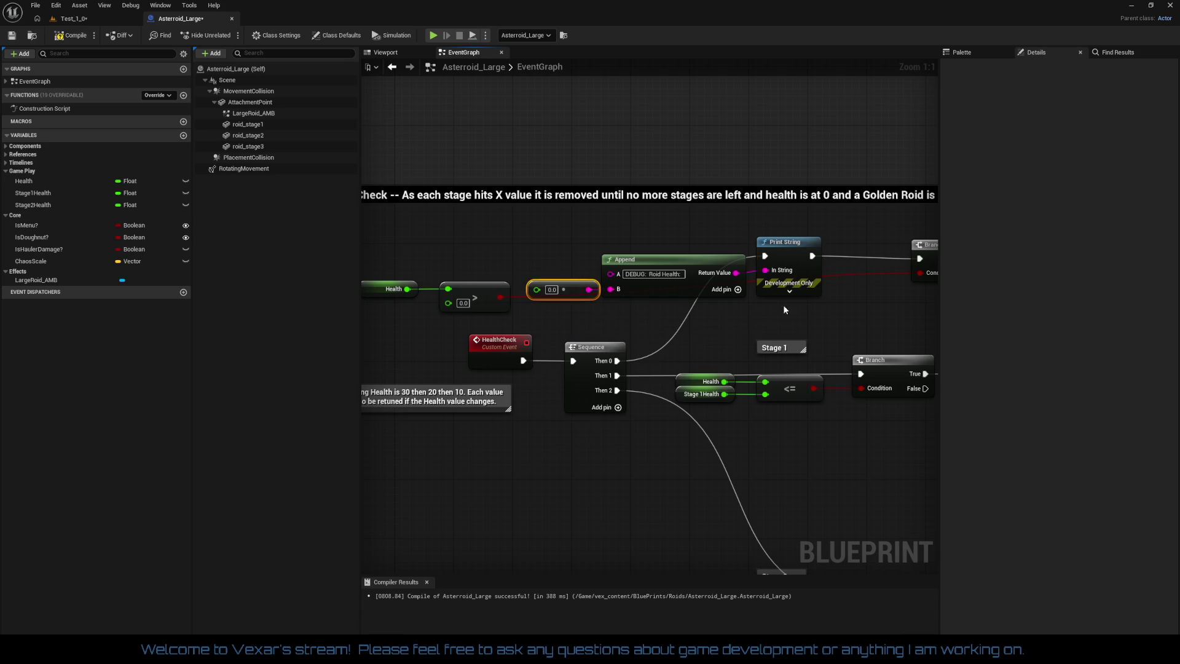
{"action": "right_click", "coordinate": [813, 256]}
{"action": "left_click", "coordinate": [848, 279]}
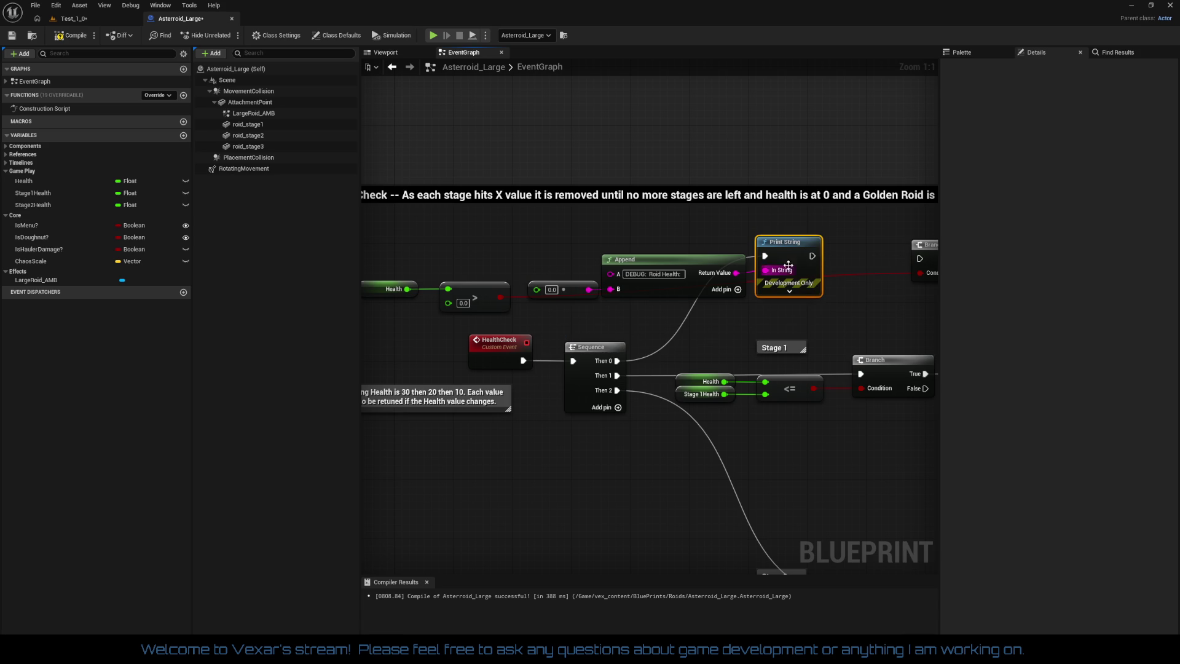
{"action": "right_click", "coordinate": [767, 256]}
{"action": "left_click", "coordinate": [796, 289]}
Lift the debug print nodes above the banner and move Branch, Set Life Span, Health and > toward Sequence
{"action": "mouse_move", "coordinate": [574, 249]}
{"action": "left_mouse_down"}
{"action": "mouse_move", "coordinate": [766, 296]}
{"action": "mouse_move", "coordinate": [765, 156]}
{"action": "left_mouse_up"}
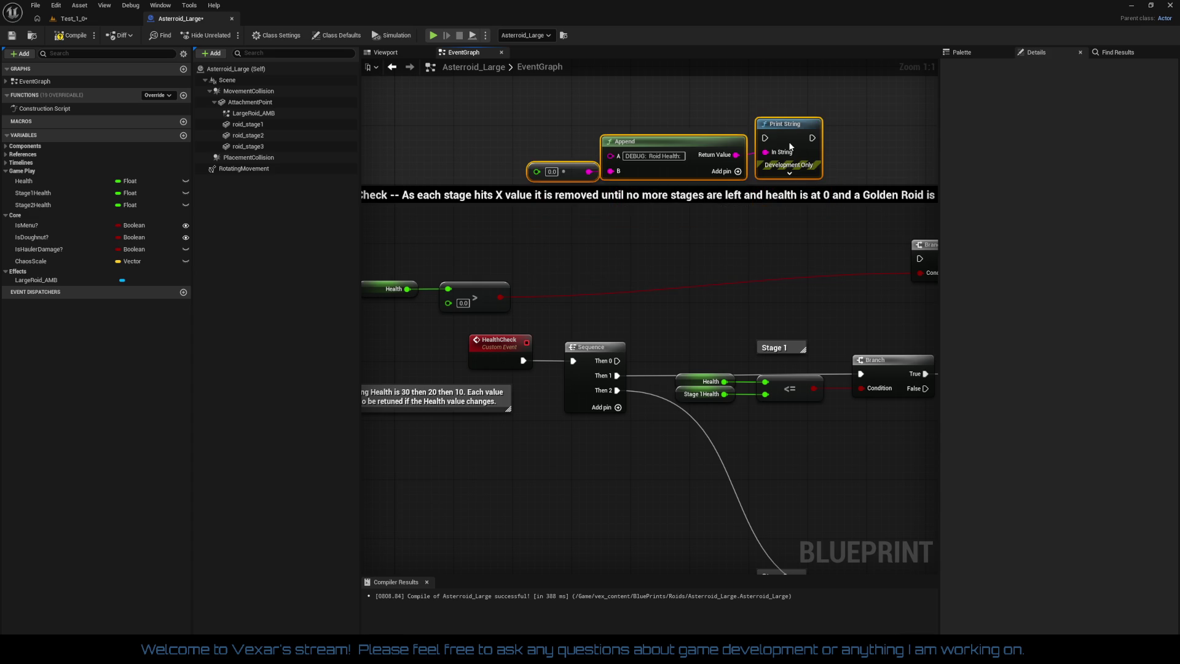
{"action": "mouse_move", "coordinate": [863, 246]}
{"action": "left_mouse_down"}
{"action": "mouse_move", "coordinate": [673, 227]}
{"action": "mouse_move", "coordinate": [806, 256]}
{"action": "mouse_move", "coordinate": [889, 297]}
{"action": "left_mouse_up"}
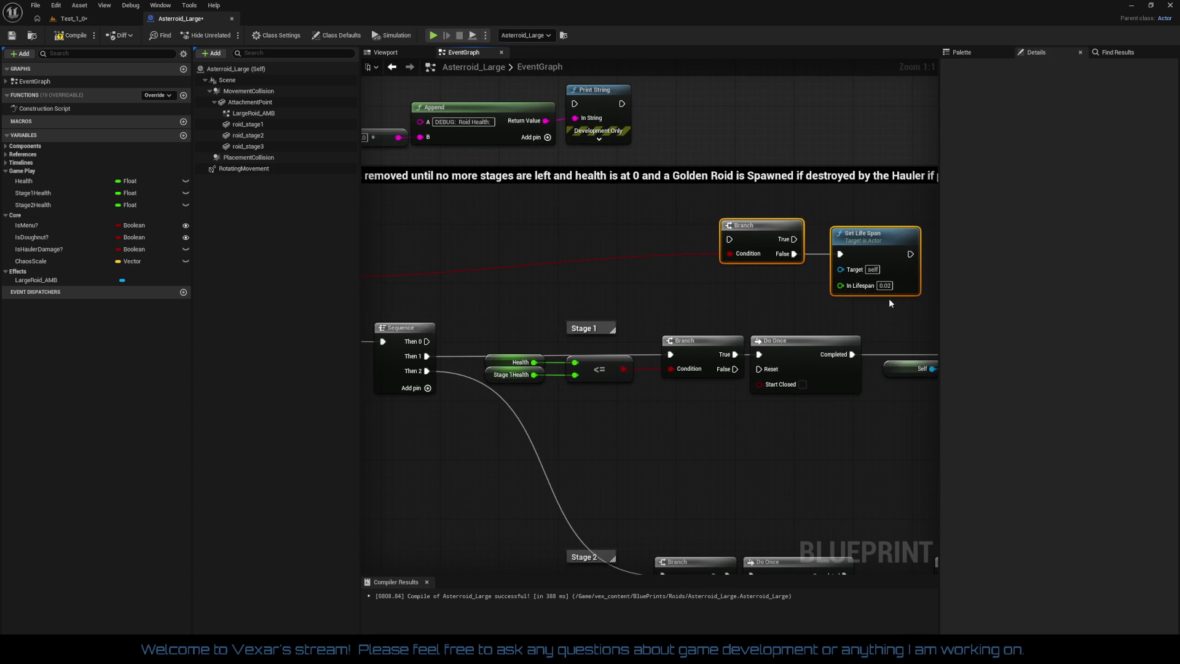
{"action": "mouse_move", "coordinate": [745, 231]}
{"action": "left_mouse_down"}
{"action": "mouse_move", "coordinate": [441, 238]}
{"action": "mouse_move", "coordinate": [634, 243]}
{"action": "left_mouse_up"}
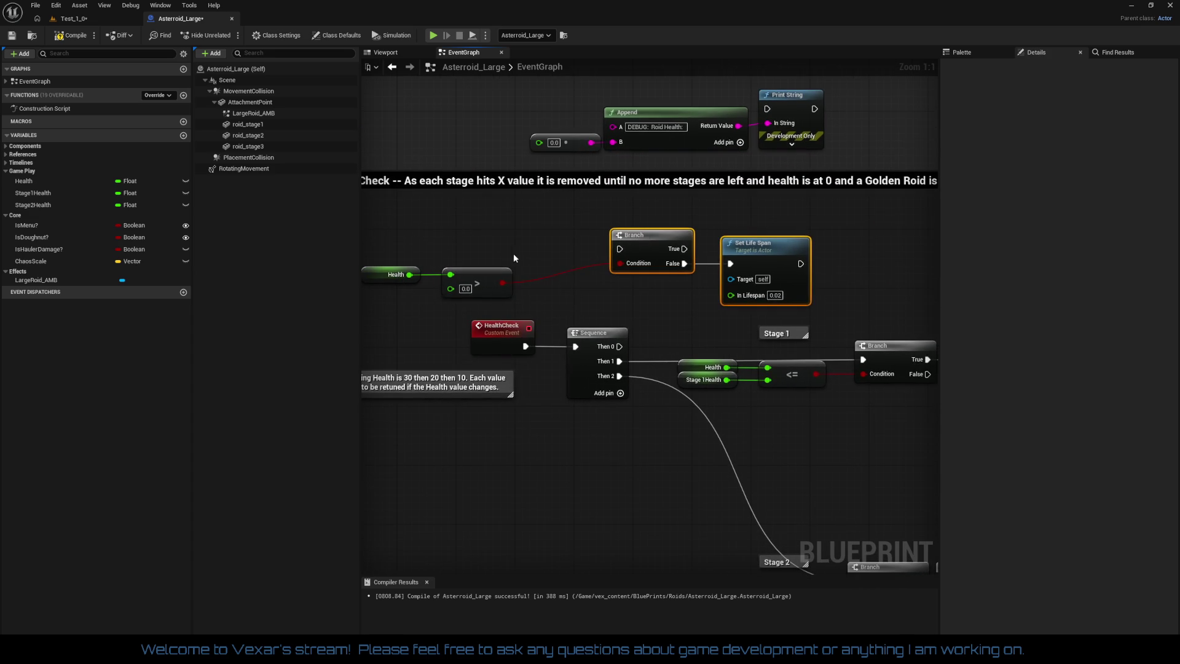
{"action": "left_click", "coordinate": [406, 259]}
{"action": "left_click_drag", "start_coordinate": [405, 260], "coordinate": [519, 300]}
{"action": "left_click_drag", "start_coordinate": [452, 271], "coordinate": [533, 251]}
{"action": "left_click_drag", "start_coordinate": [421, 218], "coordinate": [842, 305]}
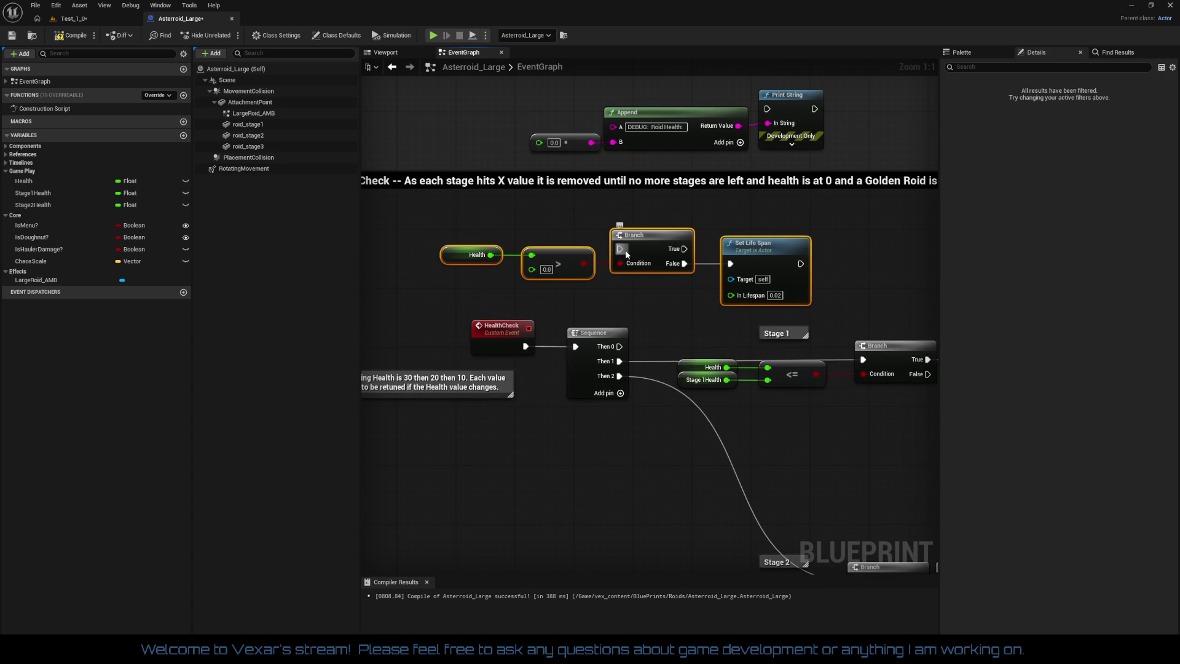
Connect Sequence's Then 0 output to the Branch's execution input
{"action": "mouse_move", "coordinate": [619, 248]}
{"action": "left_mouse_down"}
{"action": "mouse_move", "coordinate": [661, 335]}
{"action": "mouse_move", "coordinate": [636, 354]}
{"action": "mouse_move", "coordinate": [619, 346]}
{"action": "left_mouse_up"}
{"action": "left_click_drag", "start_coordinate": [450, 219], "coordinate": [816, 274]}
{"action": "left_click_drag", "start_coordinate": [831, 263], "coordinate": [837, 257]}
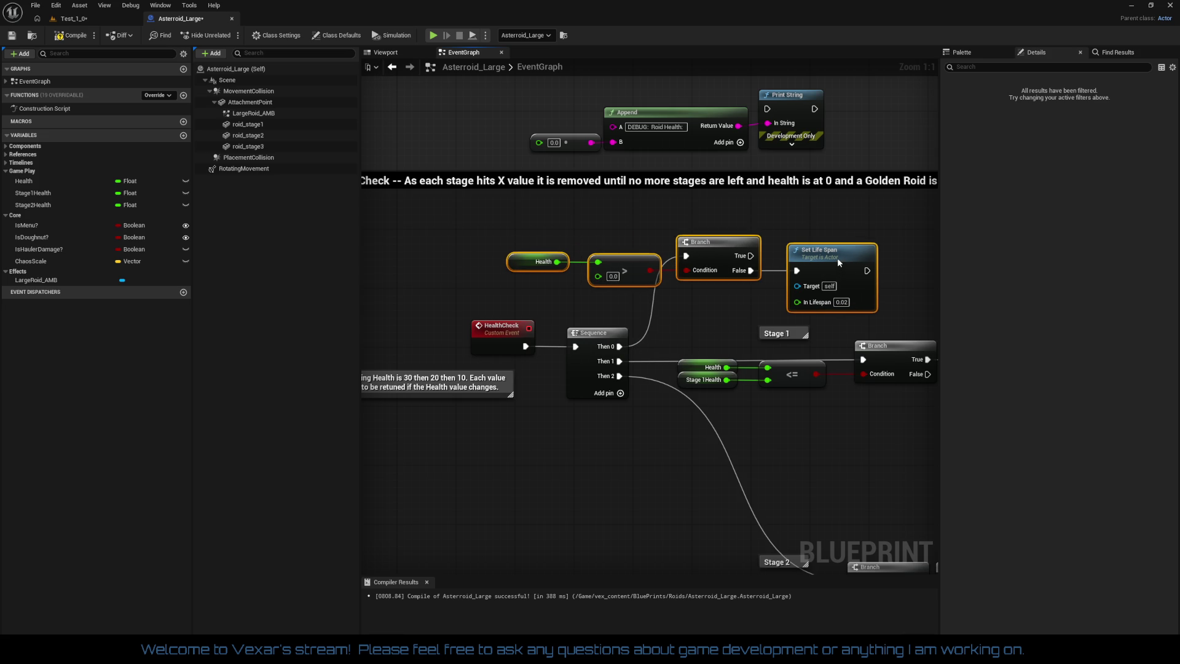
{"action": "mouse_move", "coordinate": [728, 288]}
{"action": "left_mouse_down"}
{"action": "mouse_move", "coordinate": [655, 294]}
{"action": "mouse_move", "coordinate": [632, 355]}
{"action": "mouse_move", "coordinate": [628, 297]}
{"action": "left_mouse_up"}
Chain Print String into Set Life Span and line the debug print nodes up after the Branch
{"action": "left_click_drag", "start_coordinate": [411, 156], "coordinate": [724, 222]}
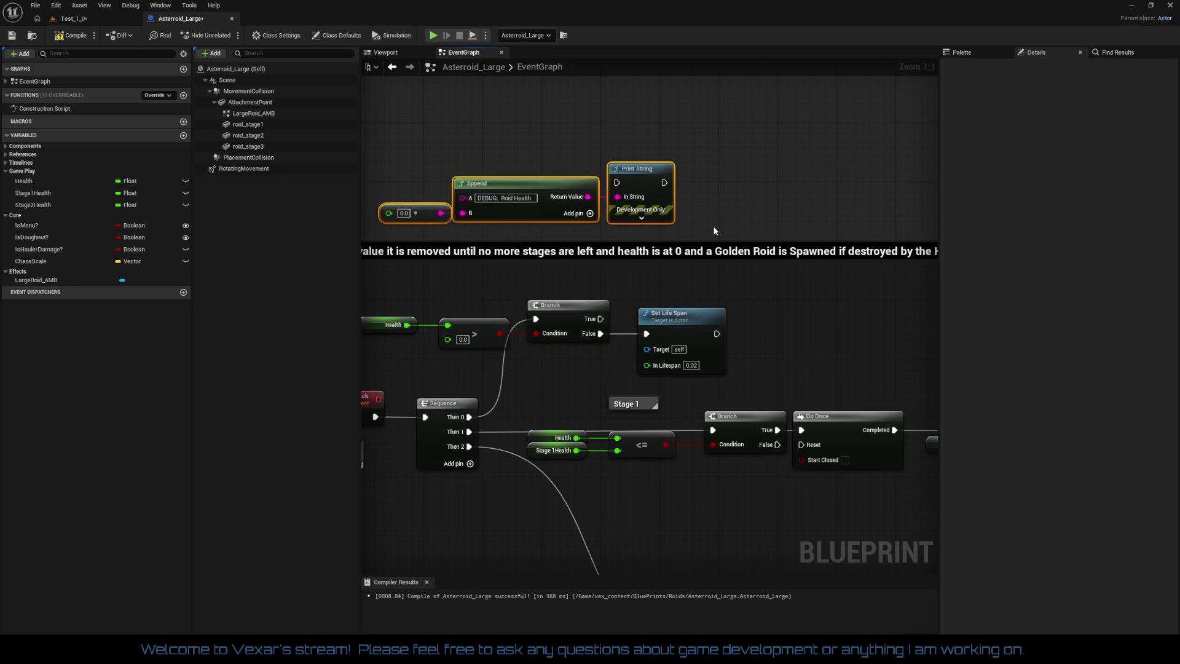
{"action": "mouse_move", "coordinate": [644, 180]}
{"action": "left_mouse_down"}
{"action": "mouse_move", "coordinate": [871, 306]}
{"action": "mouse_move", "coordinate": [900, 296]}
{"action": "left_mouse_up"}
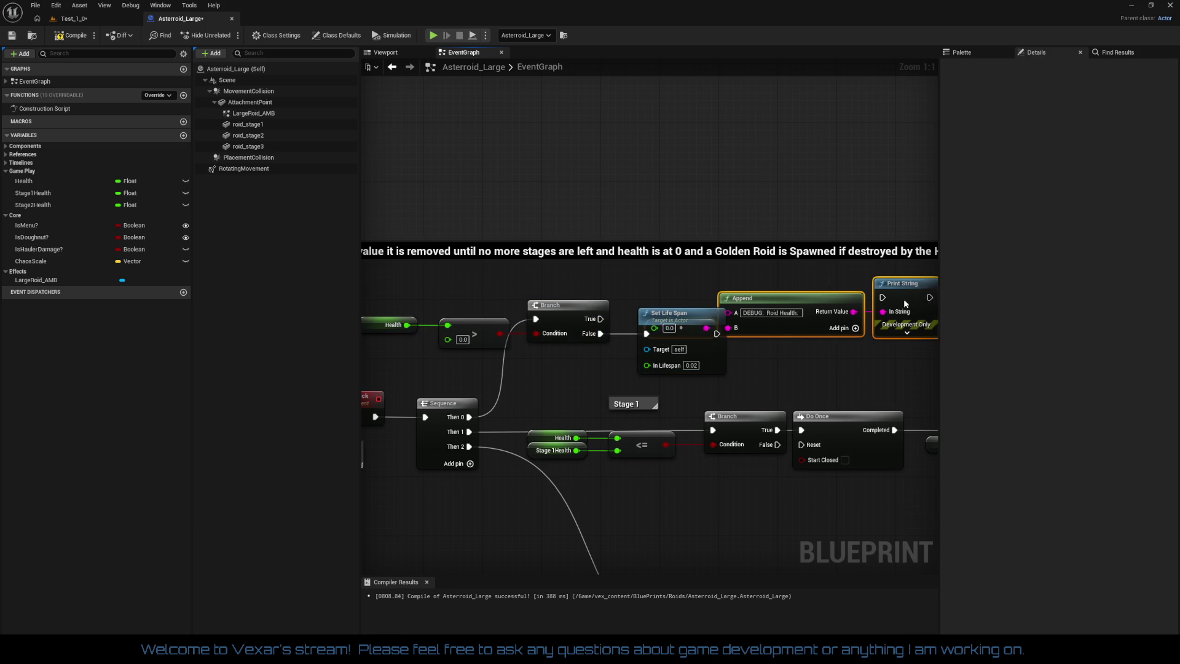
{"action": "left_click_drag", "start_coordinate": [787, 353], "coordinate": [706, 320]}
{"action": "left_click", "coordinate": [706, 319]}
{"action": "mouse_move", "coordinate": [614, 316]}
{"action": "left_mouse_down"}
{"action": "mouse_move", "coordinate": [873, 338]}
{"action": "mouse_move", "coordinate": [848, 290]}
{"action": "mouse_move", "coordinate": [908, 296]}
{"action": "mouse_move", "coordinate": [841, 264]}
{"action": "left_mouse_up"}
{"action": "left_click_drag", "start_coordinate": [793, 263], "coordinate": [520, 299]}
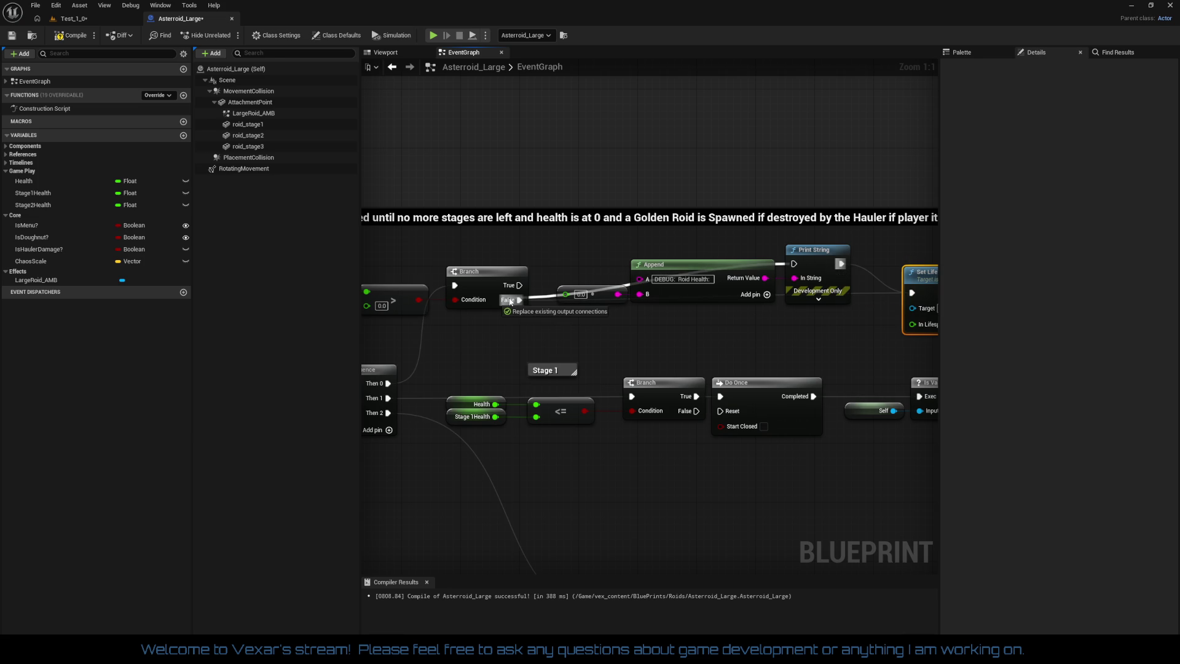
{"action": "left_click_drag", "start_coordinate": [559, 259], "coordinate": [817, 344]}
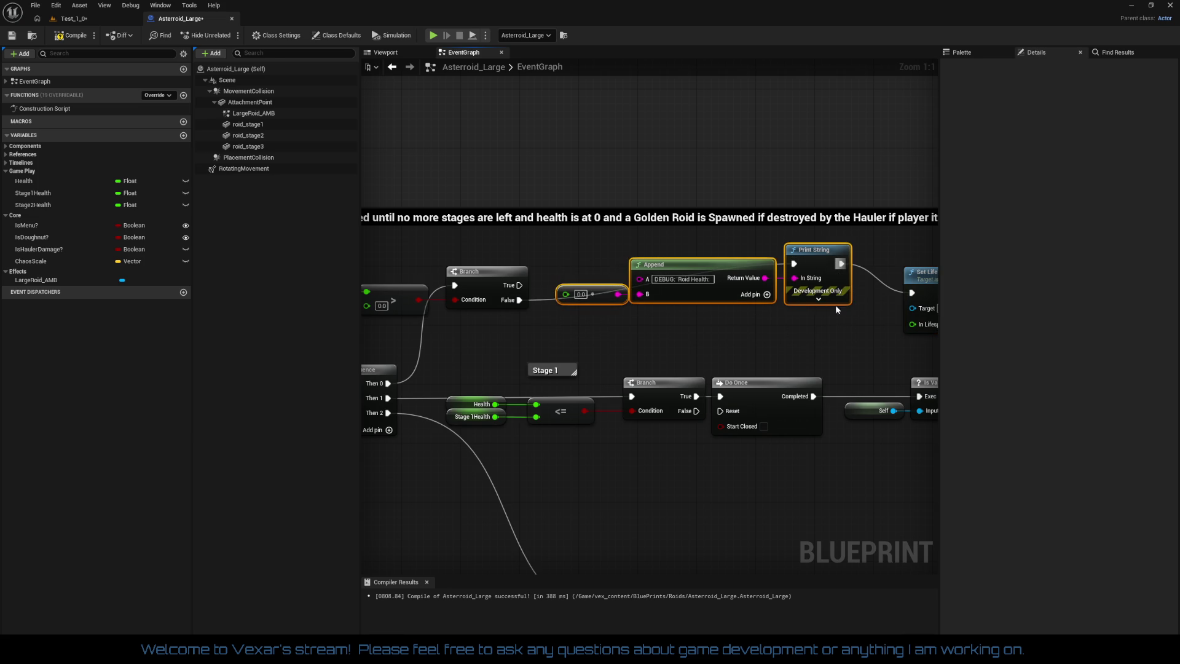
{"action": "left_click_drag", "start_coordinate": [829, 280], "coordinate": [865, 305]}
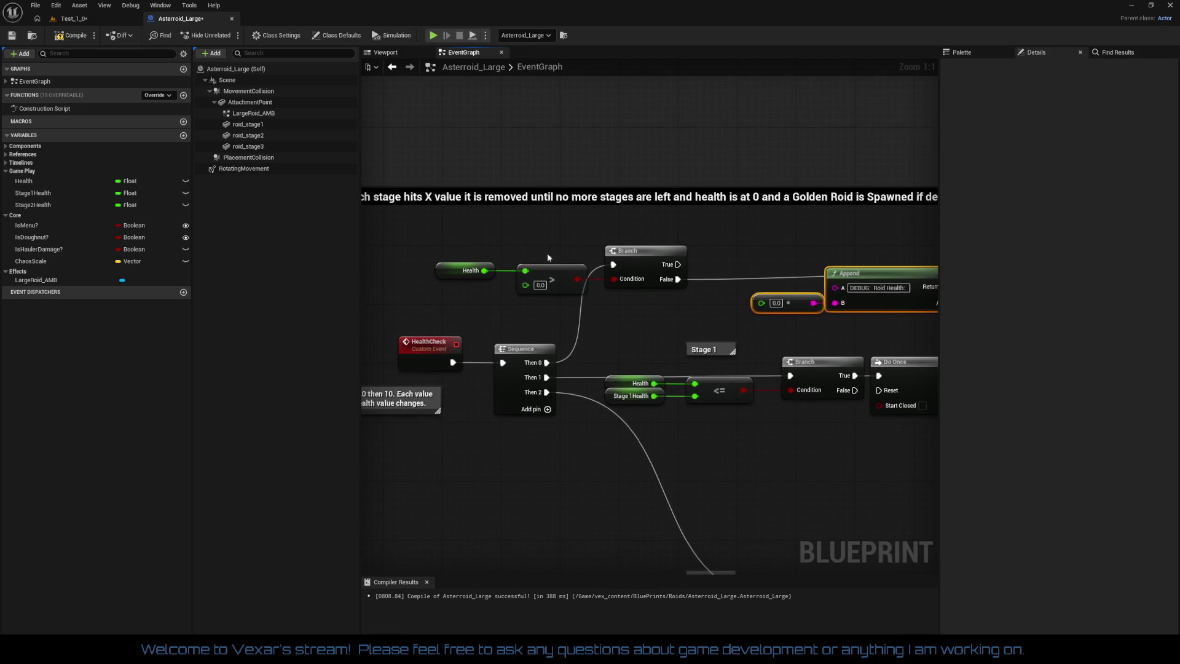
Place the stray Health getter beside the multiply node and extend the comment box to enclose the nodes
{"action": "left_click", "coordinate": [466, 277]}
{"action": "mouse_move", "coordinate": [467, 287]}
{"action": "left_mouse_down"}
{"action": "mouse_move", "coordinate": [634, 308]}
{"action": "mouse_move", "coordinate": [512, 316]}
{"action": "mouse_move", "coordinate": [639, 311]}
{"action": "left_mouse_up"}
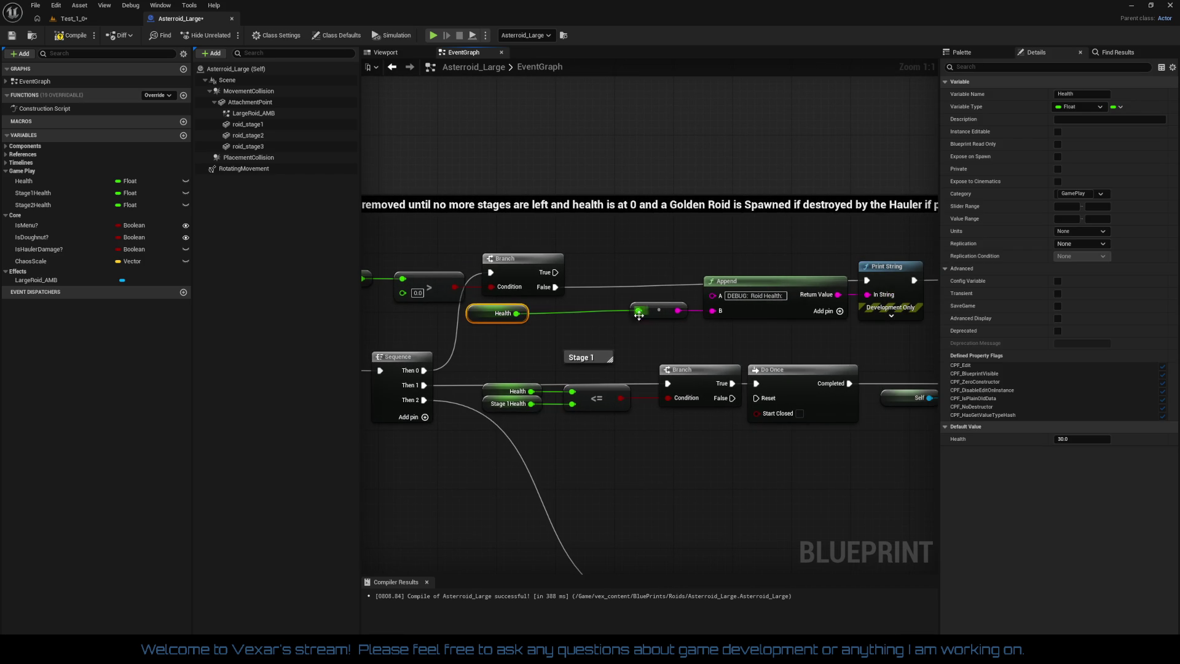
{"action": "left_click_drag", "start_coordinate": [503, 319], "coordinate": [570, 317]}
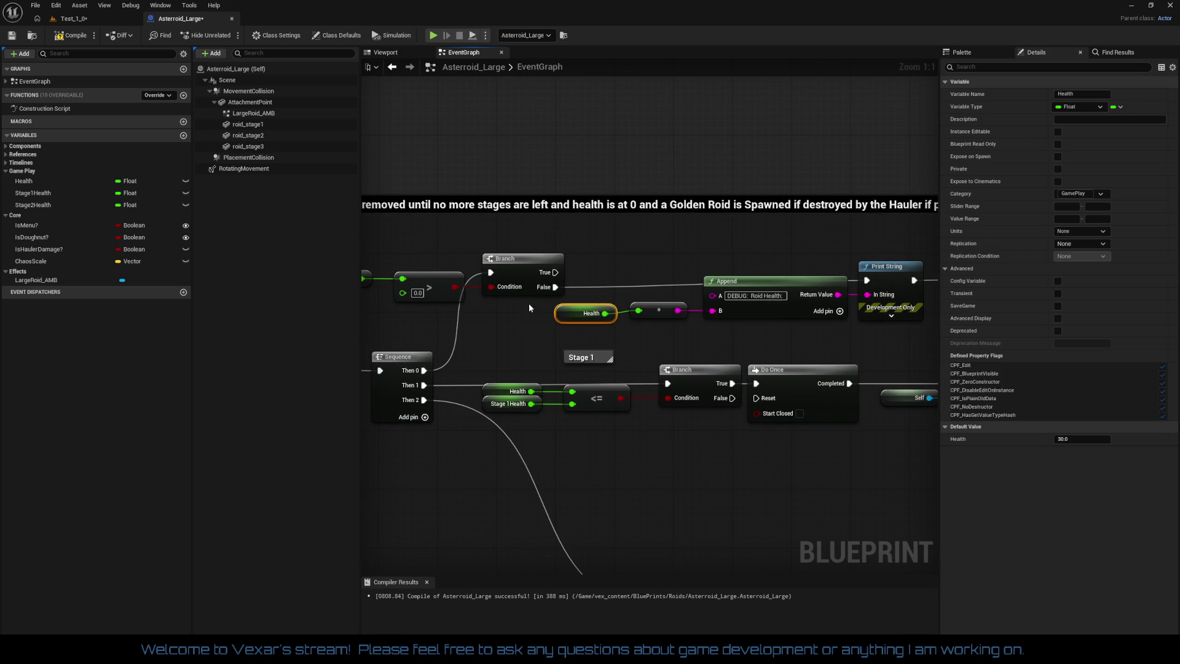
{"action": "mouse_move", "coordinate": [491, 244]}
{"action": "left_mouse_down"}
{"action": "mouse_move", "coordinate": [369, 246]}
{"action": "mouse_move", "coordinate": [675, 282]}
{"action": "mouse_move", "coordinate": [868, 332]}
{"action": "left_mouse_up"}
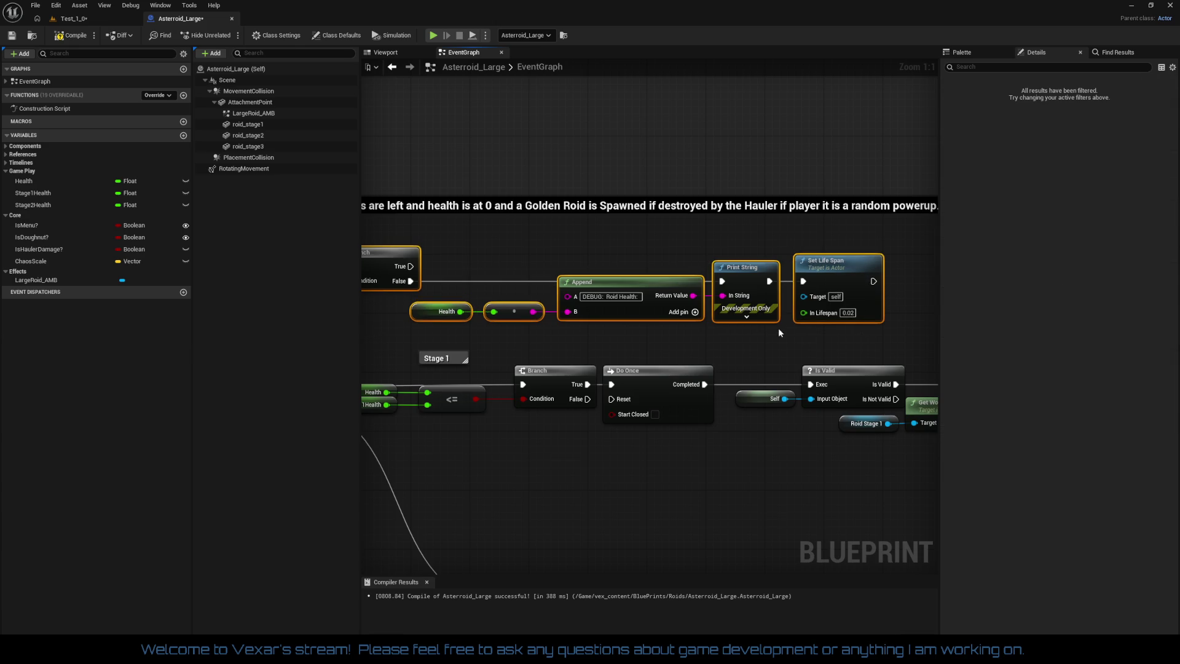
{"action": "scroll", "coordinate": [778, 331], "scroll_direction": "down", "scroll_amount": 2}
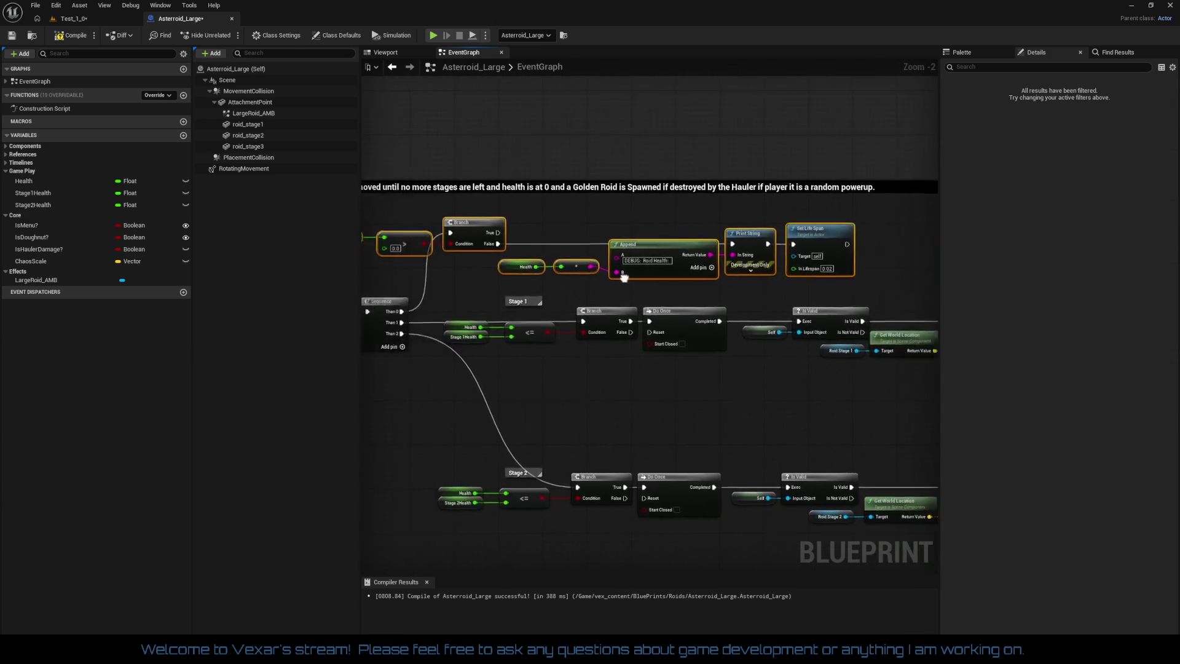
{"action": "left_click_drag", "start_coordinate": [624, 277], "coordinate": [770, 365]}
{"action": "left_click_drag", "start_coordinate": [616, 270], "coordinate": [617, 227]}
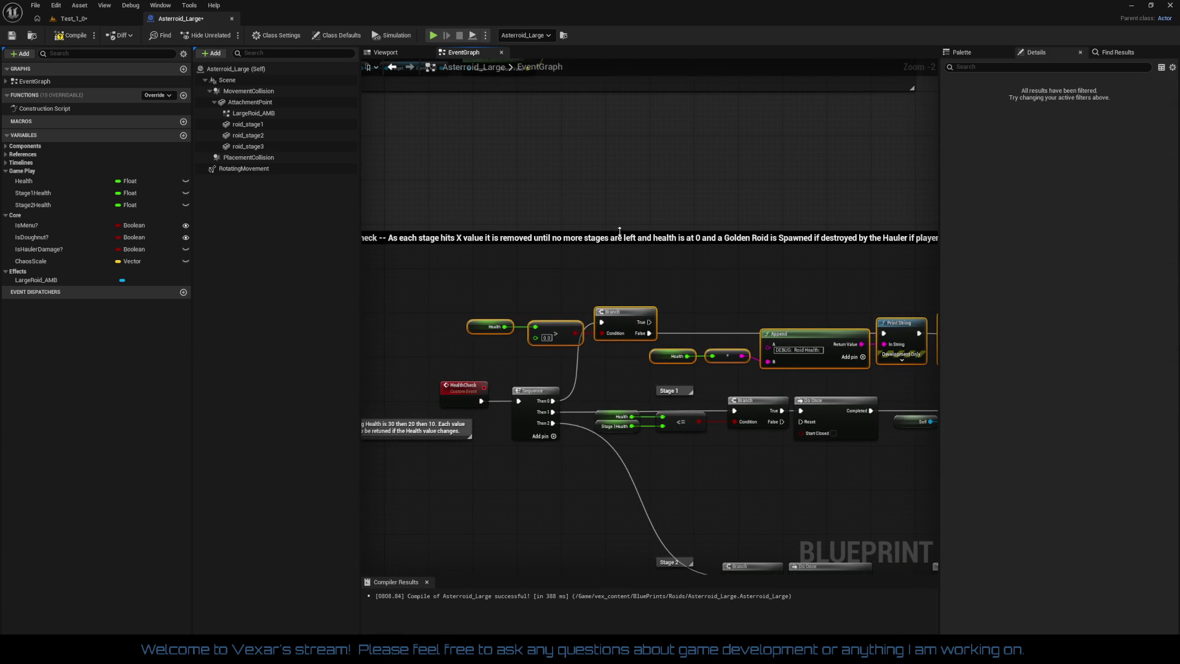
Move the top branch's debug nodes up and expand Print String's advanced options
{"action": "mouse_move", "coordinate": [538, 276]}
{"action": "left_mouse_down"}
{"action": "mouse_move", "coordinate": [528, 307]}
{"action": "mouse_move", "coordinate": [791, 345]}
{"action": "left_mouse_up"}
{"action": "left_click", "coordinate": [773, 344]}
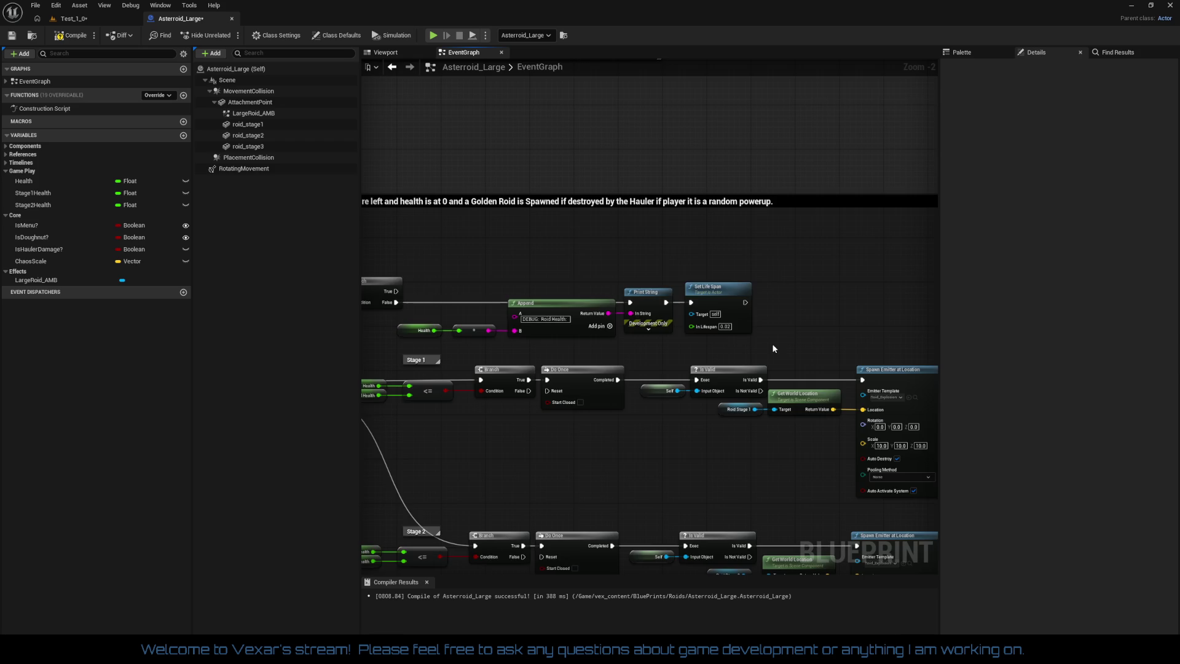
{"action": "left_click_drag", "start_coordinate": [540, 330], "coordinate": [652, 314]}
{"action": "mouse_move", "coordinate": [378, 255]}
{"action": "left_mouse_down"}
{"action": "mouse_move", "coordinate": [516, 300]}
{"action": "mouse_move", "coordinate": [867, 330]}
{"action": "mouse_move", "coordinate": [519, 260]}
{"action": "left_mouse_up"}
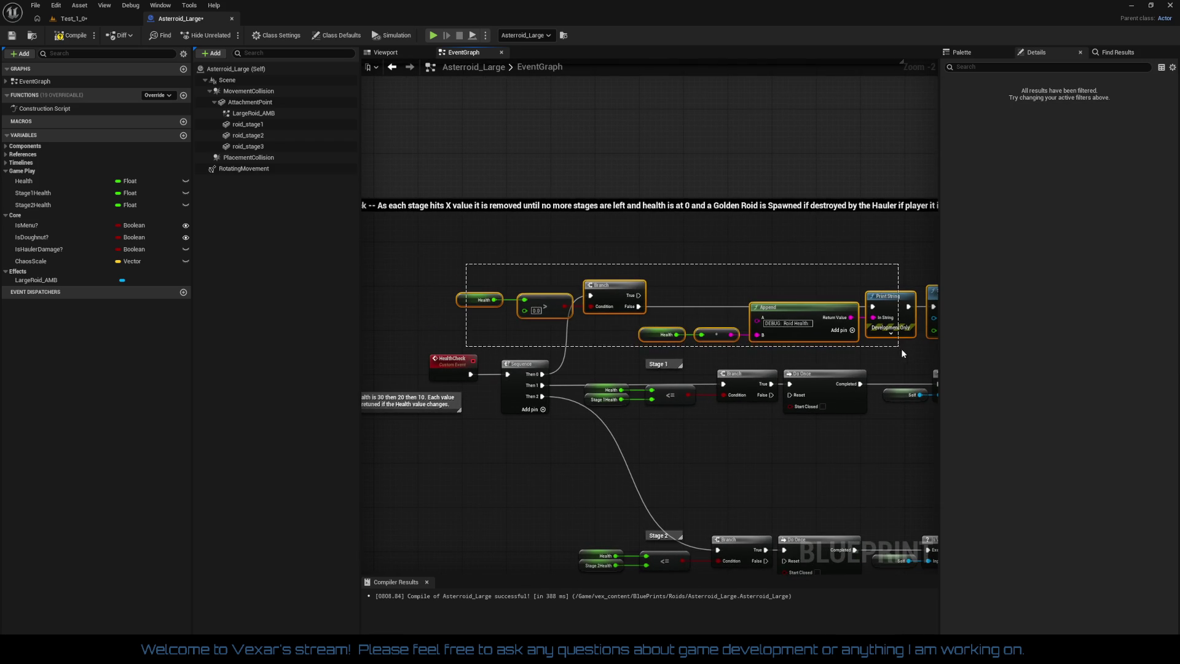
{"action": "left_click_drag", "start_coordinate": [901, 348], "coordinate": [652, 348]}
{"action": "mouse_move", "coordinate": [713, 304]}
{"action": "left_mouse_down"}
{"action": "mouse_move", "coordinate": [724, 273]}
{"action": "mouse_move", "coordinate": [817, 283]}
{"action": "mouse_move", "coordinate": [831, 296]}
{"action": "mouse_move", "coordinate": [776, 300]}
{"action": "left_mouse_up"}
{"action": "left_click", "coordinate": [749, 305]}
{"action": "left_click", "coordinate": [715, 289]}
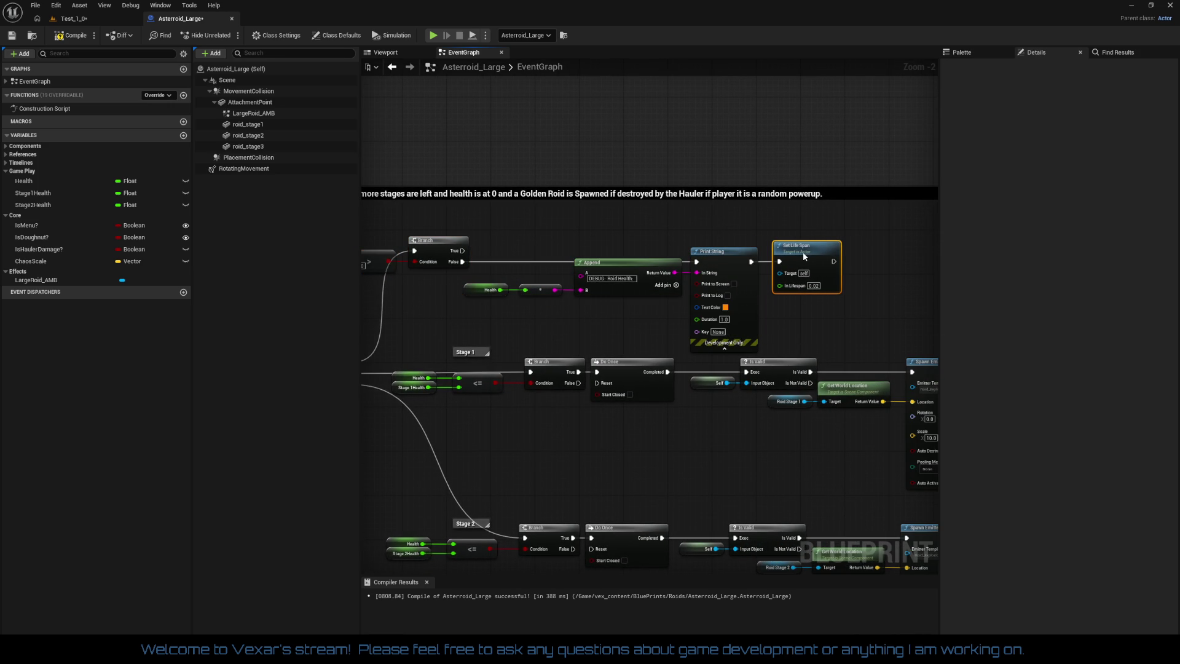
Line up the compare, Branch, Append, Print String and Set Life Span nodes in one row
{"action": "mouse_move", "coordinate": [794, 293]}
{"action": "left_mouse_down"}
{"action": "mouse_move", "coordinate": [911, 253]}
{"action": "mouse_move", "coordinate": [547, 330]}
{"action": "mouse_move", "coordinate": [646, 386]}
{"action": "left_mouse_up"}
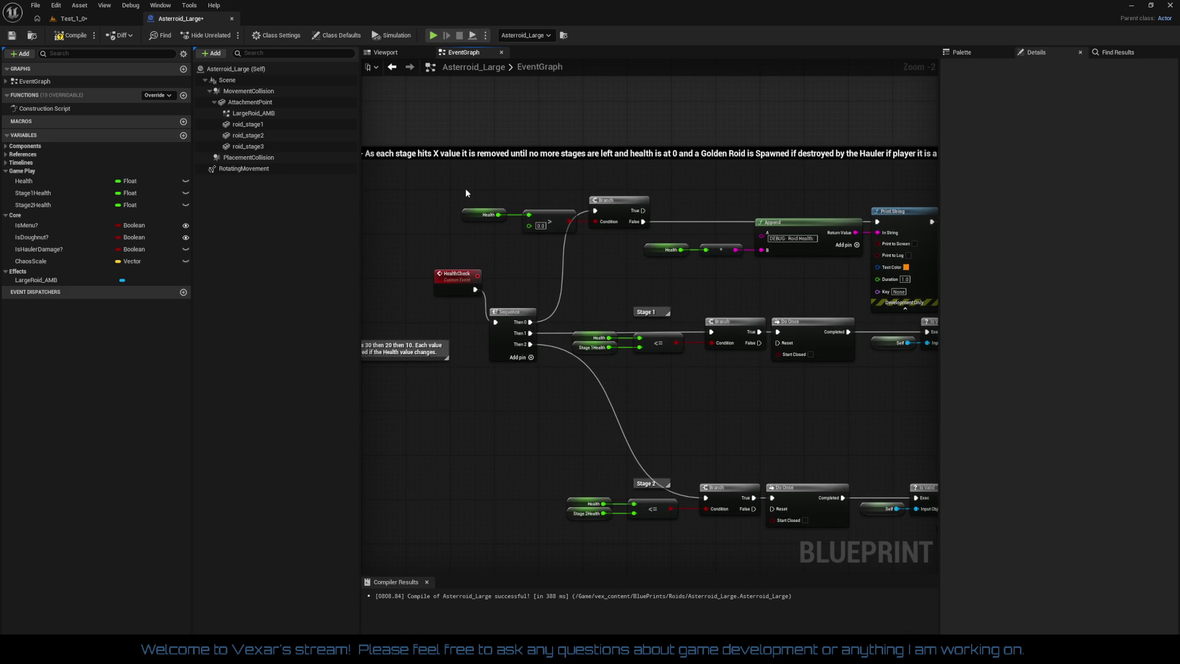
{"action": "mouse_move", "coordinate": [465, 193]}
{"action": "left_mouse_down"}
{"action": "mouse_move", "coordinate": [645, 232]}
{"action": "mouse_move", "coordinate": [635, 207]}
{"action": "mouse_move", "coordinate": [748, 205]}
{"action": "left_mouse_up"}
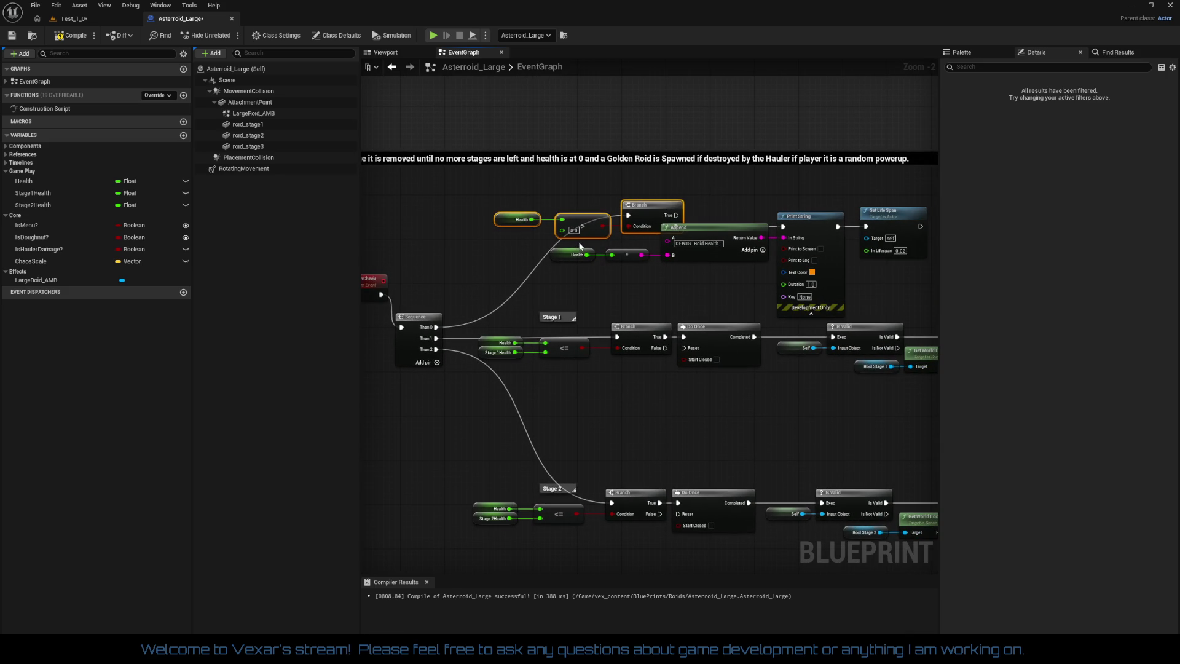
{"action": "left_click_drag", "start_coordinate": [579, 245], "coordinate": [641, 256]}
{"action": "left_click_drag", "start_coordinate": [764, 272], "coordinate": [765, 271]}
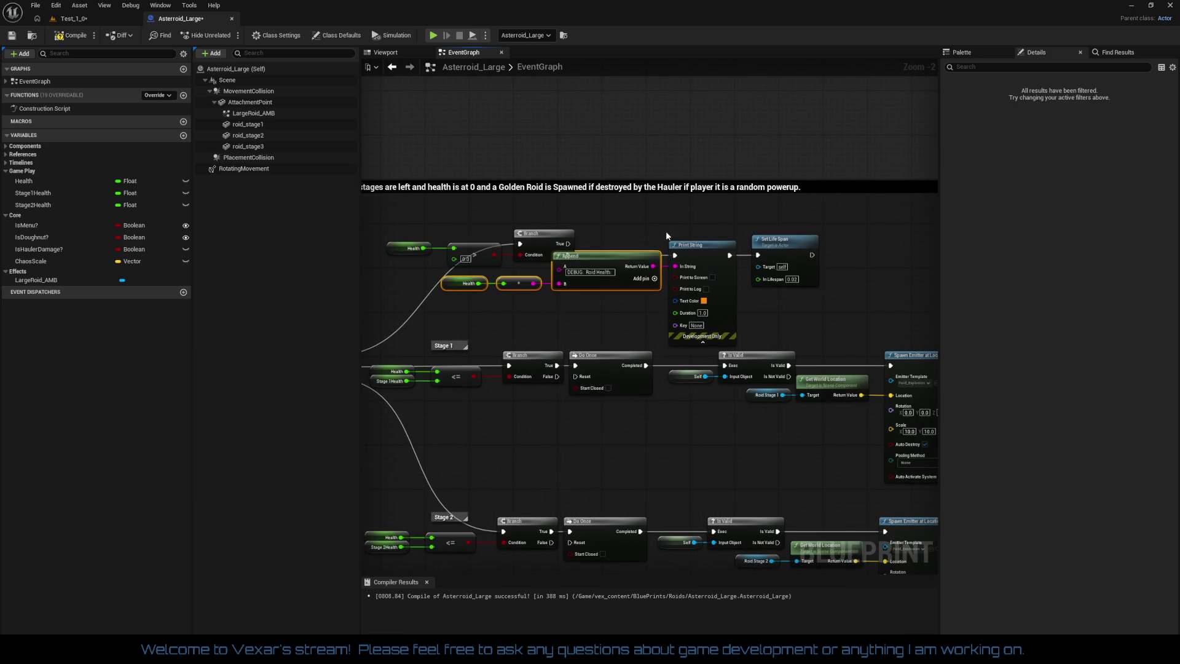
{"action": "mouse_move", "coordinate": [666, 231]}
{"action": "left_mouse_down"}
{"action": "mouse_move", "coordinate": [805, 273]}
{"action": "mouse_move", "coordinate": [831, 254]}
{"action": "left_mouse_up"}
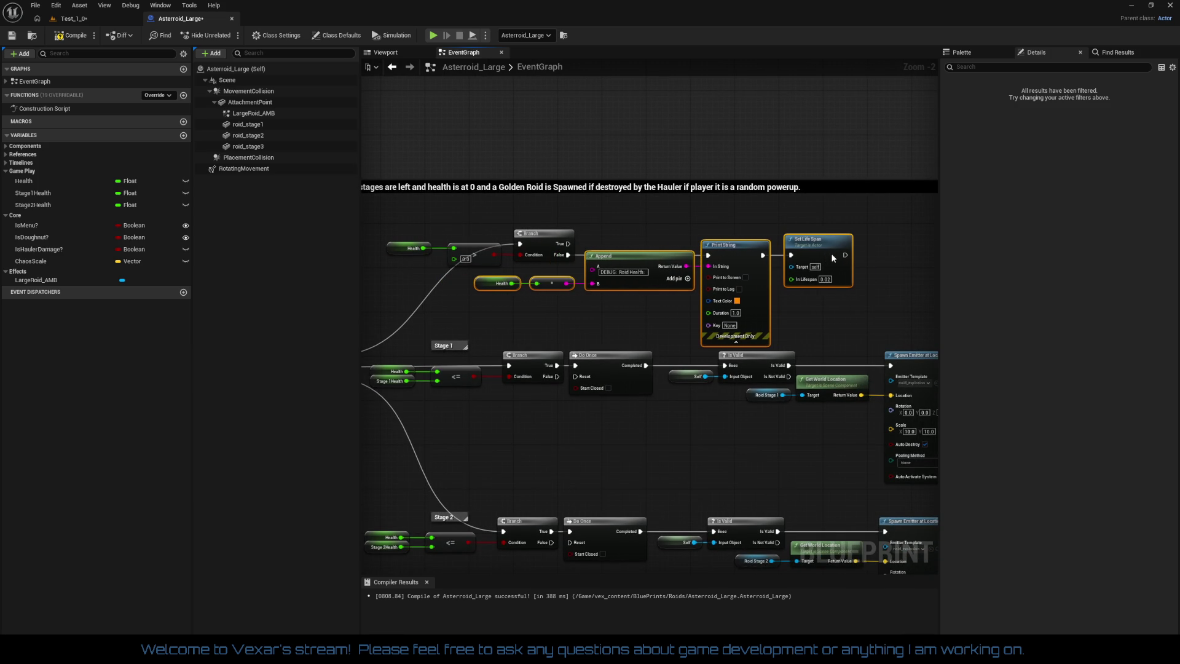
Duplicate the Stage 1 comment as a Stage 0 label above the top branch
{"action": "left_click_drag", "start_coordinate": [629, 293], "coordinate": [739, 319]}
{"action": "left_click", "coordinate": [644, 323]}
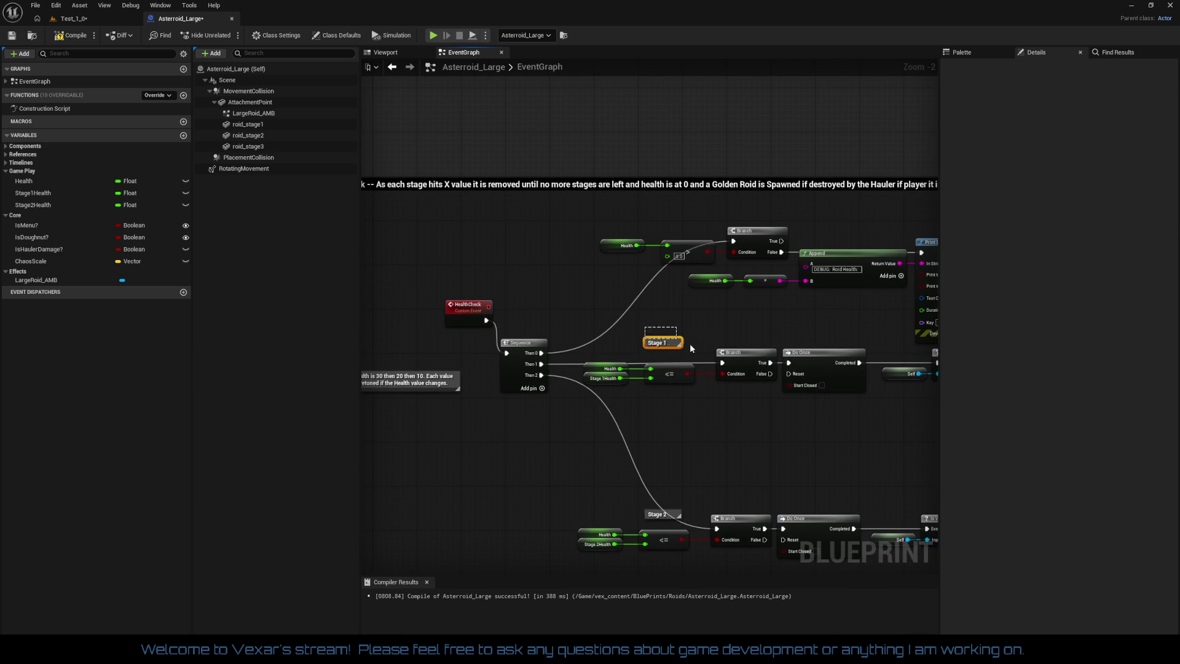
{"action": "key", "text": "ctrl+d"}
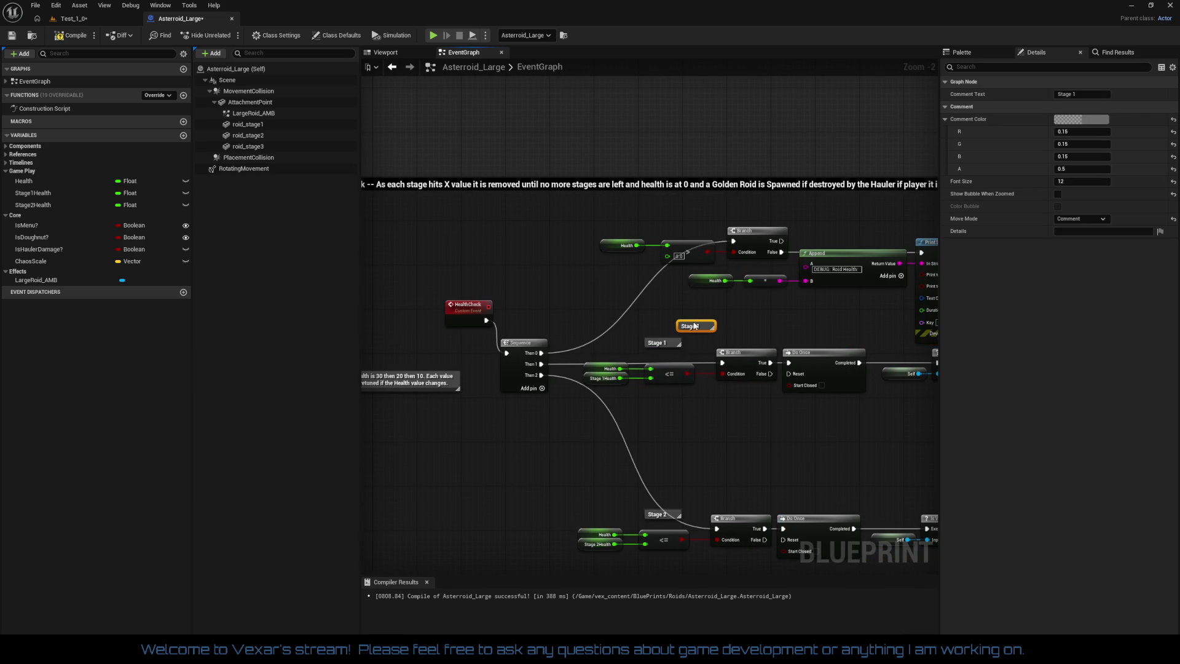
{"action": "left_click_drag", "start_coordinate": [698, 326], "coordinate": [666, 222]}
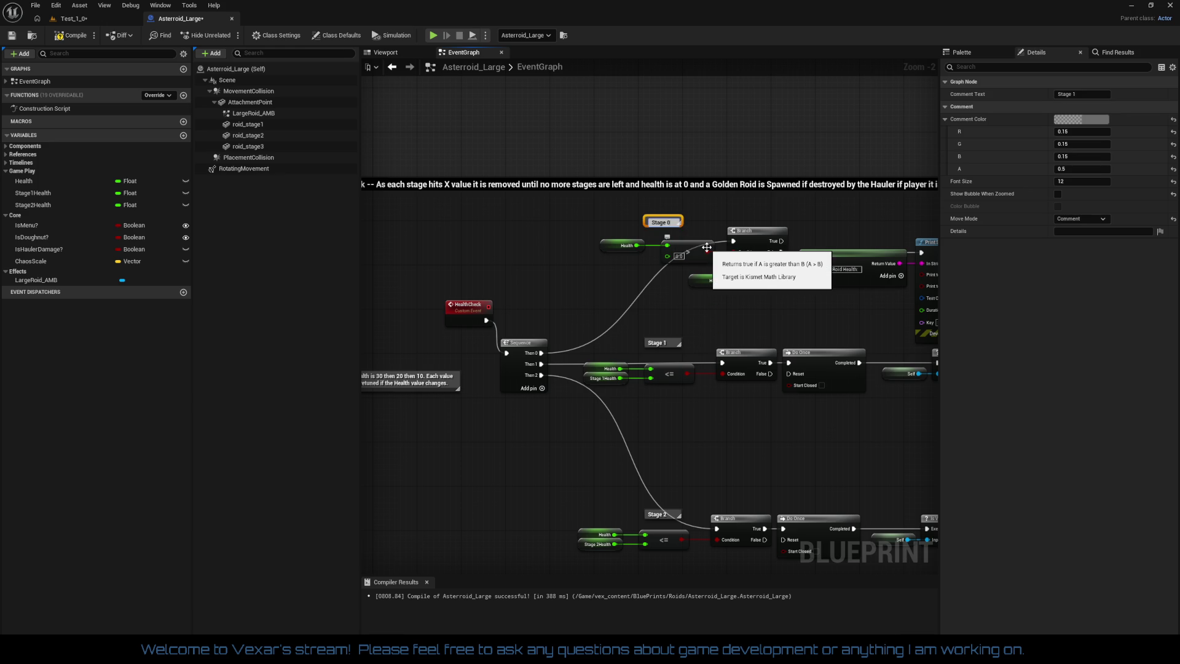
{"action": "left_click", "coordinate": [721, 310]}
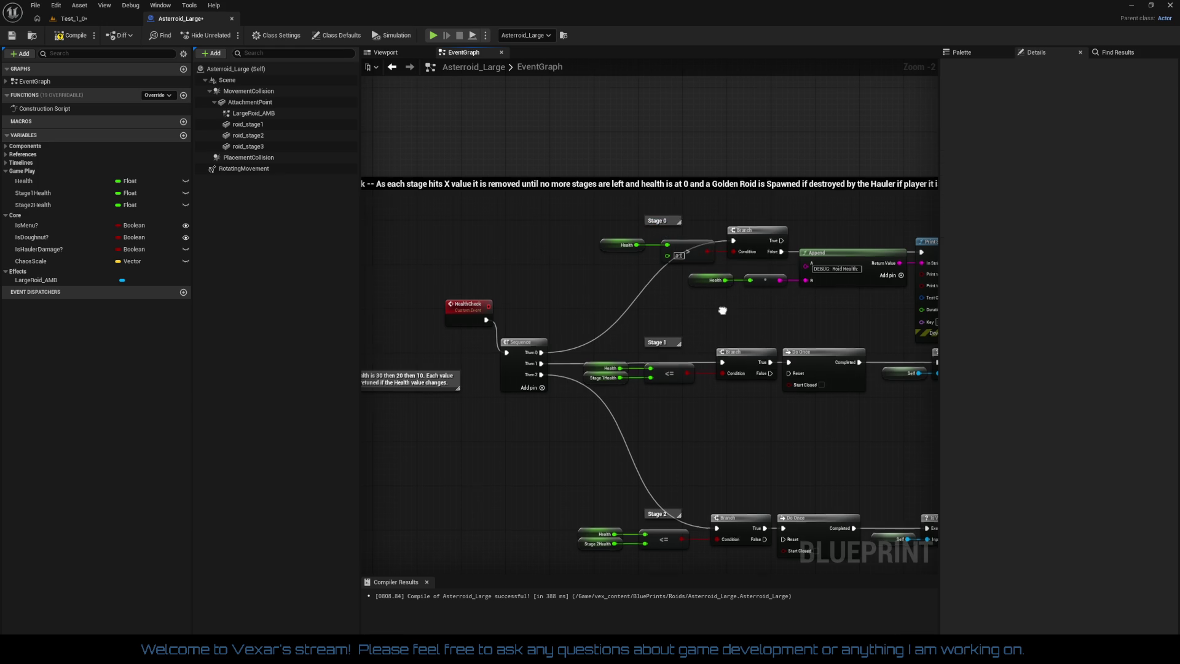
Collapse Print String's advanced options and select the HealthCheck event
{"action": "mouse_move", "coordinate": [721, 310]}
{"action": "left_mouse_down"}
{"action": "mouse_move", "coordinate": [643, 262]}
{"action": "mouse_move", "coordinate": [555, 270]}
{"action": "left_mouse_up"}
{"action": "left_click", "coordinate": [783, 295]}
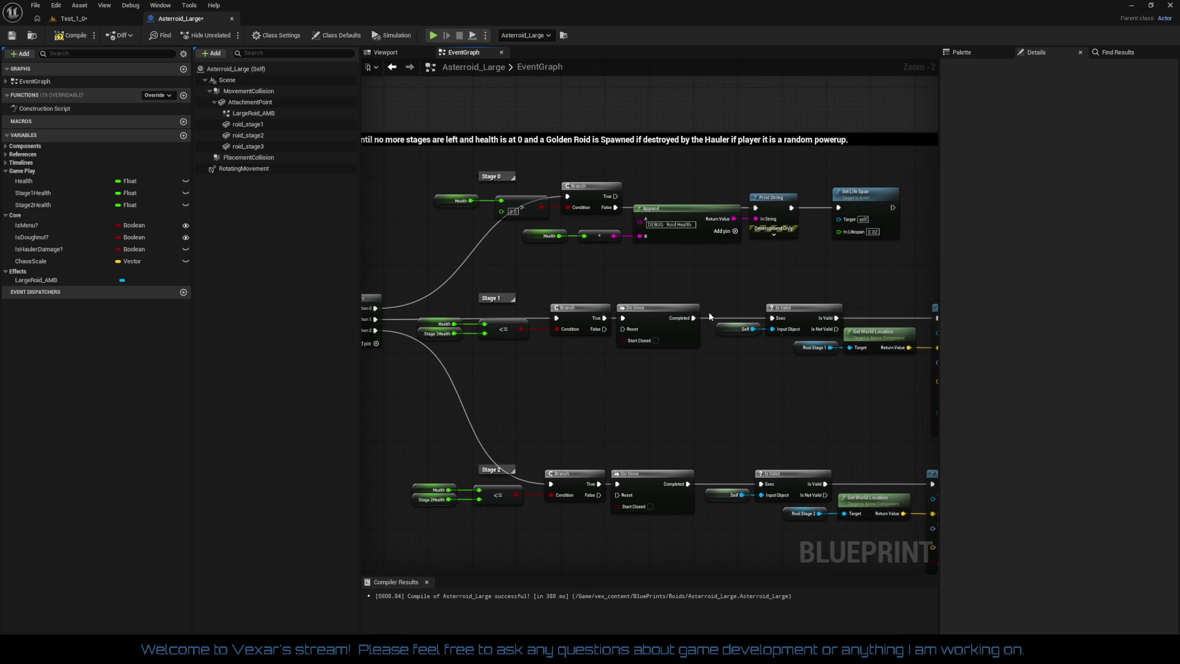
{"action": "mouse_move", "coordinate": [709, 311]}
{"action": "left_mouse_down"}
{"action": "mouse_move", "coordinate": [787, 300]}
{"action": "mouse_move", "coordinate": [711, 363]}
{"action": "mouse_move", "coordinate": [544, 329]}
{"action": "mouse_move", "coordinate": [657, 384]}
{"action": "left_mouse_up"}
{"action": "scroll", "coordinate": [771, 339], "scroll_direction": "down", "scroll_amount": 1}
{"action": "scroll", "coordinate": [576, 398], "scroll_direction": "up", "scroll_amount": 2}
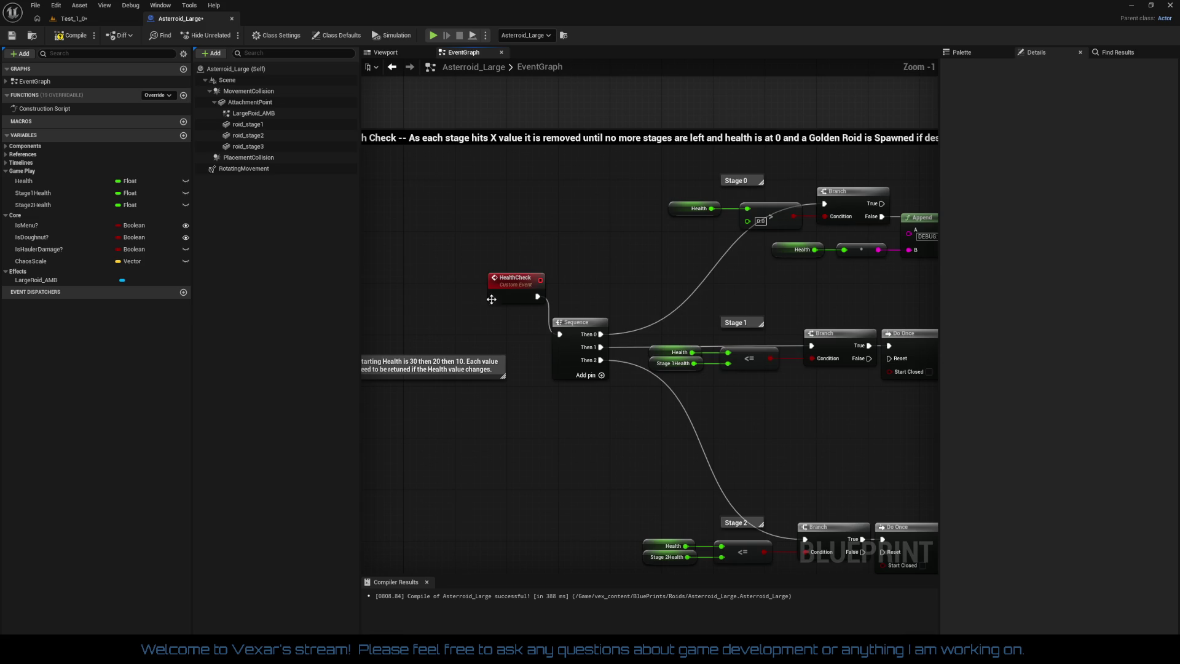
{"action": "left_click", "coordinate": [497, 326]}
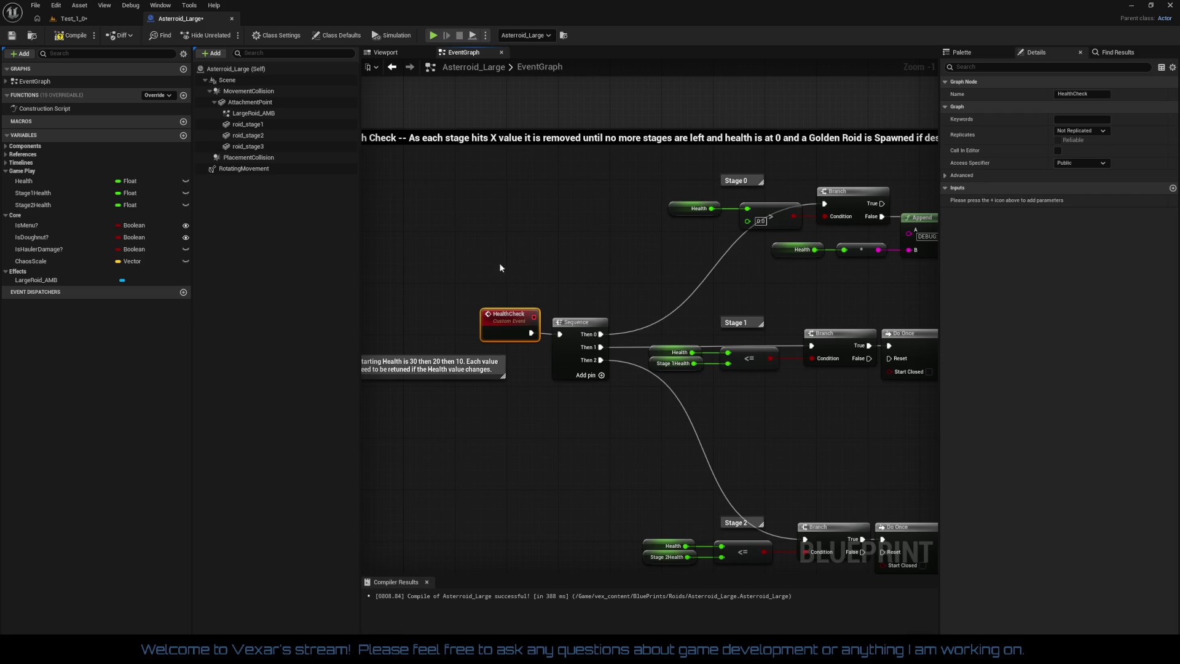
Reposition the 30/20/10 Starting Health comment directly above the HealthCheck event and Sequence nodes
{"action": "left_click_drag", "start_coordinate": [499, 265], "coordinate": [595, 376]}
{"action": "mouse_move", "coordinate": [541, 280]}
{"action": "left_mouse_down"}
{"action": "mouse_move", "coordinate": [458, 393]}
{"action": "mouse_move", "coordinate": [588, 415]}
{"action": "mouse_move", "coordinate": [637, 403]}
{"action": "mouse_move", "coordinate": [685, 412]}
{"action": "left_mouse_up"}
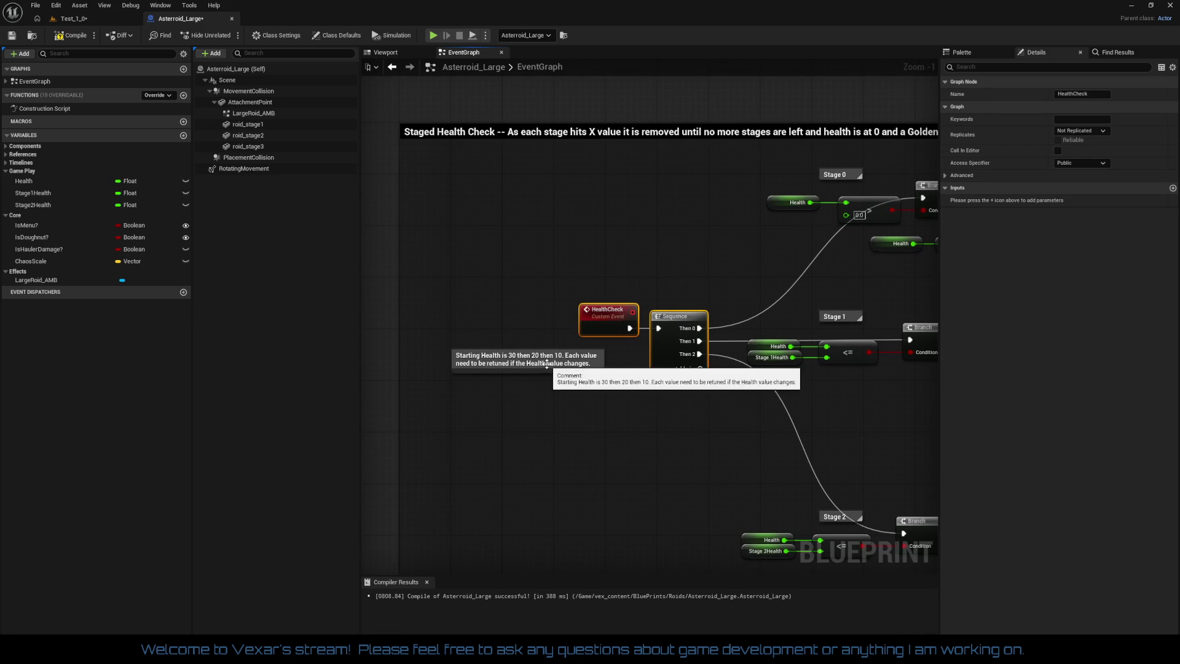
{"action": "left_click_drag", "start_coordinate": [544, 361], "coordinate": [511, 327]}
{"action": "left_click", "coordinate": [680, 392]}
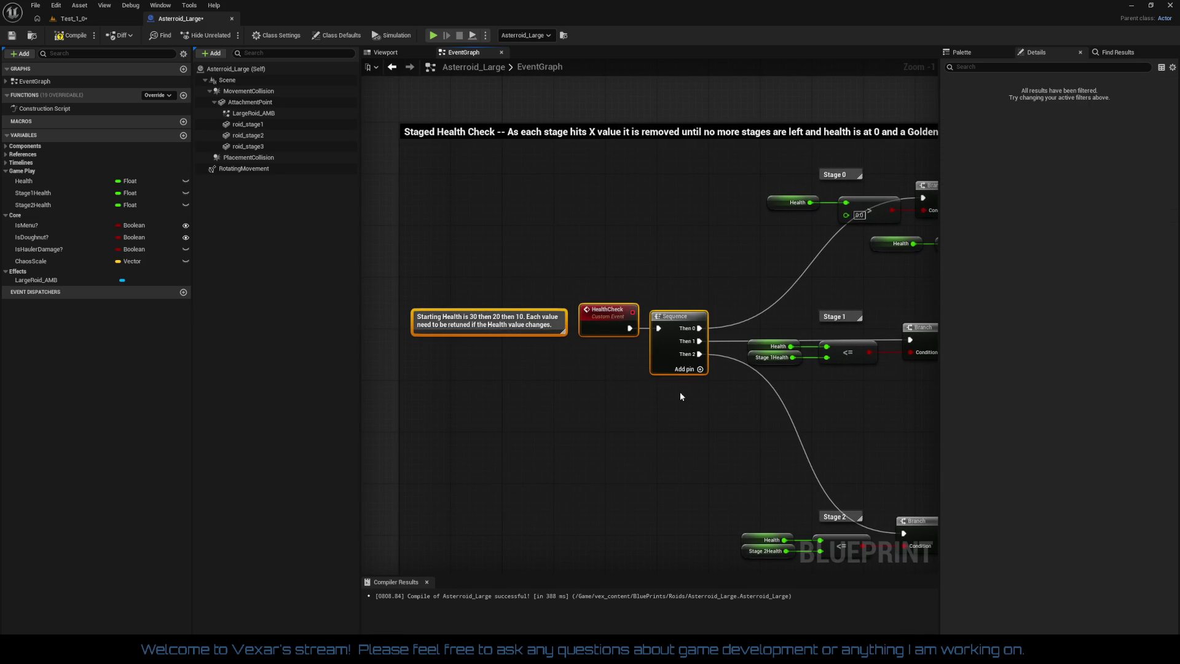
{"action": "mouse_move", "coordinate": [673, 404]}
{"action": "left_mouse_down"}
{"action": "mouse_move", "coordinate": [544, 394]}
{"action": "mouse_move", "coordinate": [730, 421]}
{"action": "left_mouse_up"}
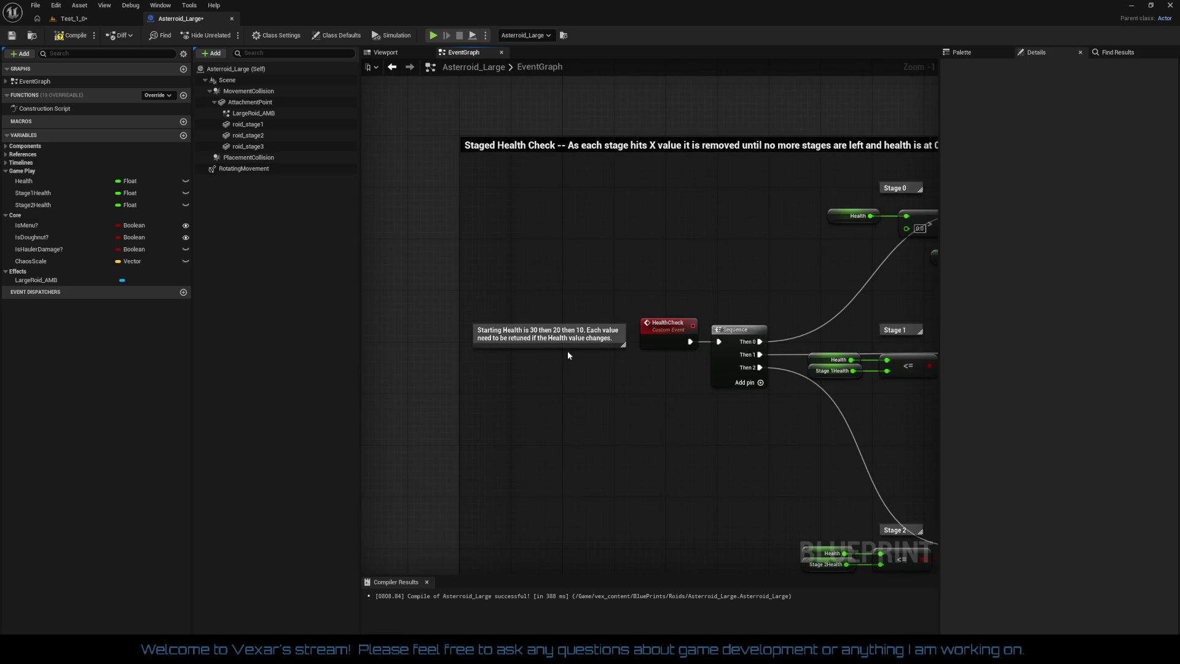
{"action": "mouse_move", "coordinate": [572, 342]}
{"action": "left_mouse_down"}
{"action": "mouse_move", "coordinate": [593, 294]}
{"action": "mouse_move", "coordinate": [697, 290]}
{"action": "left_mouse_up"}
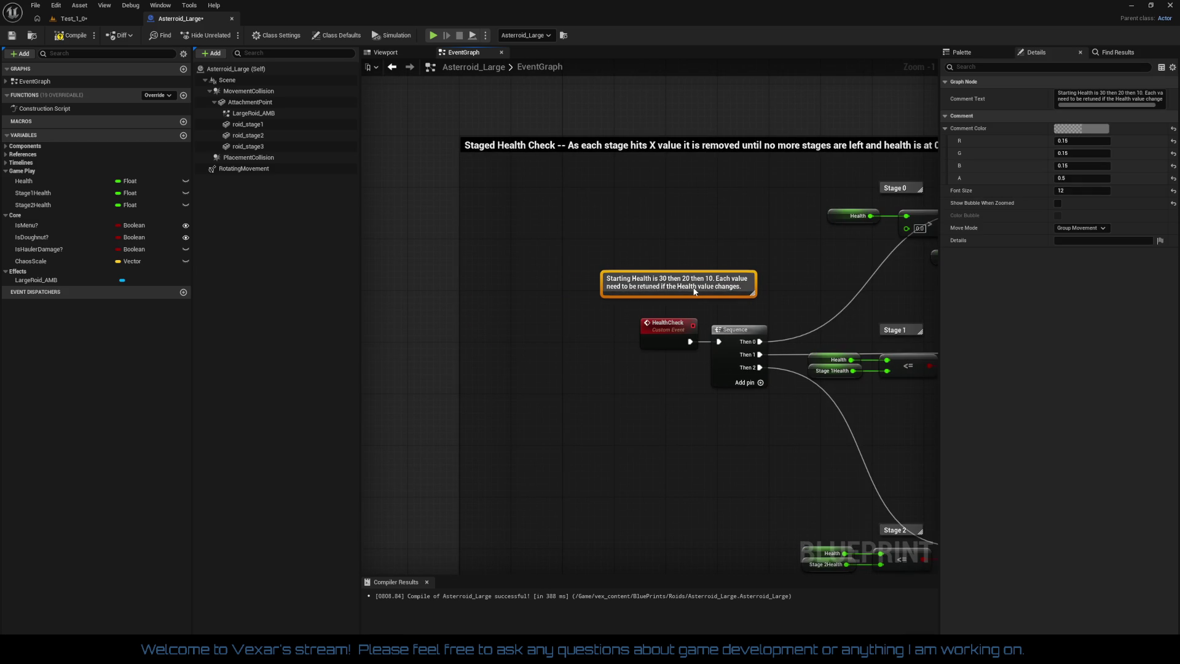
{"action": "left_click", "coordinate": [659, 415]}
{"action": "scroll", "coordinate": [659, 415], "scroll_direction": "down", "scroll_amount": 2}
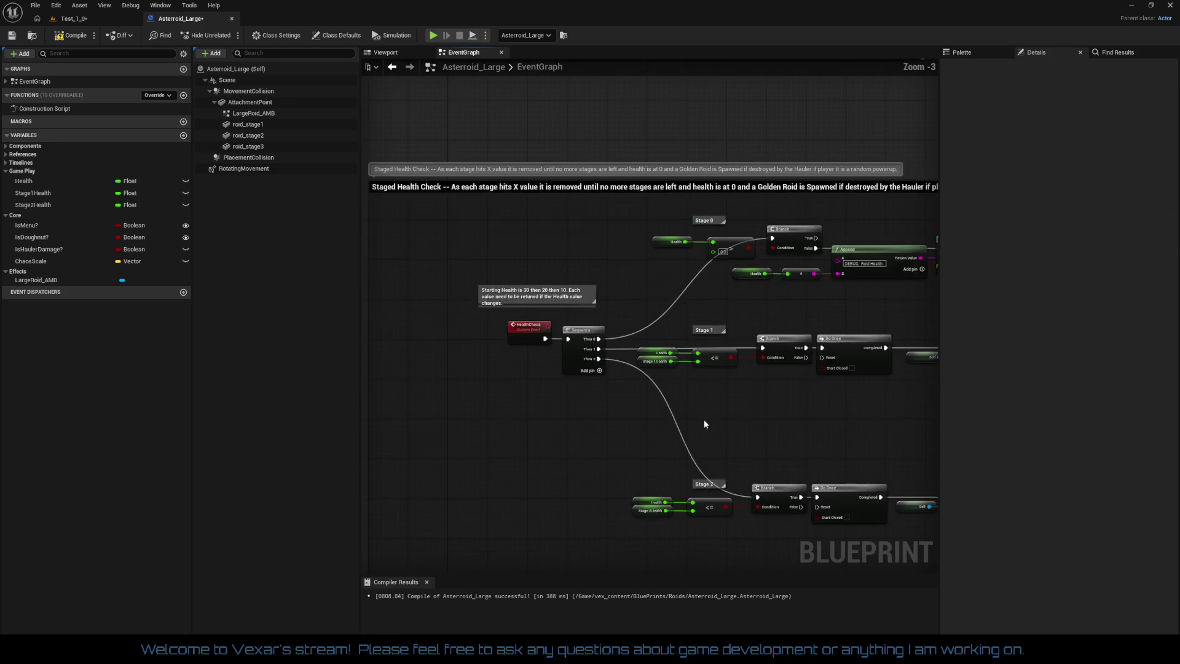
{"action": "mouse_move", "coordinate": [703, 419]}
{"action": "left_mouse_down"}
{"action": "mouse_move", "coordinate": [540, 364]}
{"action": "mouse_move", "coordinate": [742, 369]}
{"action": "mouse_move", "coordinate": [652, 377]}
{"action": "left_mouse_up"}
Shift the Stage 2 compare, Branch, Do Once and validity nodes right to match Stage 1
{"action": "left_click_drag", "start_coordinate": [735, 376], "coordinate": [689, 367]}
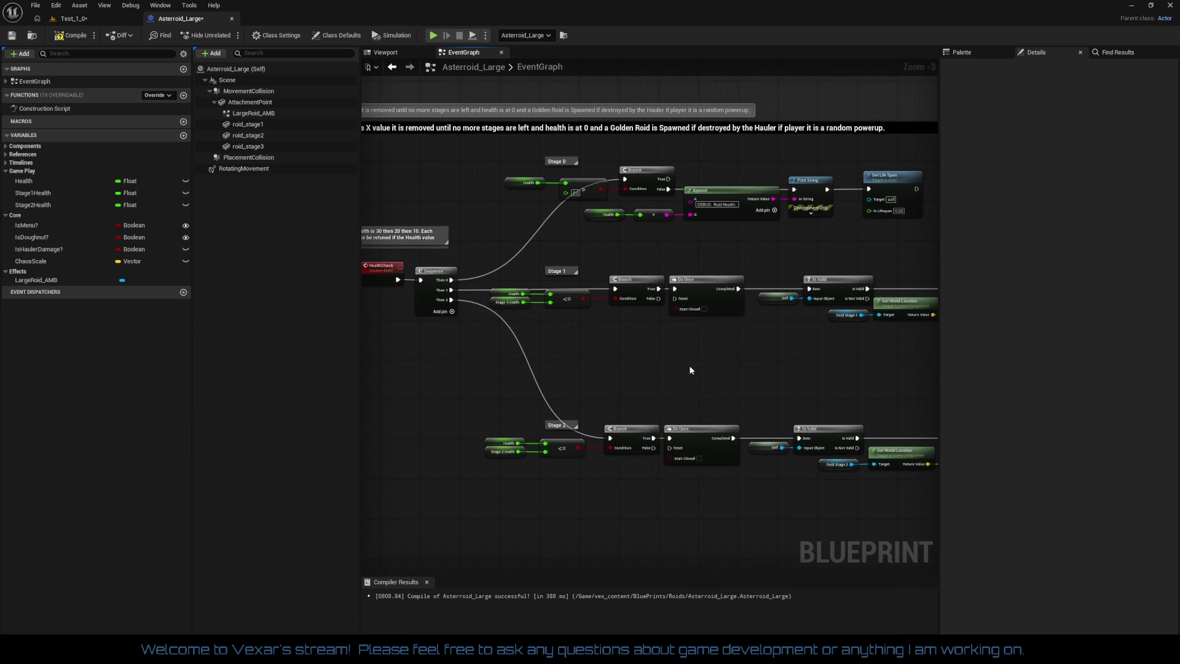
{"action": "scroll", "coordinate": [691, 370], "scroll_direction": "up", "scroll_amount": 3}
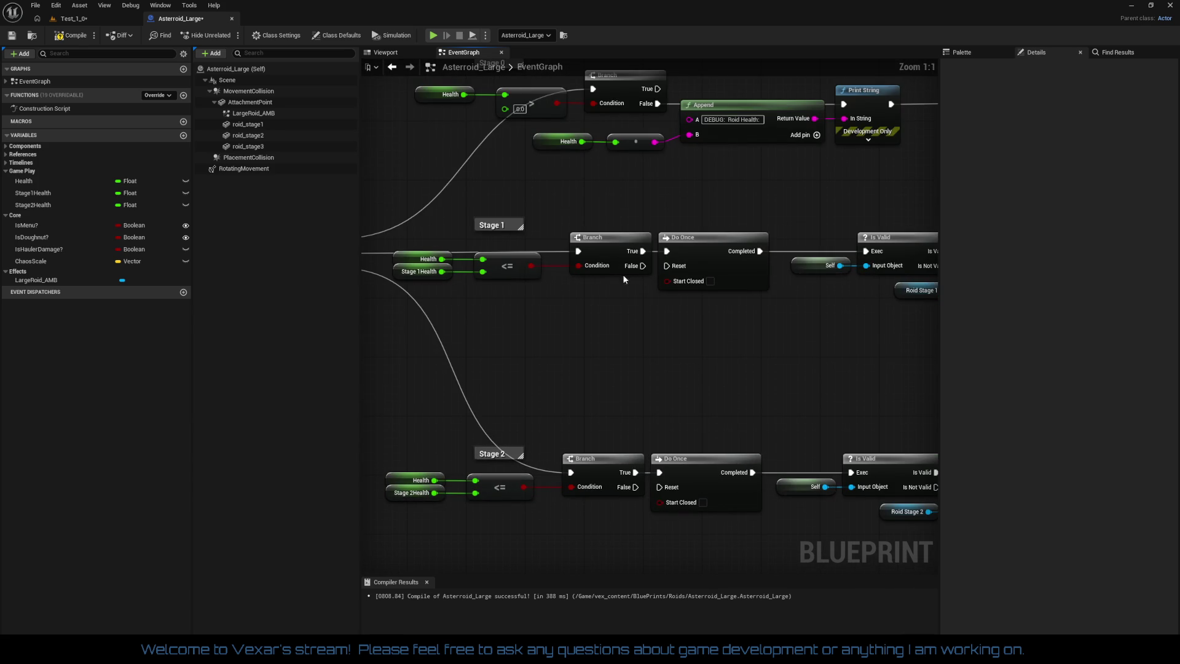
{"action": "left_click_drag", "start_coordinate": [610, 254], "coordinate": [625, 257]}
{"action": "left_click_drag", "start_coordinate": [626, 297], "coordinate": [669, 190]}
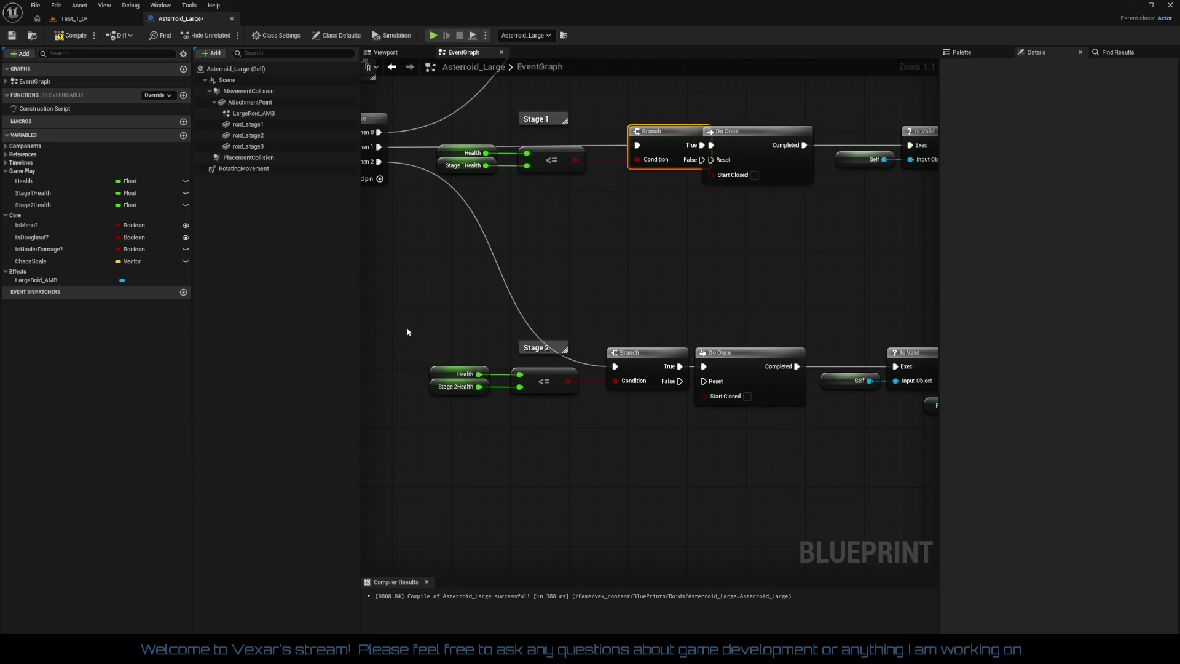
{"action": "left_click_drag", "start_coordinate": [396, 360], "coordinate": [678, 448]}
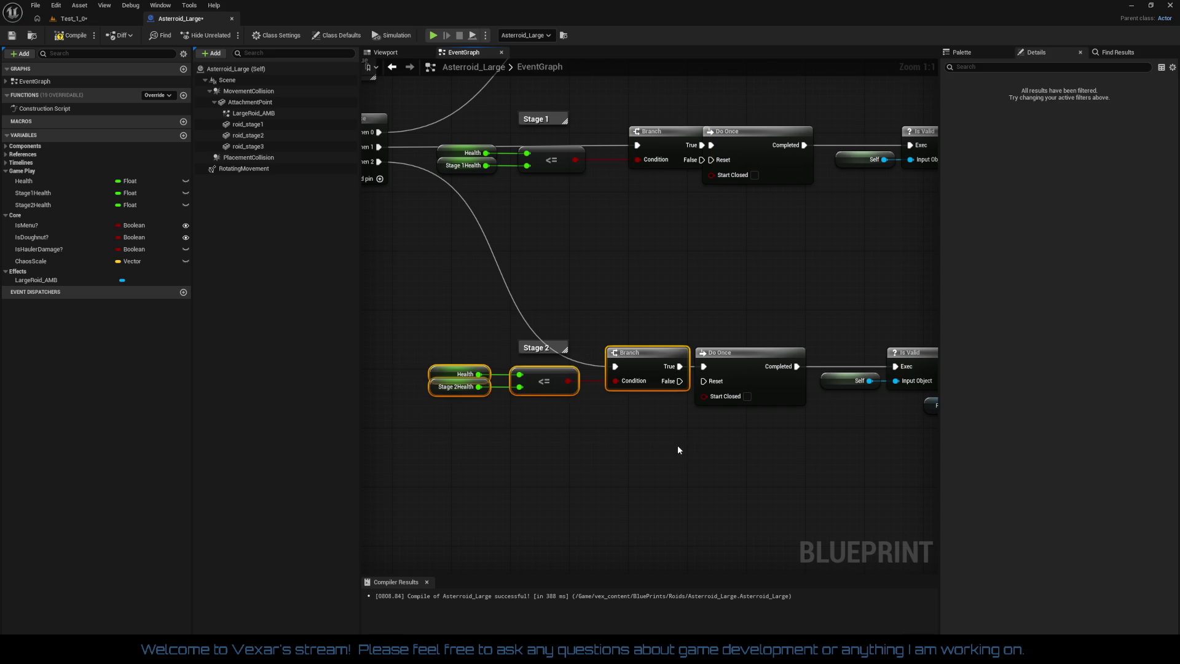
{"action": "left_click", "coordinate": [750, 367], "text": "ctrl"}
{"action": "mouse_move", "coordinate": [750, 368]}
{"action": "left_mouse_down"}
{"action": "mouse_move", "coordinate": [773, 368]}
{"action": "mouse_move", "coordinate": [563, 404]}
{"action": "left_mouse_up"}
{"action": "left_click_drag", "start_coordinate": [654, 333], "coordinate": [694, 400]}
{"action": "left_click_drag", "start_coordinate": [766, 437], "coordinate": [851, 457]}
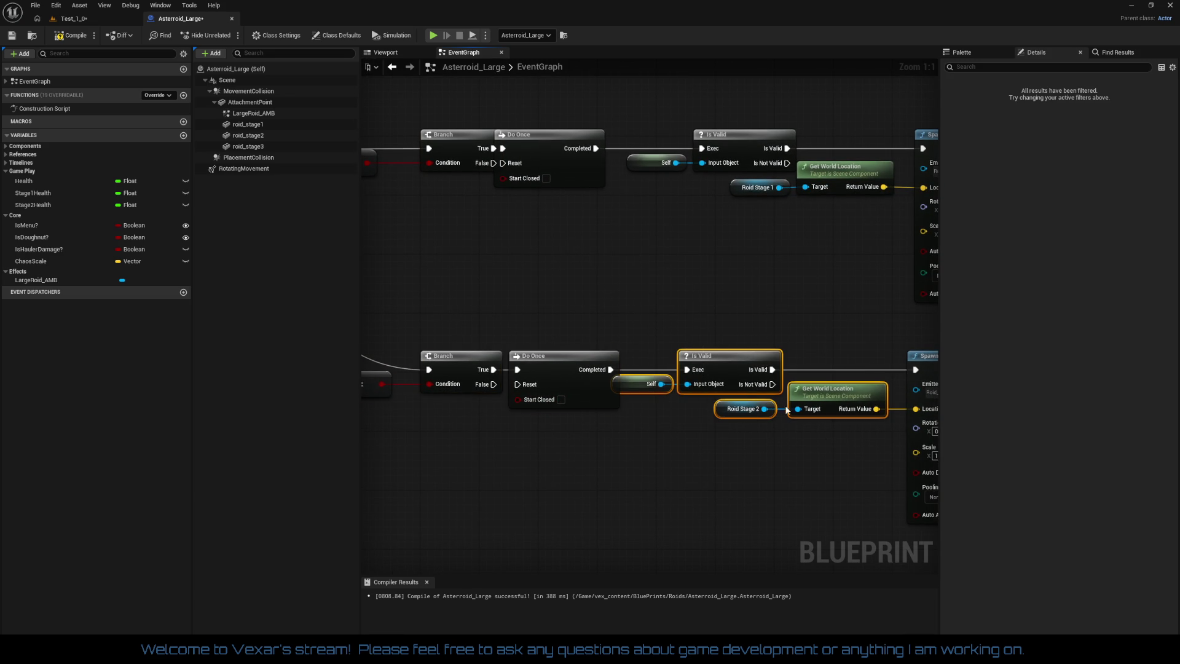
{"action": "left_click_drag", "start_coordinate": [734, 362], "coordinate": [749, 363]}
Shift the Stage 1 Self, Is Valid, location and Do Once nodes right into alignment
{"action": "left_click_drag", "start_coordinate": [720, 216], "coordinate": [702, 308]}
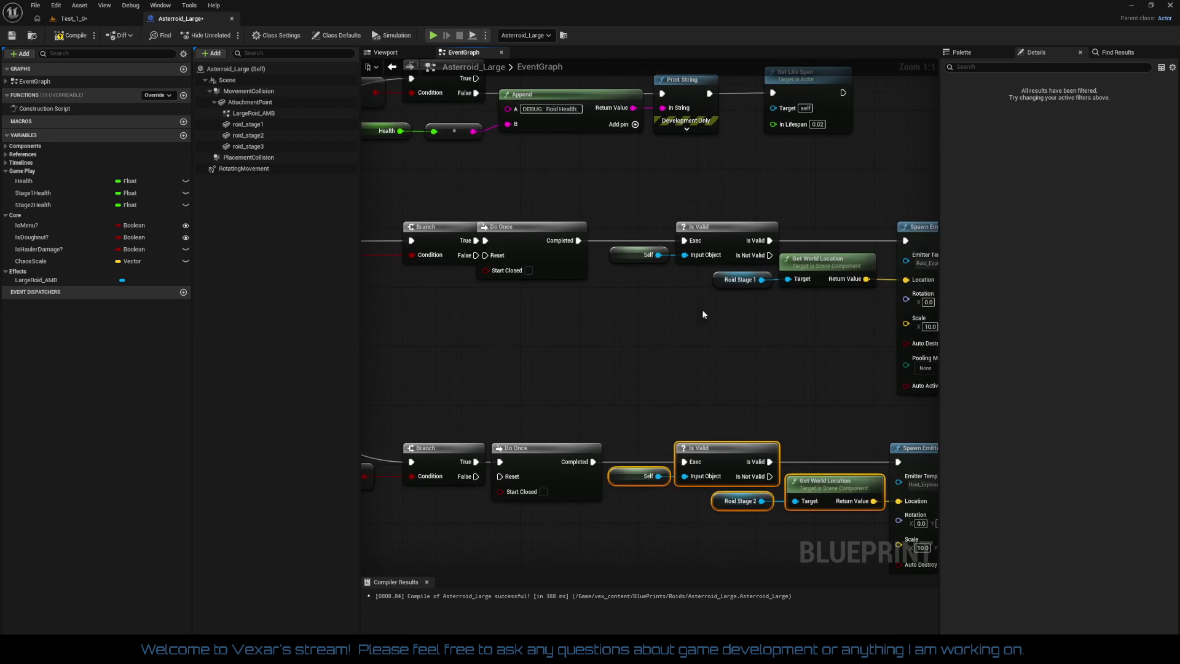
{"action": "left_click_drag", "start_coordinate": [632, 206], "coordinate": [812, 341]}
{"action": "mouse_move", "coordinate": [730, 238]}
{"action": "left_mouse_down"}
{"action": "mouse_move", "coordinate": [747, 238]}
{"action": "mouse_move", "coordinate": [731, 238]}
{"action": "left_mouse_up"}
{"action": "left_click", "coordinate": [729, 265]}
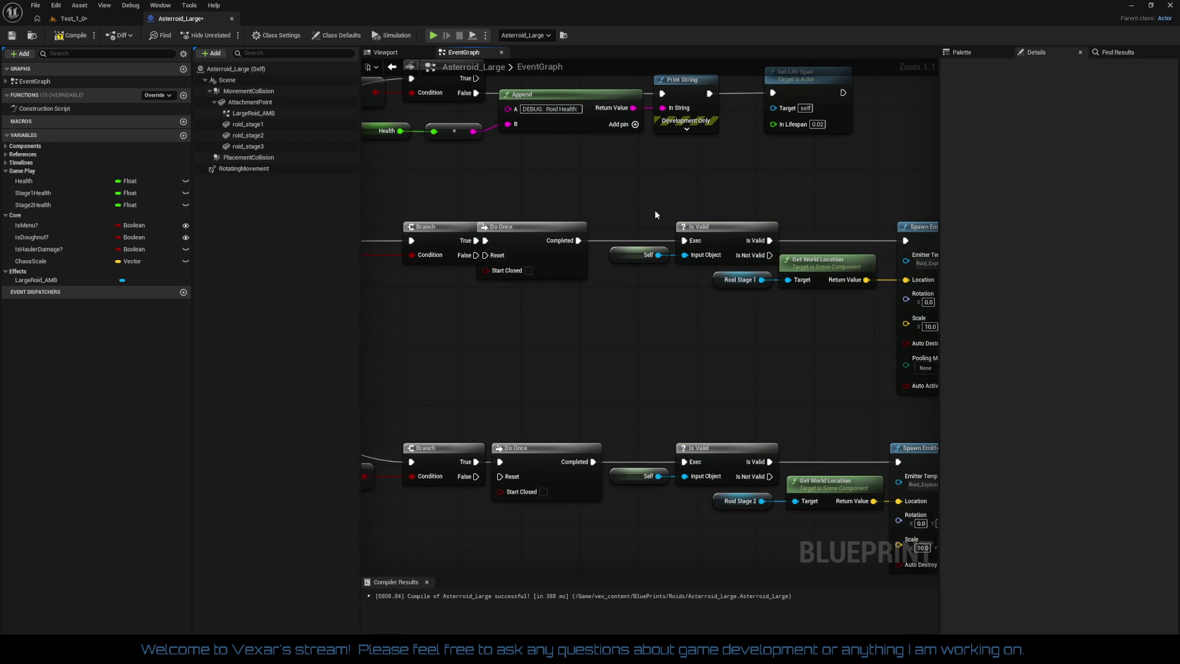
{"action": "left_click_drag", "start_coordinate": [654, 209], "coordinate": [831, 290]}
{"action": "left_click_drag", "start_coordinate": [732, 237], "coordinate": [813, 238]}
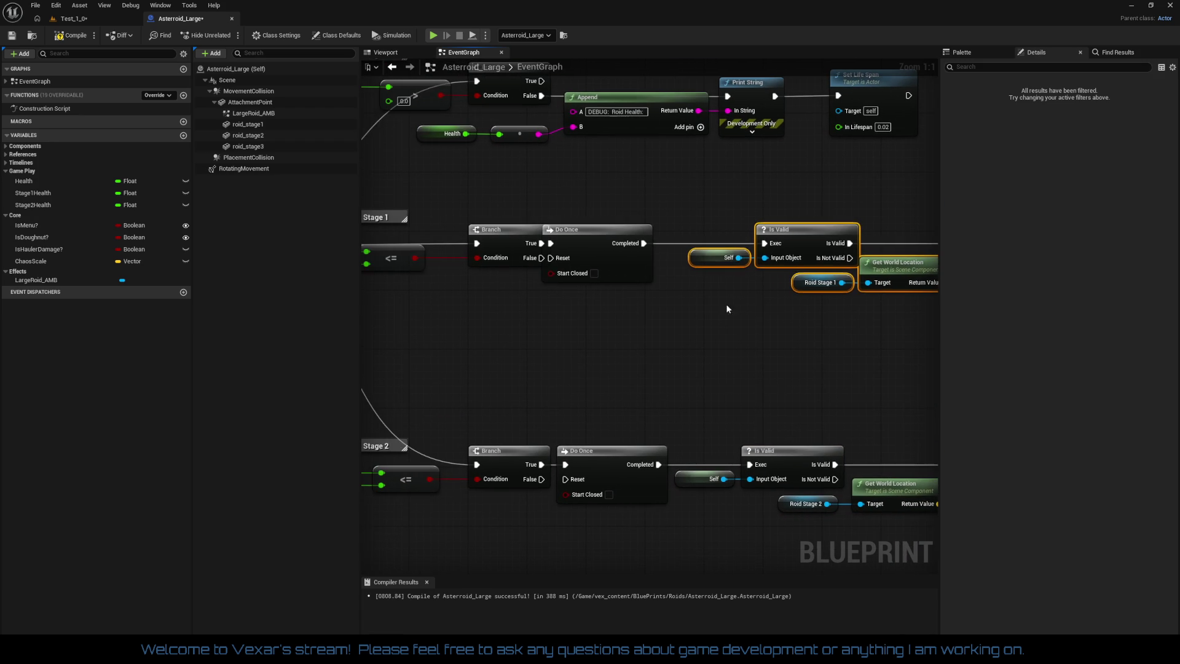
{"action": "left_click_drag", "start_coordinate": [611, 258], "coordinate": [628, 253]}
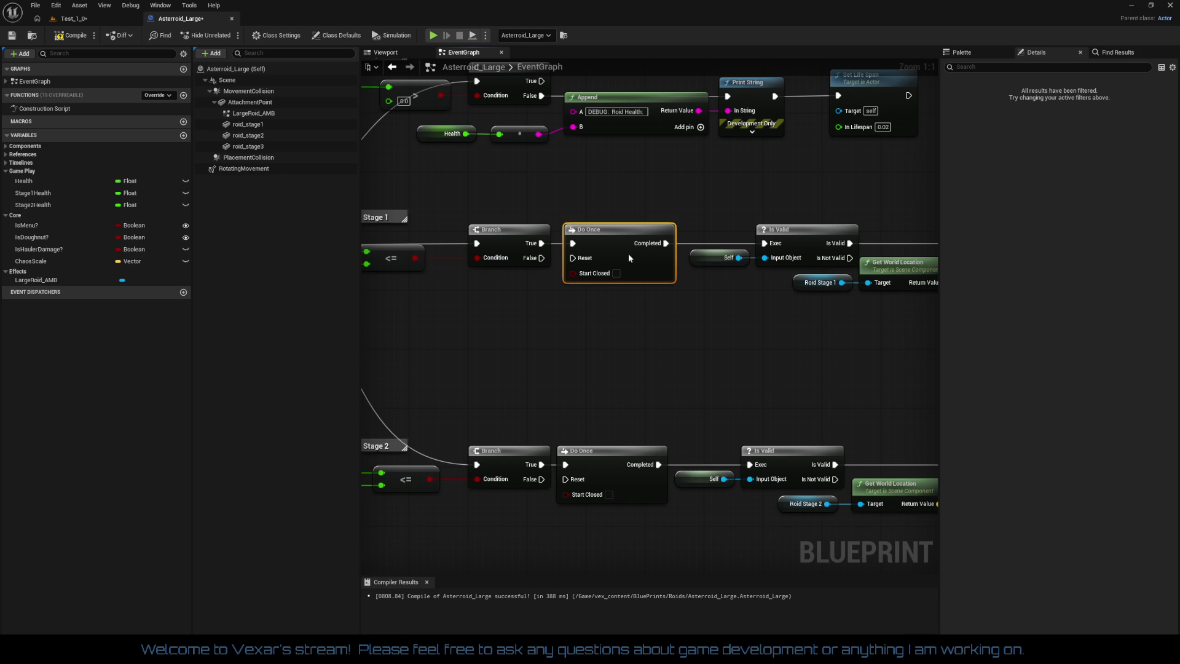
{"action": "left_click_drag", "start_coordinate": [631, 318], "coordinate": [663, 305]}
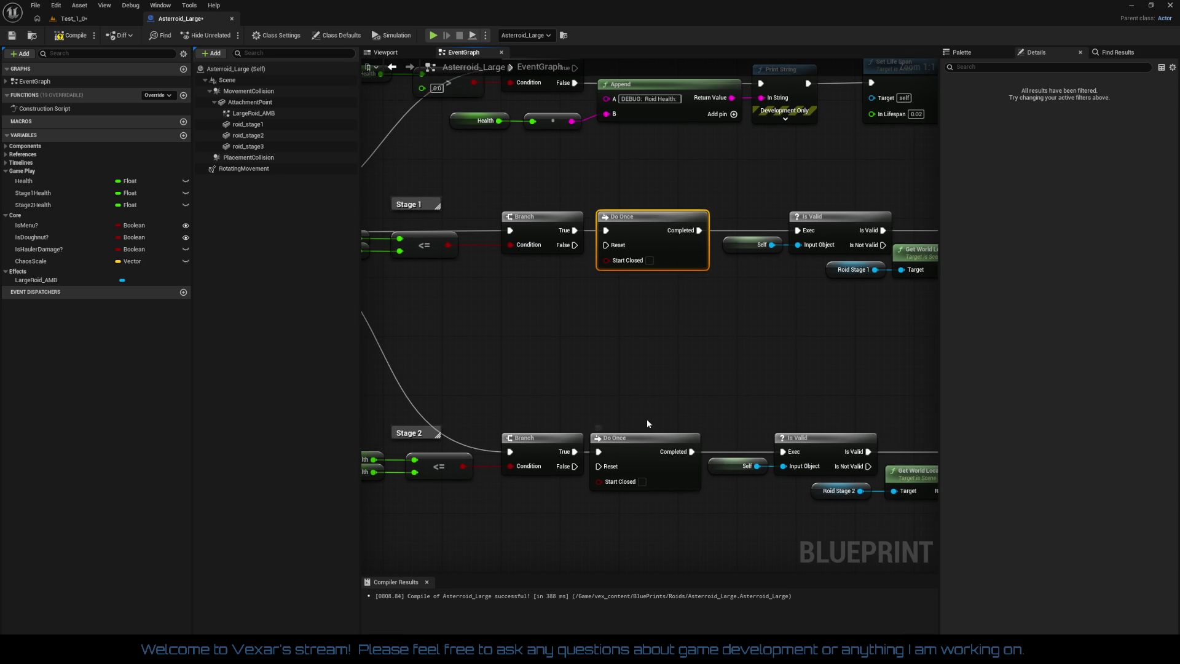
{"action": "mouse_move", "coordinate": [649, 345]}
{"action": "left_mouse_down"}
{"action": "mouse_move", "coordinate": [666, 350]}
{"action": "mouse_move", "coordinate": [515, 321]}
{"action": "mouse_move", "coordinate": [666, 342]}
{"action": "mouse_move", "coordinate": [793, 427]}
{"action": "mouse_move", "coordinate": [739, 420]}
{"action": "mouse_move", "coordinate": [735, 462]}
{"action": "mouse_move", "coordinate": [703, 463]}
{"action": "left_mouse_up"}
Straighten wires and level the Stage 0 Health, multiply, Append and Print String nodes
{"action": "mouse_move", "coordinate": [827, 292]}
{"action": "left_mouse_down"}
{"action": "mouse_move", "coordinate": [611, 252]}
{"action": "mouse_move", "coordinate": [487, 246]}
{"action": "left_mouse_up"}
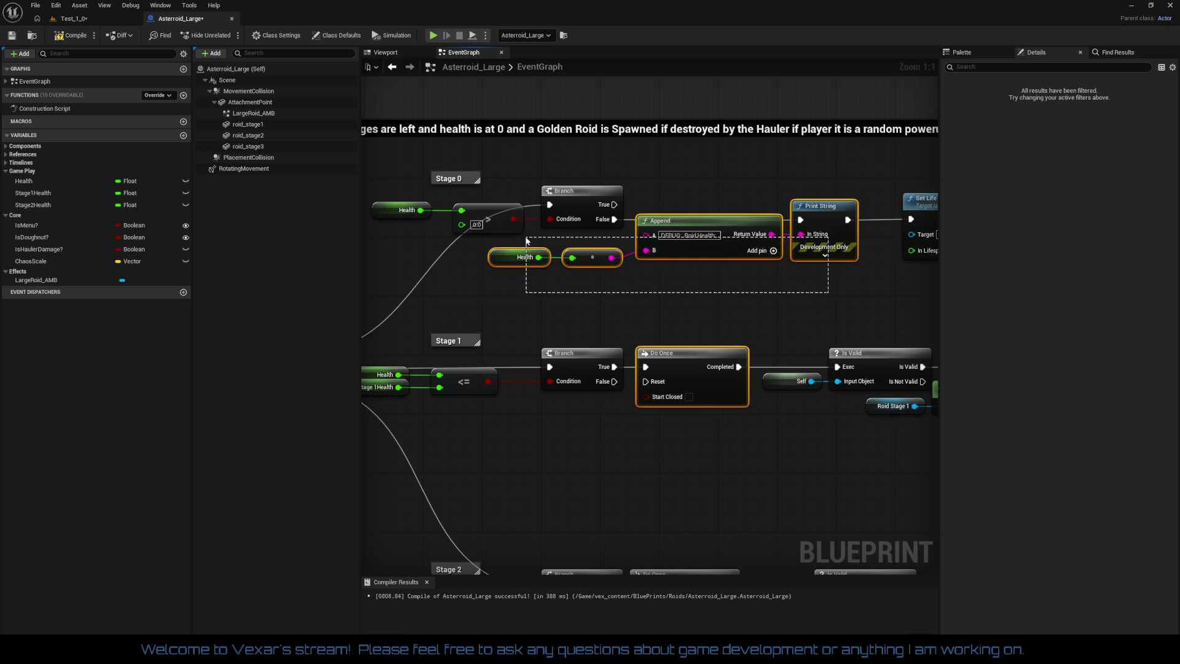
{"action": "key", "text": "q"}
{"action": "left_click_drag", "start_coordinate": [835, 228], "coordinate": [836, 215]}
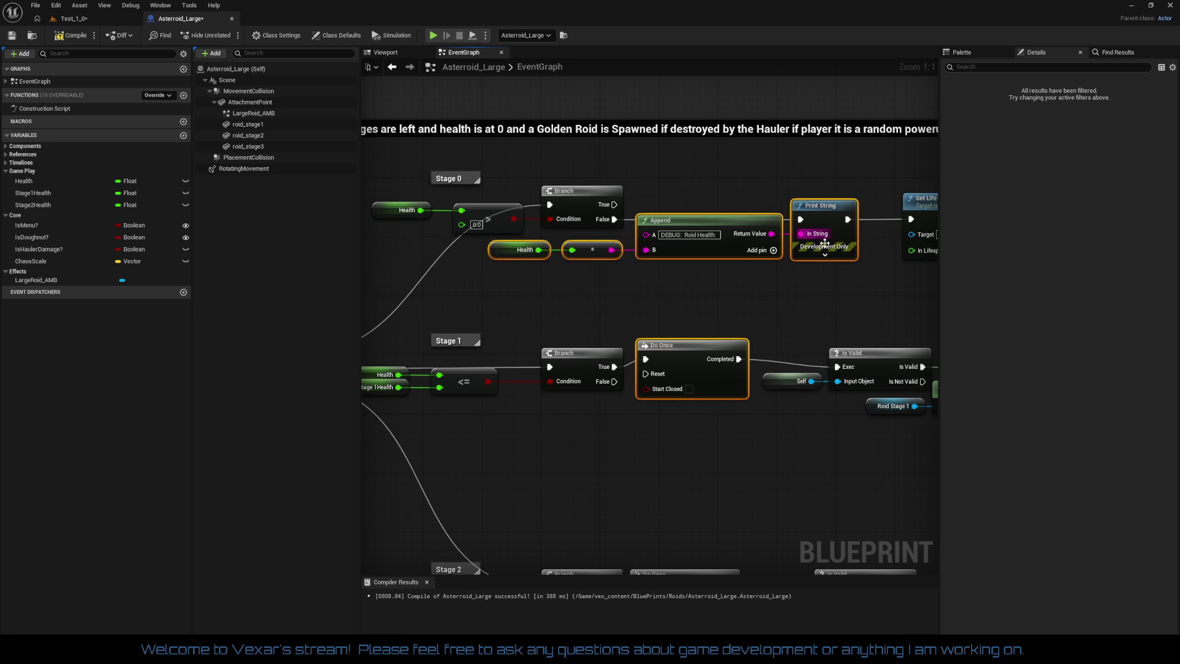
{"action": "key", "text": "ctrl+z"}
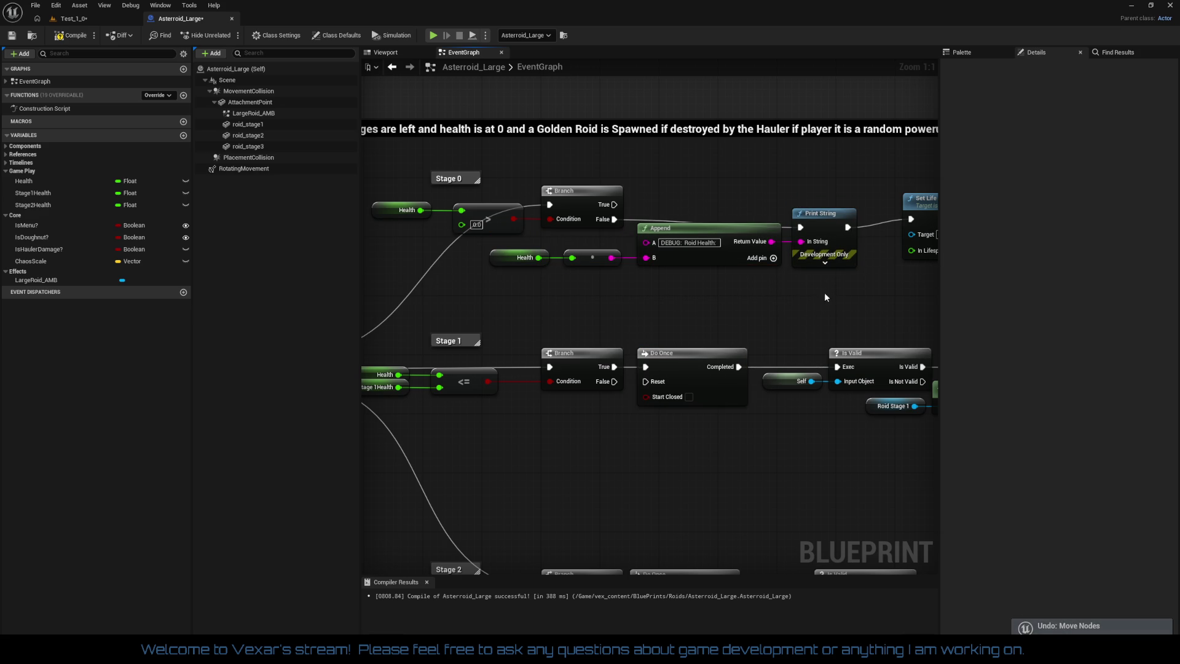
{"action": "mouse_move", "coordinate": [824, 292]}
{"action": "left_mouse_down"}
{"action": "mouse_move", "coordinate": [731, 230]}
{"action": "mouse_move", "coordinate": [491, 251]}
{"action": "left_mouse_up"}
{"action": "mouse_move", "coordinate": [809, 236]}
{"action": "left_mouse_down"}
{"action": "mouse_move", "coordinate": [818, 227]}
{"action": "mouse_move", "coordinate": [628, 306]}
{"action": "mouse_move", "coordinate": [779, 299]}
{"action": "left_mouse_up"}
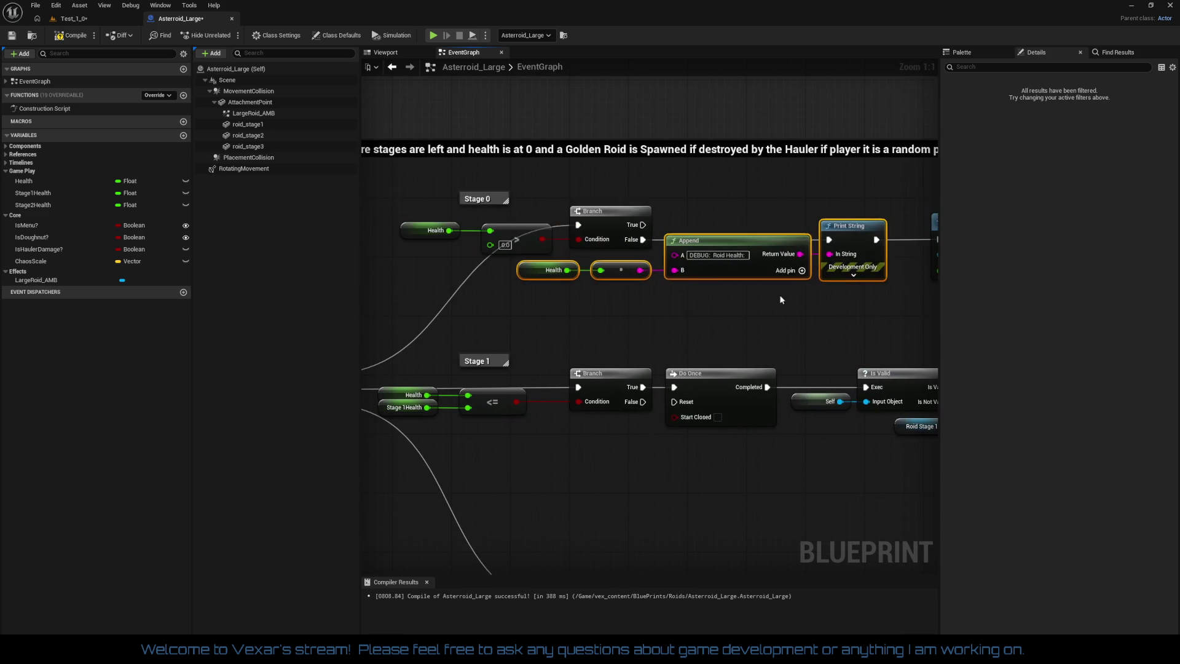
{"action": "left_click_drag", "start_coordinate": [366, 223], "coordinate": [875, 320]}
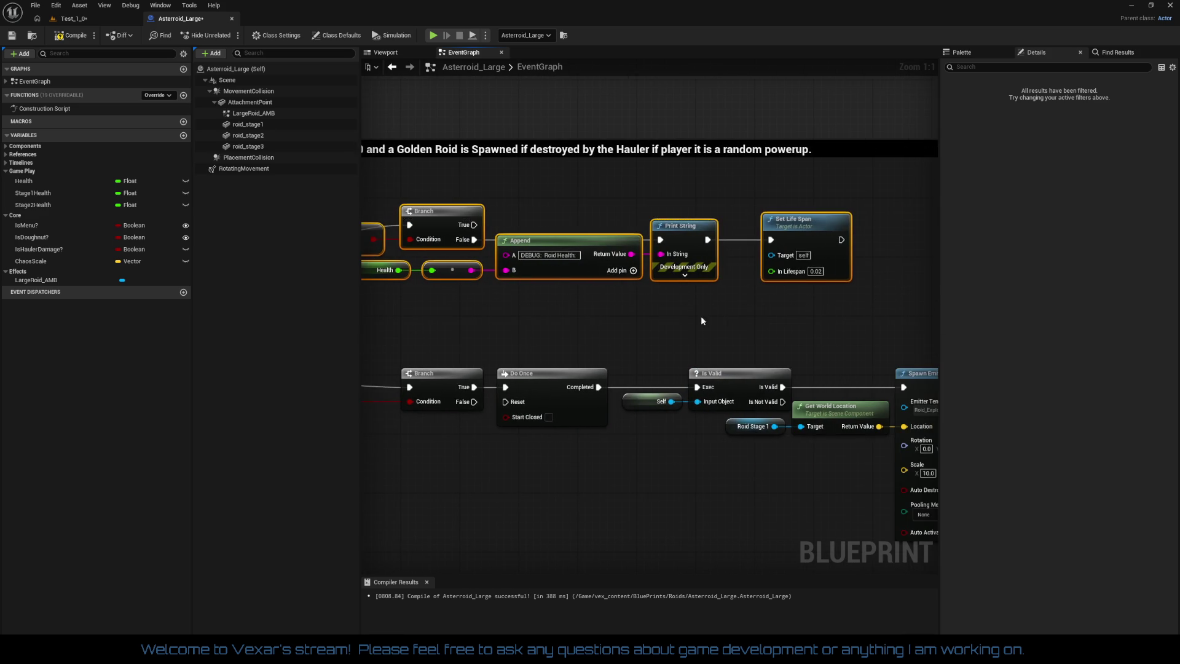
{"action": "left_click", "coordinate": [798, 316]}
{"action": "scroll", "coordinate": [798, 316], "scroll_direction": "down", "scroll_amount": 4}
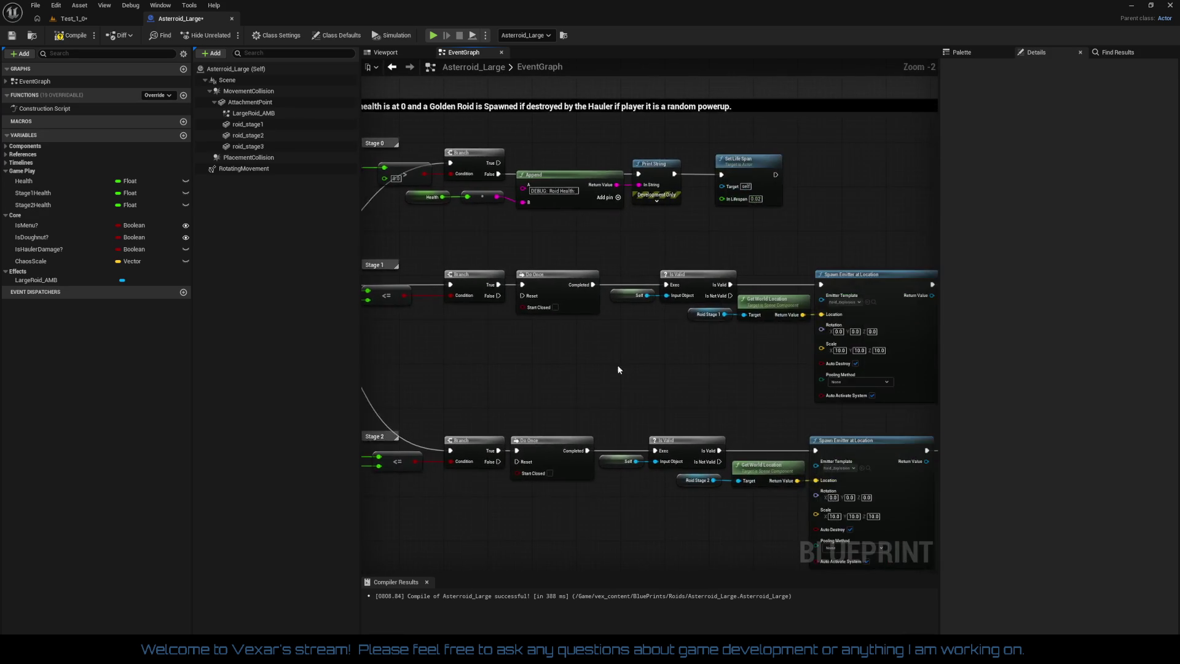
{"action": "mouse_move", "coordinate": [617, 363]}
{"action": "left_mouse_down"}
{"action": "mouse_move", "coordinate": [459, 312]}
{"action": "mouse_move", "coordinate": [460, 349]}
{"action": "mouse_move", "coordinate": [758, 339]}
{"action": "mouse_move", "coordinate": [688, 319]}
{"action": "mouse_move", "coordinate": [870, 356]}
{"action": "mouse_move", "coordinate": [765, 389]}
{"action": "mouse_move", "coordinate": [603, 334]}
{"action": "mouse_move", "coordinate": [639, 405]}
{"action": "left_mouse_up"}
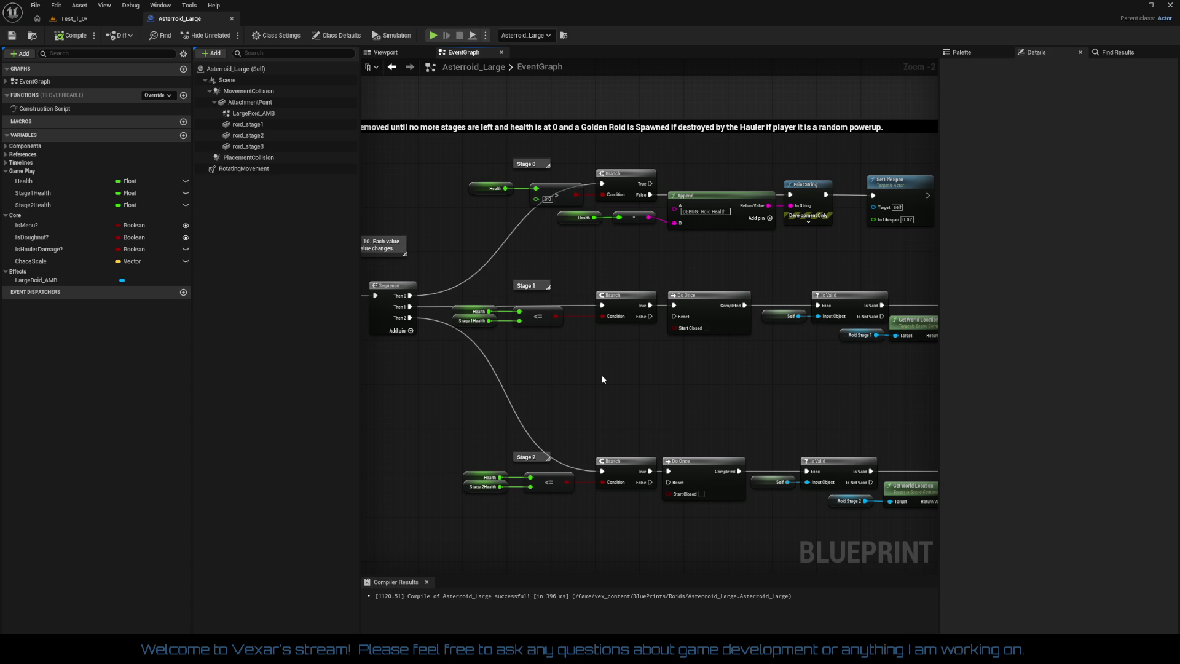
Shift the Stage 1 and Stage 2 health comparison nodes slightly right
{"action": "scroll", "coordinate": [602, 377], "scroll_direction": "up", "scroll_amount": 2}
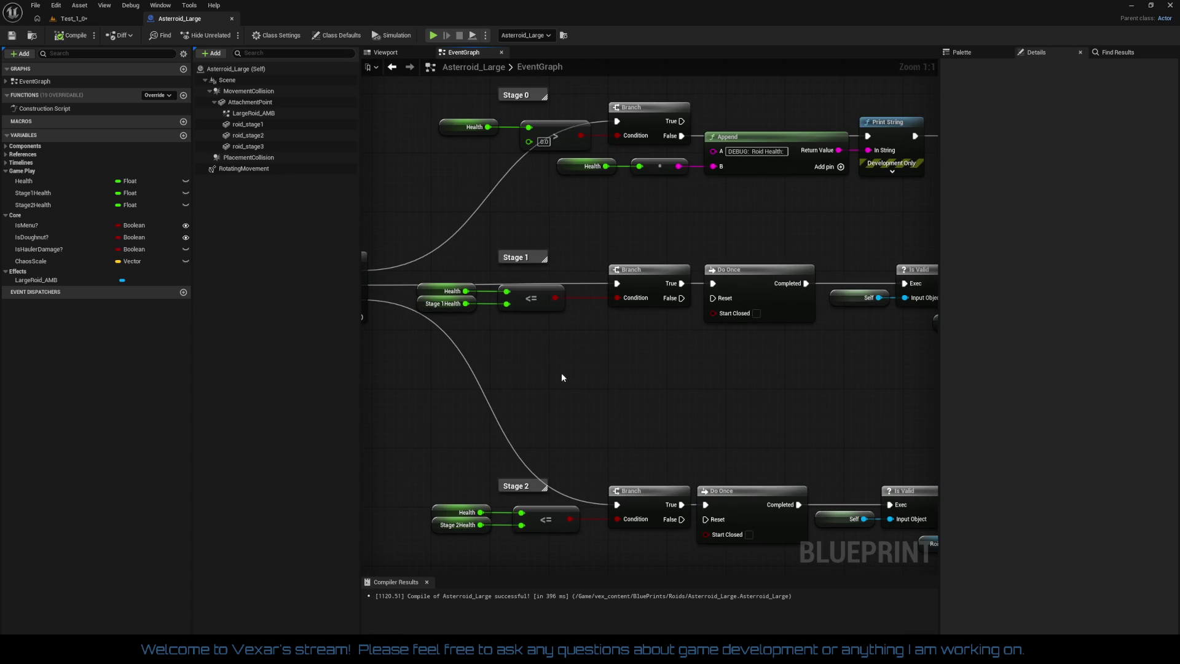
{"action": "left_click_drag", "start_coordinate": [561, 377], "coordinate": [421, 294]}
{"action": "left_click_drag", "start_coordinate": [538, 303], "coordinate": [570, 307]}
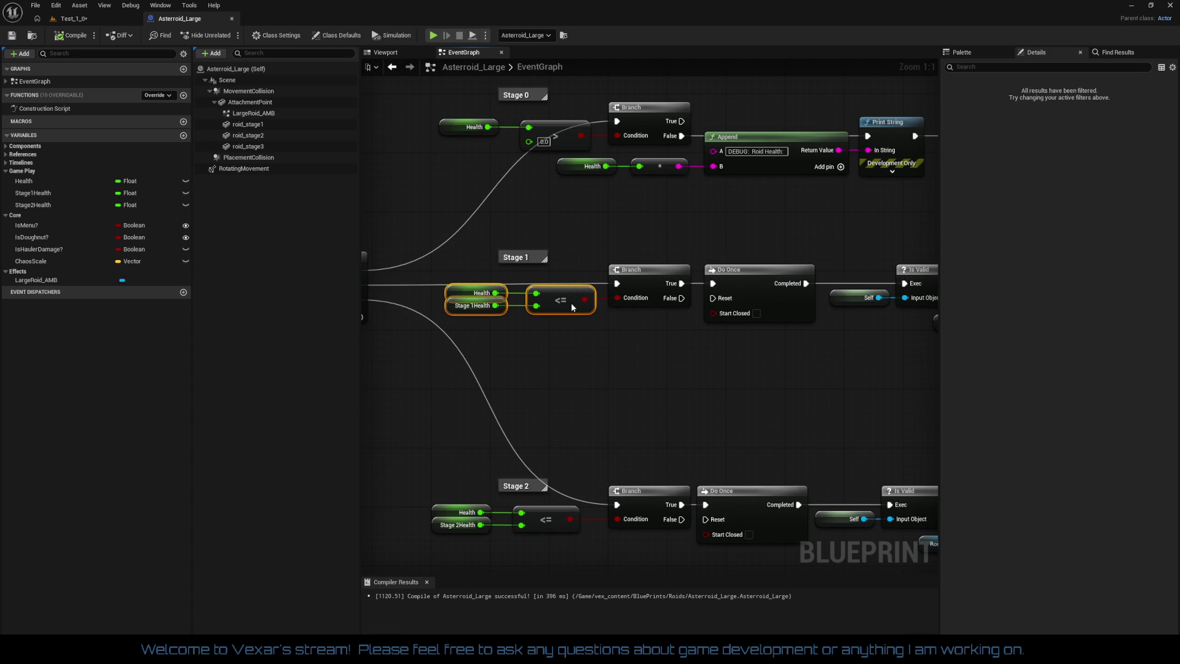
{"action": "left_click_drag", "start_coordinate": [558, 507], "coordinate": [493, 462]}
{"action": "left_click_drag", "start_coordinate": [583, 479], "coordinate": [596, 475]}
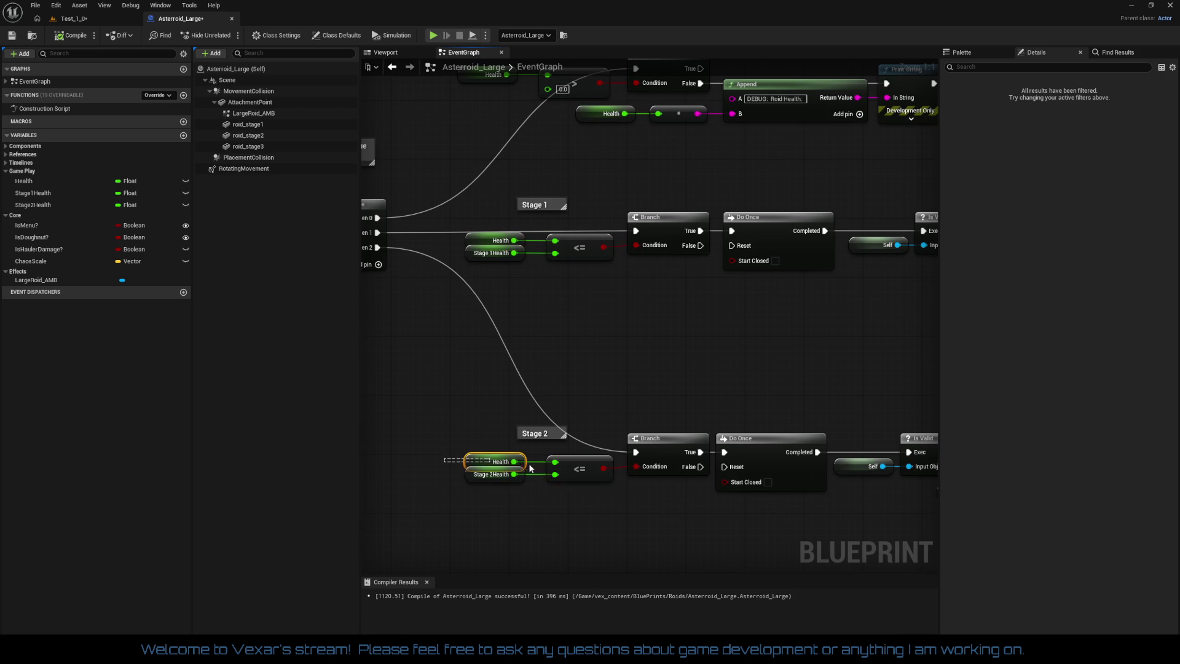
Raise the Stage 2 and Stage 1 rows through Do Once so each sits level
{"action": "left_click_drag", "start_coordinate": [447, 431], "coordinate": [827, 495]}
{"action": "left_click_drag", "start_coordinate": [770, 450], "coordinate": [770, 449]}
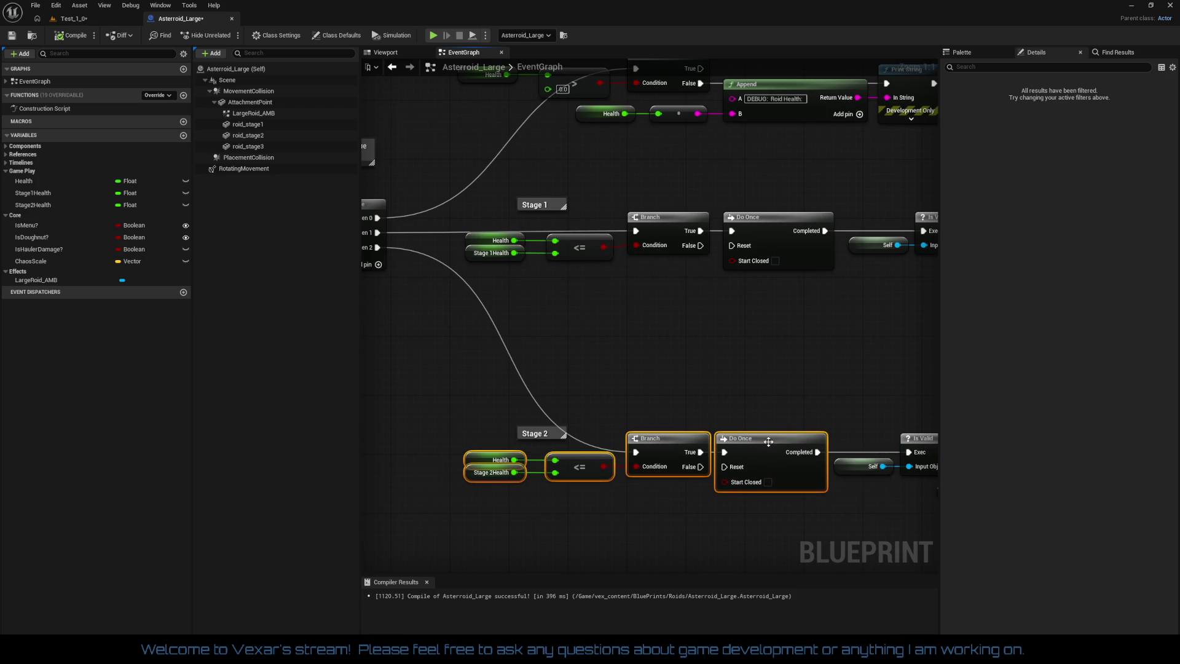
{"action": "left_click", "coordinate": [706, 332]}
{"action": "left_click_drag", "start_coordinate": [473, 229], "coordinate": [798, 290]}
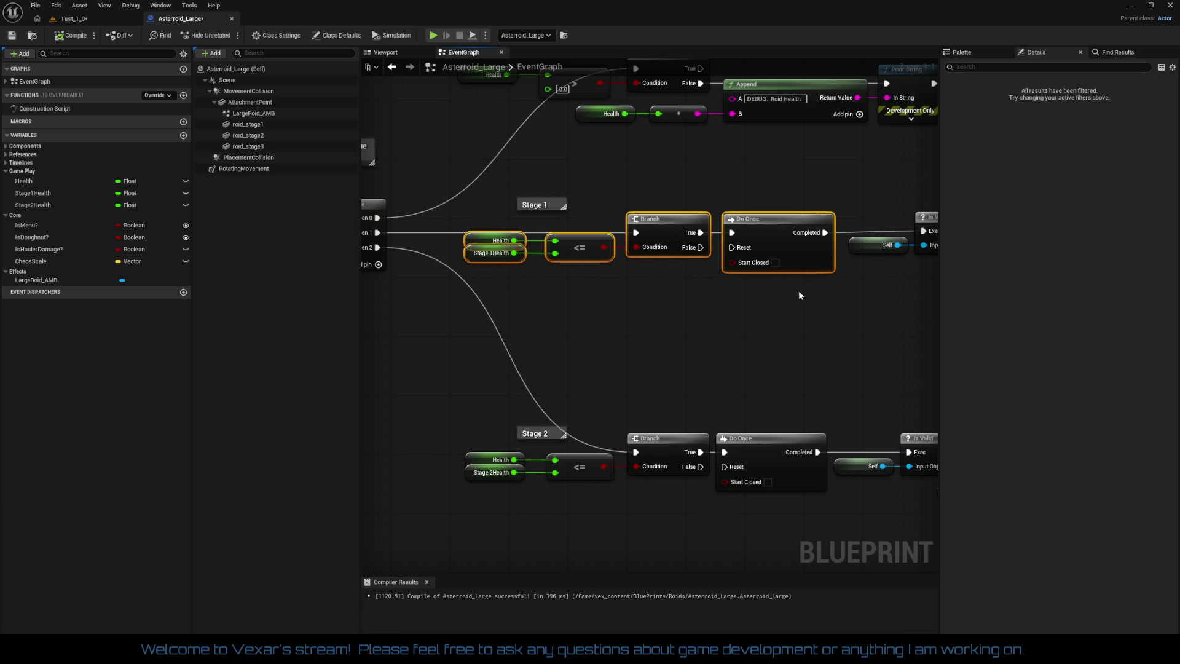
{"action": "left_click_drag", "start_coordinate": [783, 236], "coordinate": [785, 240]}
{"action": "left_click", "coordinate": [709, 324]}
Pan across the Stage 0 row, actor spawning and destruction logic to review the graph
{"action": "mouse_move", "coordinate": [709, 325]}
{"action": "left_mouse_down"}
{"action": "mouse_move", "coordinate": [658, 457]}
{"action": "mouse_move", "coordinate": [617, 390]}
{"action": "mouse_move", "coordinate": [444, 408]}
{"action": "mouse_move", "coordinate": [601, 398]}
{"action": "mouse_move", "coordinate": [663, 389]}
{"action": "mouse_move", "coordinate": [524, 393]}
{"action": "mouse_move", "coordinate": [675, 371]}
{"action": "mouse_move", "coordinate": [566, 314]}
{"action": "mouse_move", "coordinate": [547, 337]}
{"action": "mouse_move", "coordinate": [563, 372]}
{"action": "left_mouse_up"}
{"action": "scroll", "coordinate": [641, 364], "scroll_direction": "down", "scroll_amount": 2}
{"action": "scroll", "coordinate": [535, 305], "scroll_direction": "up", "scroll_amount": 2}
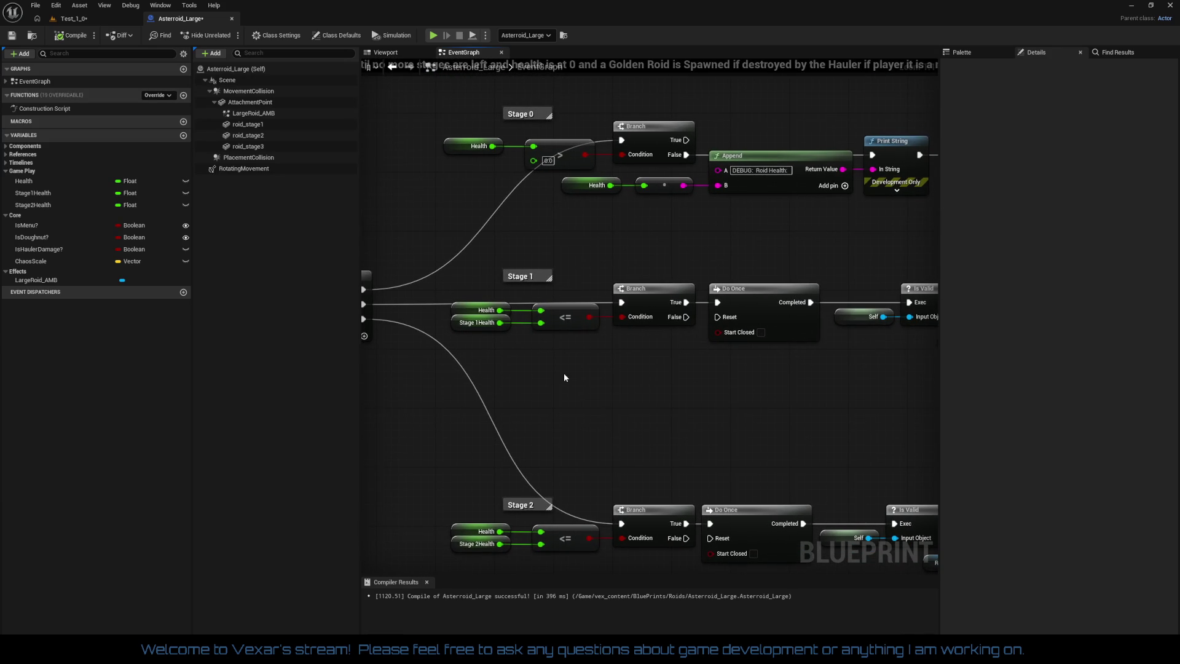
{"action": "mouse_move", "coordinate": [648, 386]}
{"action": "left_mouse_down"}
{"action": "mouse_move", "coordinate": [154, 289]}
{"action": "mouse_move", "coordinate": [166, 286]}
{"action": "mouse_move", "coordinate": [344, 363]}
{"action": "mouse_move", "coordinate": [37, 354]}
{"action": "left_mouse_up"}
{"action": "left_click_drag", "start_coordinate": [798, 368], "coordinate": [61, 369]}
{"action": "left_click_drag", "start_coordinate": [910, 270], "coordinate": [416, 293]}
{"action": "scroll", "coordinate": [687, 395], "scroll_direction": "down", "scroll_amount": 2}
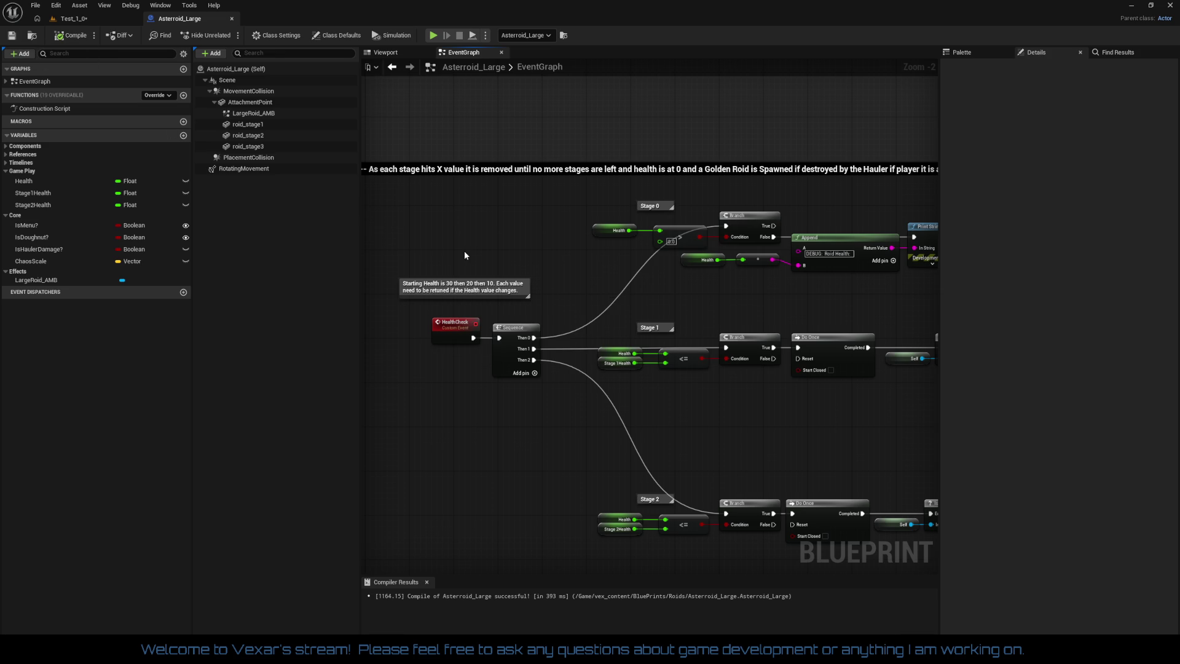
Center the Stage 0 and Stage 1 rows and inspect the Stage1Health default value
{"action": "mouse_move", "coordinate": [465, 255]}
{"action": "left_mouse_down"}
{"action": "mouse_move", "coordinate": [452, 406]}
{"action": "mouse_move", "coordinate": [443, 376]}
{"action": "mouse_move", "coordinate": [470, 348]}
{"action": "mouse_move", "coordinate": [467, 292]}
{"action": "left_mouse_up"}
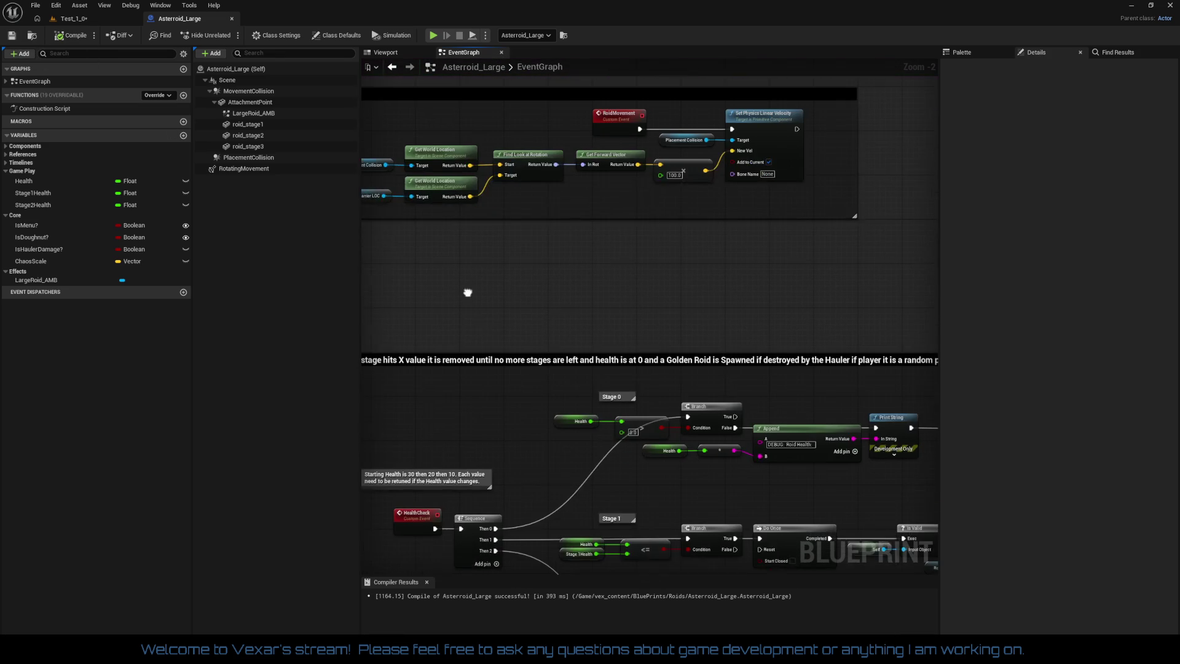
{"action": "scroll", "coordinate": [557, 444], "scroll_direction": "up", "scroll_amount": 1}
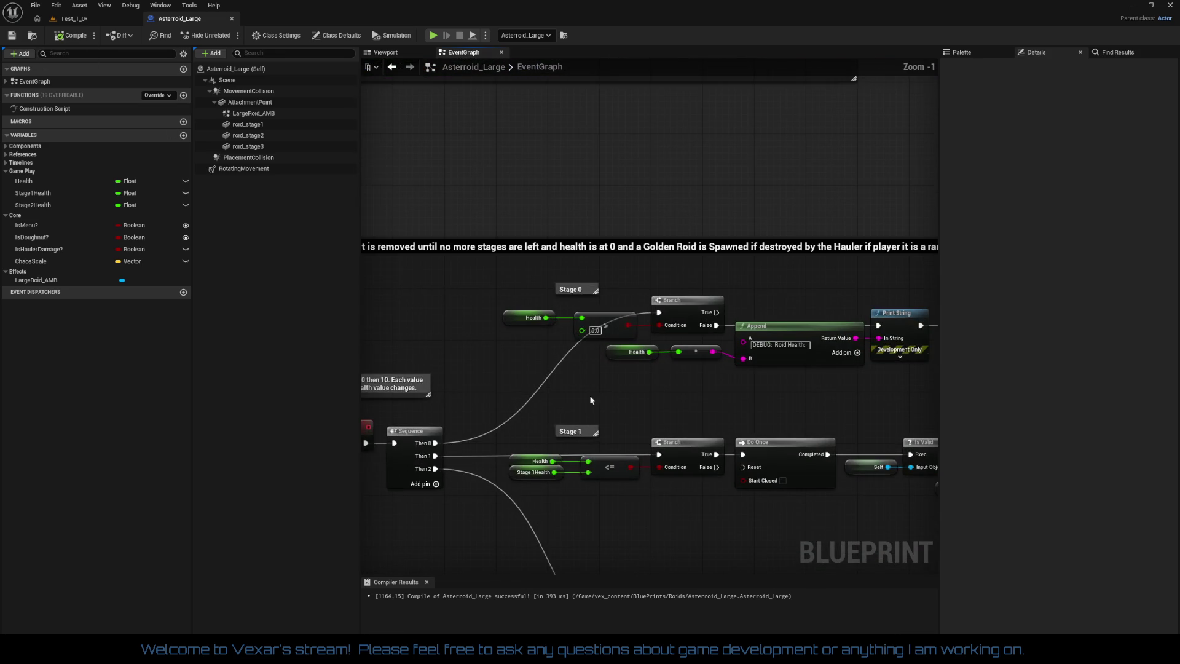
{"action": "left_click_drag", "start_coordinate": [591, 400], "coordinate": [599, 372]}
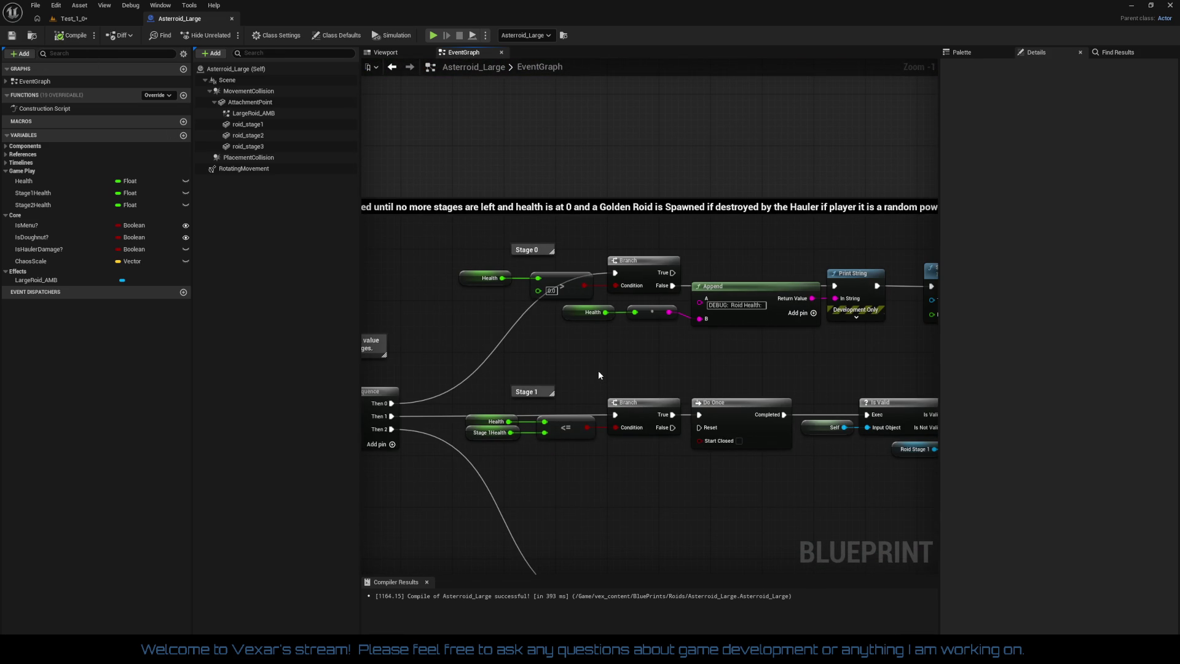
{"action": "left_click", "coordinate": [471, 434]}
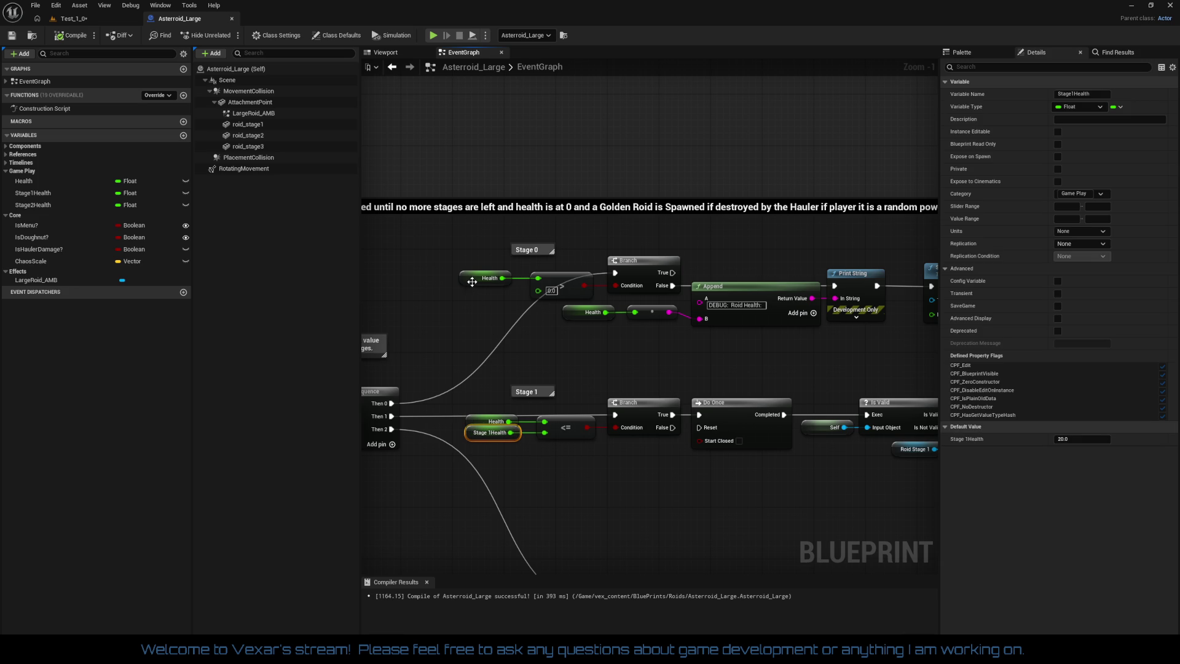
Pan over the Stage 2 nodes, comment, HealthCheck and Sequence to review the layout
{"action": "left_click_drag", "start_coordinate": [493, 320], "coordinate": [494, 163]}
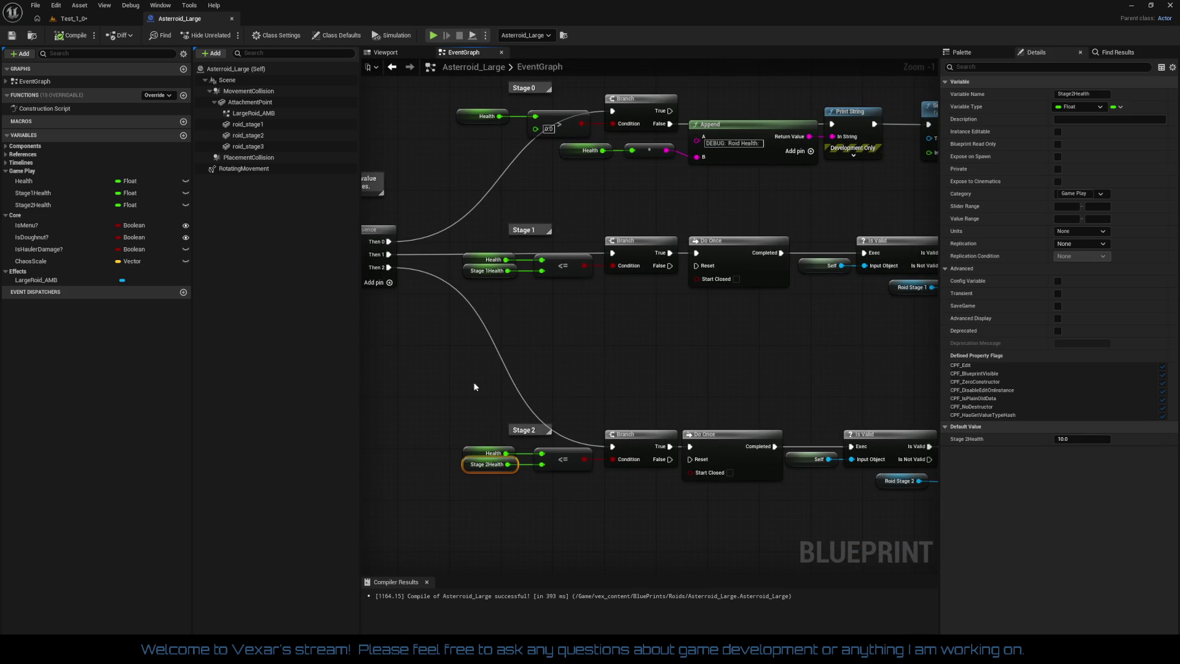
{"action": "left_click_drag", "start_coordinate": [473, 387], "coordinate": [556, 439]}
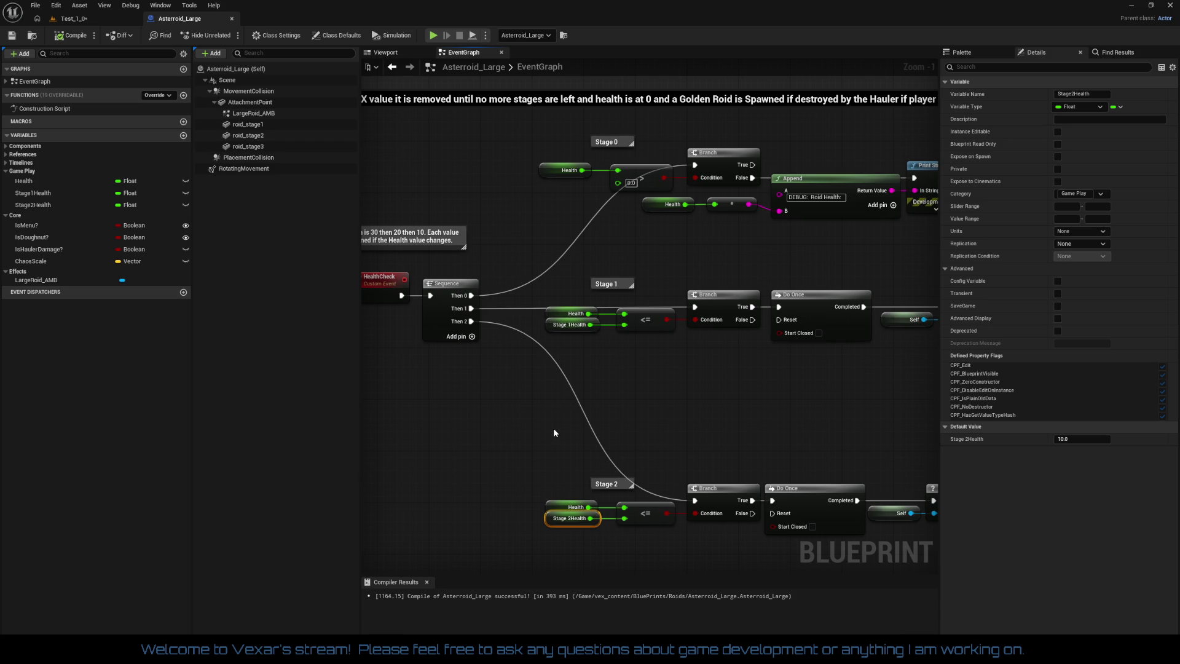
{"action": "left_click_drag", "start_coordinate": [587, 396], "coordinate": [595, 377]}
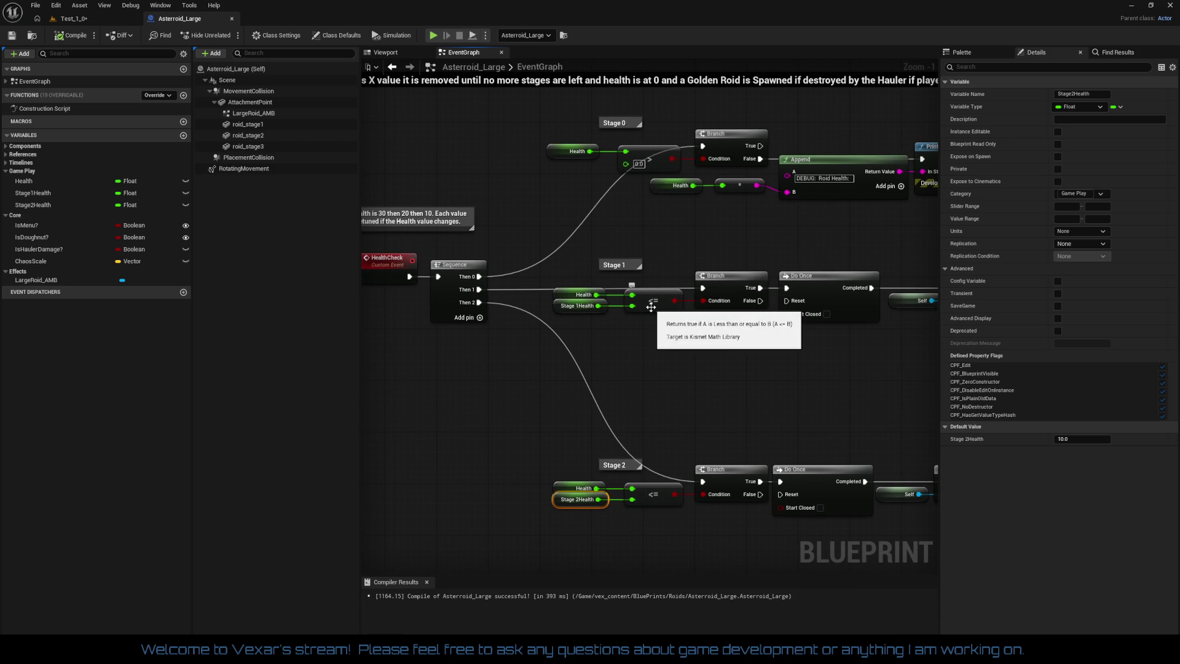
{"action": "mouse_move", "coordinate": [642, 391]}
{"action": "left_mouse_down"}
{"action": "mouse_move", "coordinate": [408, 375]}
{"action": "mouse_move", "coordinate": [721, 392]}
{"action": "left_mouse_up"}
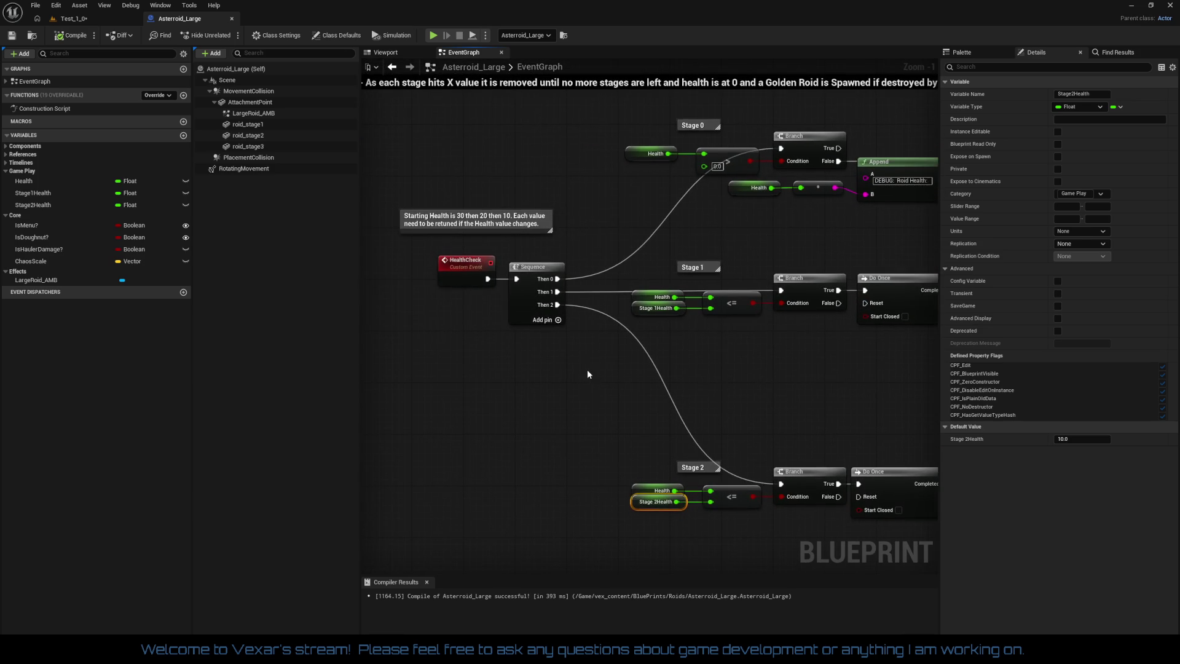
{"action": "mouse_move", "coordinate": [587, 374]}
{"action": "left_mouse_down"}
{"action": "mouse_move", "coordinate": [566, 380]}
{"action": "mouse_move", "coordinate": [556, 369]}
{"action": "mouse_move", "coordinate": [568, 411]}
{"action": "mouse_move", "coordinate": [696, 404]}
{"action": "mouse_move", "coordinate": [499, 478]}
{"action": "mouse_move", "coordinate": [490, 381]}
{"action": "mouse_move", "coordinate": [457, 362]}
{"action": "mouse_move", "coordinate": [546, 382]}
{"action": "mouse_move", "coordinate": [532, 250]}
{"action": "left_mouse_up"}
{"action": "scroll", "coordinate": [457, 361], "scroll_direction": "down", "scroll_amount": 3}
{"action": "left_click_drag", "start_coordinate": [684, 377], "coordinate": [603, 262]}
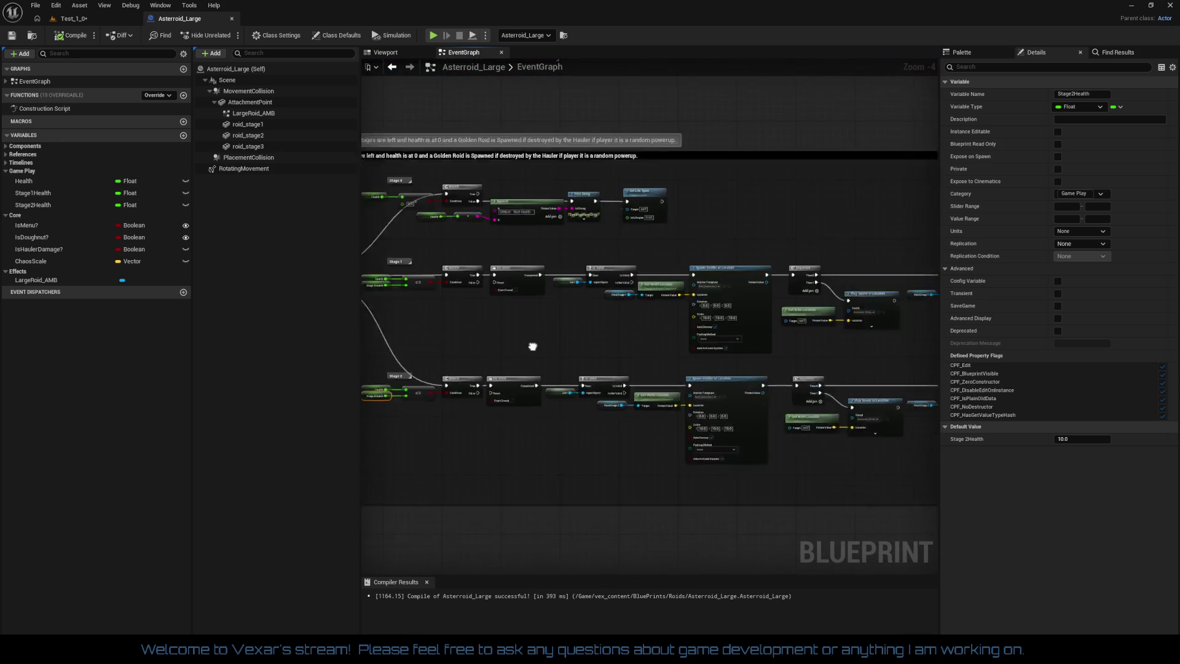
{"action": "left_click_drag", "start_coordinate": [532, 346], "coordinate": [627, 338]}
{"action": "scroll", "coordinate": [654, 345], "scroll_direction": "up", "scroll_amount": 1}
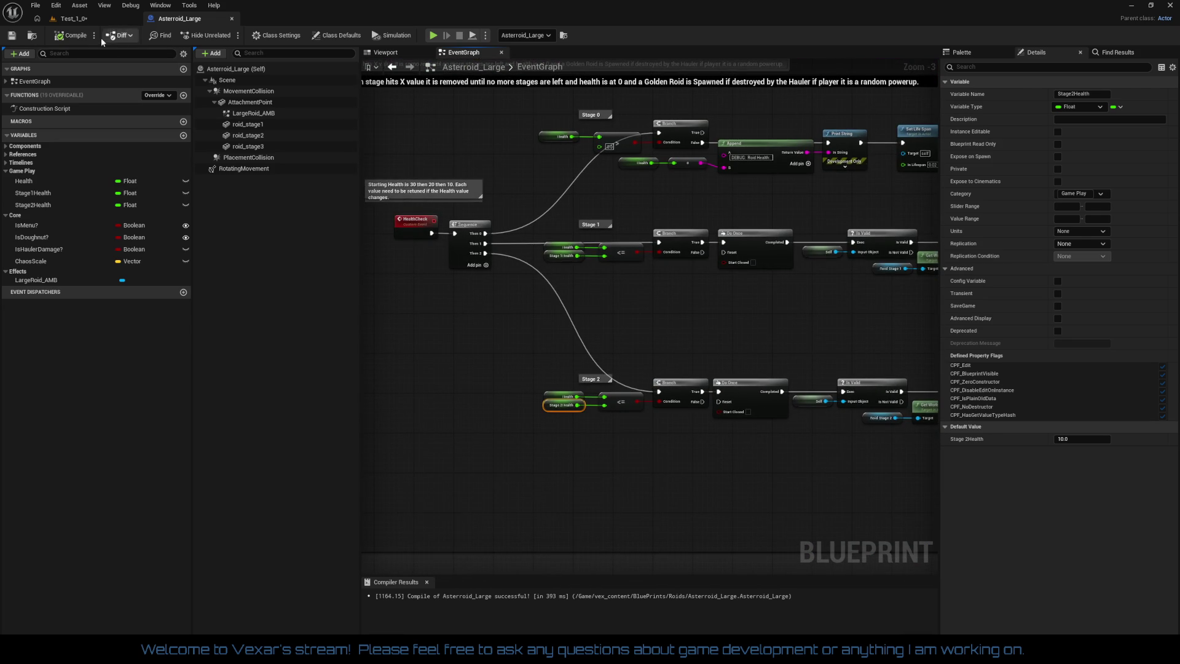
Open the Test_1_0 level tab and launch Play-in-Editor from the toolbar
{"action": "left_click", "coordinate": [92, 19]}
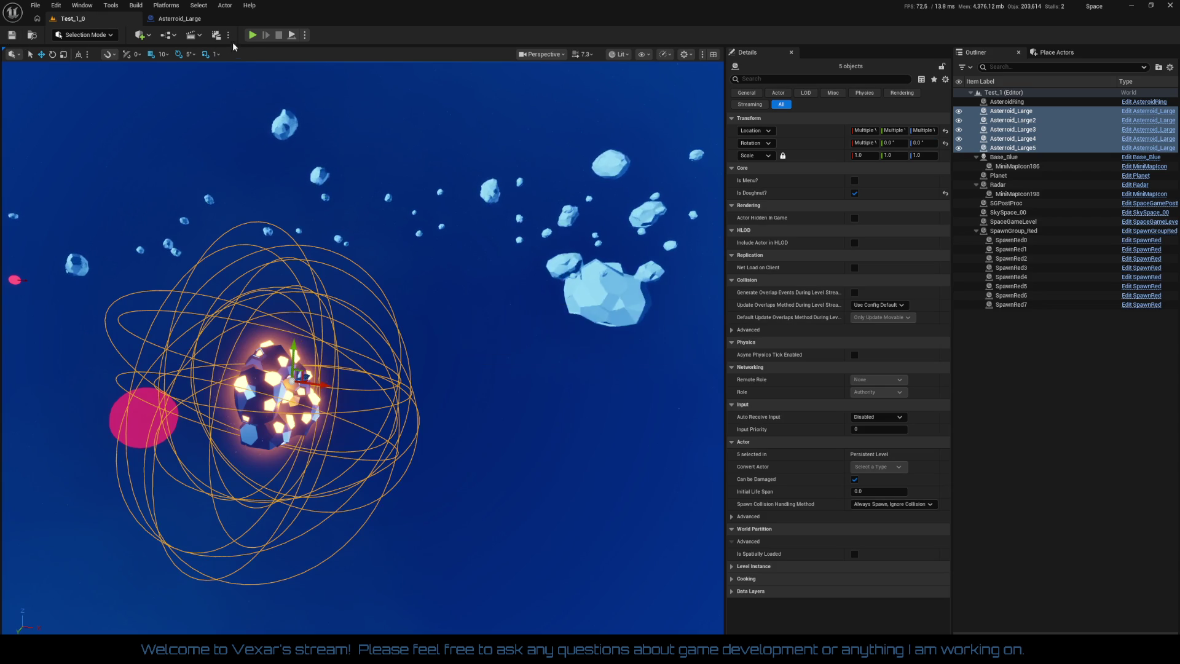
{"action": "left_click", "coordinate": [249, 35]}
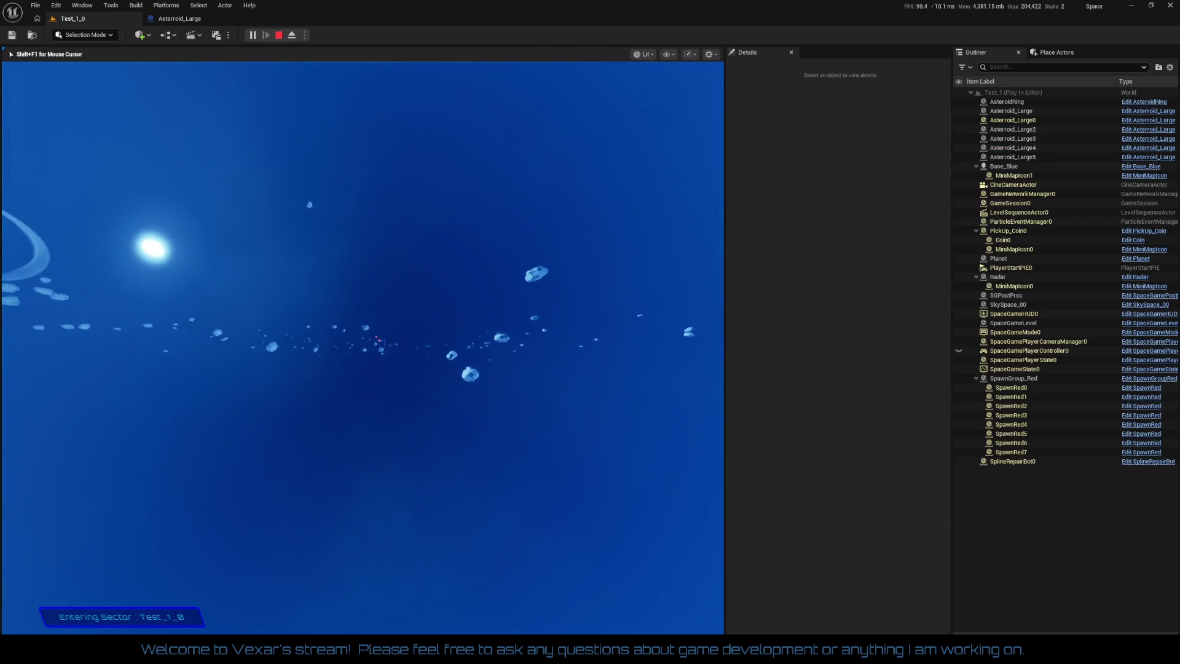
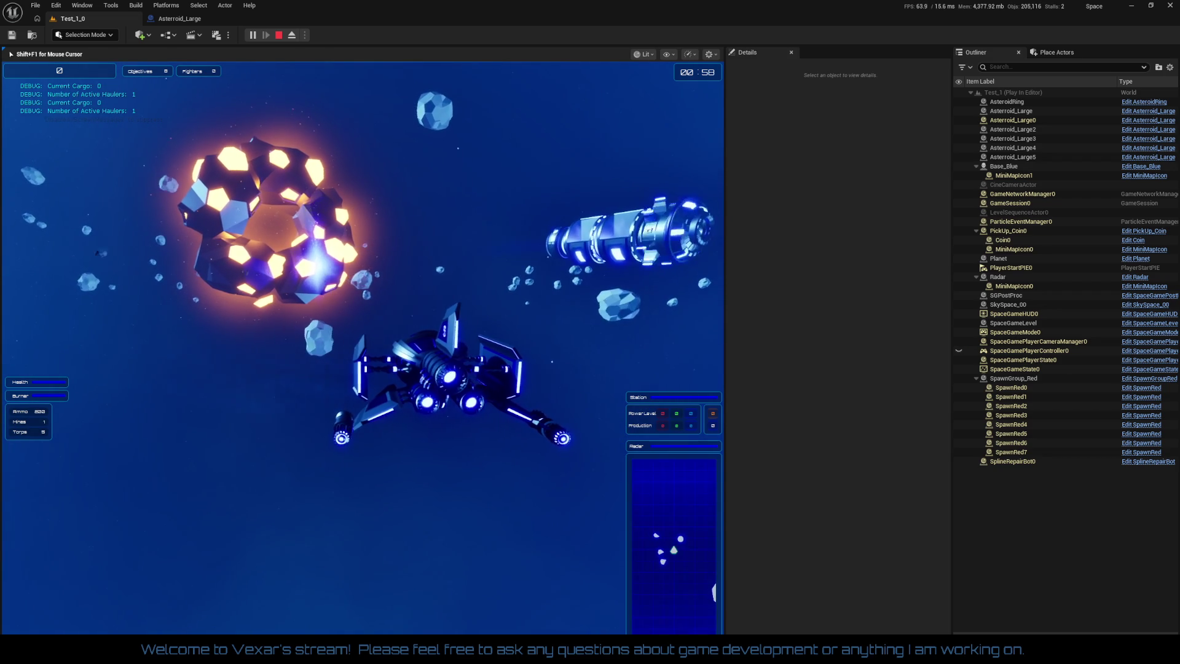
Stop the play session and bring Asteroid_Large's Event BeginPlay section into view
{"action": "key", "text": "Escape"}
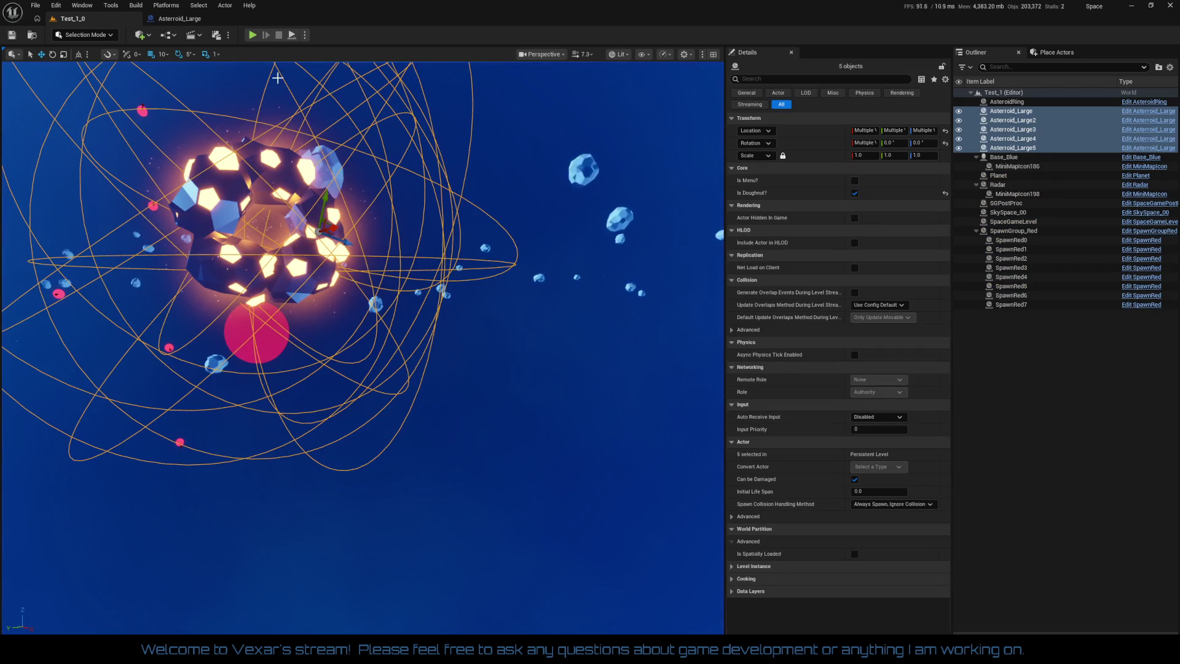
{"action": "left_click", "coordinate": [197, 21]}
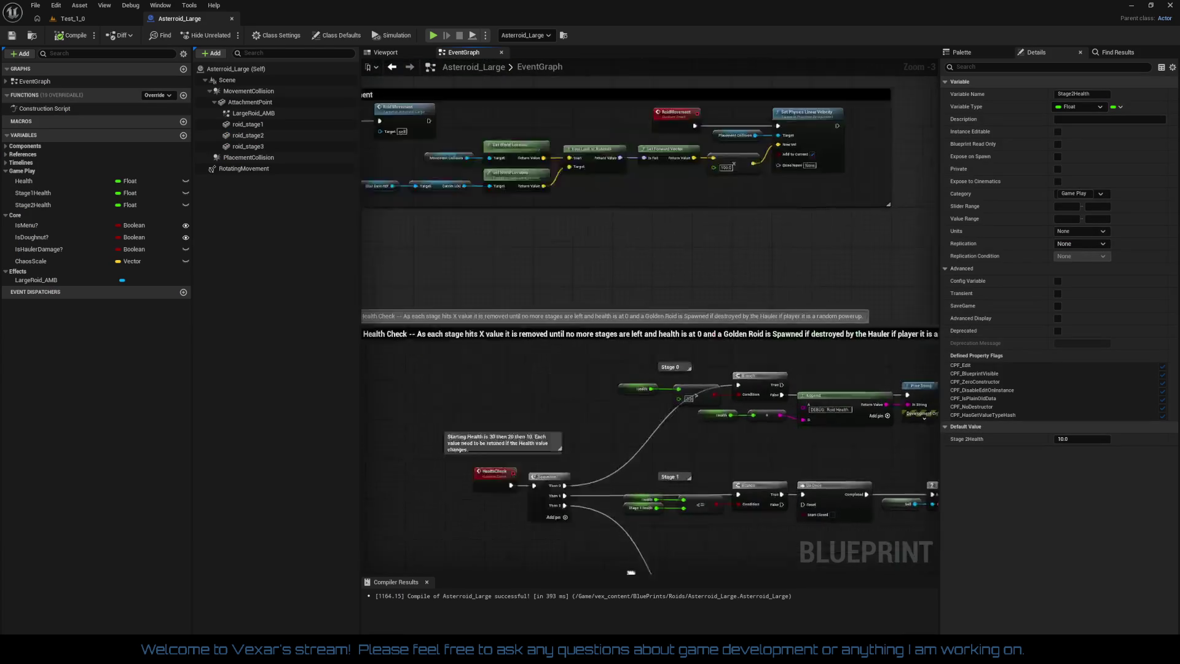
{"action": "mouse_move", "coordinate": [590, 233]}
{"action": "left_mouse_down"}
{"action": "mouse_move", "coordinate": [559, 307]}
{"action": "mouse_move", "coordinate": [561, 385]}
{"action": "mouse_move", "coordinate": [596, 319]}
{"action": "left_mouse_up"}
{"action": "scroll", "coordinate": [597, 319], "scroll_direction": "up", "scroll_amount": 2}
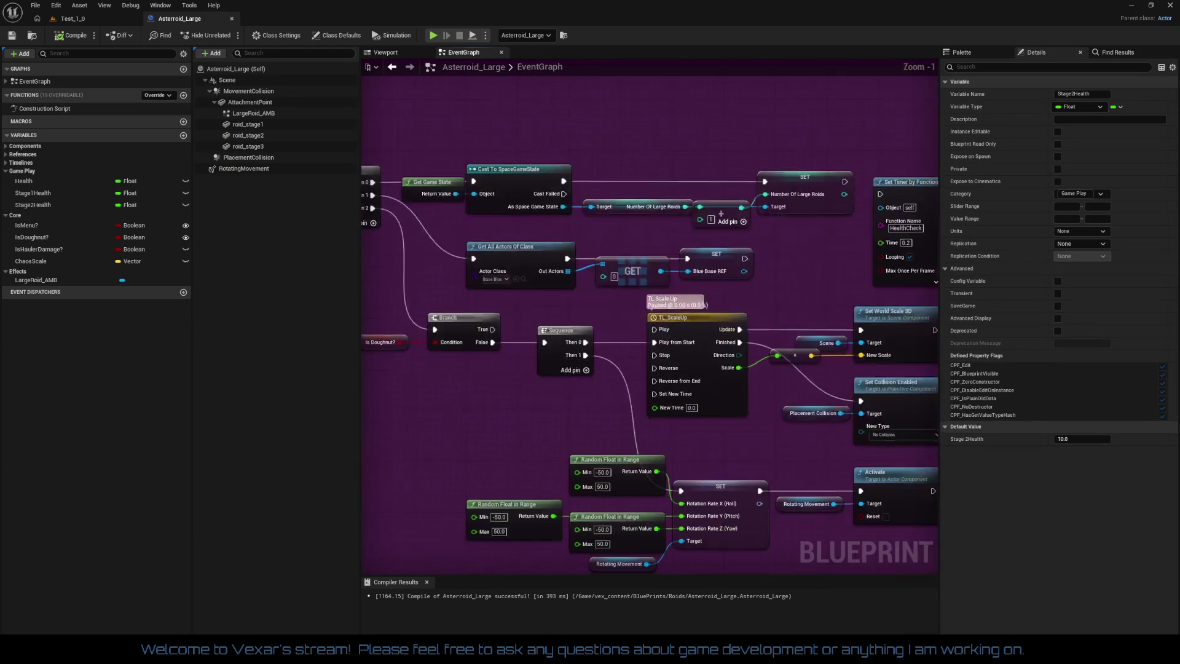
{"action": "mouse_move", "coordinate": [428, 277]}
{"action": "left_mouse_down"}
{"action": "mouse_move", "coordinate": [595, 275]}
{"action": "mouse_move", "coordinate": [461, 252]}
{"action": "mouse_move", "coordinate": [479, 255]}
{"action": "mouse_move", "coordinate": [362, 264]}
{"action": "left_mouse_up"}
Review the looping 0.2-second HealthCheck Set Timer node, then return to Test_1_0
{"action": "left_click_drag", "start_coordinate": [794, 271], "coordinate": [679, 282]}
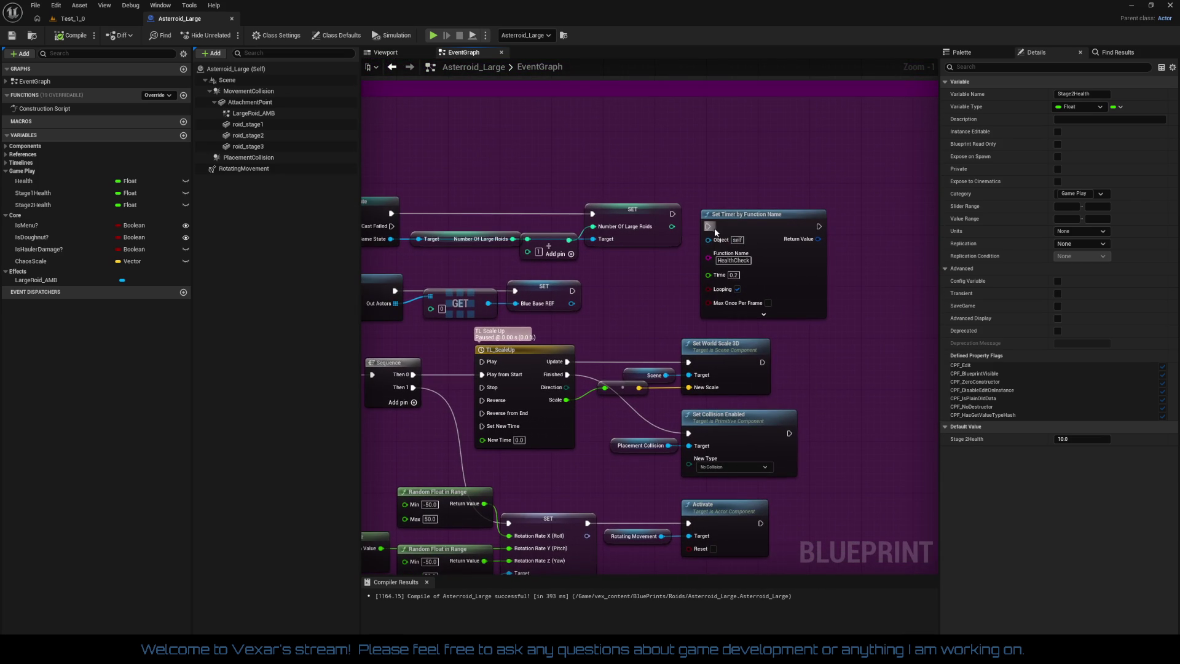
{"action": "left_click", "coordinate": [747, 233]}
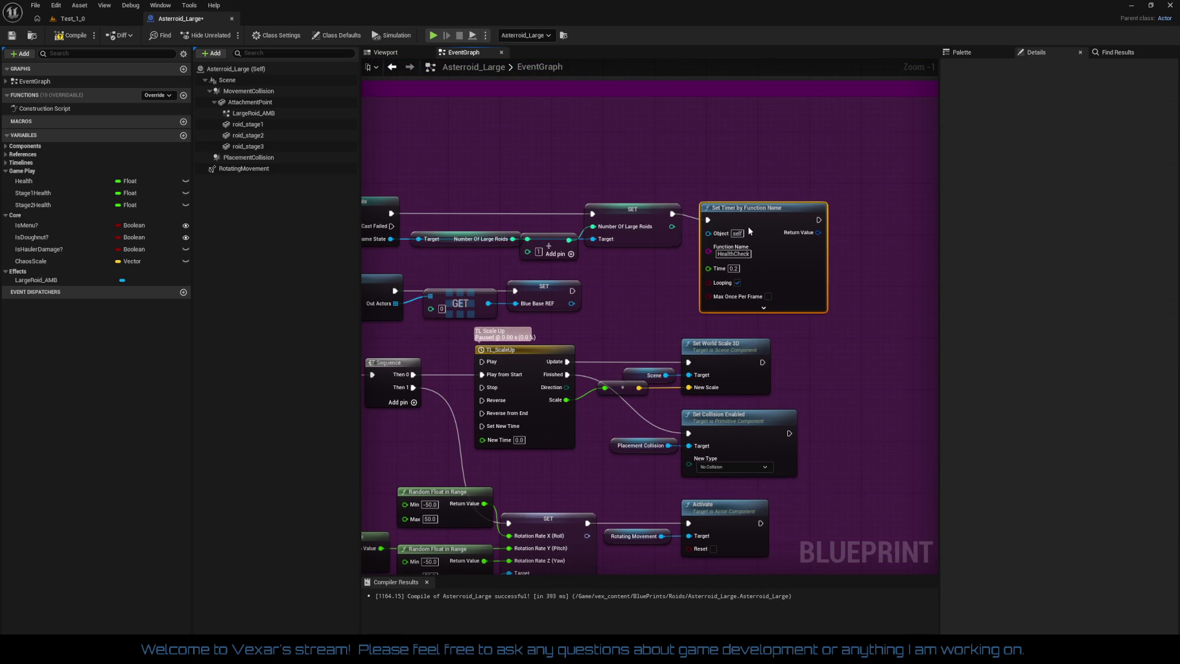
{"action": "mouse_move", "coordinate": [749, 219]}
{"action": "left_mouse_down"}
{"action": "mouse_move", "coordinate": [847, 189]}
{"action": "mouse_move", "coordinate": [1053, 189]}
{"action": "left_mouse_up"}
{"action": "mouse_move", "coordinate": [967, 253]}
{"action": "left_mouse_down"}
{"action": "mouse_move", "coordinate": [717, 232]}
{"action": "mouse_move", "coordinate": [842, 219]}
{"action": "mouse_move", "coordinate": [921, 217]}
{"action": "mouse_move", "coordinate": [710, 264]}
{"action": "mouse_move", "coordinate": [777, 231]}
{"action": "mouse_move", "coordinate": [487, 285]}
{"action": "mouse_move", "coordinate": [957, 253]}
{"action": "left_mouse_up"}
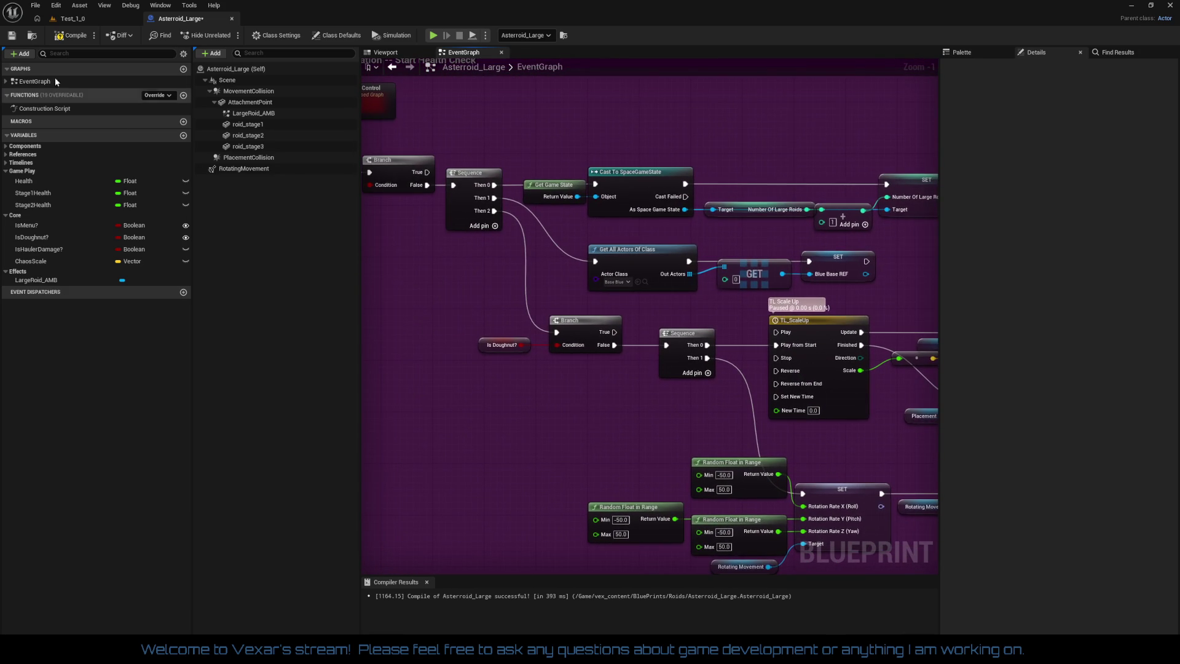
{"action": "left_click", "coordinate": [84, 23]}
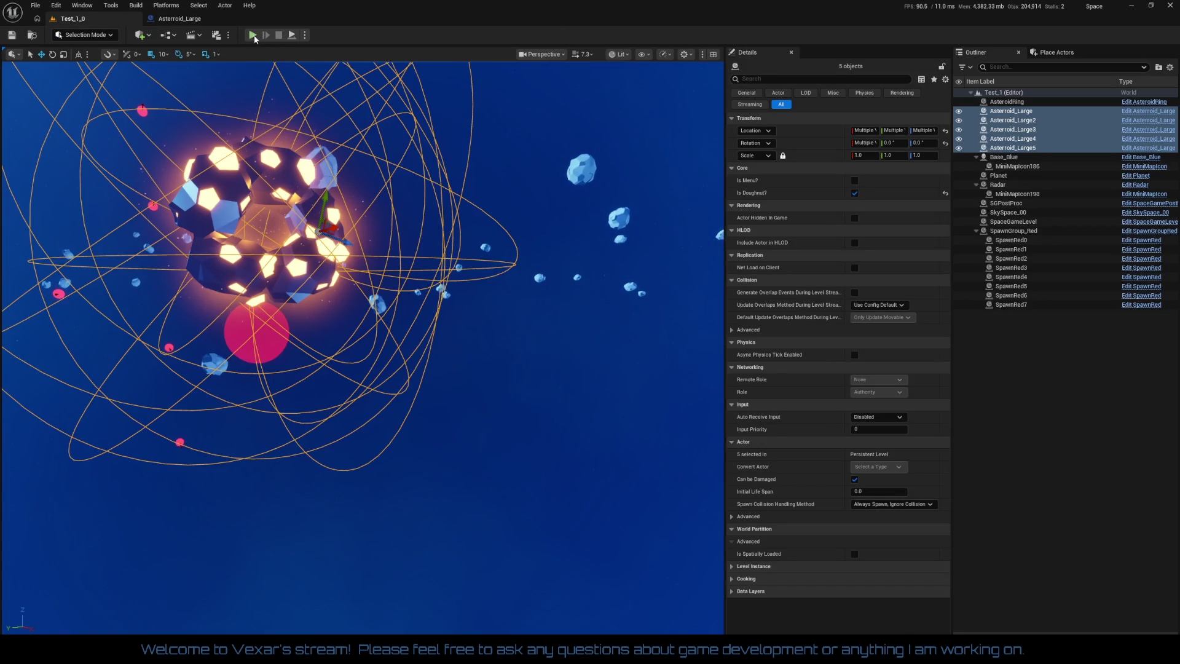
{"action": "left_click", "coordinate": [253, 36]}
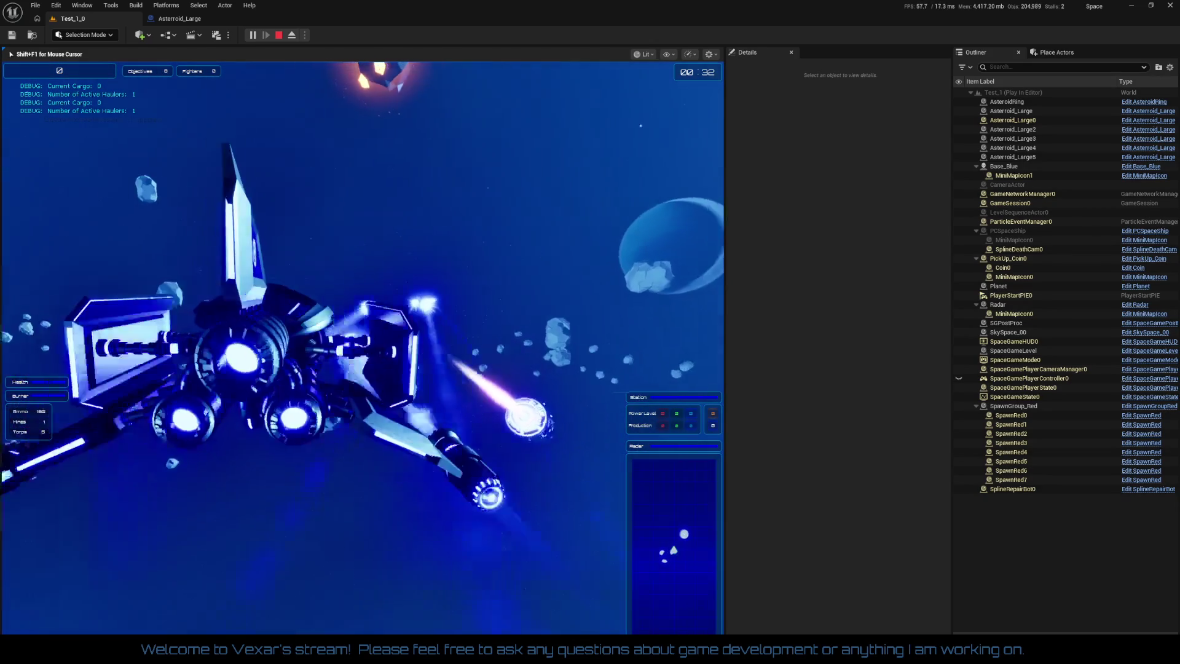
{"action": "key", "text": "Escape"}
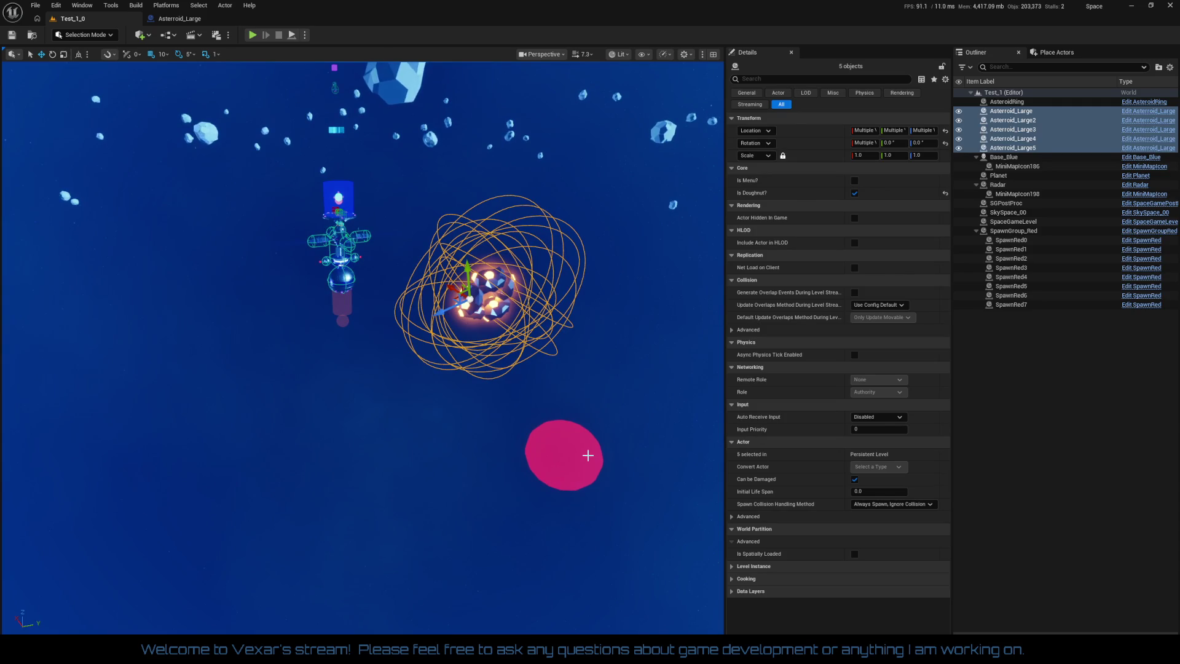
Focus the viewport on Base_Blue, then select AsteroidRing in the Outliner
{"action": "left_click", "coordinate": [587, 455]}
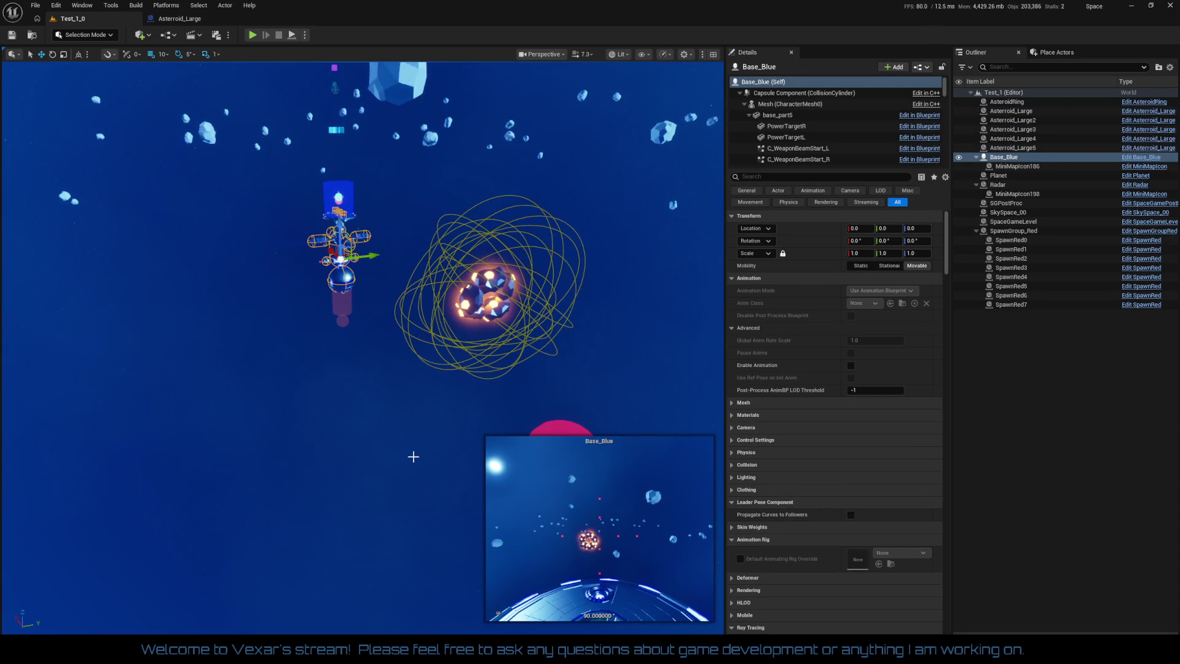
{"action": "scroll", "coordinate": [408, 453], "scroll_direction": "up", "scroll_amount": 3}
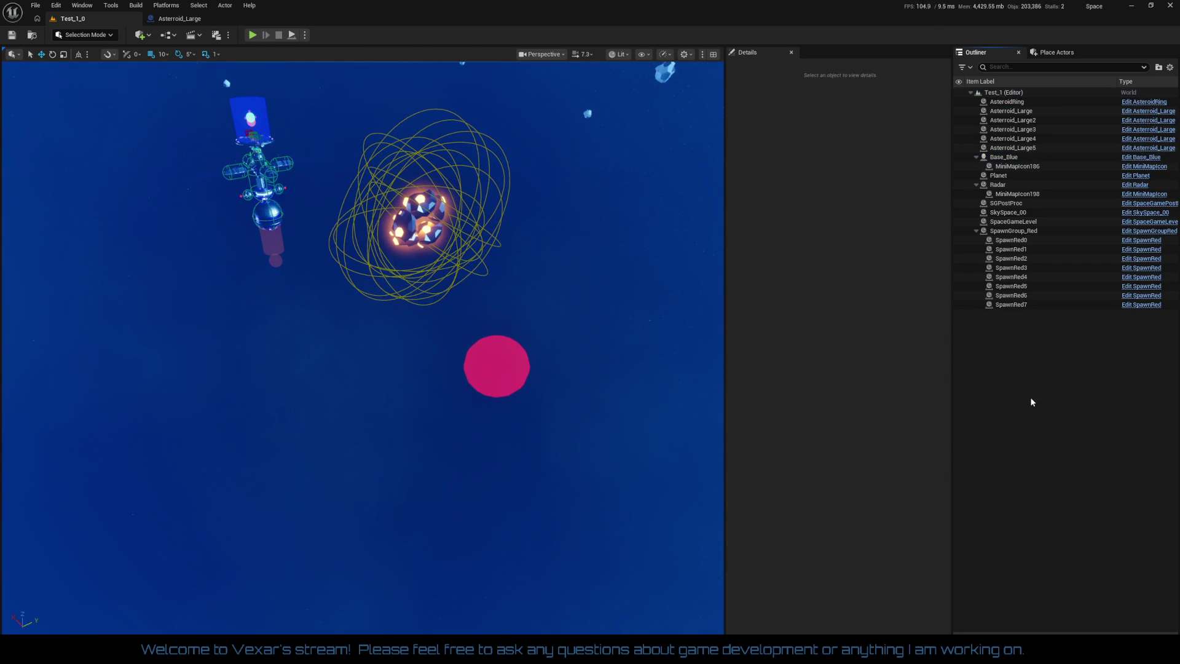
{"action": "left_click", "coordinate": [1030, 400]}
{"action": "left_click_drag", "start_coordinate": [545, 430], "coordinate": [545, 430]}
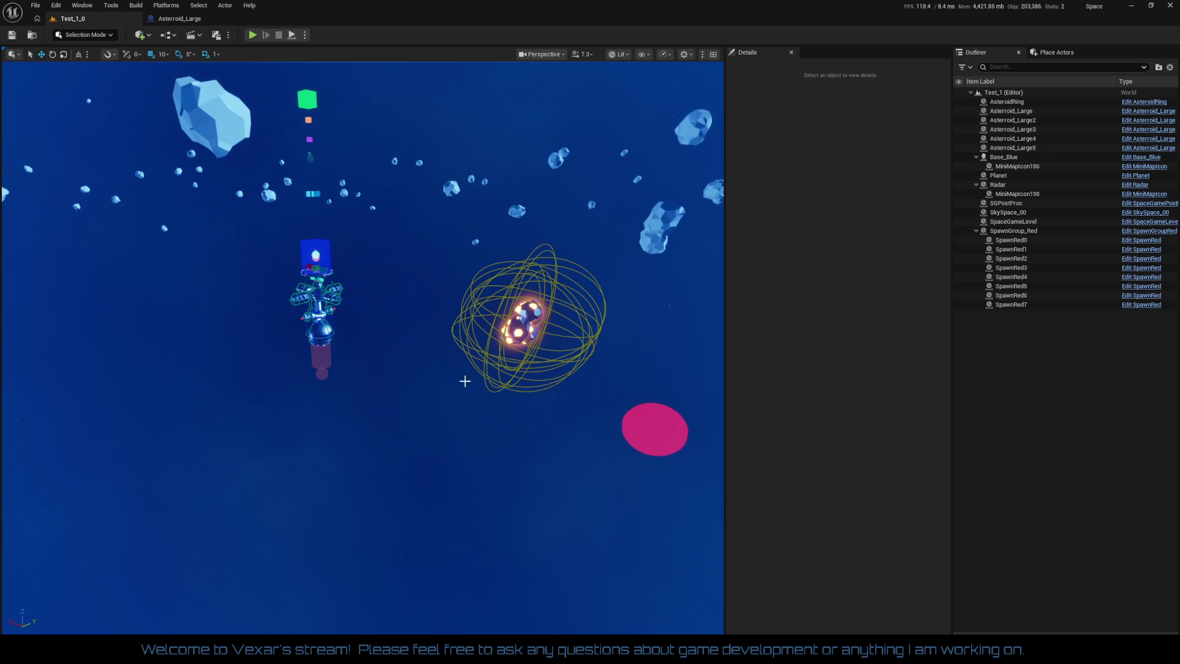
{"action": "left_click", "coordinate": [330, 299]}
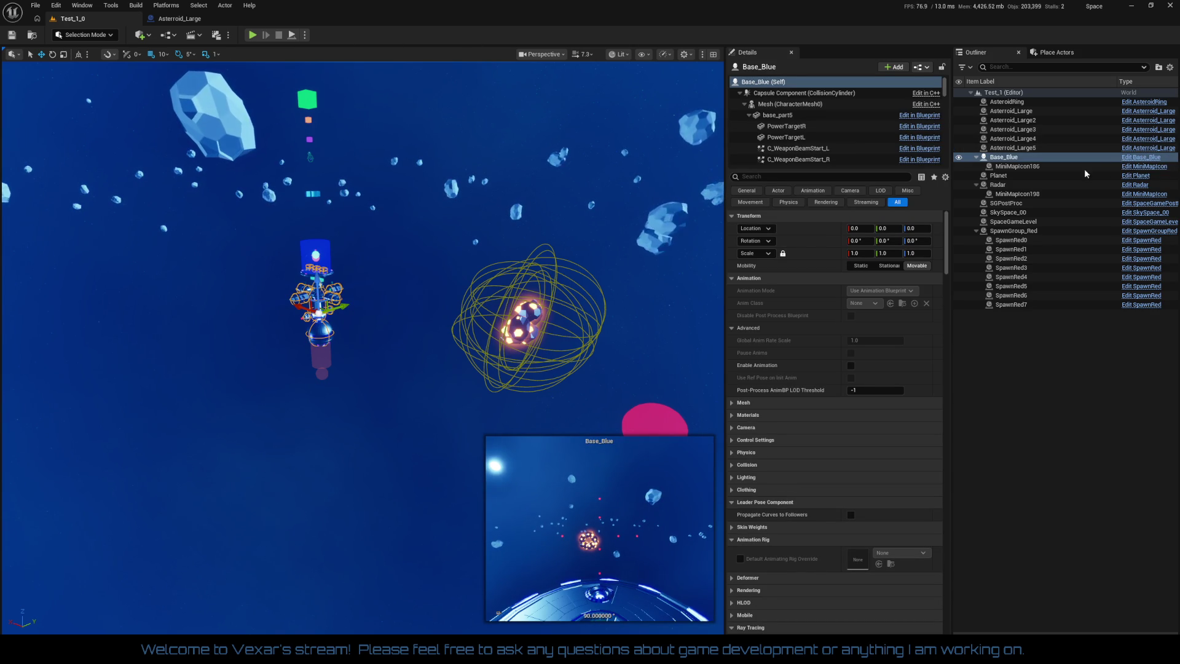
{"action": "key", "text": "f"}
{"action": "left_click", "coordinate": [1045, 101]}
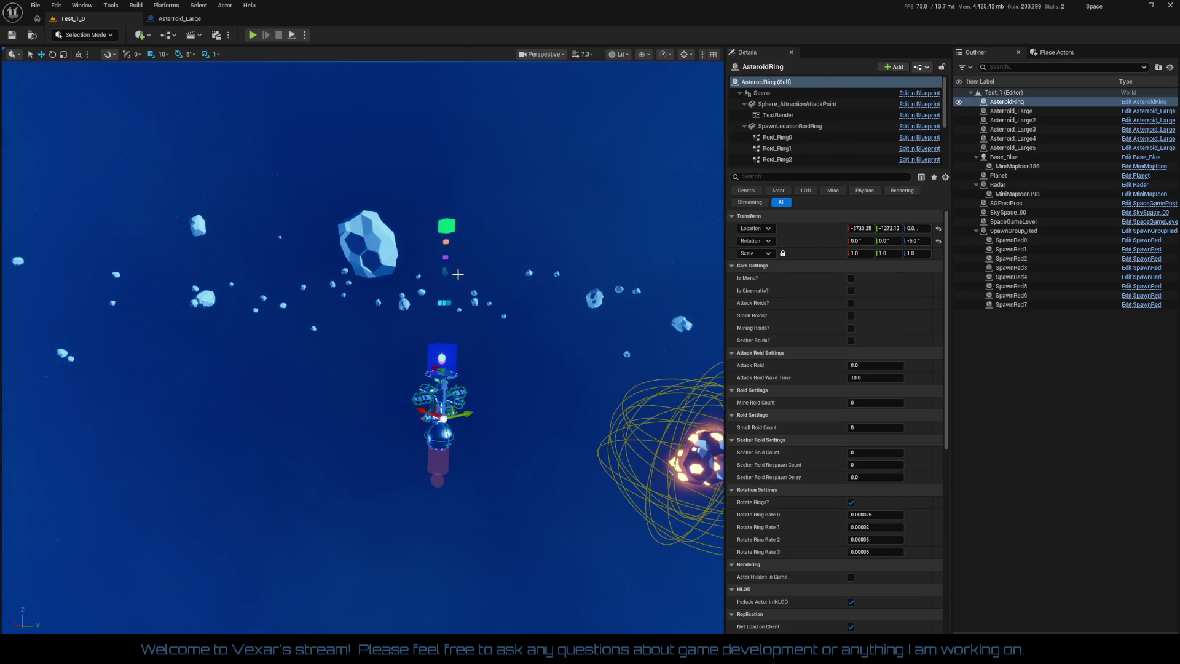
Open AsteroidRing's Viewport and inspect the Roid_Ring1 and AttackRoidSpawnBox components
{"action": "left_click", "coordinate": [1140, 103]}
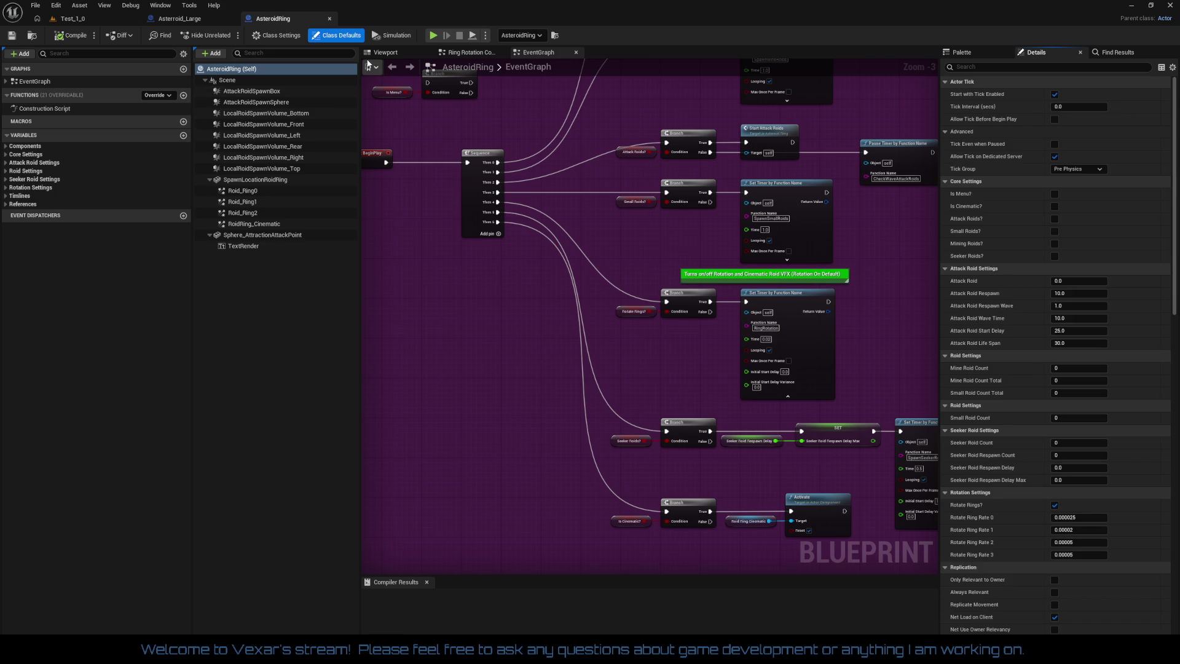
{"action": "left_click", "coordinate": [387, 52]}
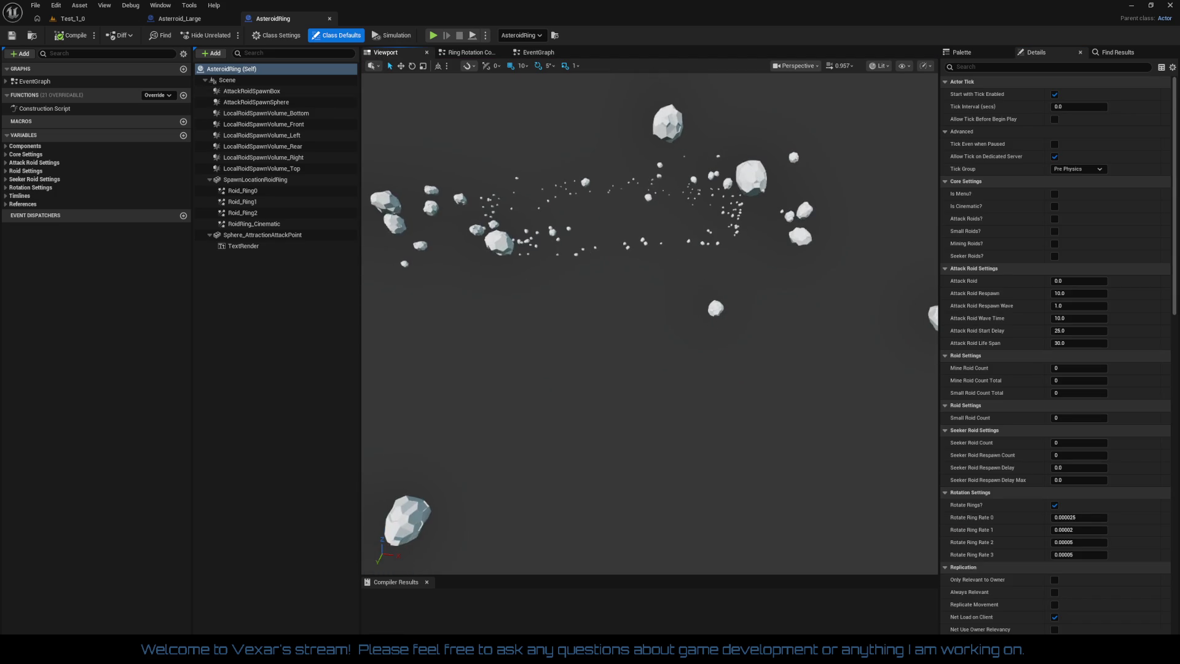
{"action": "left_click", "coordinate": [242, 201]}
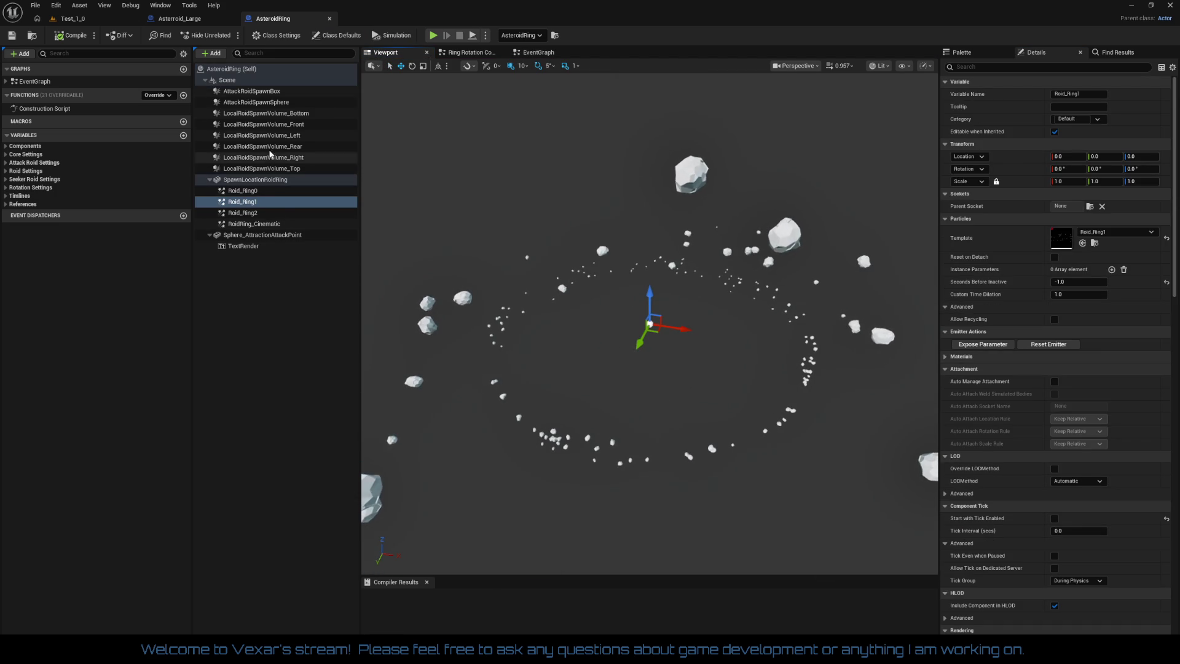
{"action": "left_click", "coordinate": [268, 94]}
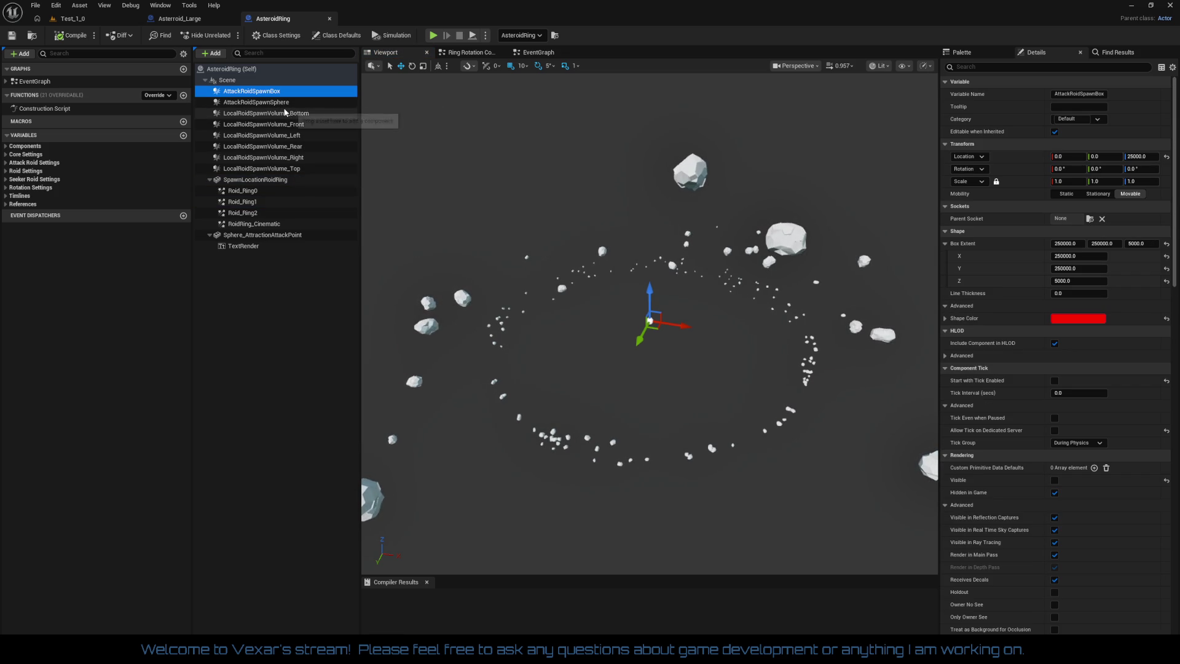
Review AttackRoidSpawnSphere's 250000.0 radius and rendering settings in Details
{"action": "left_click", "coordinate": [283, 104]}
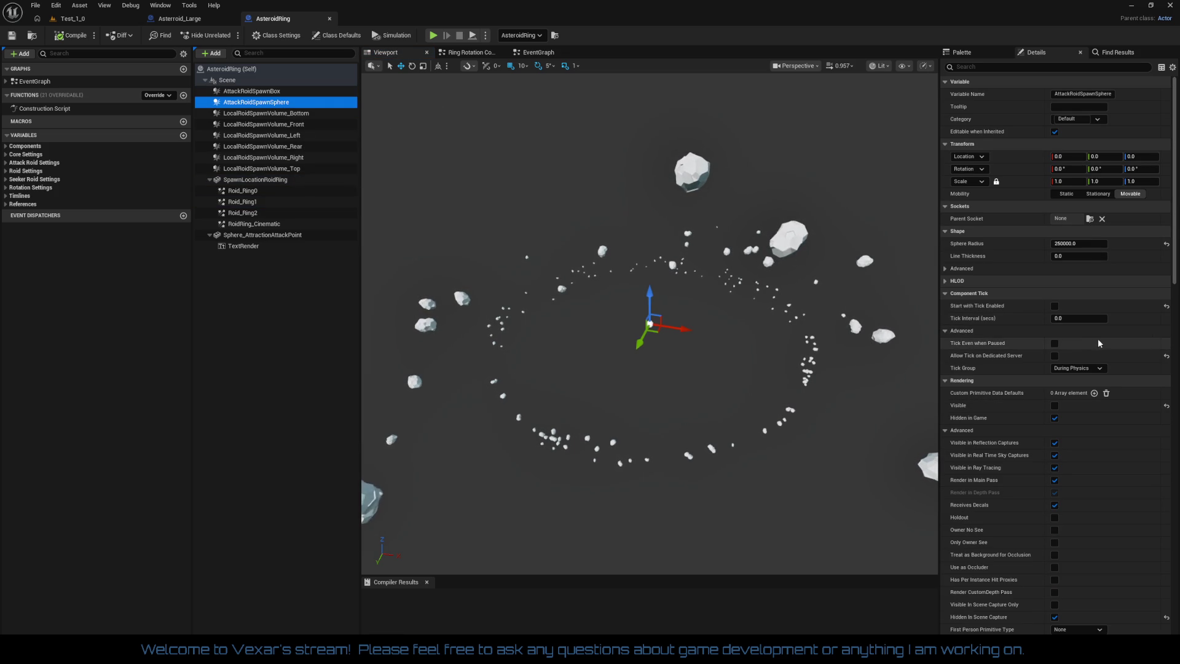
{"action": "scroll", "coordinate": [1085, 386], "scroll_direction": "down", "scroll_amount": 1}
{"action": "scroll", "coordinate": [1100, 406], "scroll_direction": "up", "scroll_amount": 1}
{"action": "scroll", "coordinate": [1115, 427], "scroll_direction": "down", "scroll_amount": 4}
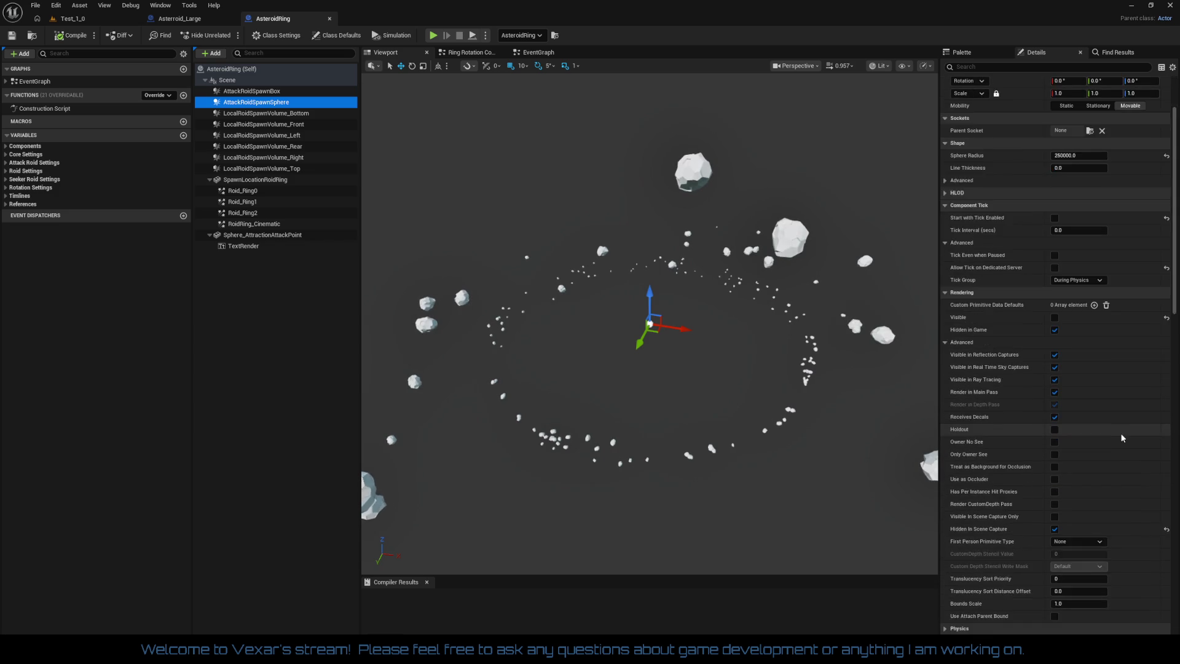
{"action": "scroll", "coordinate": [946, 116], "scroll_direction": "up", "scroll_amount": 3}
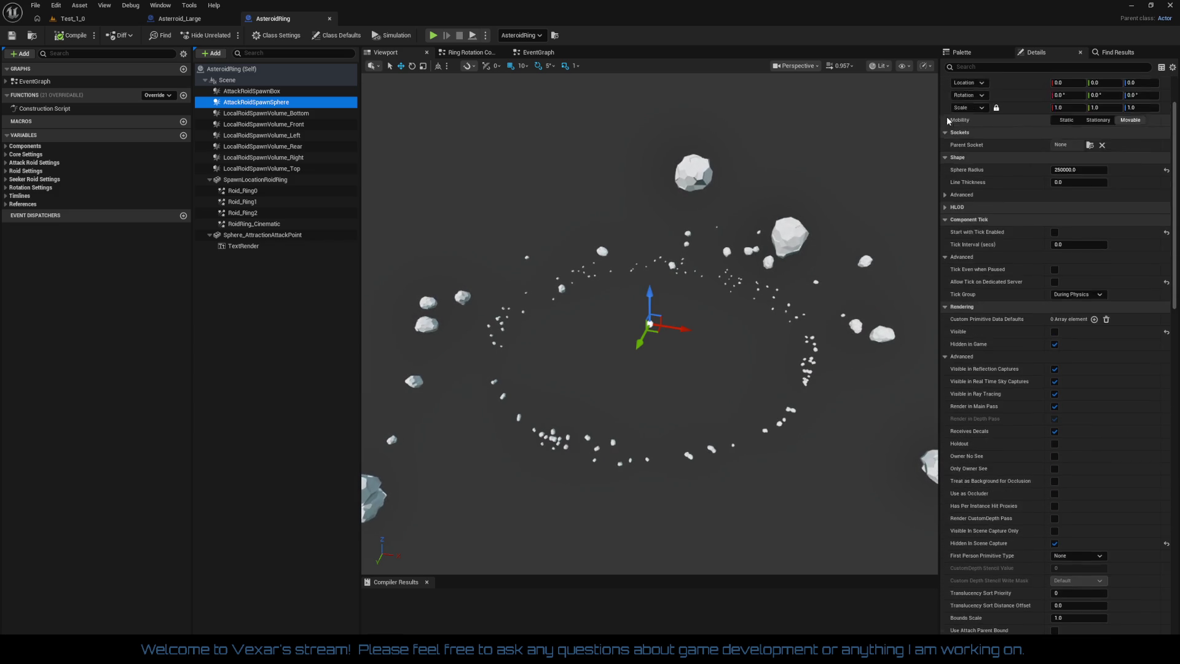
{"action": "left_click", "coordinate": [966, 66]}
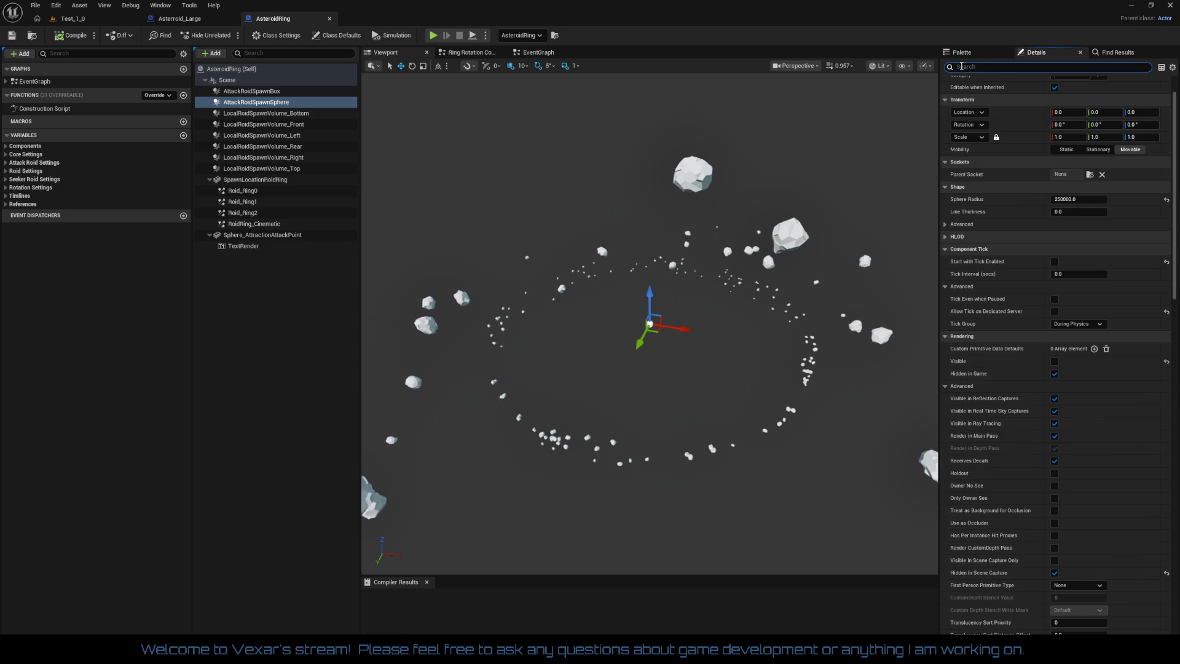
Filter Details by 'col' and confirm the spawn volumes use the NoCollision preset
{"action": "type", "text": "col"}
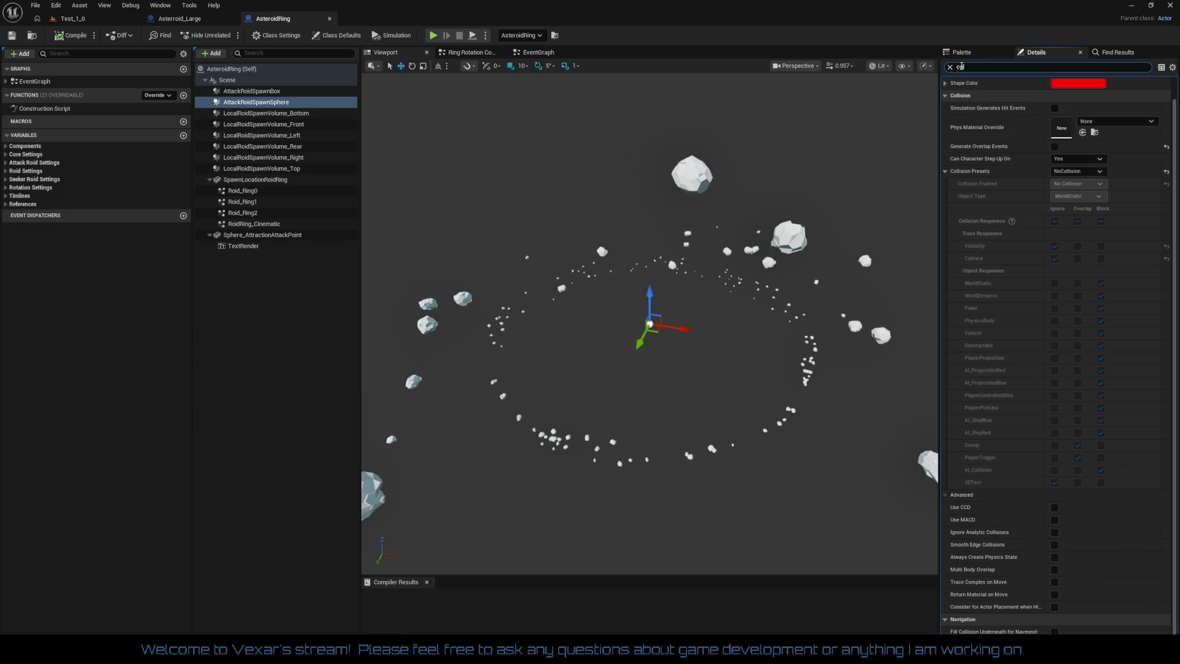
{"action": "left_click", "coordinate": [284, 94]}
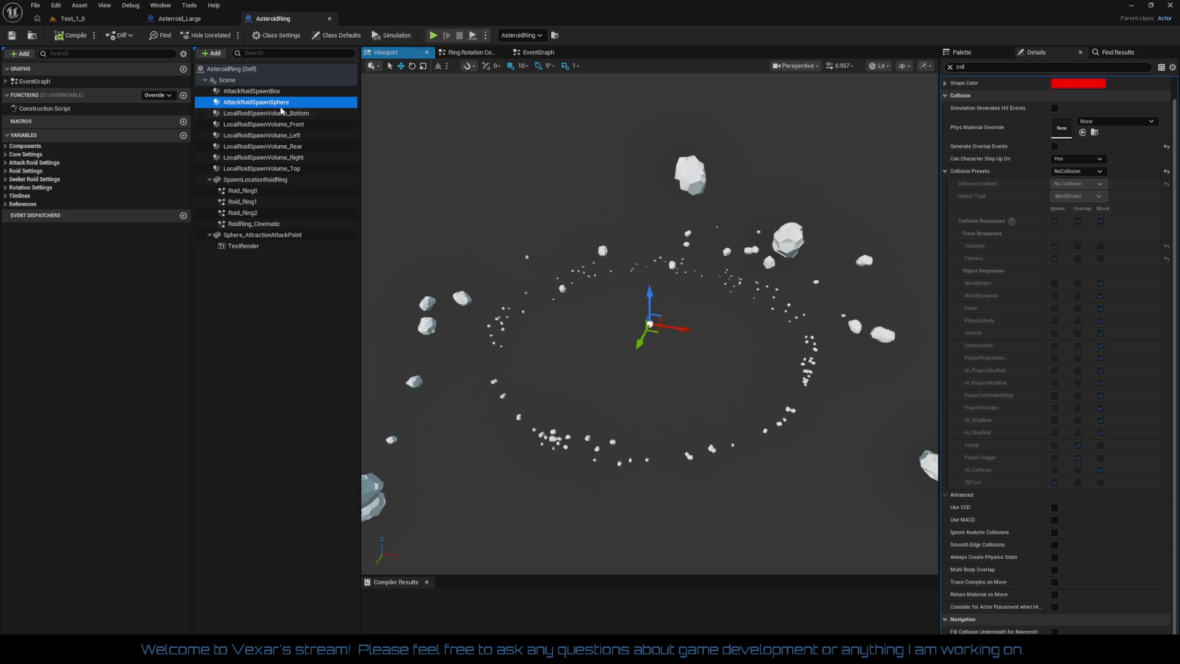
{"action": "left_click", "coordinate": [288, 113]}
{"action": "left_click", "coordinate": [288, 124]}
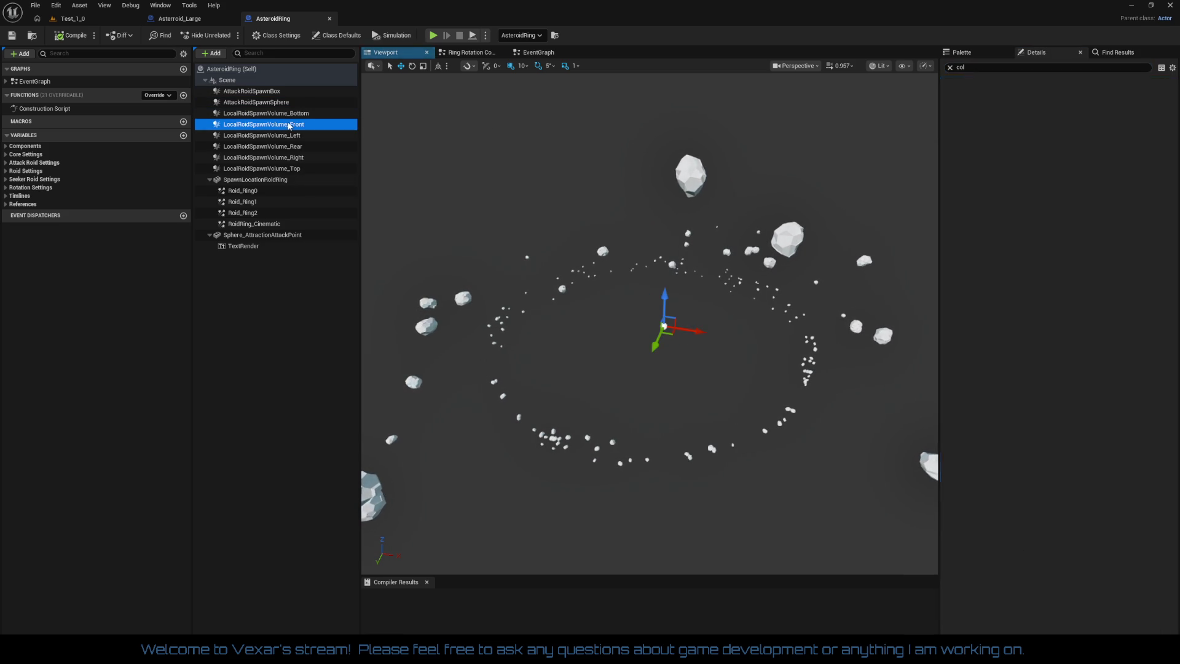
{"action": "left_click", "coordinate": [286, 135]}
{"action": "left_click", "coordinate": [283, 146]}
{"action": "left_click", "coordinate": [283, 158]}
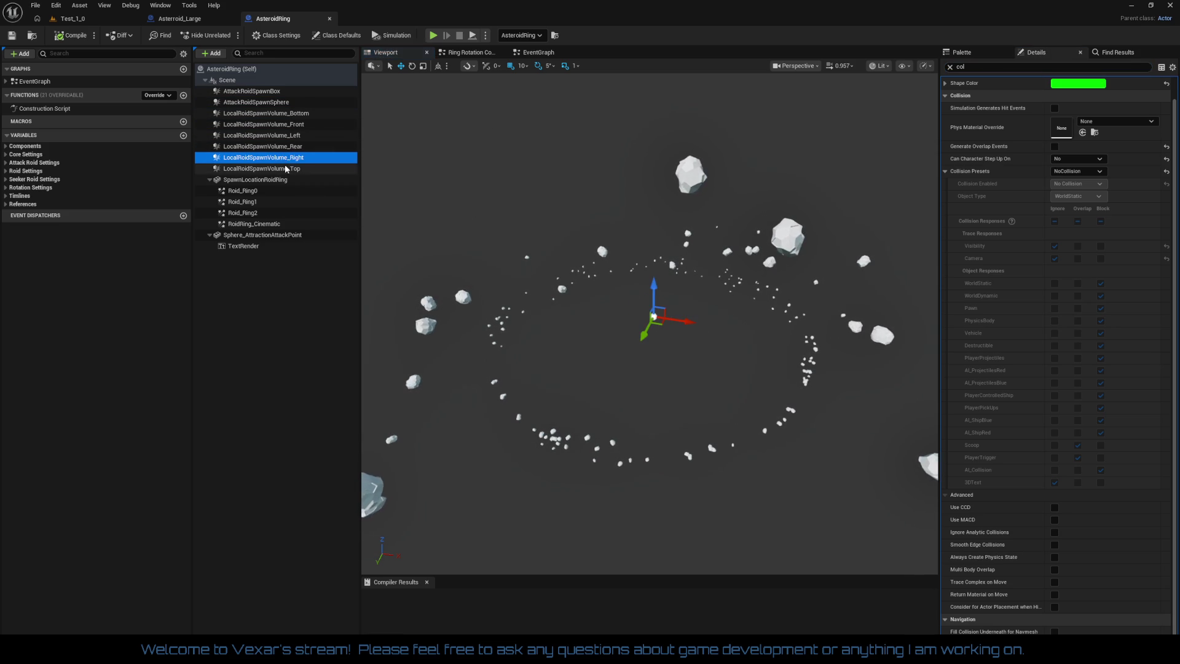
{"action": "left_click", "coordinate": [286, 169]}
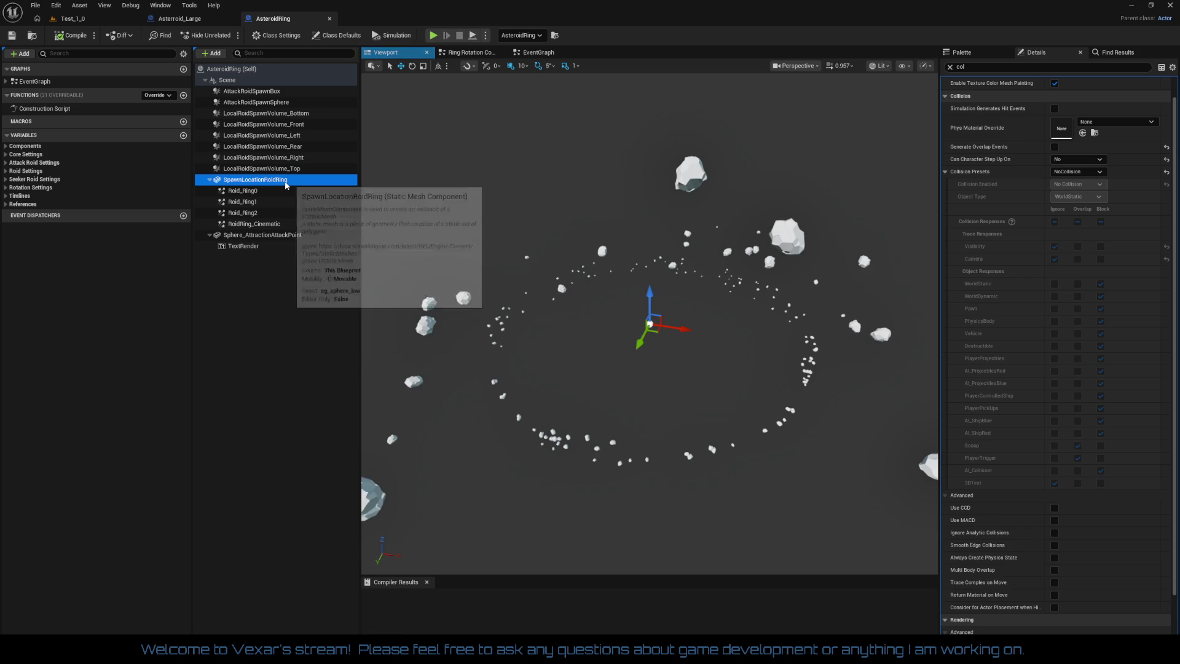
Check the Roid_Ring, Sphere_AttractionAttackPoint and TextRender components, then save AsteroidRing
{"action": "left_click", "coordinate": [253, 191]}
{"action": "left_click", "coordinate": [257, 202]}
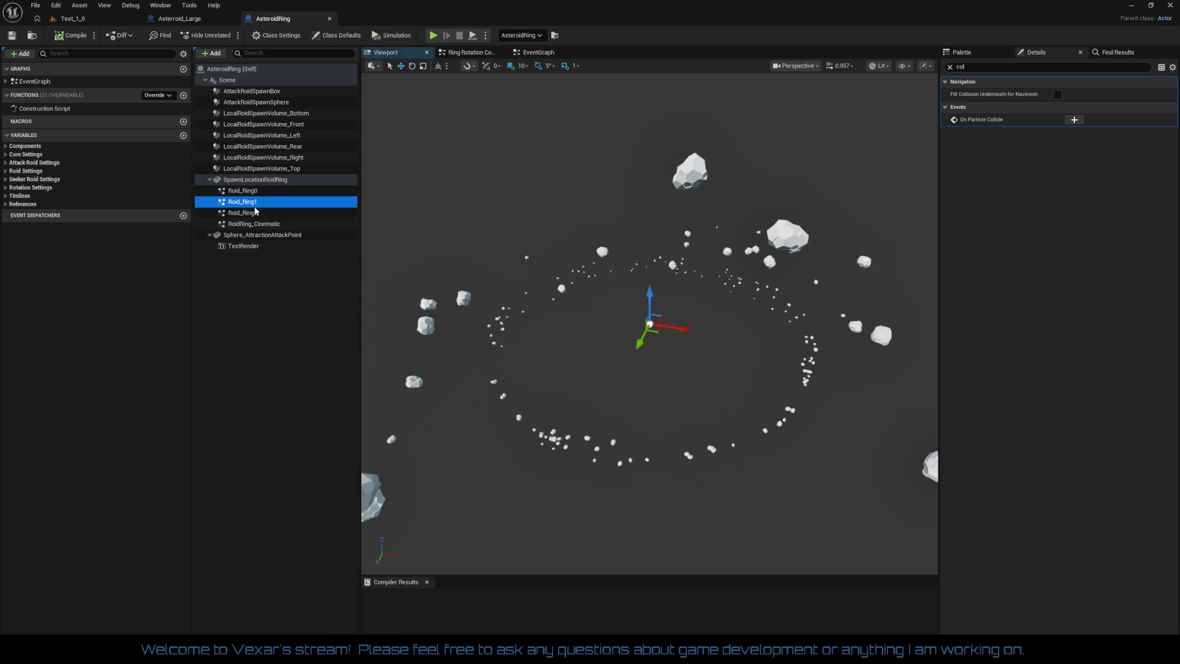
{"action": "left_click", "coordinate": [258, 213]}
{"action": "left_click", "coordinate": [265, 224]}
{"action": "left_click", "coordinate": [268, 235]}
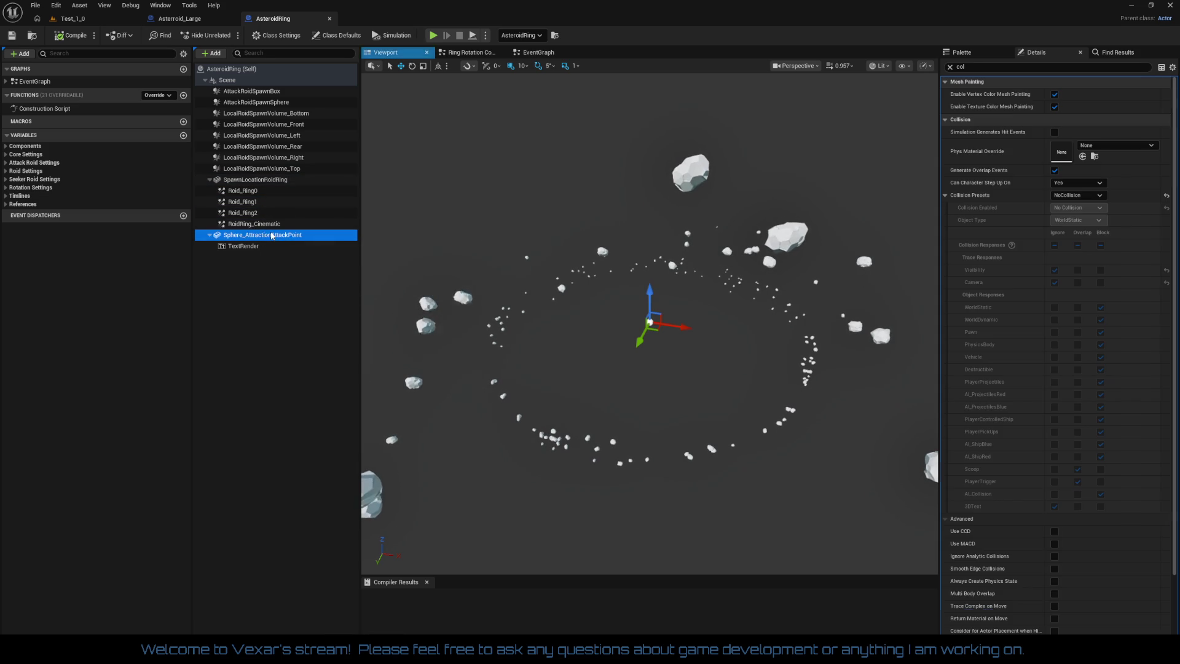
{"action": "left_click", "coordinate": [256, 246]}
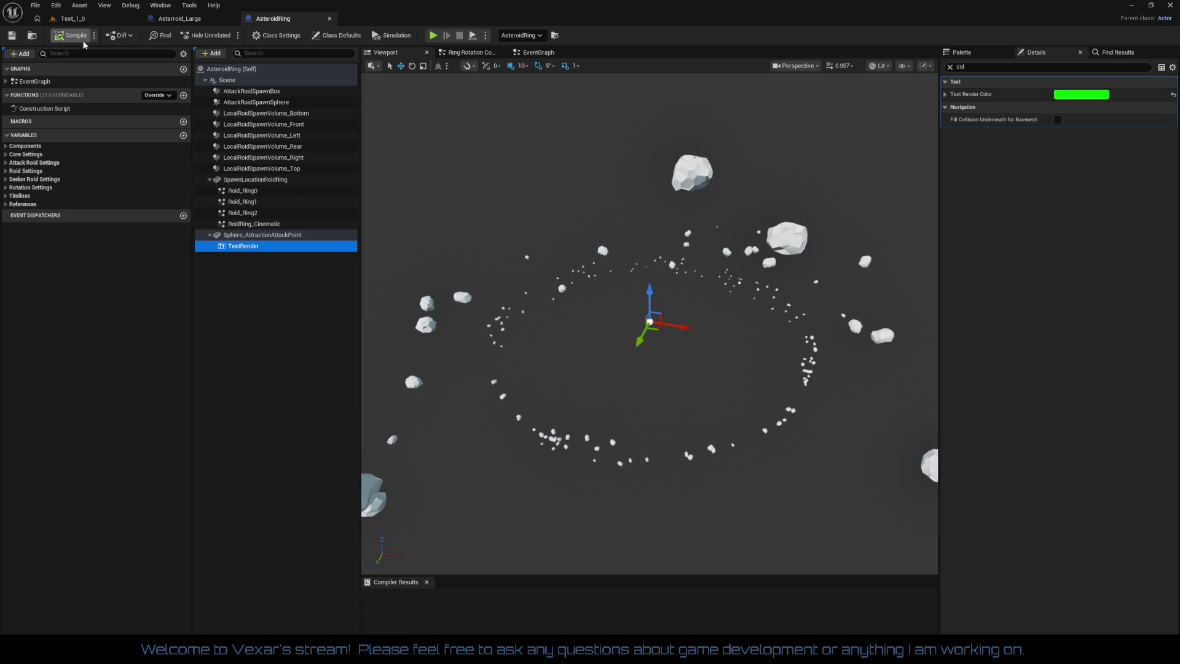
{"action": "left_click", "coordinate": [12, 36]}
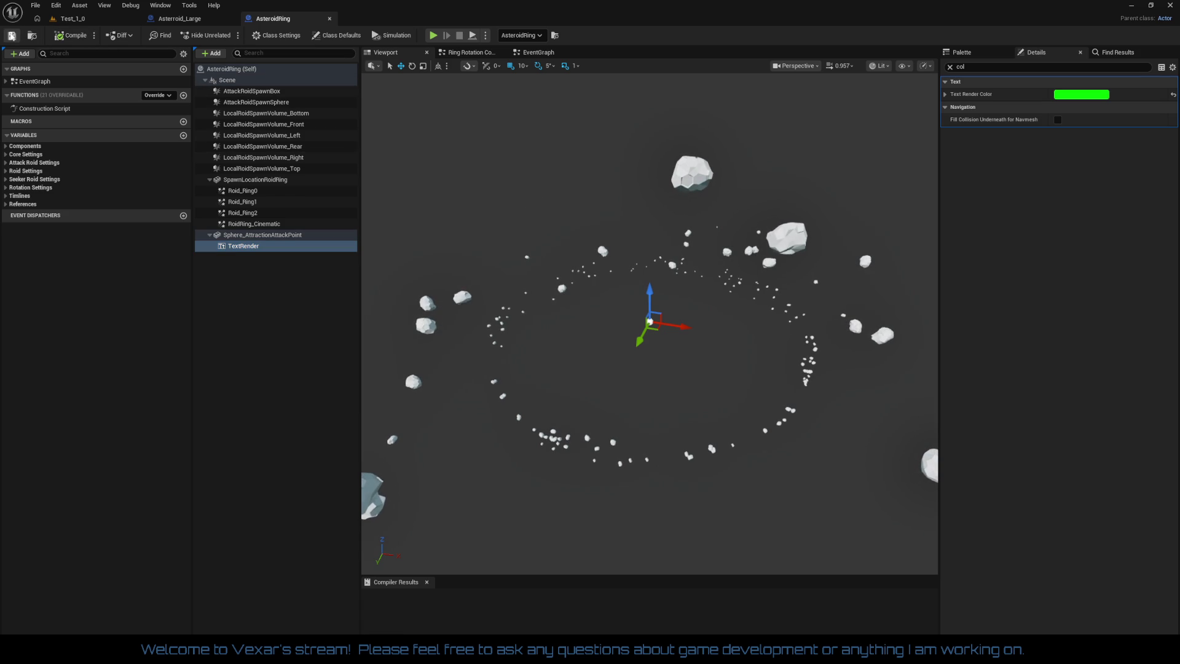
Close AsteroidRing and open Base_Blue for editing from the Test_1_0 Outliner
{"action": "left_click", "coordinate": [330, 19]}
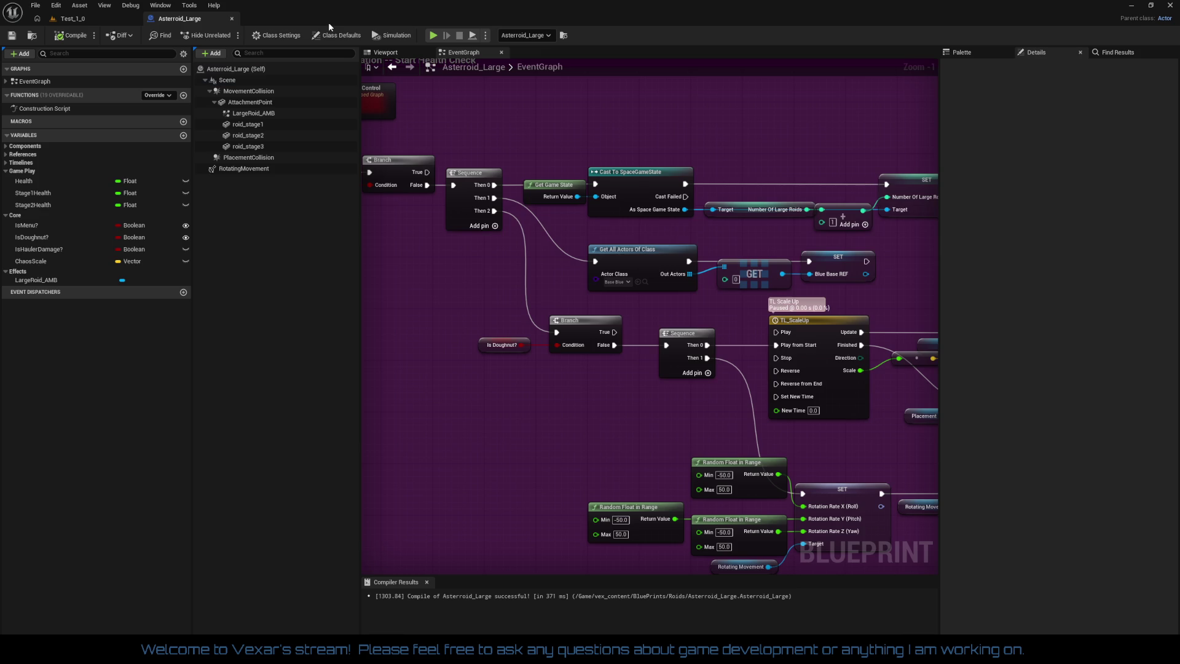
{"action": "left_click", "coordinate": [126, 19]}
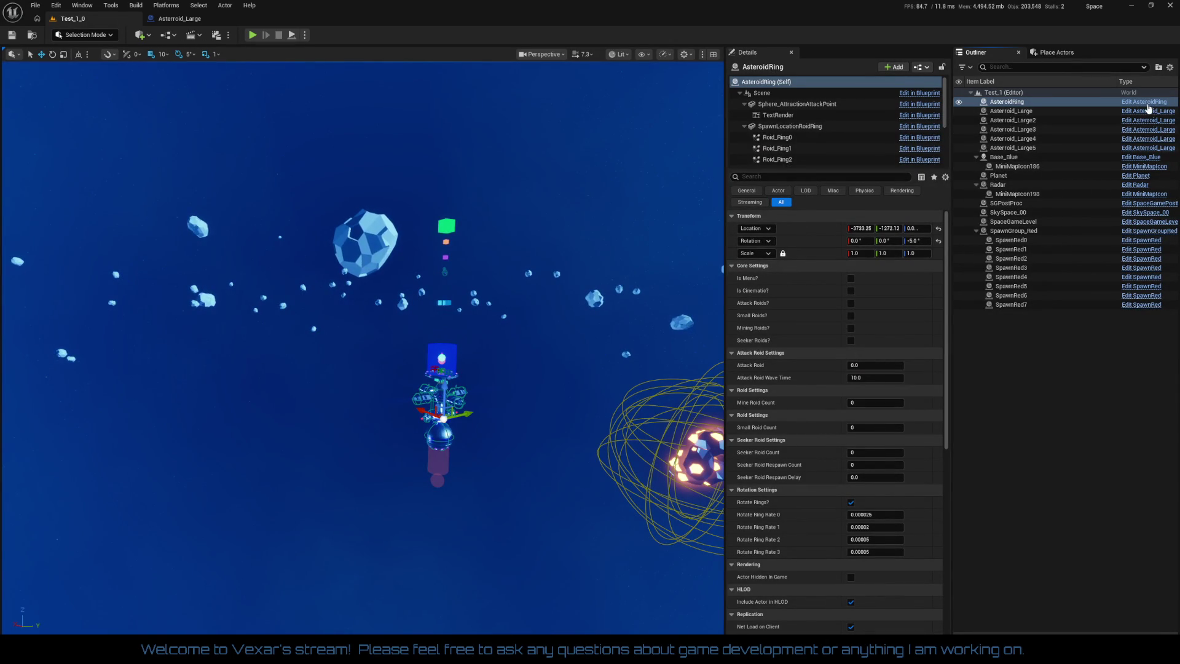
{"action": "key", "text": "ctrl+e"}
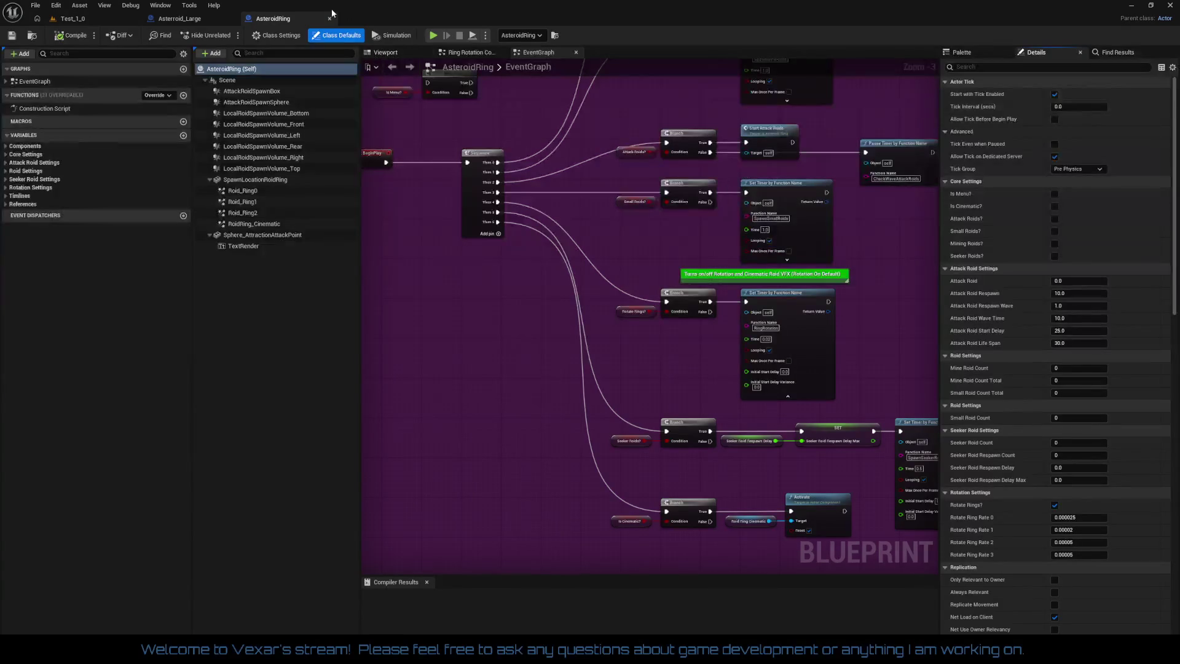
{"action": "left_click", "coordinate": [331, 18]}
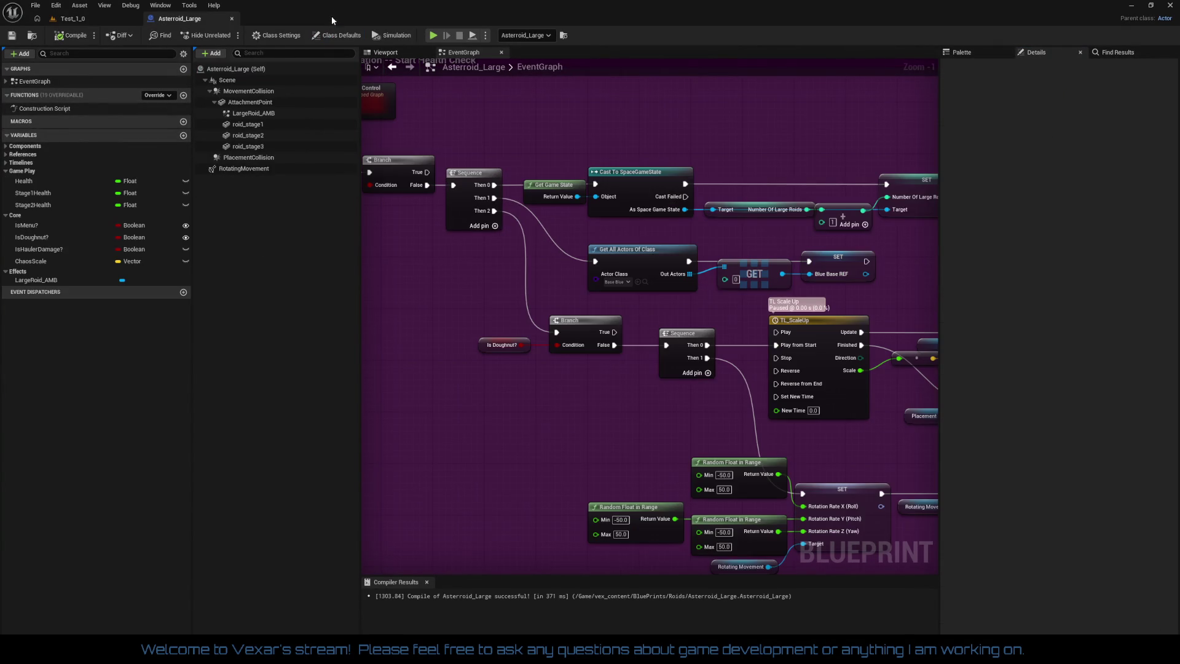
{"action": "left_click", "coordinate": [131, 25]}
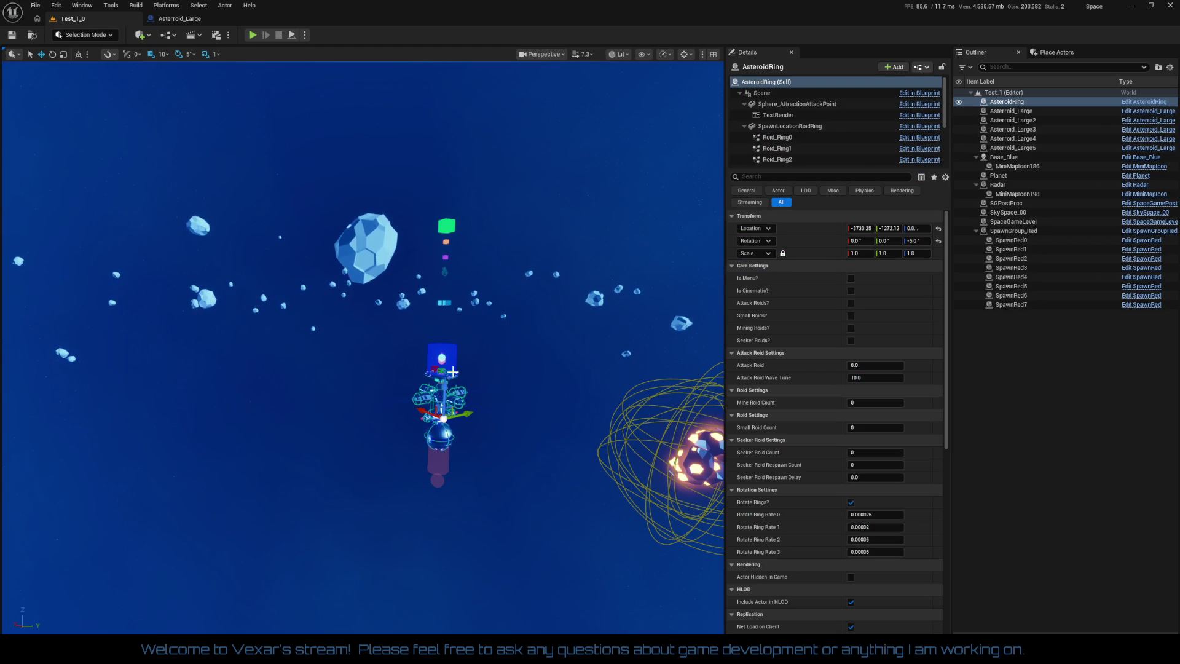
{"action": "left_click", "coordinate": [1136, 159]}
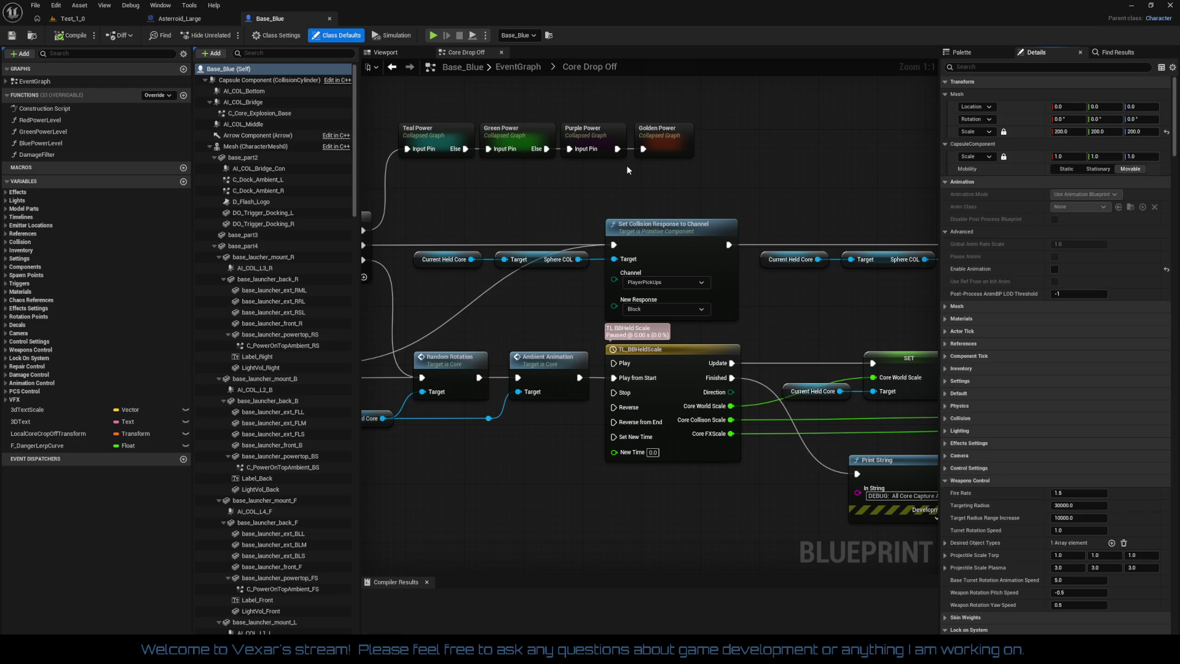
In Base_Blue's Viewport, frame the red Carrier_LOC sphere and filter Details by 'col'
{"action": "left_click", "coordinate": [406, 54]}
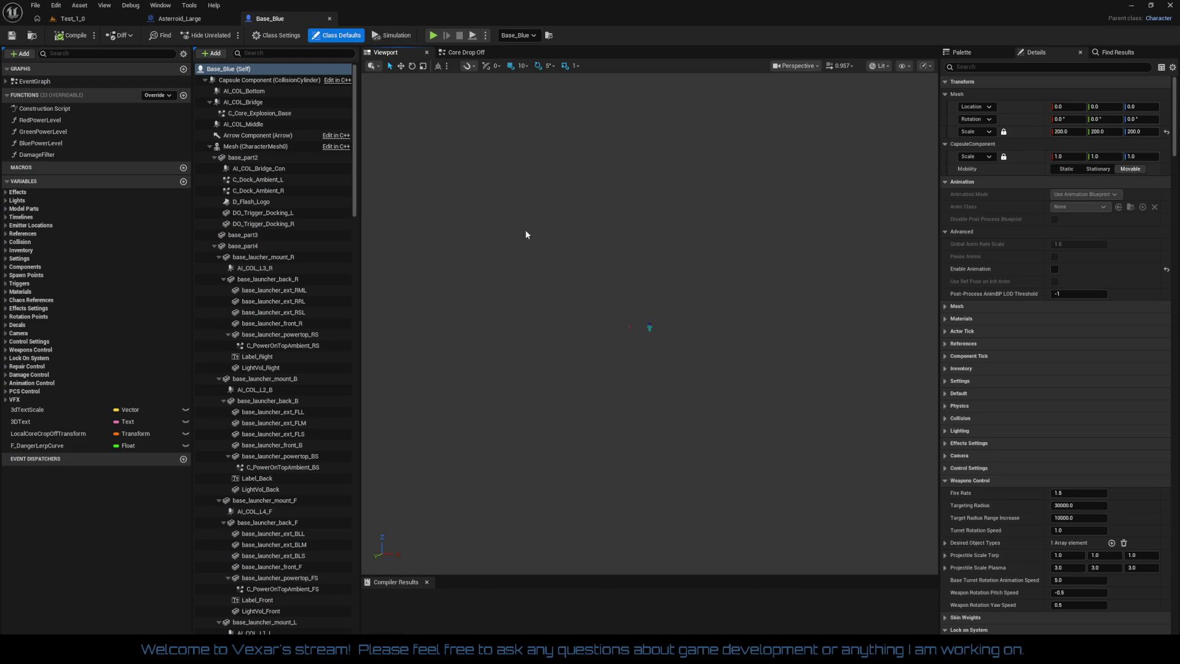
{"action": "left_click", "coordinate": [650, 331]}
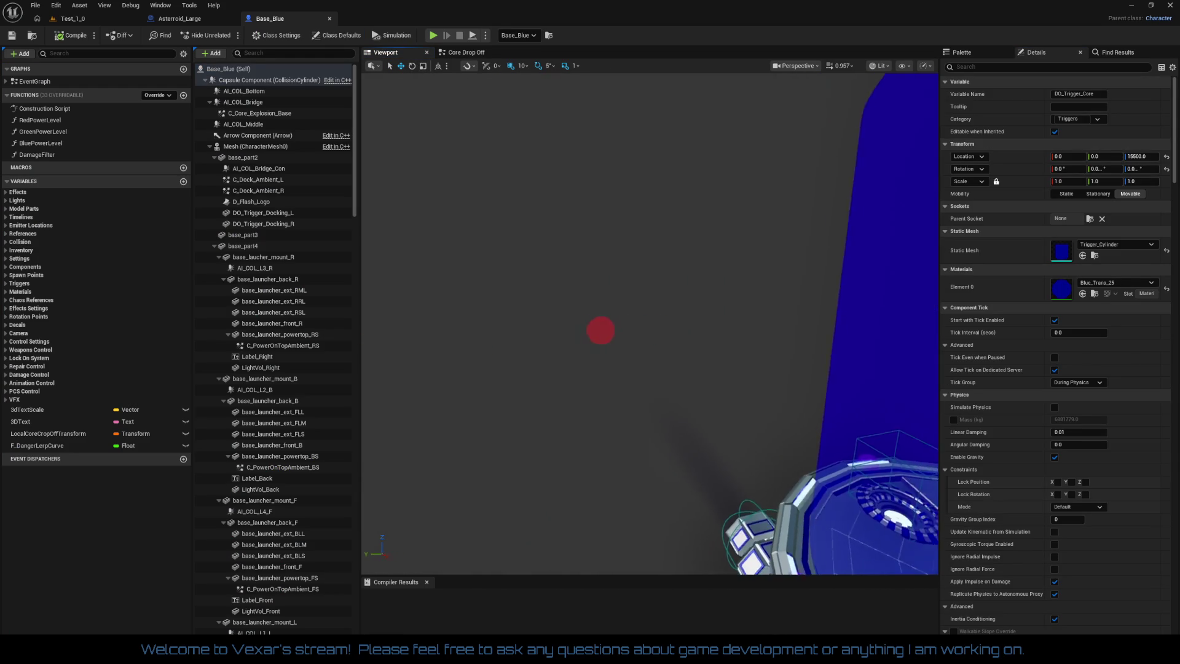
{"action": "left_click_drag", "start_coordinate": [484, 441], "coordinate": [484, 441]}
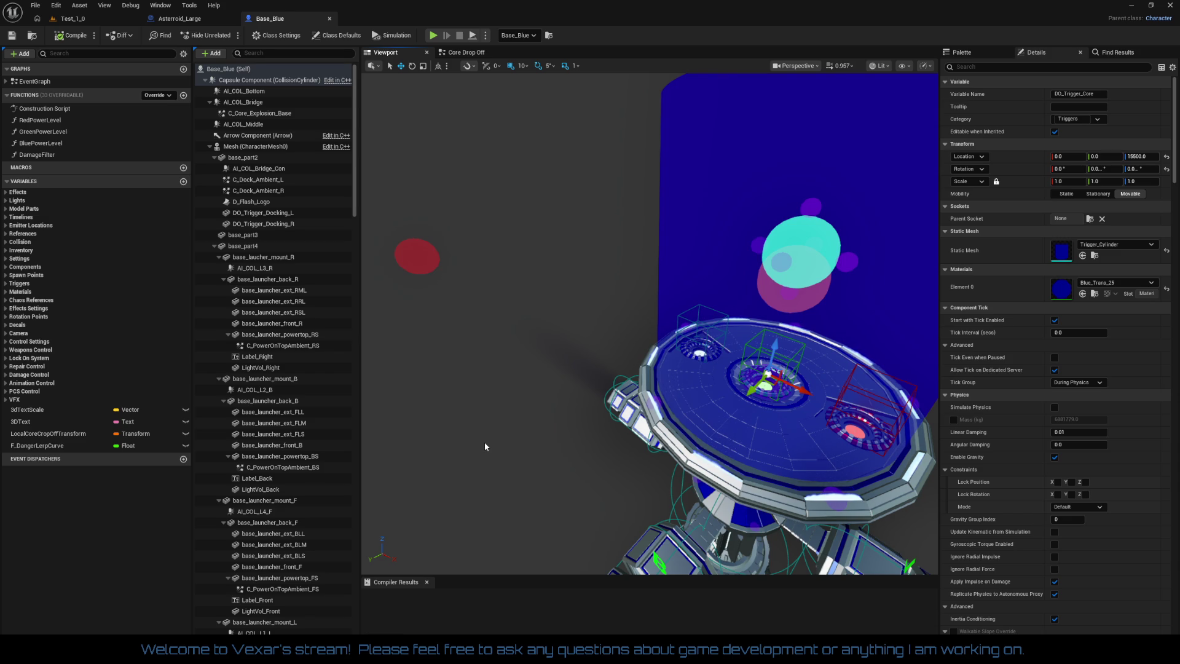
{"action": "left_click", "coordinate": [434, 256]}
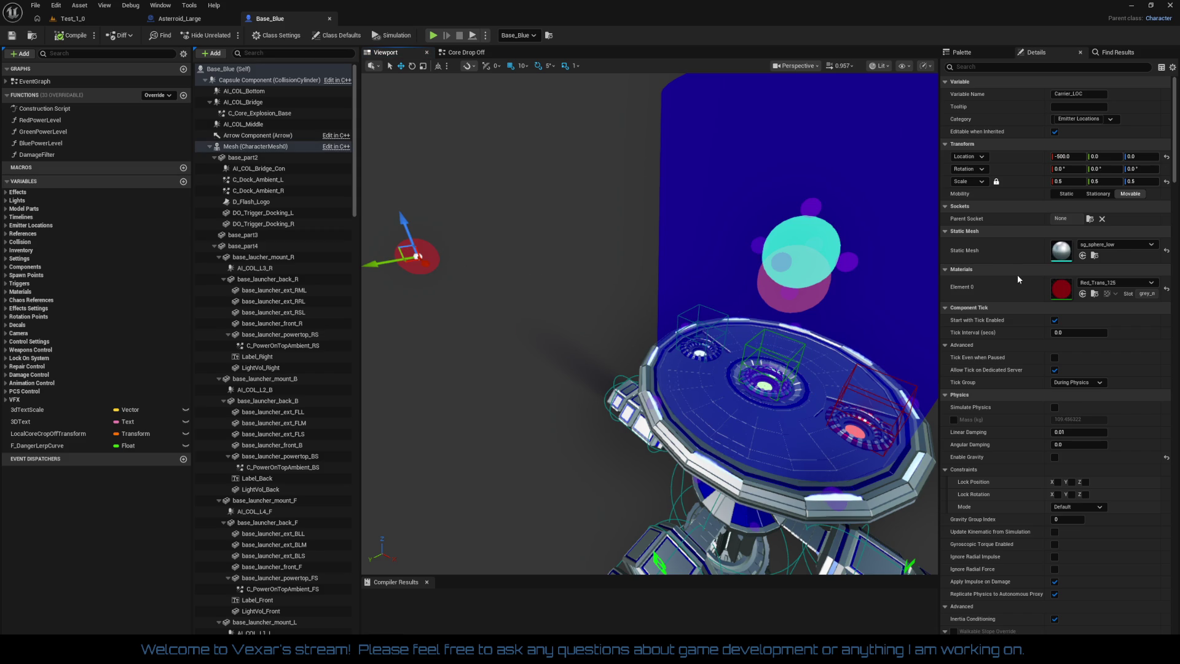
{"action": "key", "text": "f"}
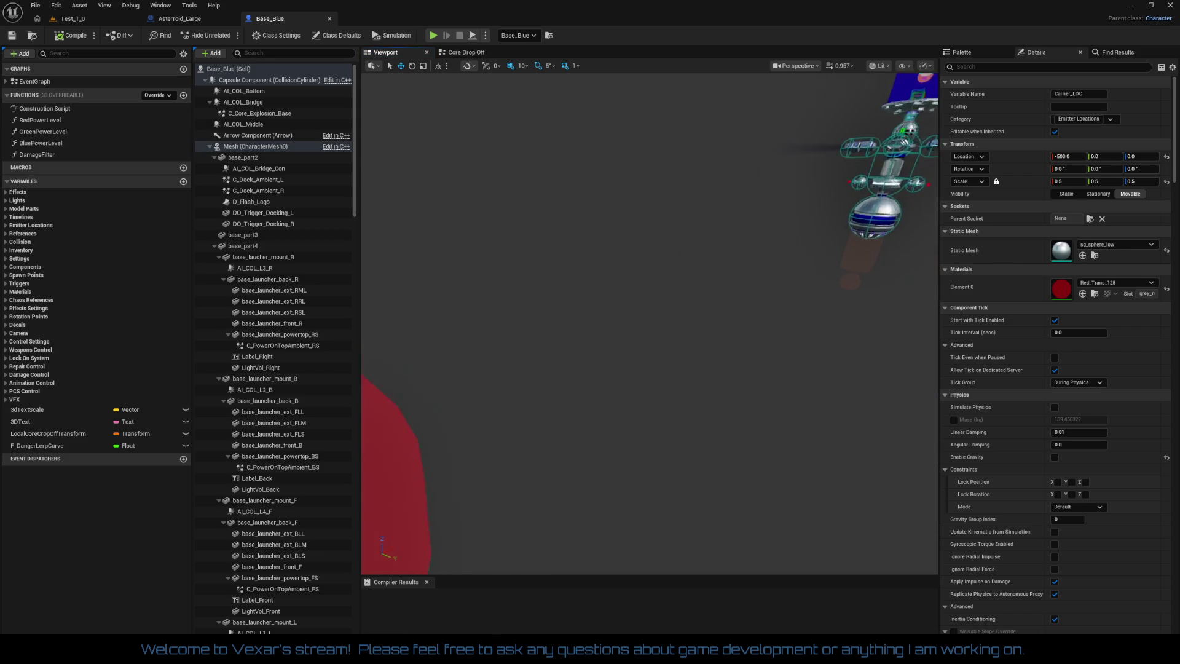
{"action": "left_click", "coordinate": [1009, 71]}
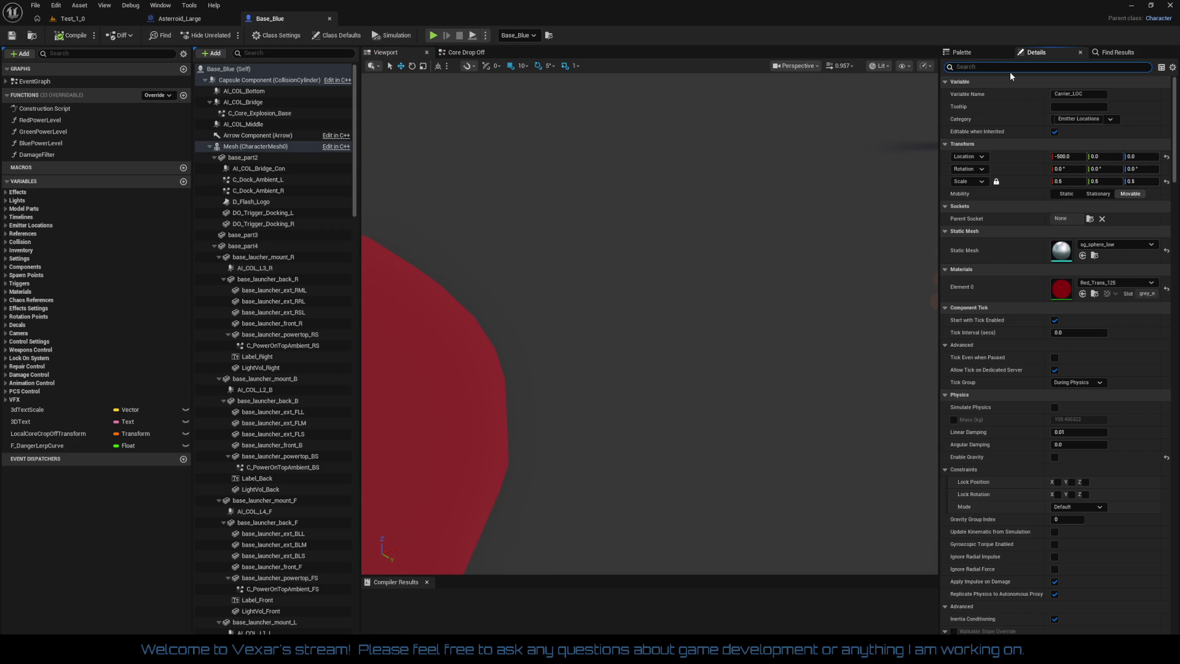
{"action": "type", "text": "col"}
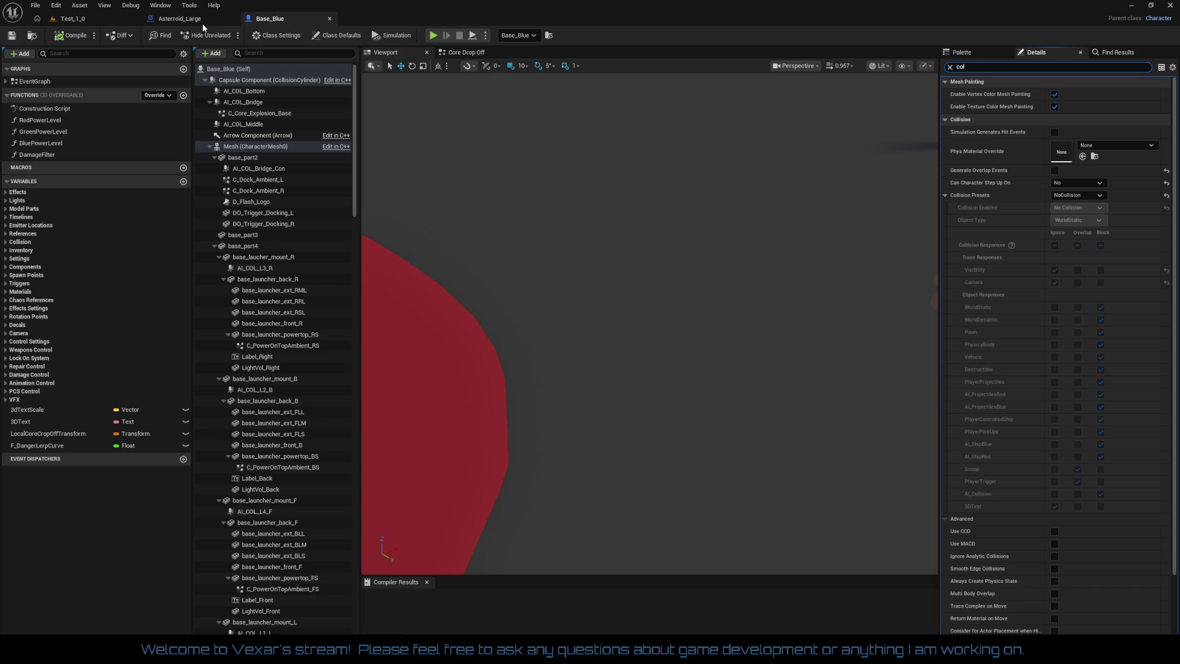
On the Test_1_0 level, enable Show > Collision in the viewport
{"action": "left_click", "coordinate": [73, 18]}
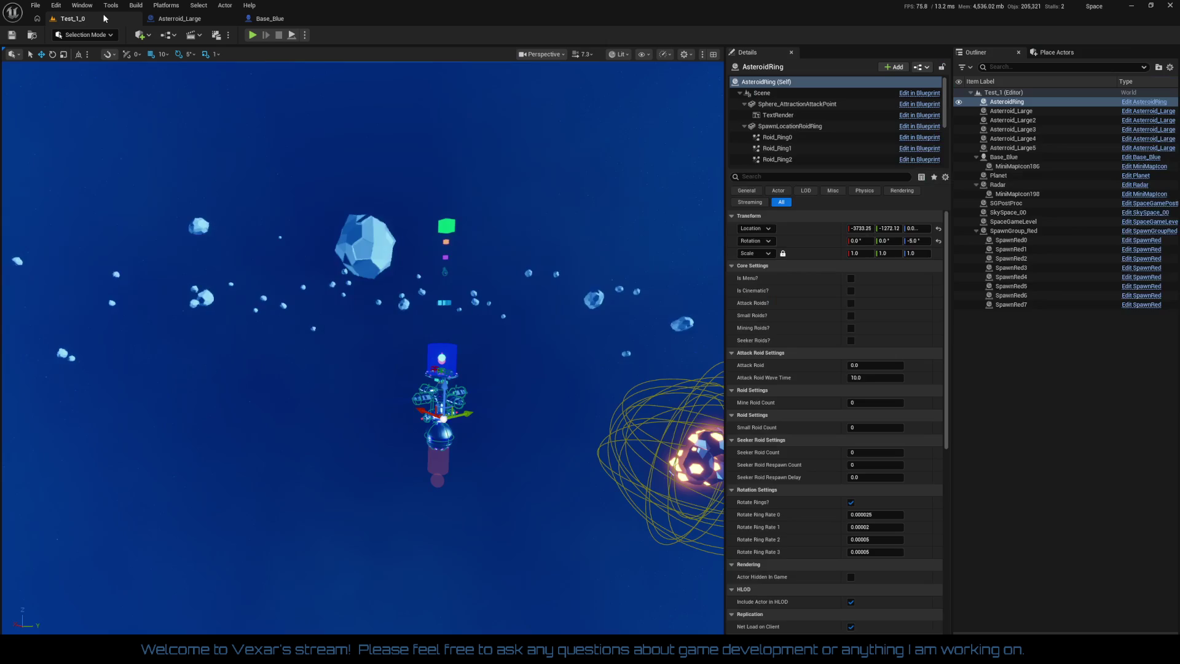
{"action": "left_click", "coordinate": [625, 53]}
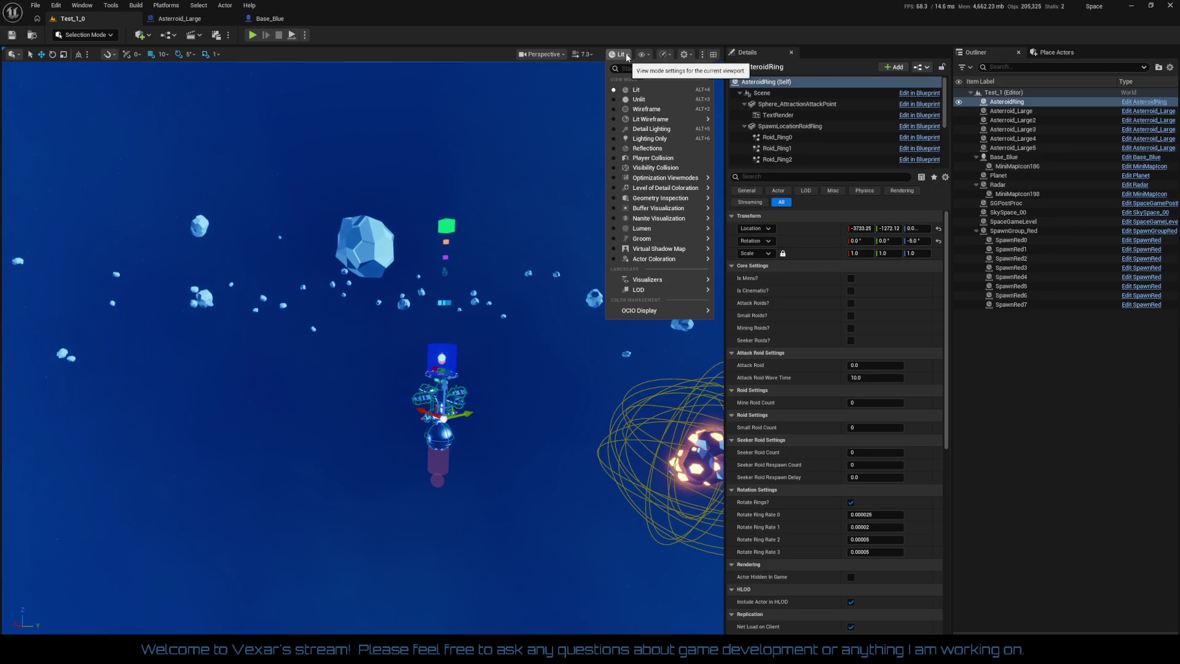
{"action": "left_click", "coordinate": [662, 54]}
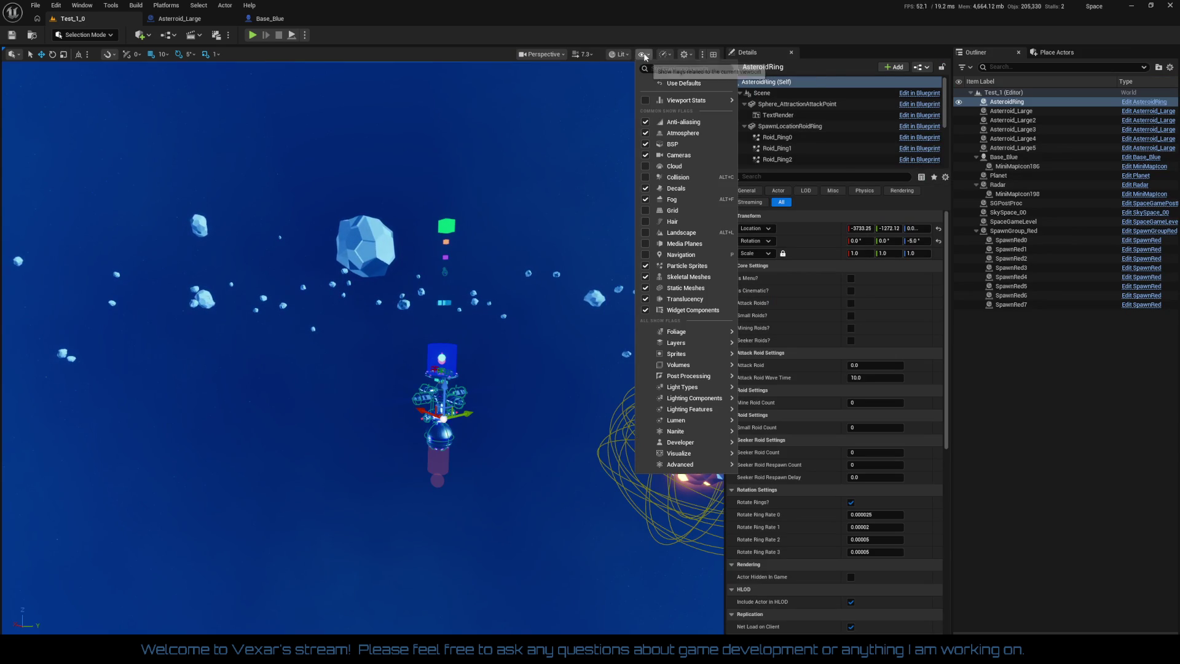
{"action": "left_click", "coordinate": [676, 177]}
Fly the camera toward the station and frame the AsteroidRing actor
{"action": "key", "text": "Right"}
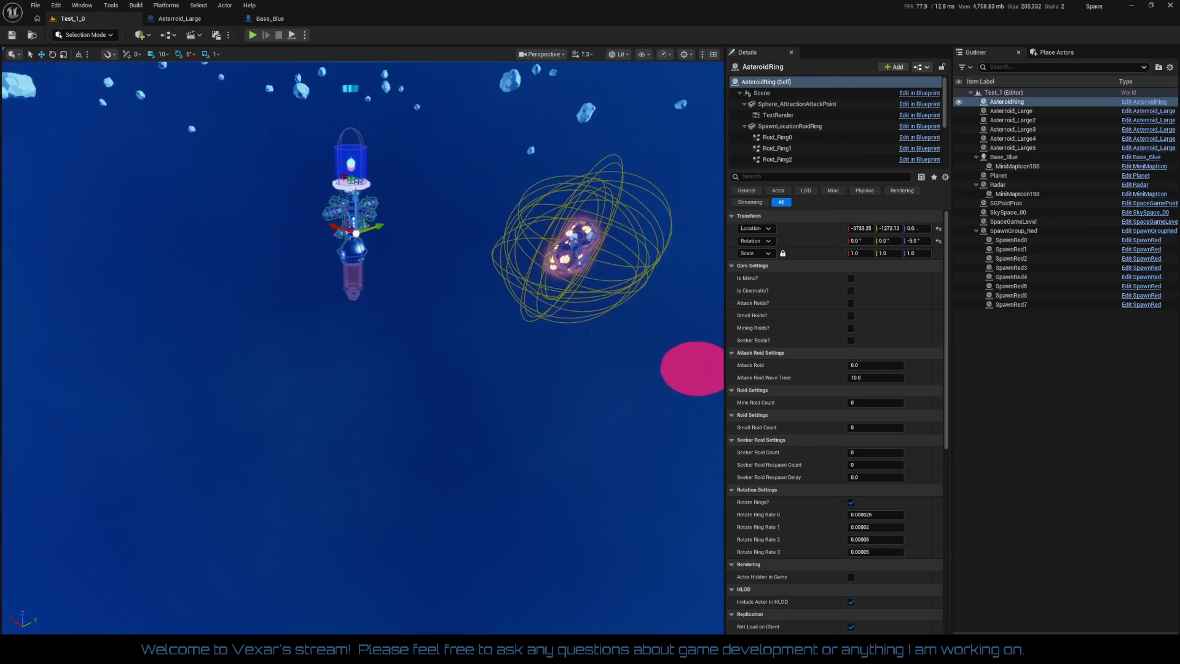
{"action": "mouse_move", "coordinate": [522, 356]}
{"action": "left_mouse_down"}
{"action": "mouse_move", "coordinate": [510, 344]}
{"action": "mouse_move", "coordinate": [522, 355]}
{"action": "left_mouse_up"}
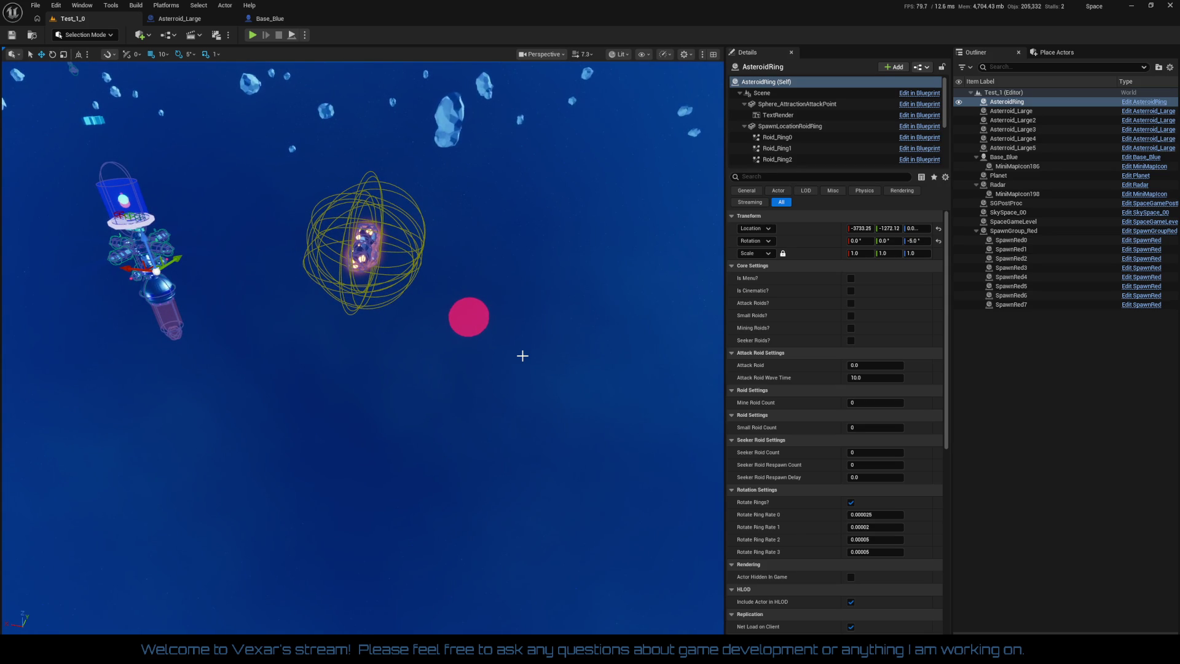
{"action": "left_click_drag", "start_coordinate": [600, 332], "coordinate": [600, 369]}
{"action": "mouse_move", "coordinate": [514, 467]}
{"action": "left_mouse_down"}
{"action": "mouse_move", "coordinate": [488, 439]}
{"action": "mouse_move", "coordinate": [514, 467]}
{"action": "left_mouse_up"}
{"action": "scroll", "coordinate": [363, 344], "scroll_direction": "up", "scroll_amount": 5}
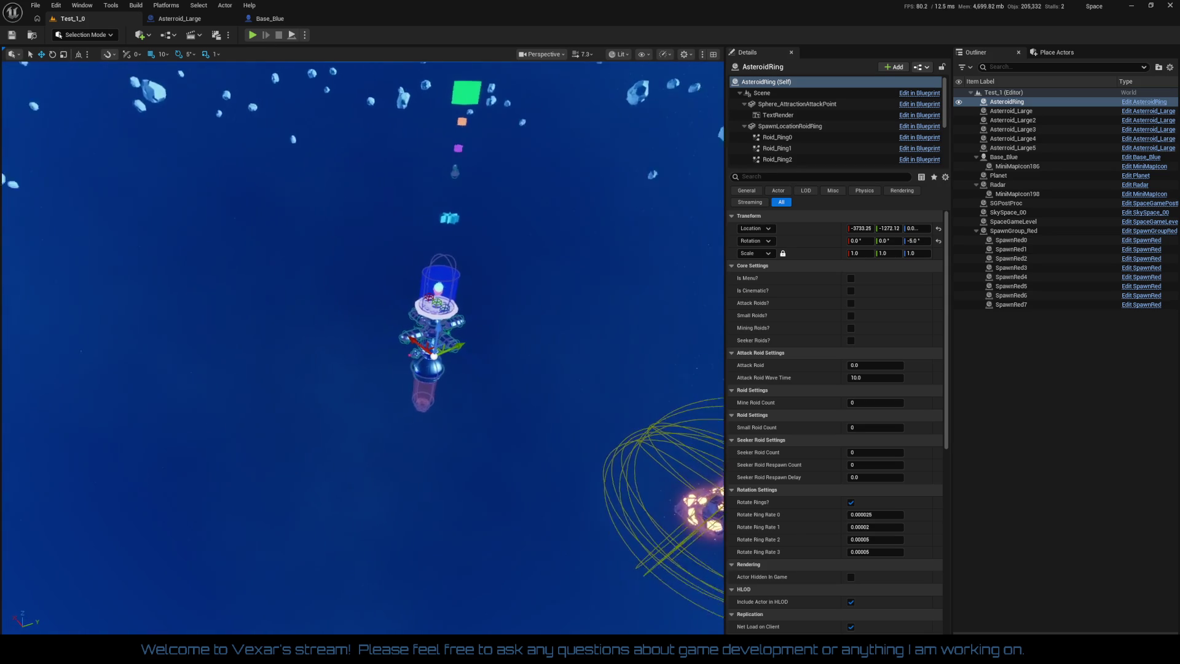
{"action": "left_click_drag", "start_coordinate": [467, 462], "coordinate": [475, 477]}
{"action": "key", "text": "f"}
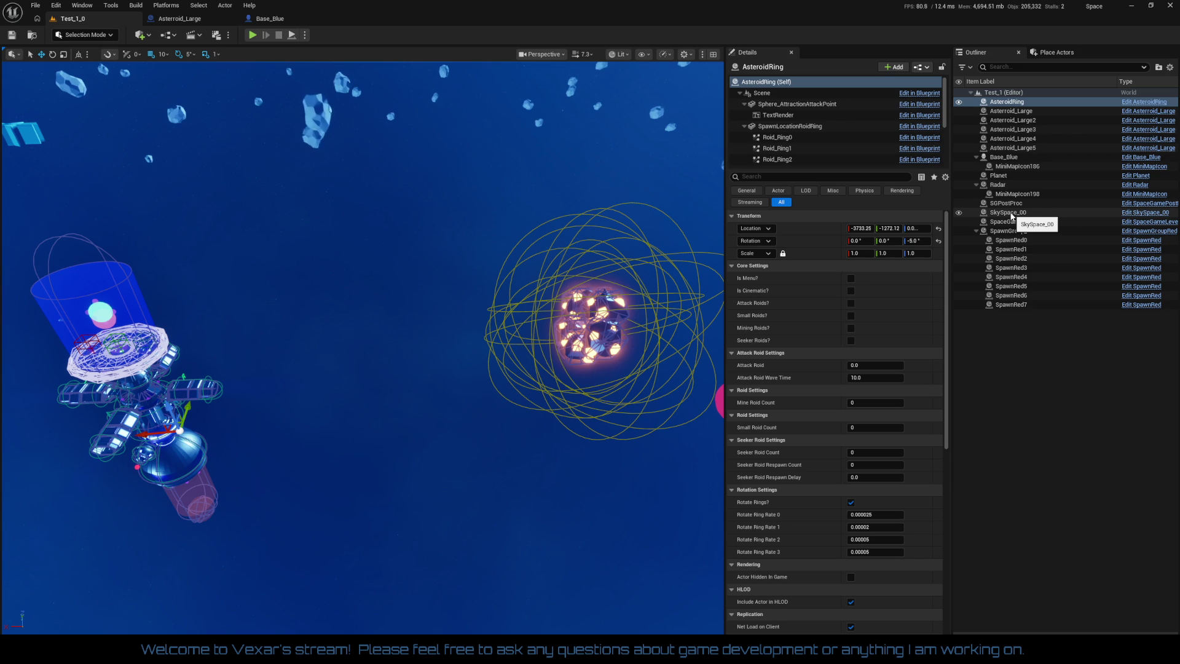
Step through the Planet, Base_Blue, SpawnGroup_Red and SpaceGameLevel actors in the Outliner
{"action": "left_click", "coordinate": [1006, 177]}
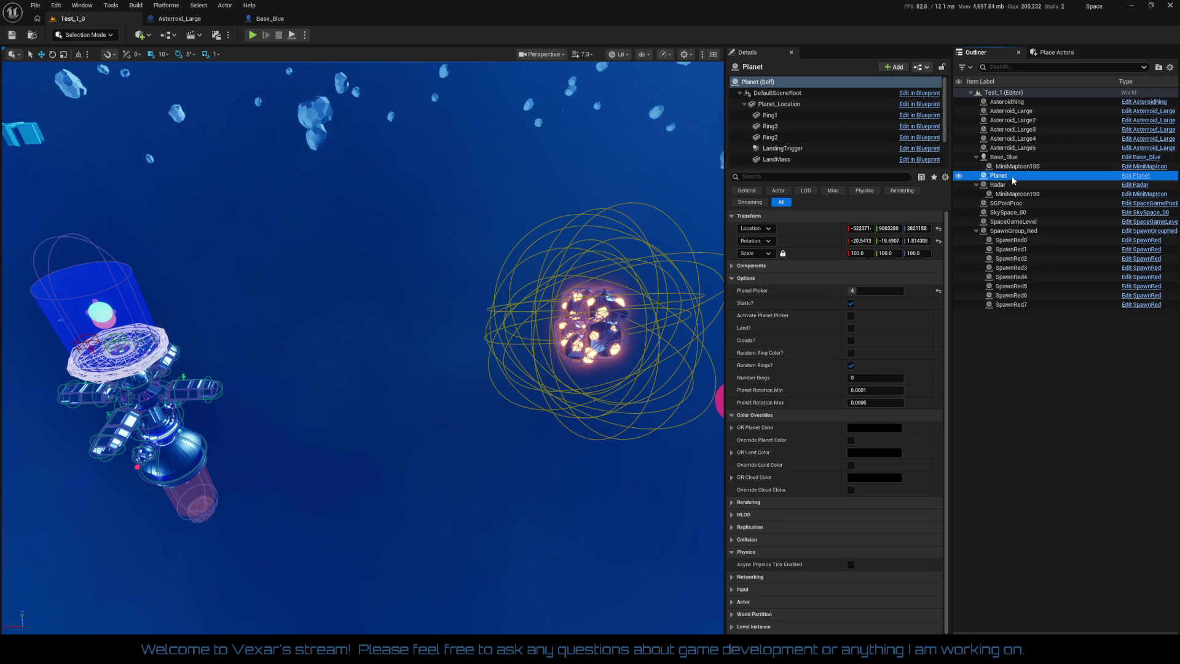
{"action": "left_click", "coordinate": [1010, 158]}
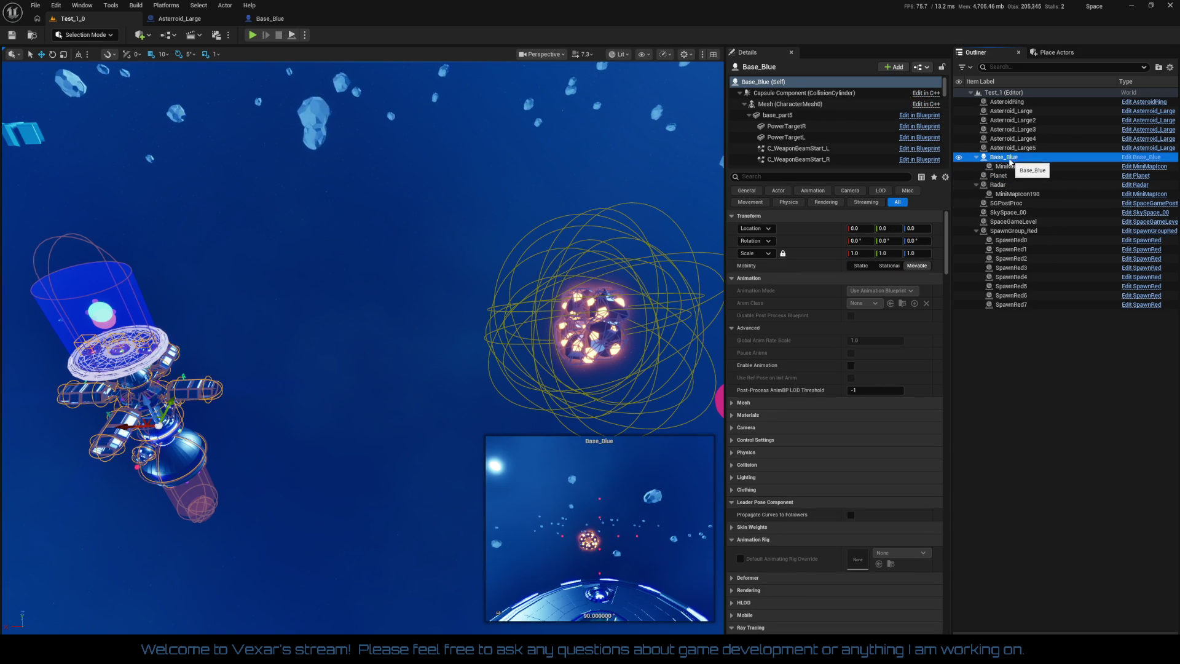
{"action": "left_click", "coordinate": [1013, 232]}
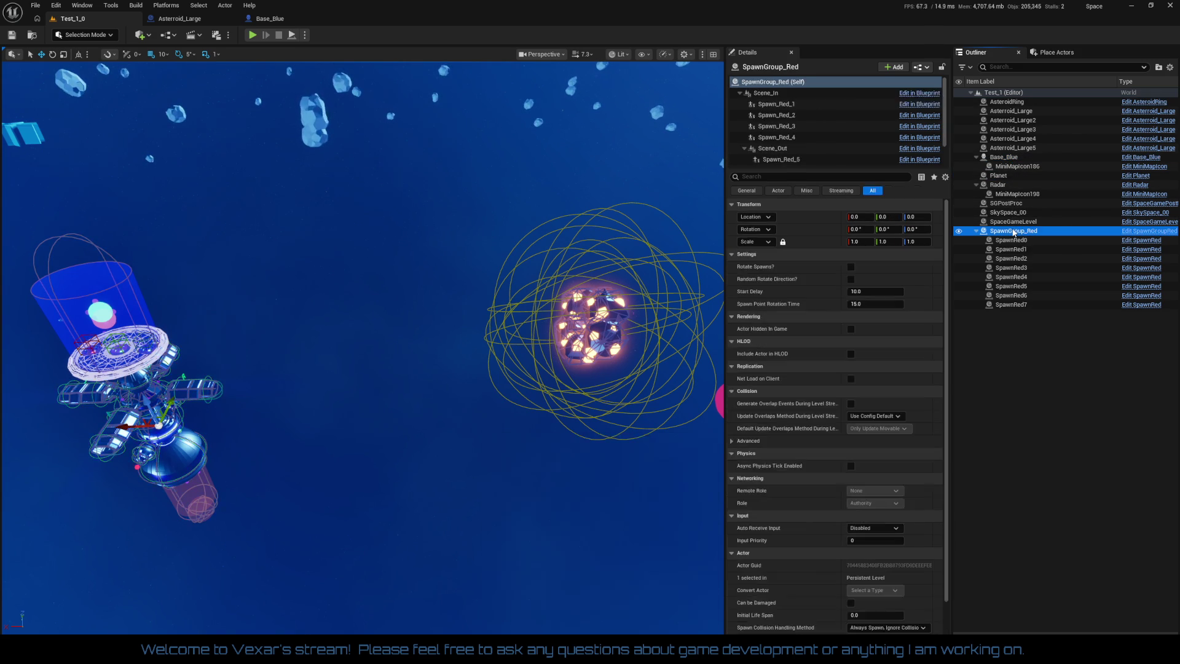
{"action": "double_click", "coordinate": [1013, 232]}
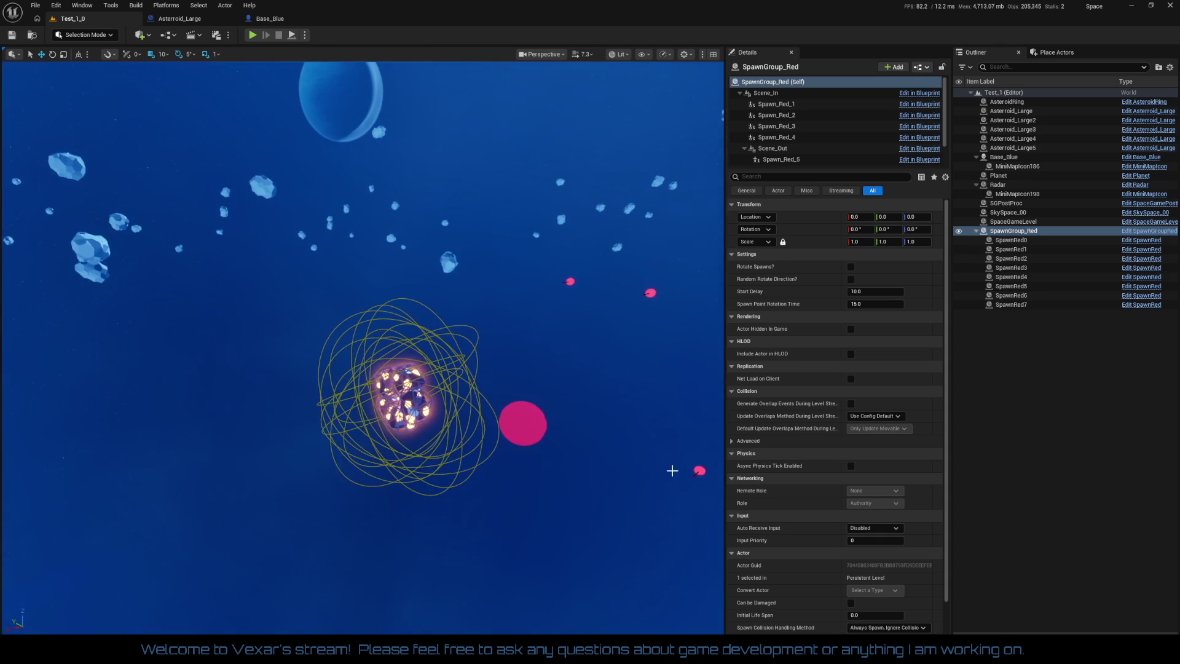
{"action": "left_click", "coordinate": [1013, 222]}
{"action": "double_click", "coordinate": [1013, 221]}
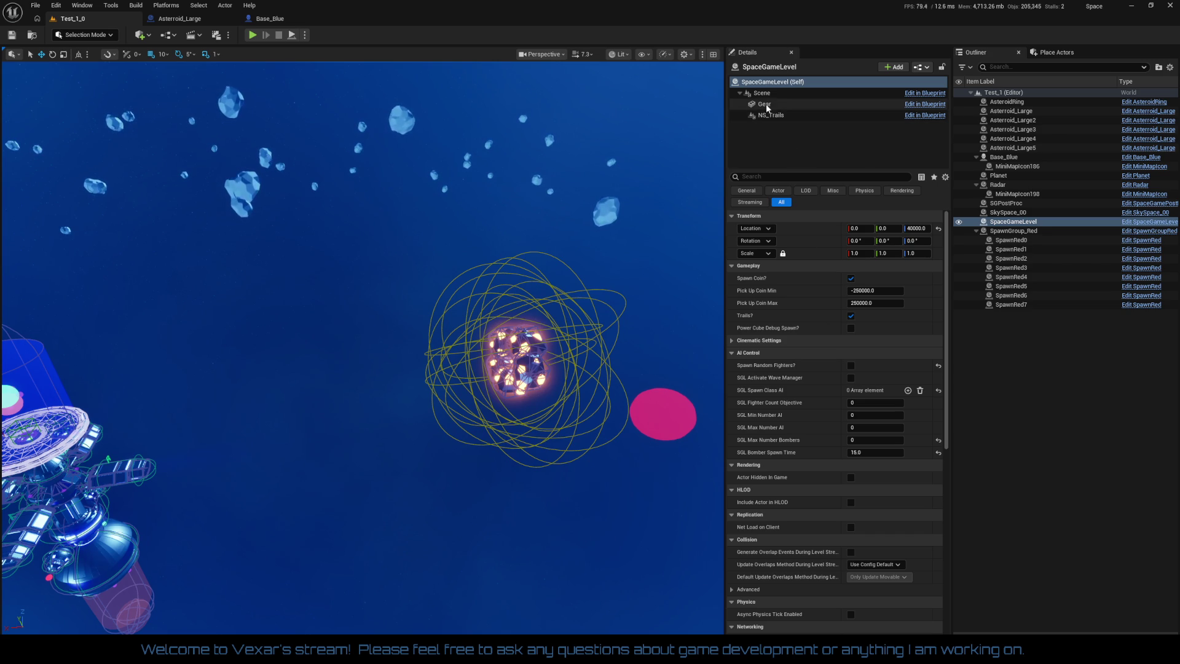
Inspect SkySpace_00's sky settings, clear the selection, and fly toward the planet
{"action": "left_click", "coordinate": [1012, 214]}
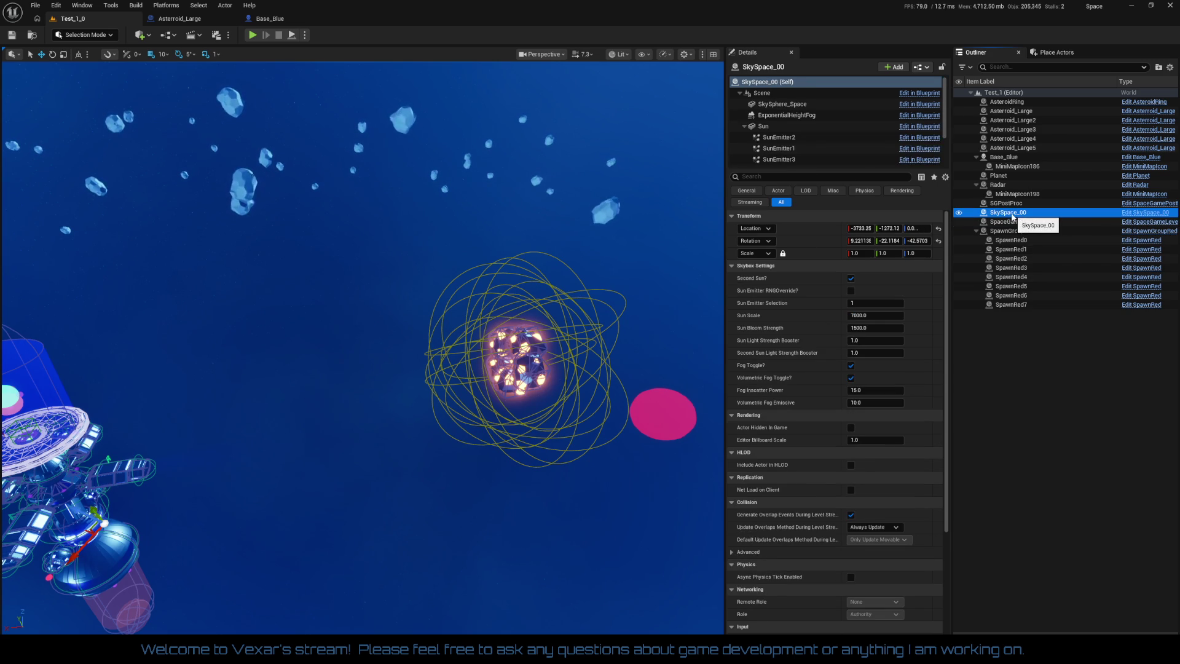
{"action": "left_click_drag", "start_coordinate": [398, 491], "coordinate": [344, 486]}
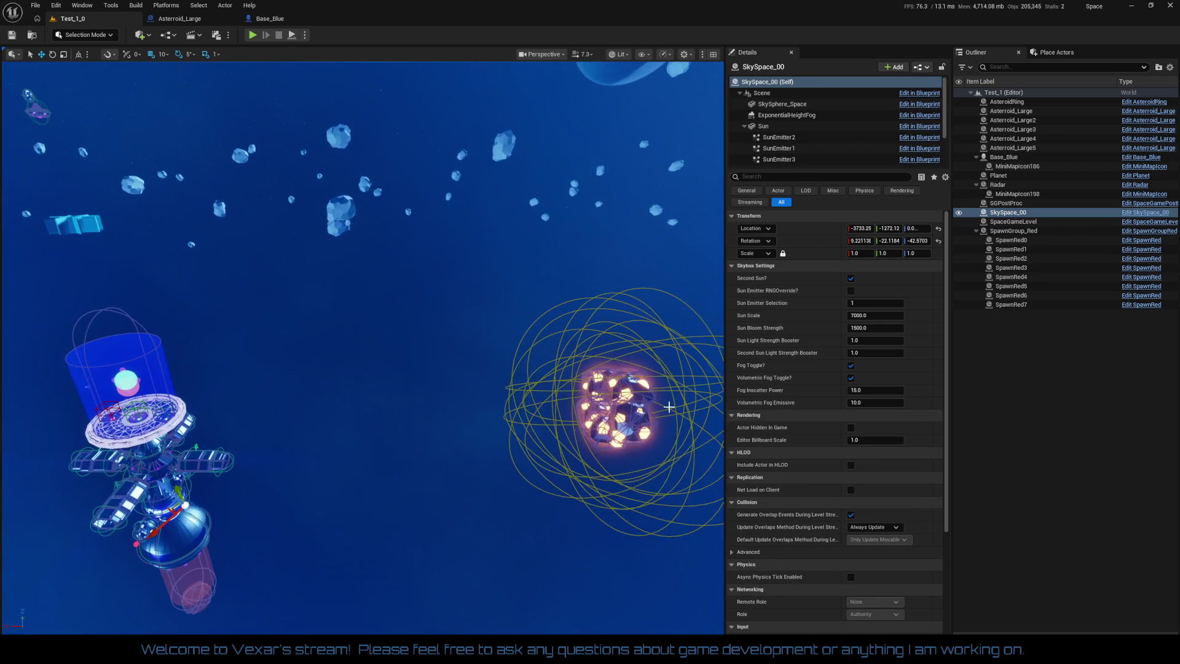
{"action": "left_click", "coordinate": [1001, 92]}
{"action": "mouse_move", "coordinate": [363, 344]}
{"action": "left_mouse_down"}
{"action": "mouse_move", "coordinate": [384, 344]}
{"action": "mouse_move", "coordinate": [384, 331]}
{"action": "mouse_move", "coordinate": [301, 332]}
{"action": "mouse_move", "coordinate": [326, 332]}
{"action": "left_mouse_up"}
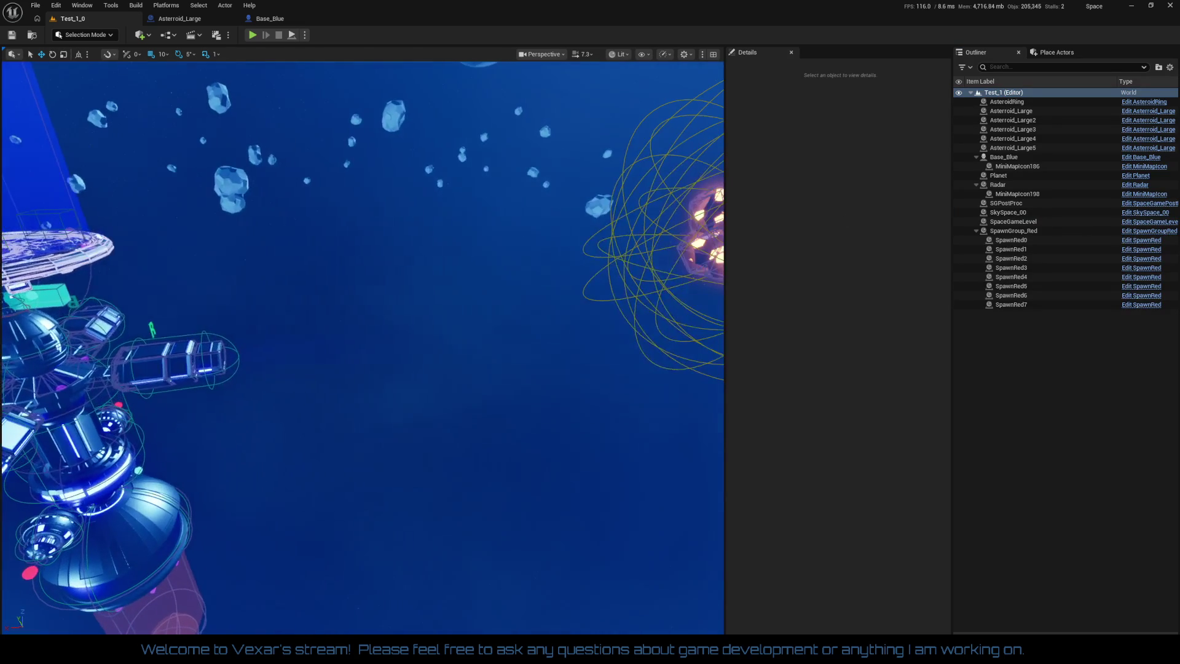
{"action": "left_click", "coordinate": [643, 56]}
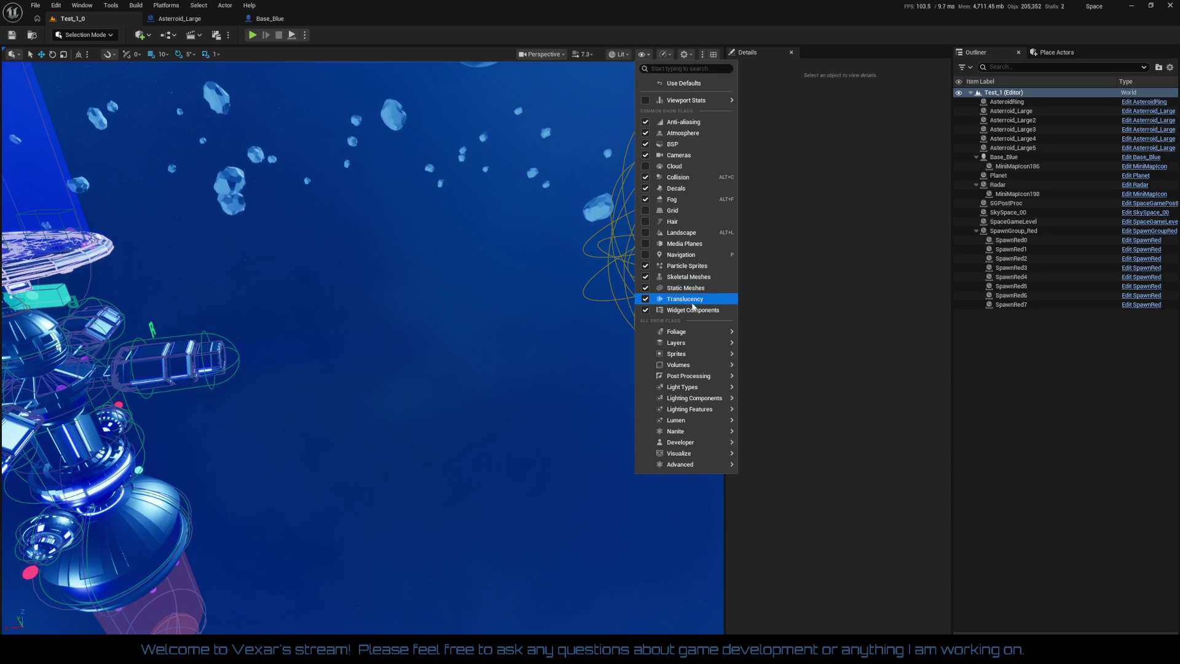
{"action": "mouse_move", "coordinate": [682, 398]}
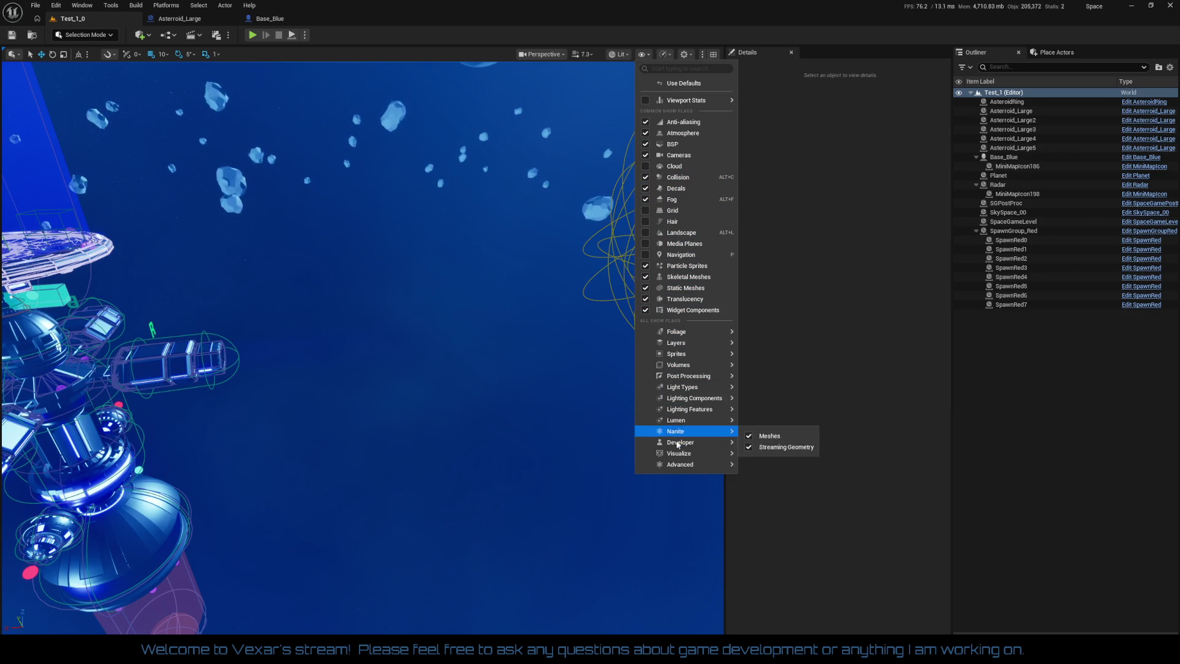
{"action": "mouse_move", "coordinate": [680, 467]}
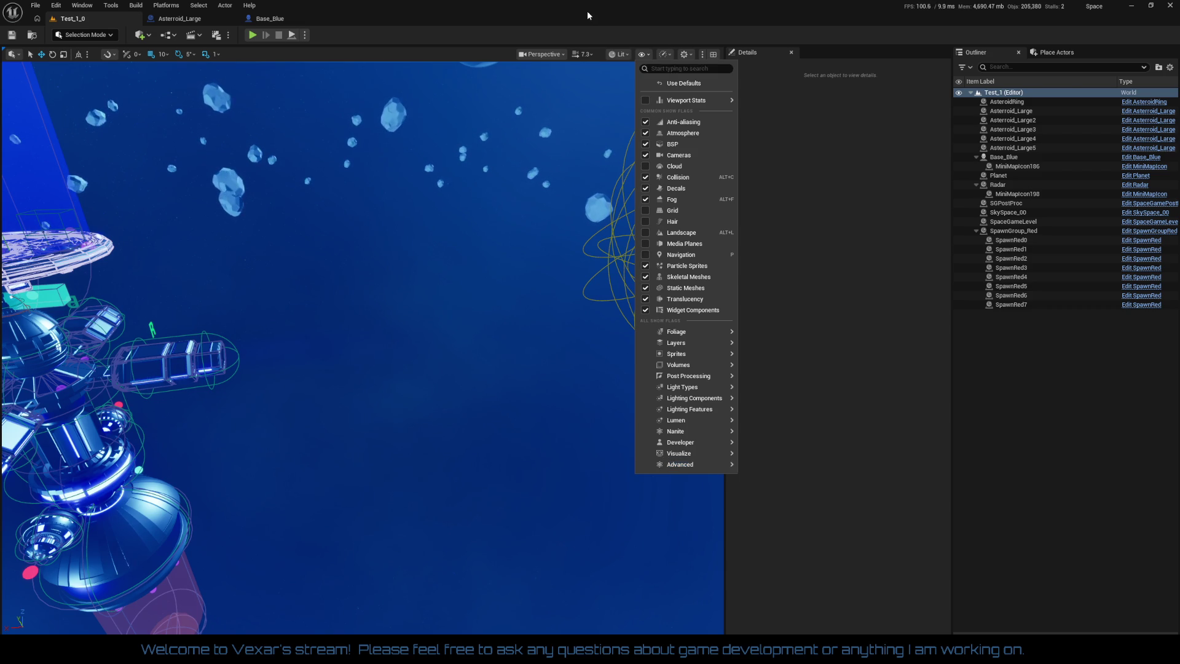
{"action": "left_click", "coordinate": [342, 63]}
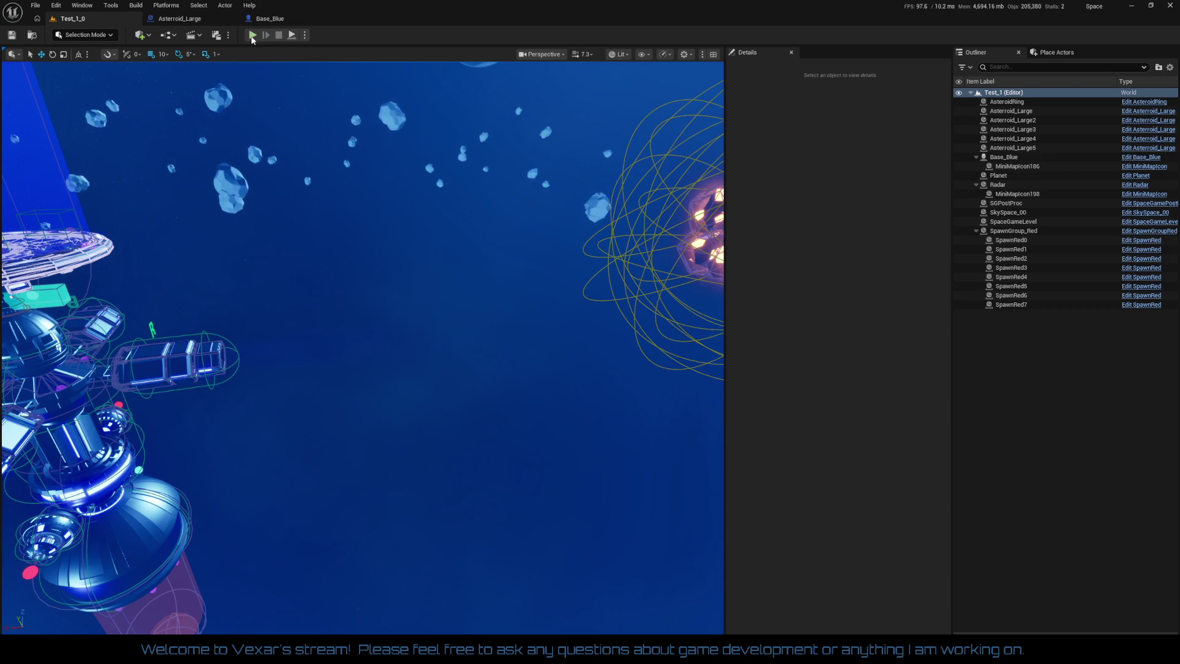
Start Play In Editor, eject from the player, and toggle Game View
{"action": "left_click", "coordinate": [252, 36]}
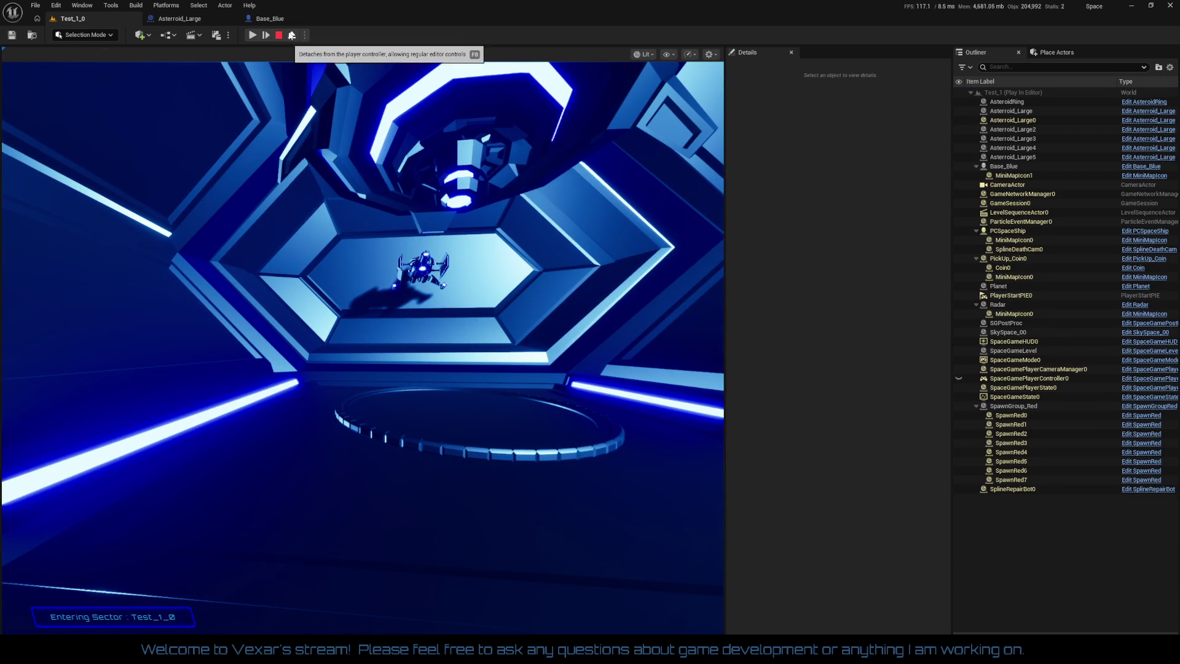
{"action": "left_click", "coordinate": [292, 35]}
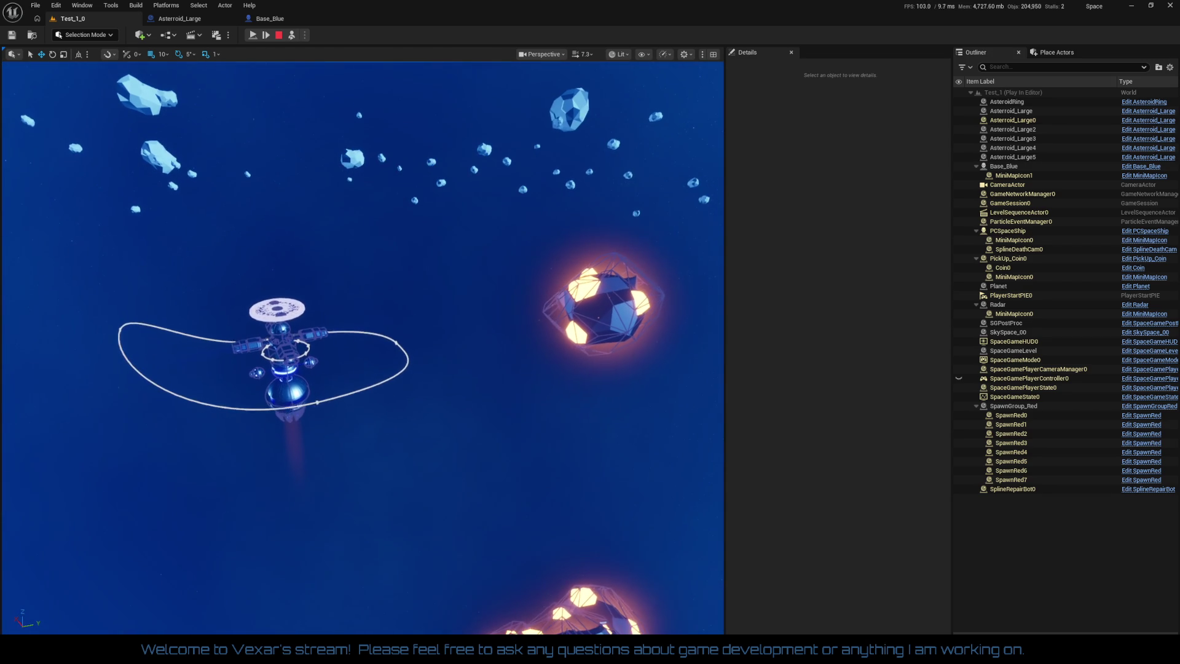
{"action": "left_click", "coordinate": [621, 54]}
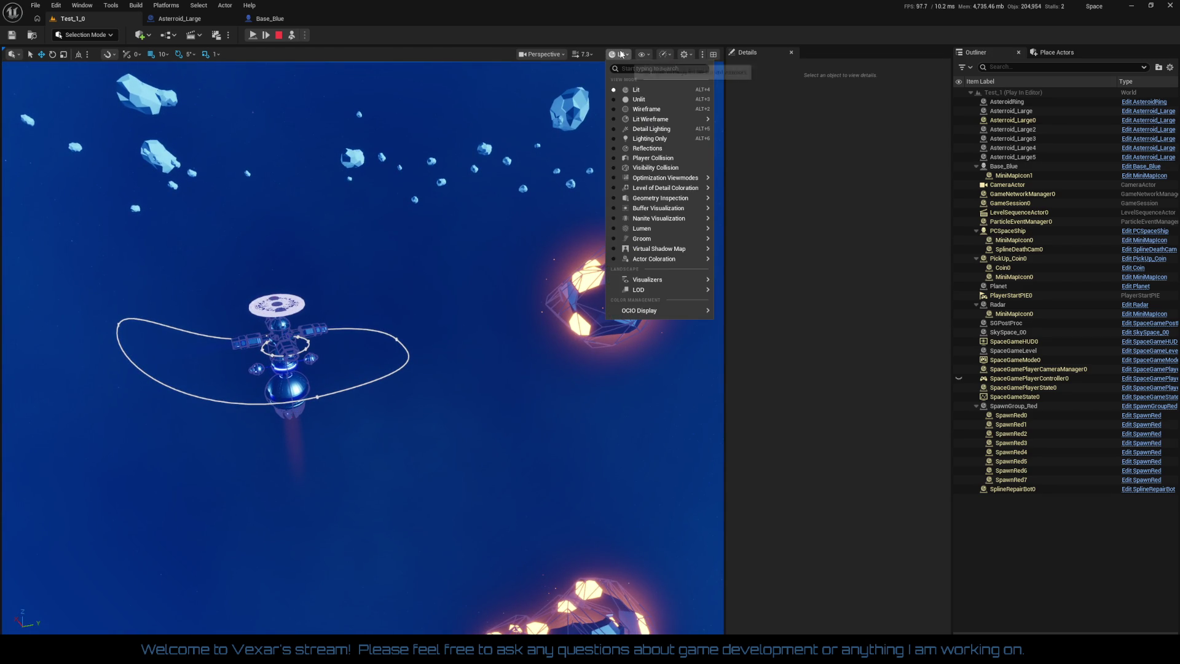
{"action": "left_click", "coordinate": [540, 54]}
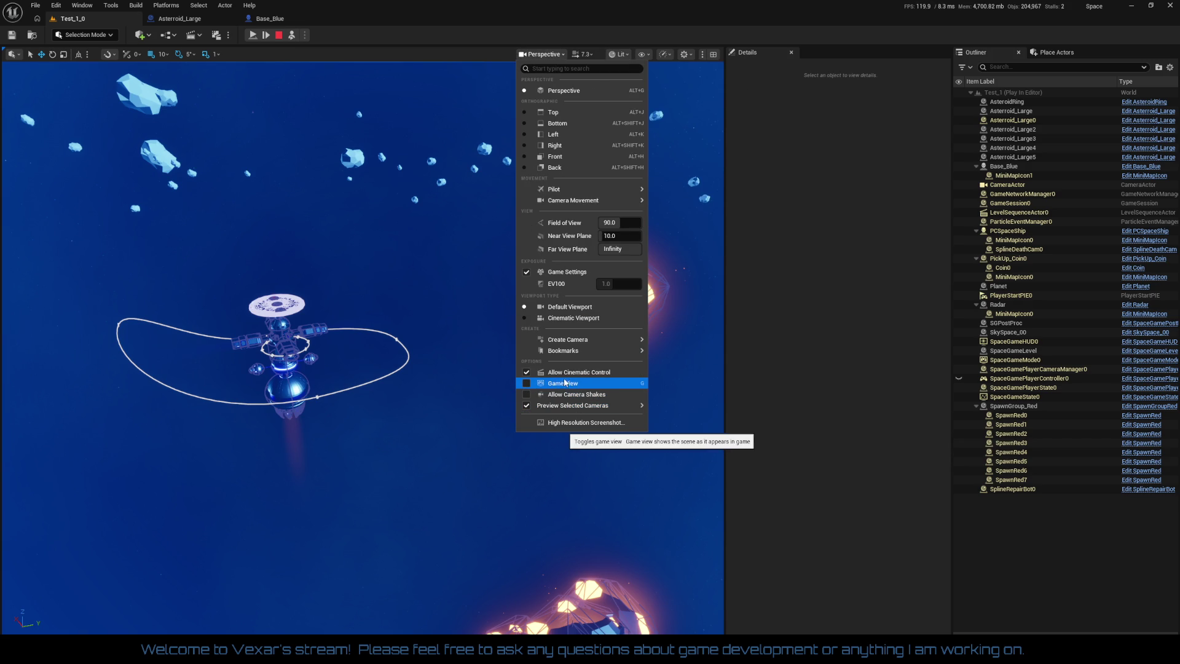
{"action": "left_click", "coordinate": [566, 383]}
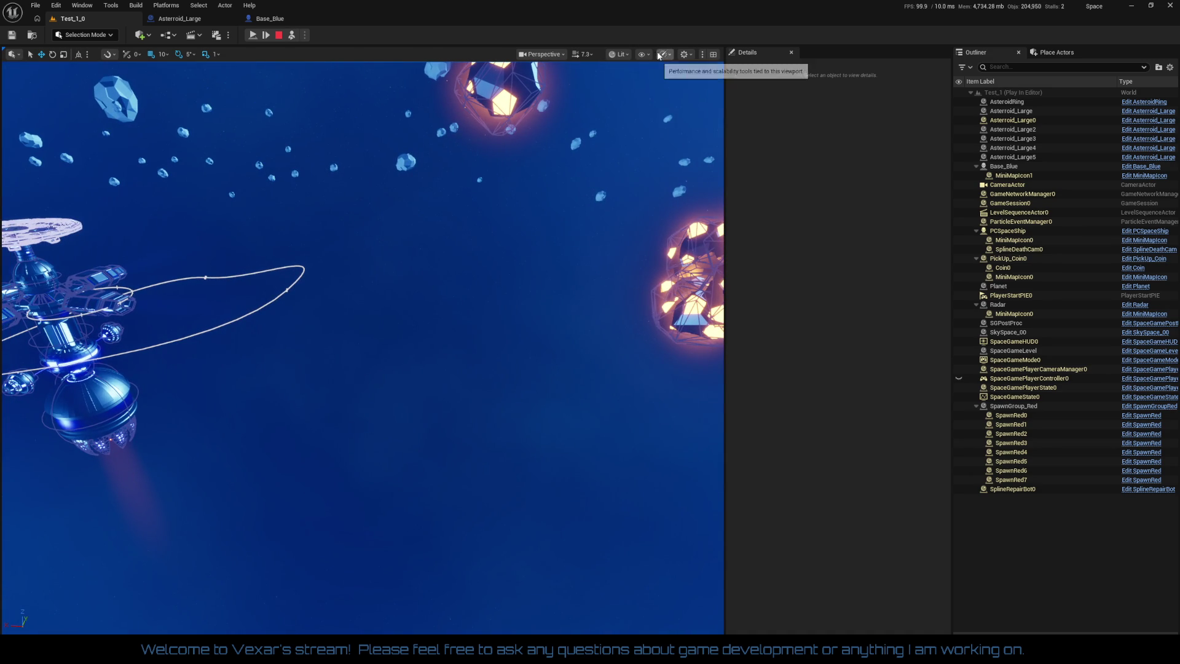
Turn off Show > Collision in the viewport and resume the game
{"action": "left_click", "coordinate": [643, 55]}
{"action": "left_click", "coordinate": [643, 55]}
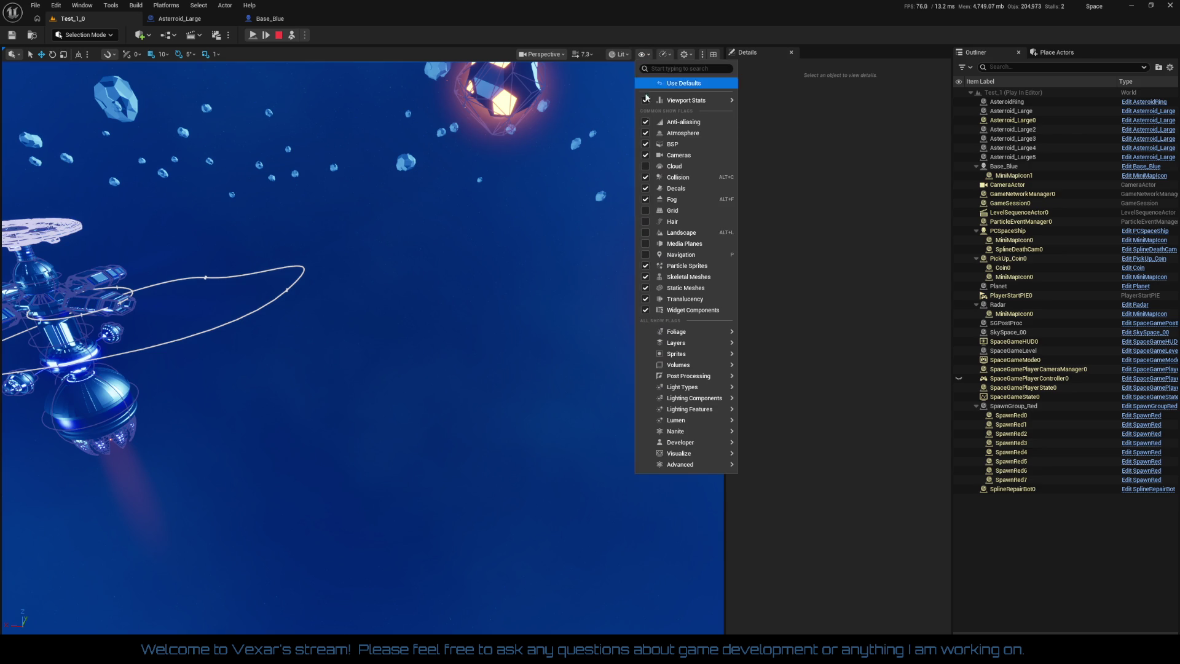
{"action": "left_click", "coordinate": [676, 176]}
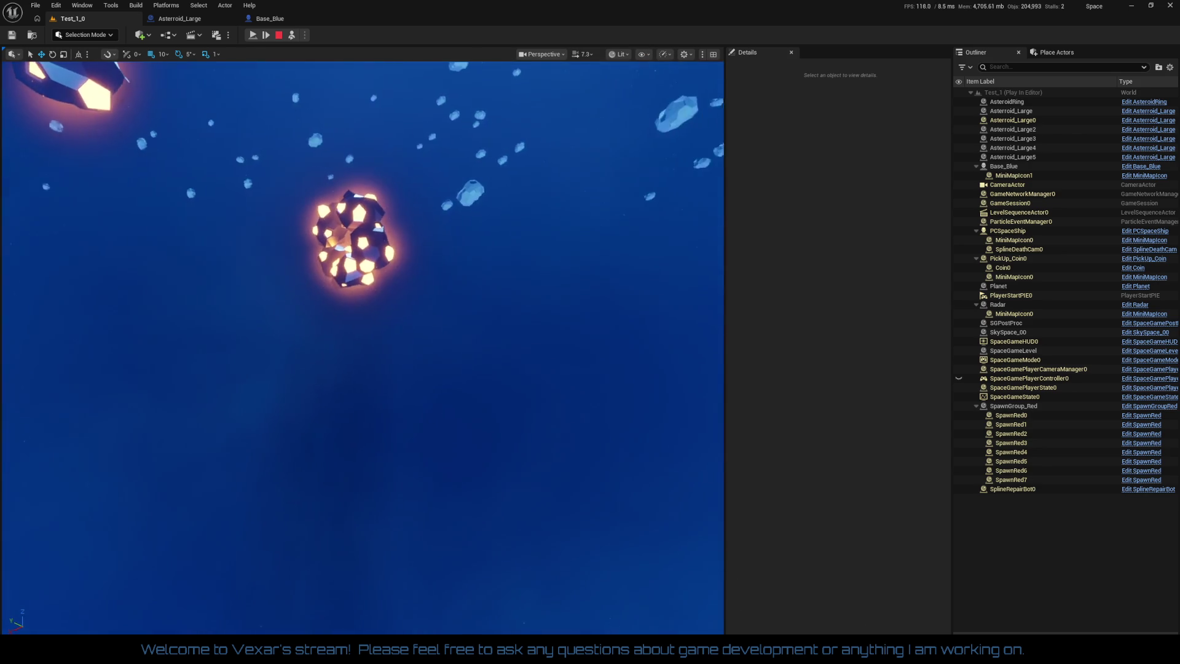
{"action": "left_click", "coordinate": [254, 37]}
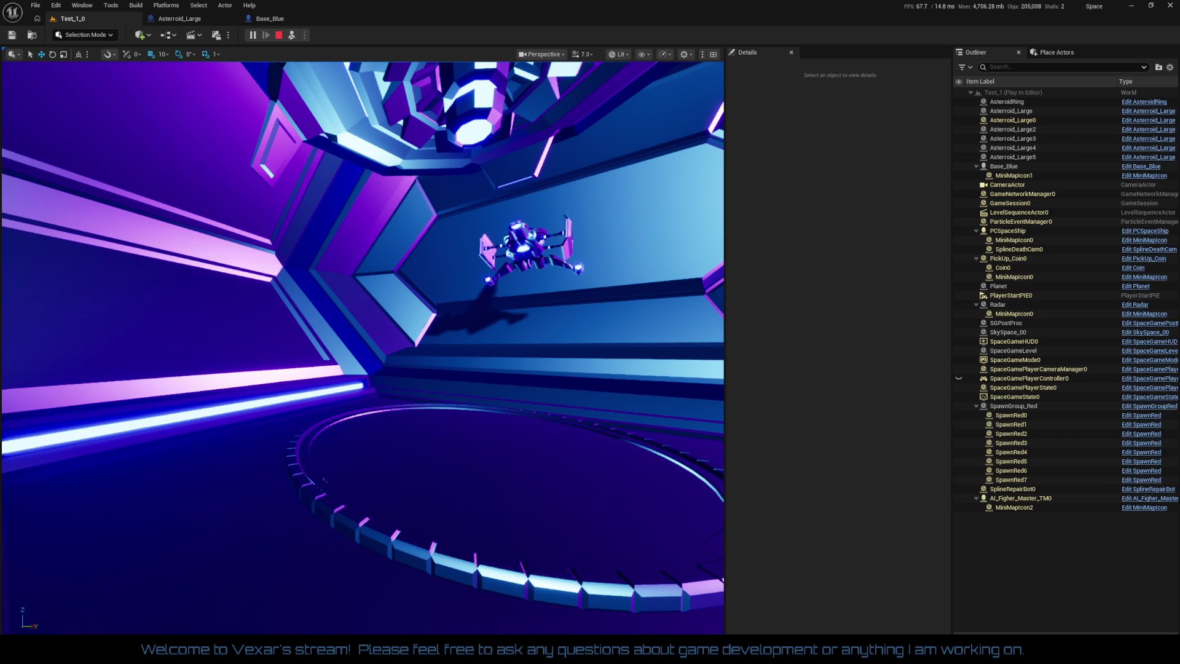
Alt-Tab back to the editor, which restarts into Test_1 after the crash
{"action": "key", "text": "alt+Tab"}
{"action": "key", "text": "alt+Tab"}
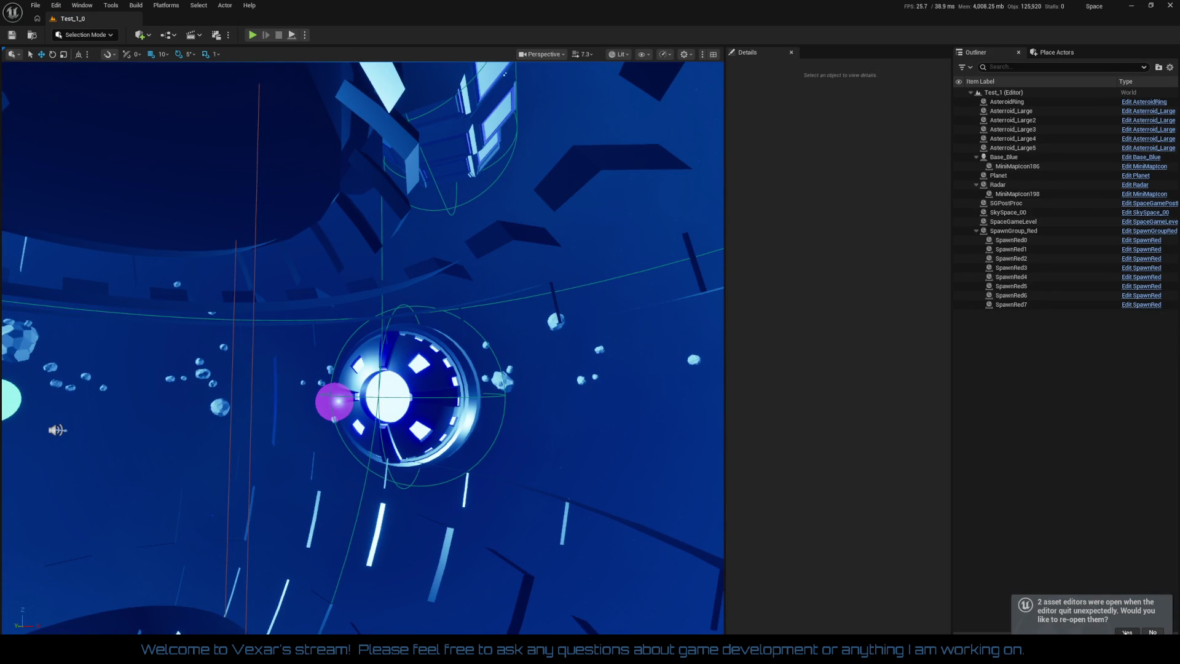
Restore the earlier asset editors, close Base_Blue, and play-test the Test_1_0 level
{"action": "left_click", "coordinate": [1126, 632]}
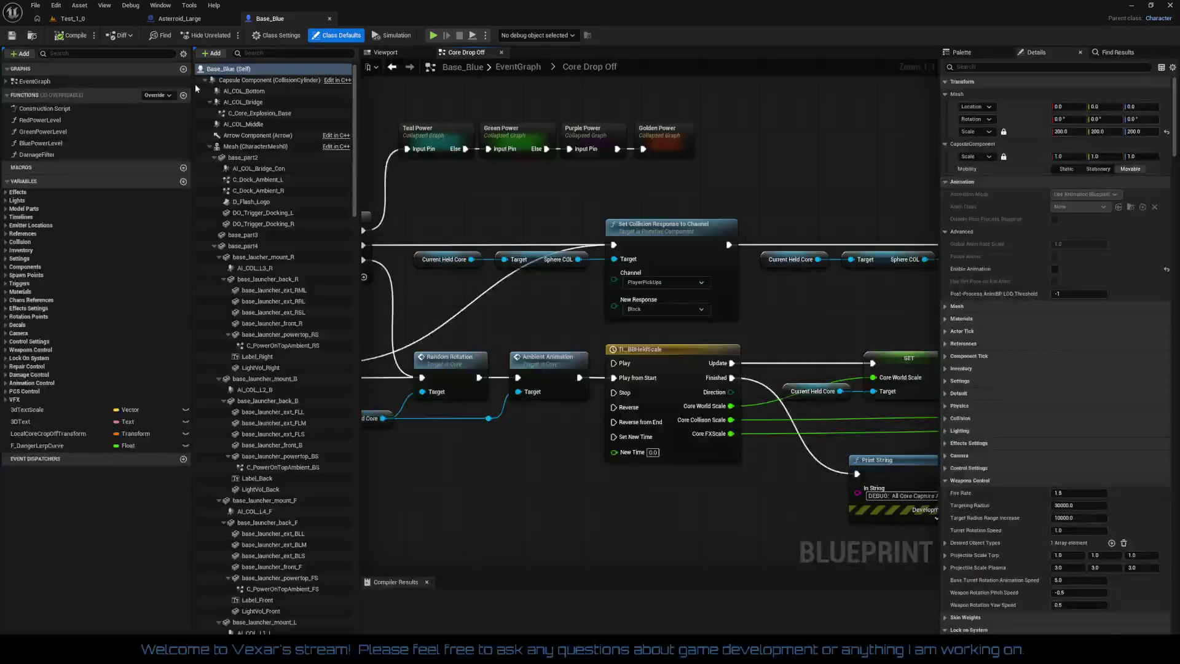
{"action": "left_click", "coordinate": [80, 20]}
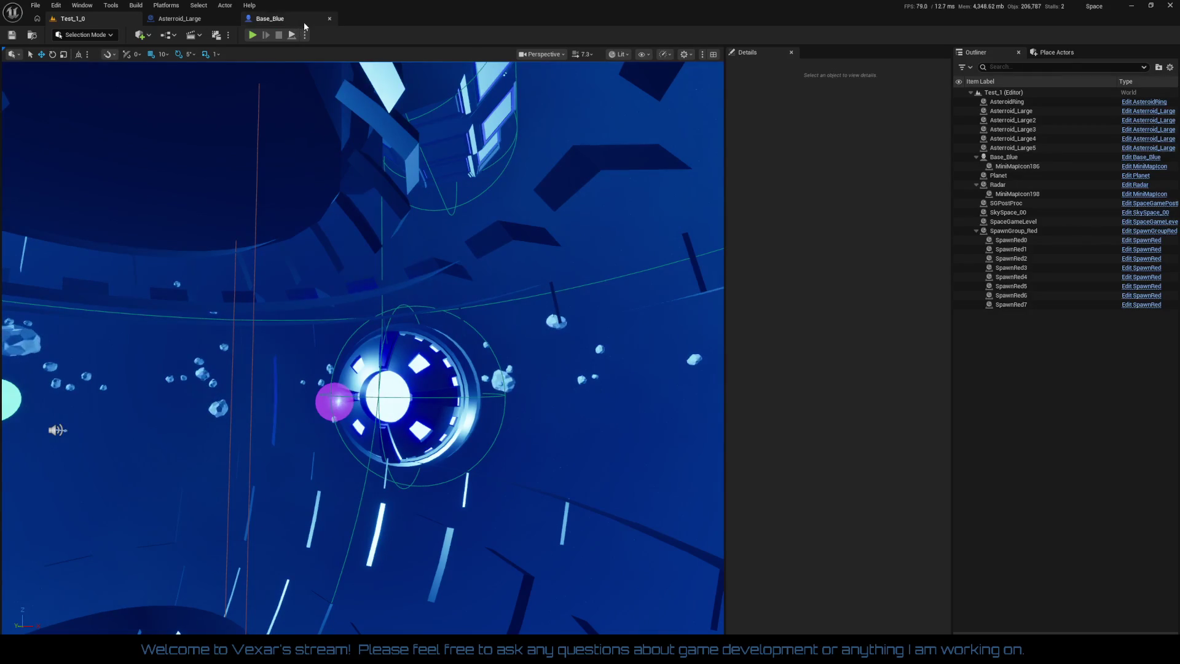
{"action": "left_click", "coordinate": [330, 18]}
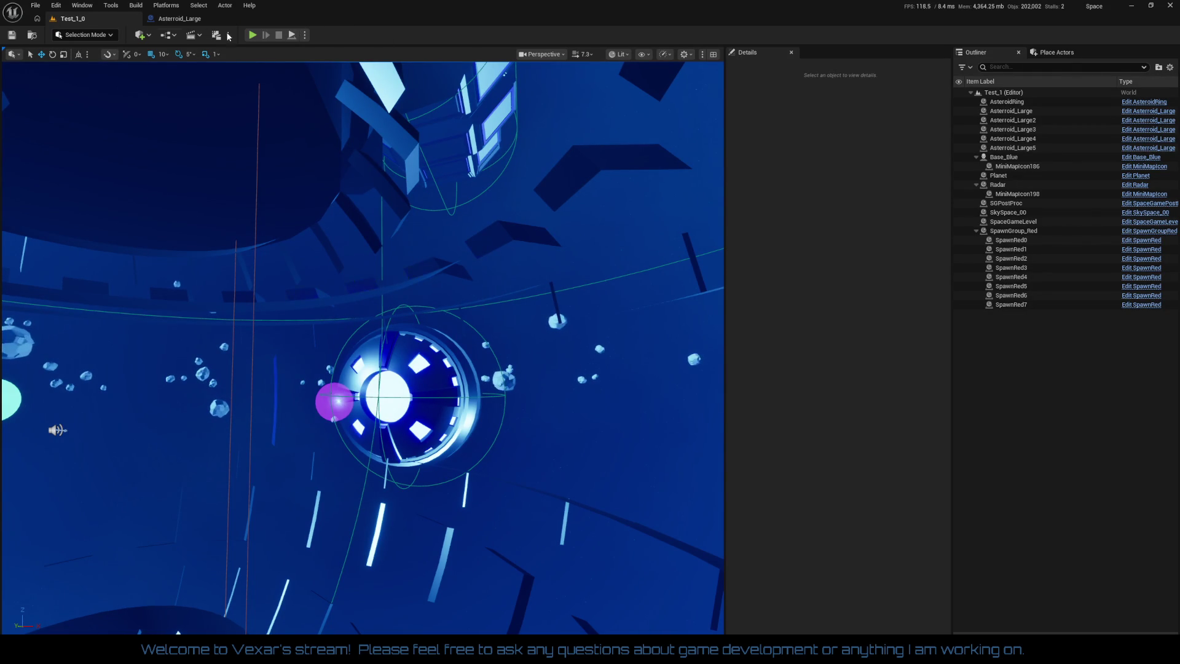
{"action": "left_click", "coordinate": [253, 35]}
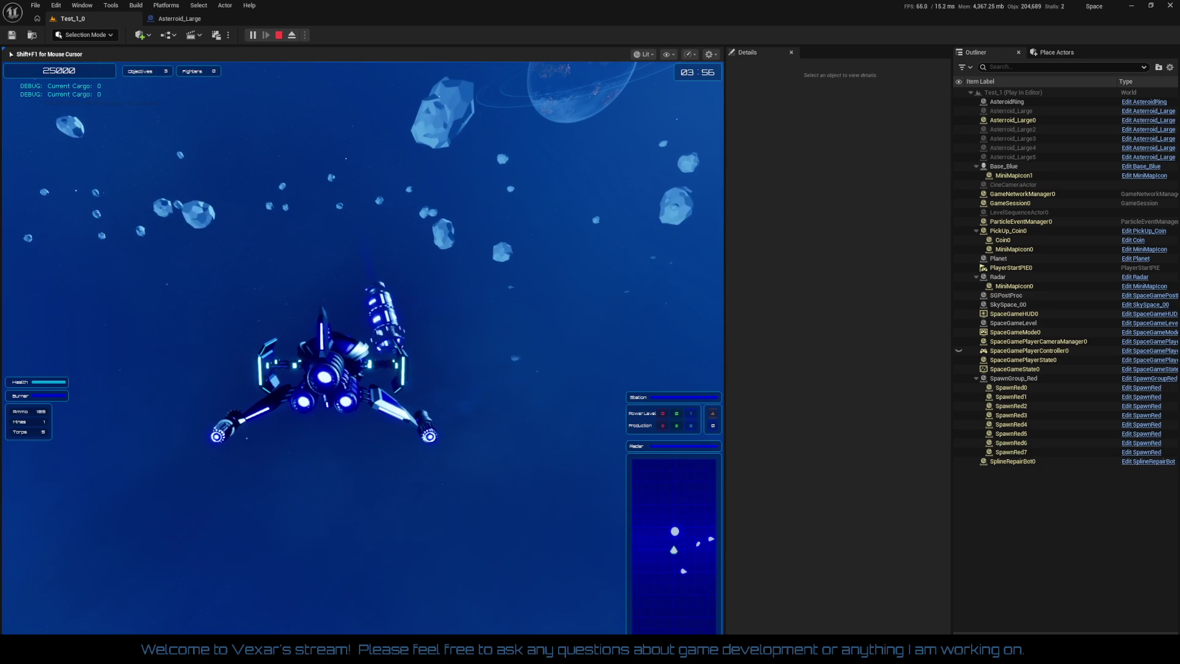
Free the cursor from the game and list the hauler instances available for debugging
{"action": "key", "text": "shift+F1"}
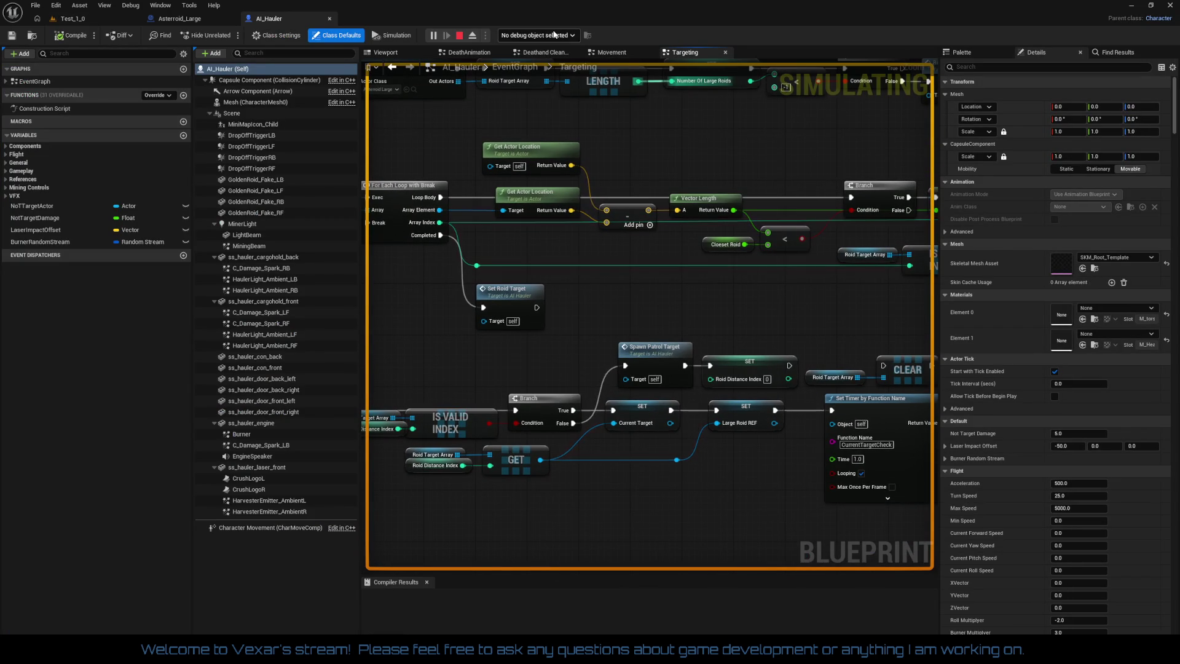
{"action": "left_click", "coordinate": [536, 35]}
{"action": "scroll", "coordinate": [579, 213], "scroll_direction": "down", "scroll_amount": 5}
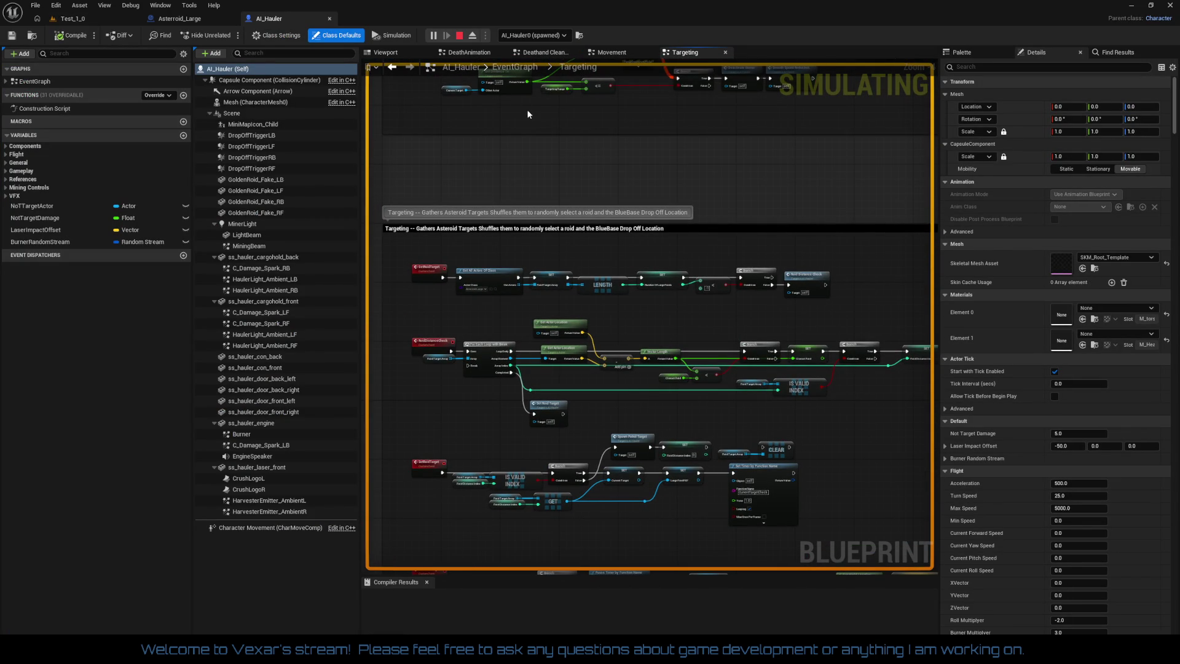
{"action": "scroll", "coordinate": [619, 352], "scroll_direction": "up", "scroll_amount": 6}
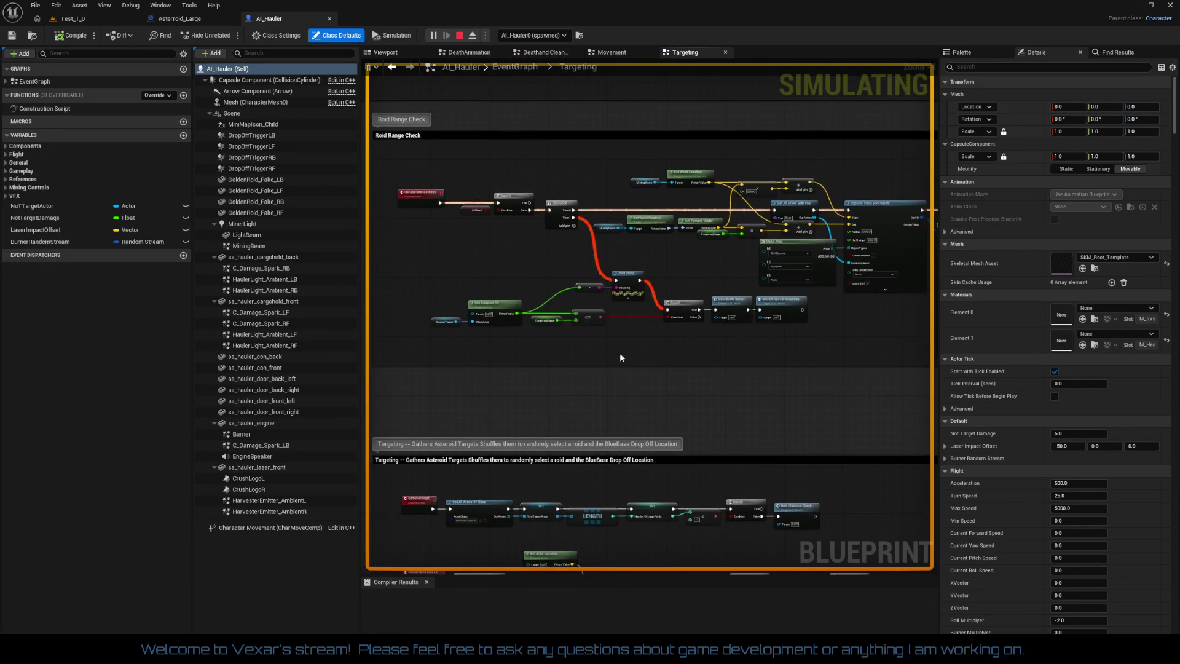
Pan the Targeting graph across the Roid Range Check, Capsule Trace and Mining Deactivate nodes
{"action": "mouse_move", "coordinate": [868, 306]}
{"action": "left_mouse_down"}
{"action": "mouse_move", "coordinate": [425, 306]}
{"action": "mouse_move", "coordinate": [742, 322]}
{"action": "left_mouse_up"}
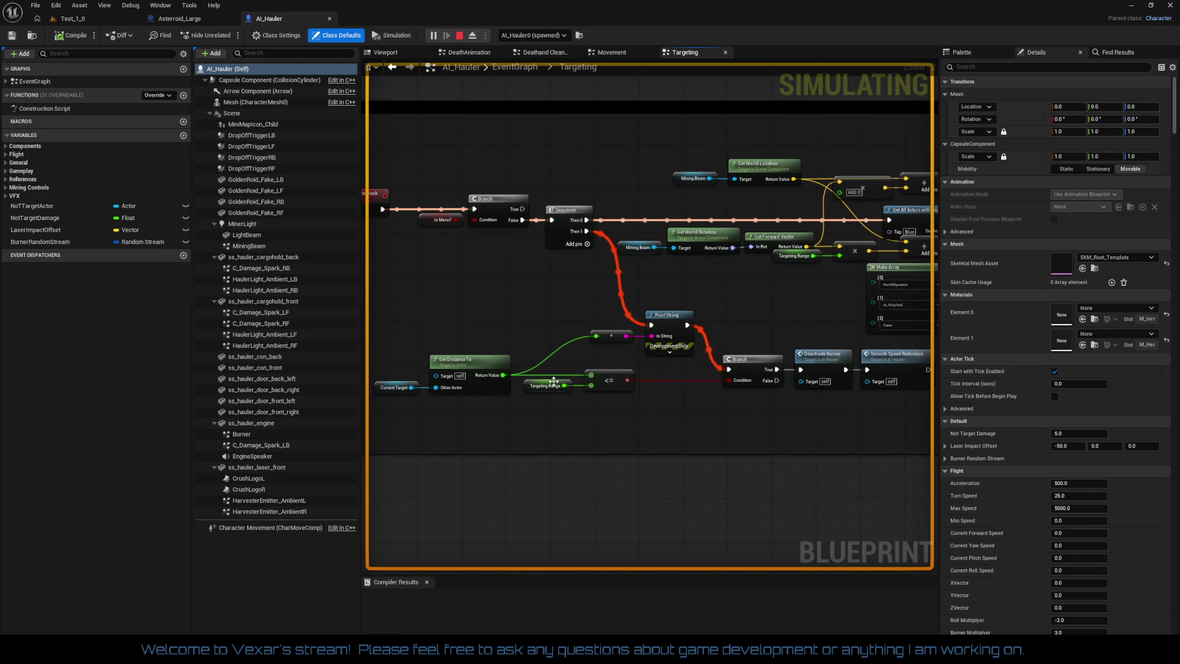
{"action": "left_click_drag", "start_coordinate": [916, 430], "coordinate": [392, 425]}
{"action": "mouse_move", "coordinate": [645, 436]}
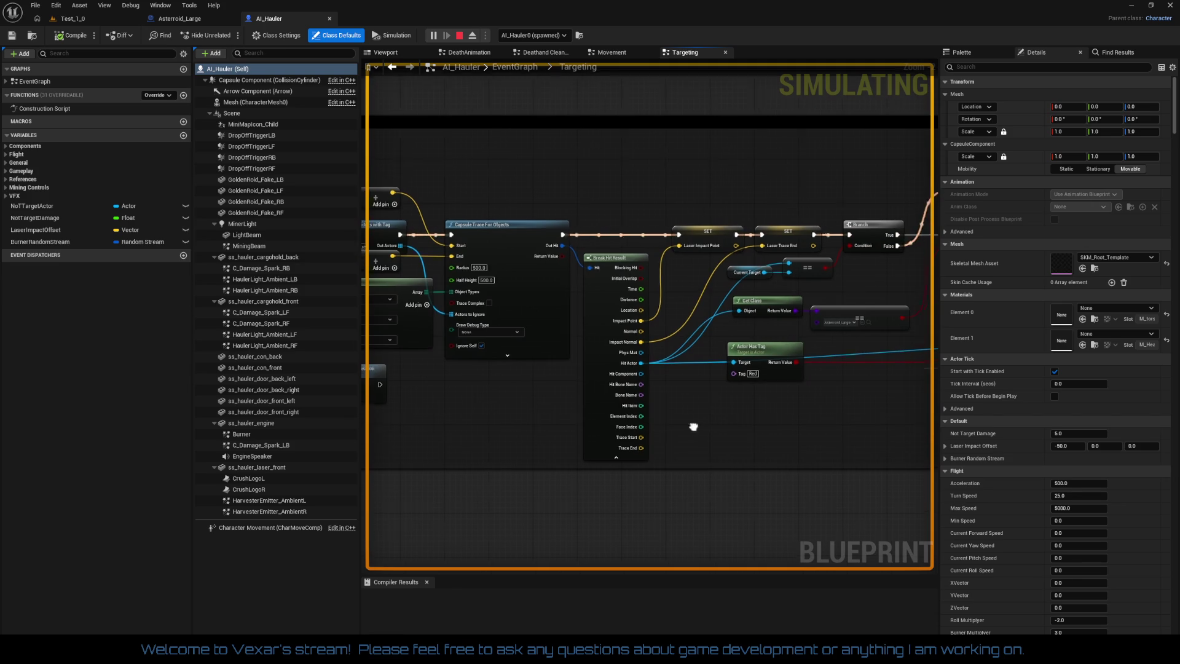
{"action": "left_click_drag", "start_coordinate": [693, 421], "coordinate": [559, 404]}
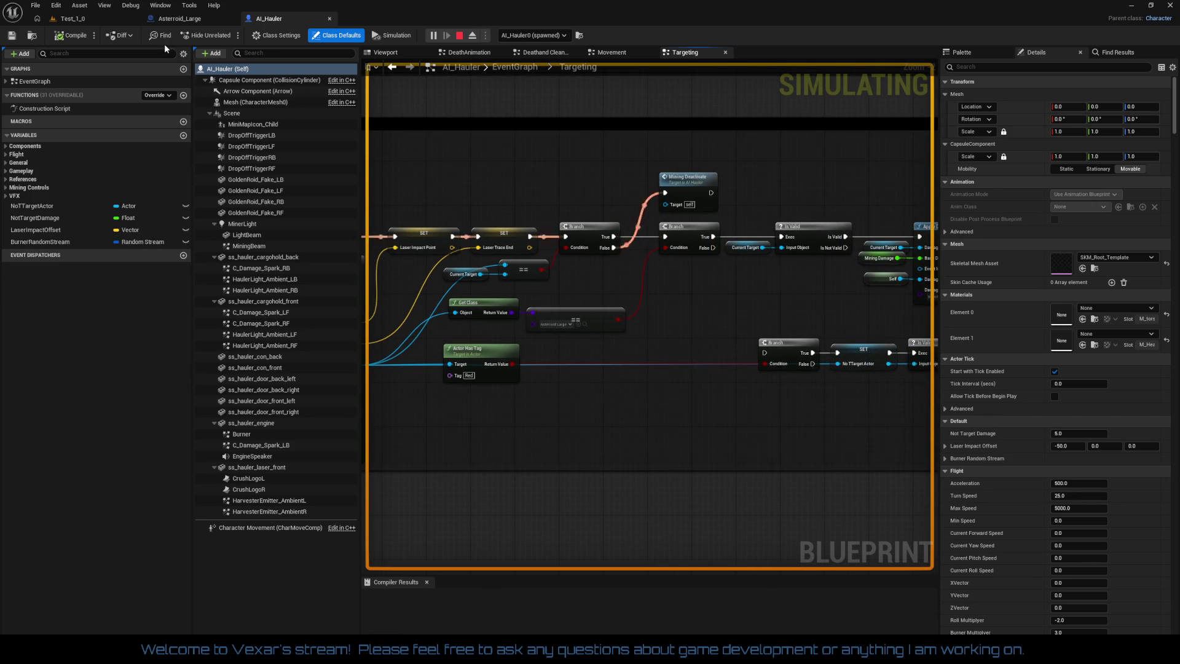
Briefly retake the ship in Test_1_0, then free the cursor and return to AI_Hauler
{"action": "left_click", "coordinate": [104, 18]}
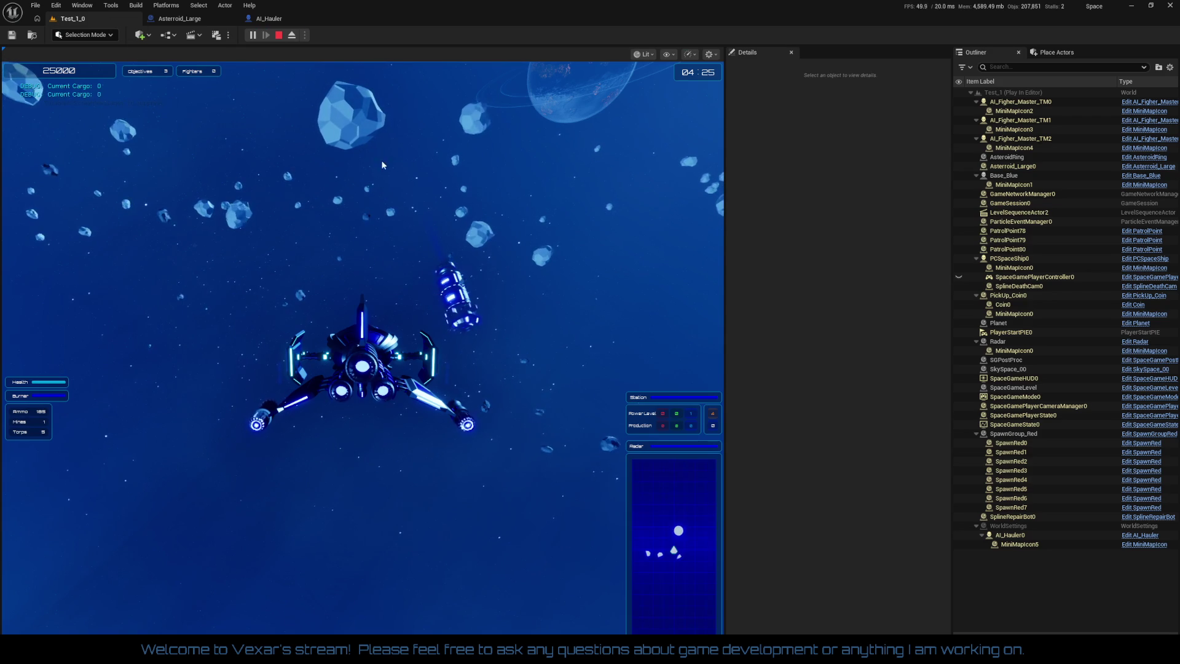
{"action": "left_click", "coordinate": [443, 223]}
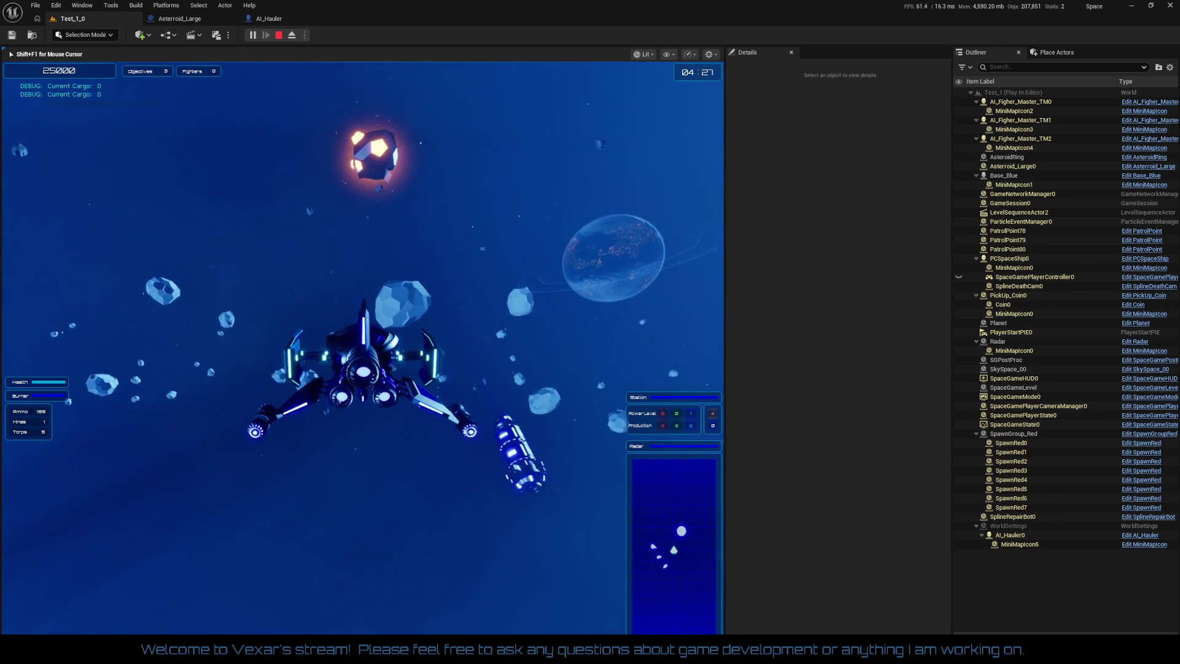
{"action": "key", "text": "shift+F1"}
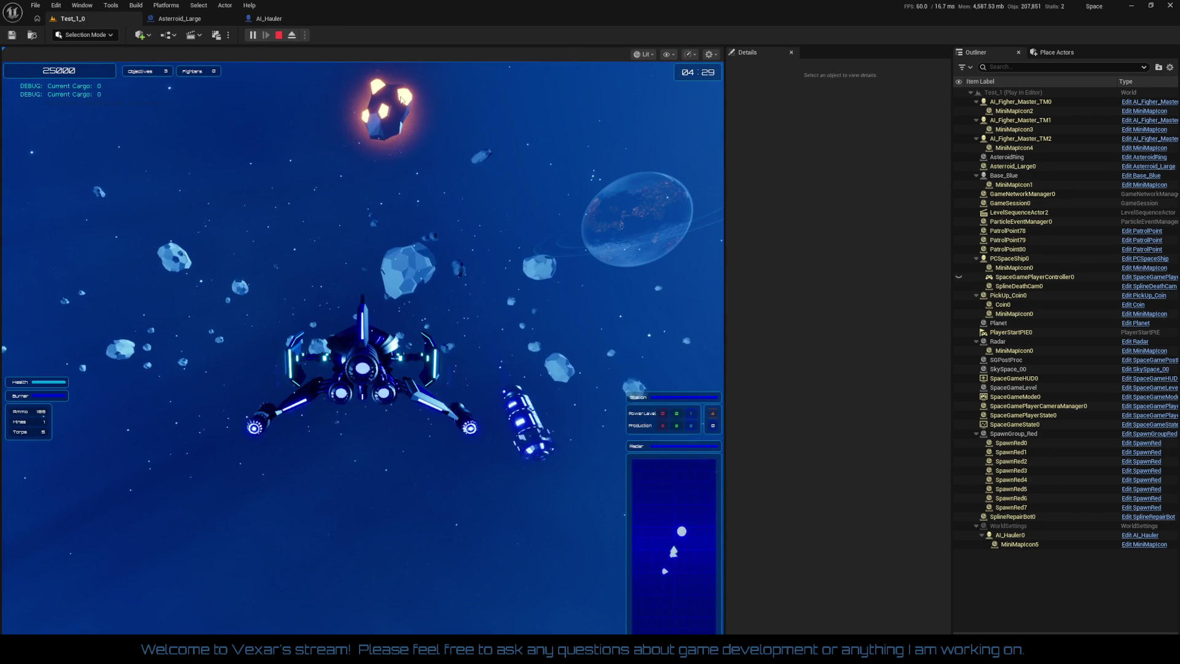
{"action": "left_click", "coordinate": [268, 20]}
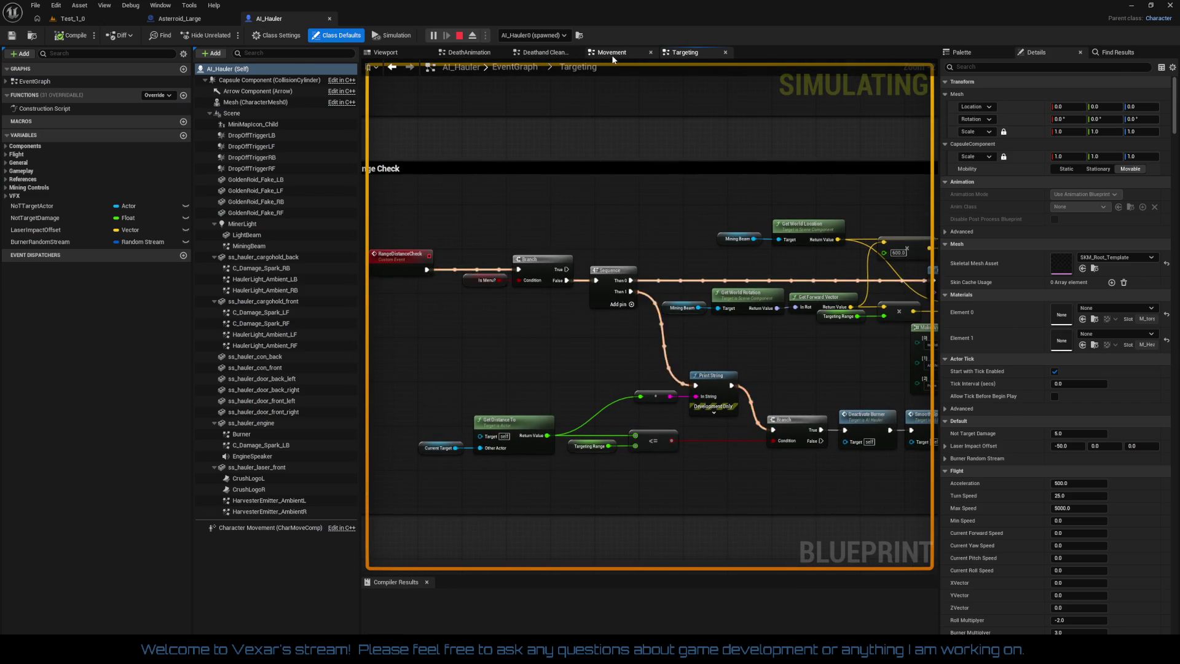
Open the Movement graph and look over its Sequence outputs and yaw-speed section
{"action": "left_click", "coordinate": [610, 54]}
{"action": "mouse_move", "coordinate": [634, 335]}
{"action": "left_mouse_down"}
{"action": "mouse_move", "coordinate": [671, 418]}
{"action": "mouse_move", "coordinate": [464, 325]}
{"action": "left_mouse_up"}
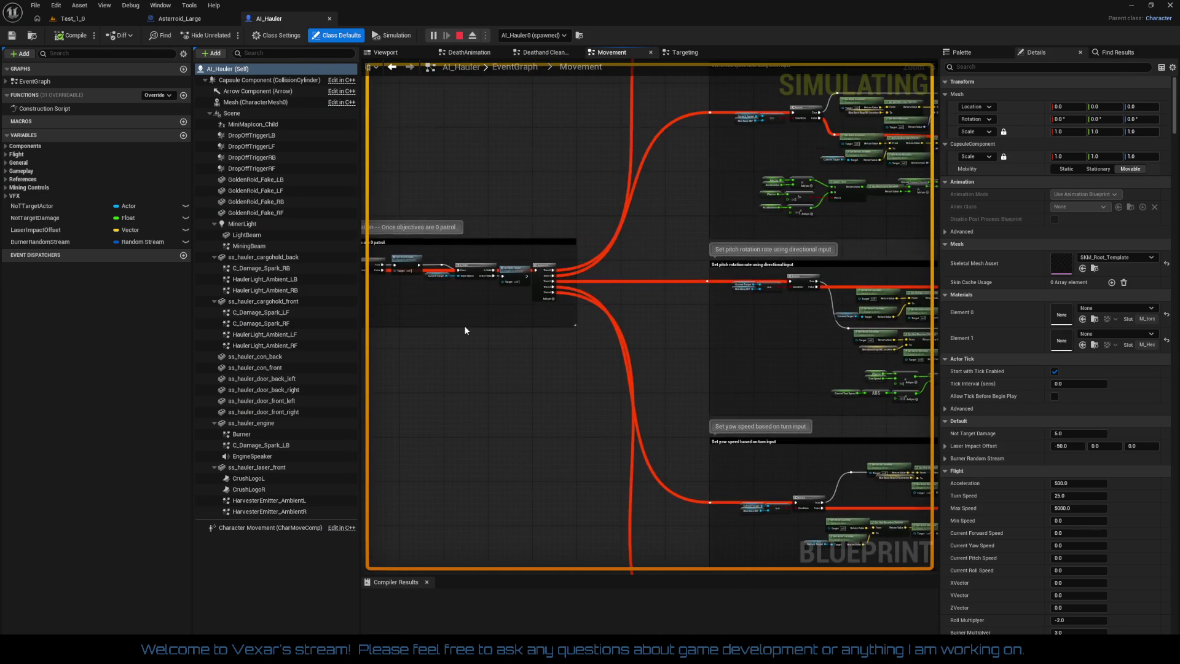
{"action": "scroll", "coordinate": [565, 393], "scroll_direction": "up", "scroll_amount": 5}
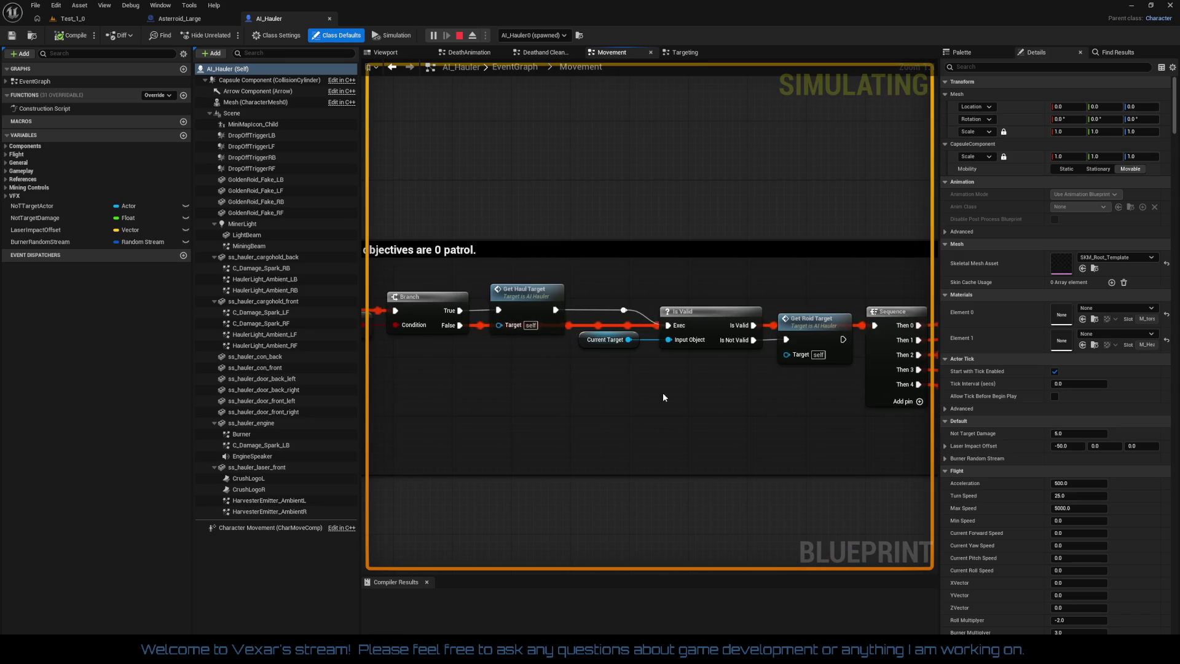
{"action": "scroll", "coordinate": [663, 392], "scroll_direction": "up", "scroll_amount": 1}
{"action": "scroll", "coordinate": [436, 341], "scroll_direction": "down", "scroll_amount": 1}
{"action": "mouse_move", "coordinate": [551, 304]}
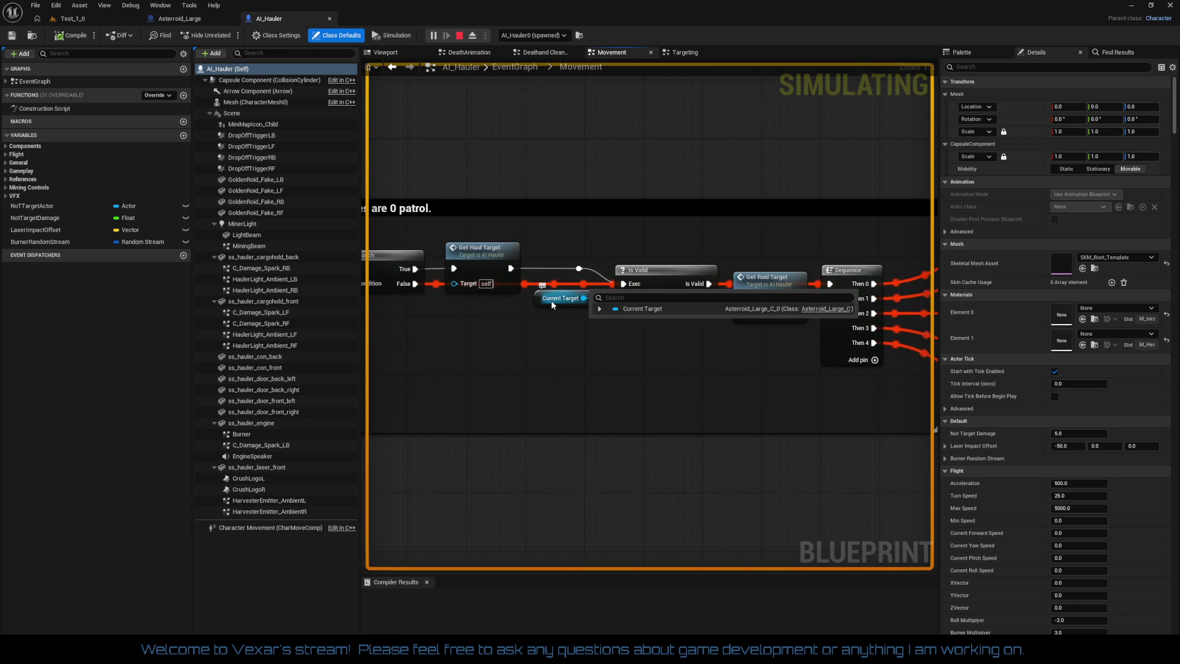
{"action": "mouse_move", "coordinate": [666, 385]}
{"action": "left_mouse_down"}
{"action": "mouse_move", "coordinate": [551, 356]}
{"action": "mouse_move", "coordinate": [670, 378]}
{"action": "mouse_move", "coordinate": [508, 266]}
{"action": "left_mouse_up"}
{"action": "scroll", "coordinate": [667, 391], "scroll_direction": "down", "scroll_amount": 2}
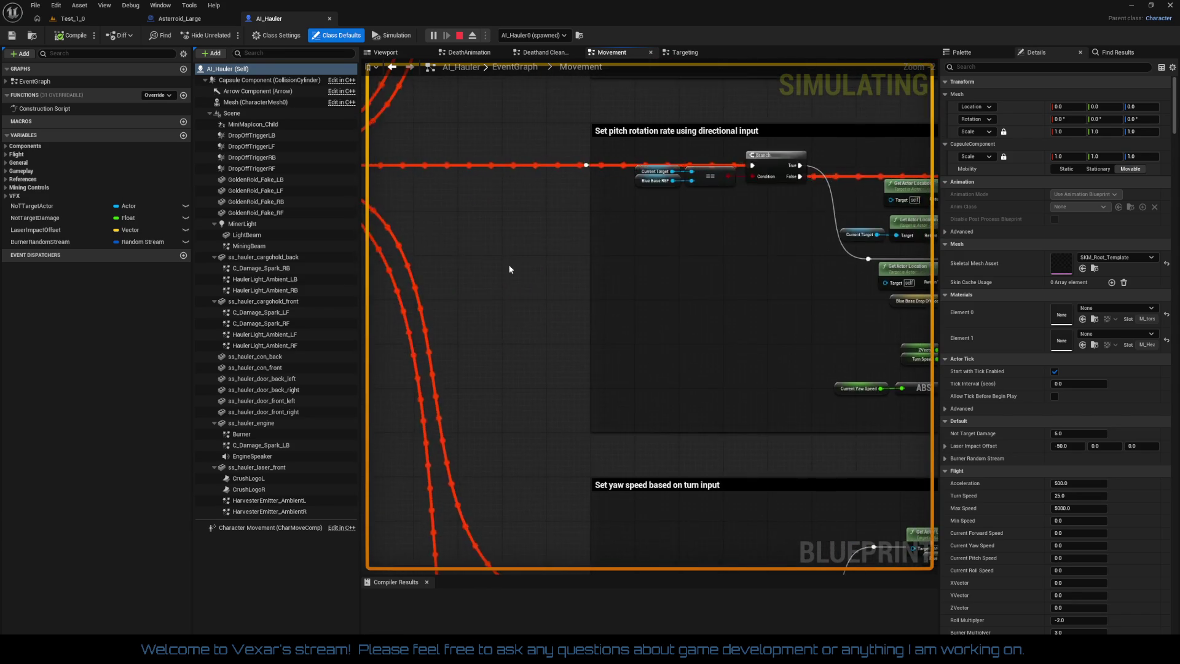
{"action": "scroll", "coordinate": [555, 301], "scroll_direction": "down", "scroll_amount": 2}
{"action": "scroll", "coordinate": [556, 306], "scroll_direction": "up", "scroll_amount": 2}
{"action": "mouse_move", "coordinate": [555, 306]}
{"action": "left_mouse_down"}
{"action": "mouse_move", "coordinate": [560, 266]}
{"action": "mouse_move", "coordinate": [453, 145]}
{"action": "mouse_move", "coordinate": [614, 405]}
{"action": "mouse_move", "coordinate": [640, 382]}
{"action": "mouse_move", "coordinate": [743, 107]}
{"action": "left_mouse_up"}
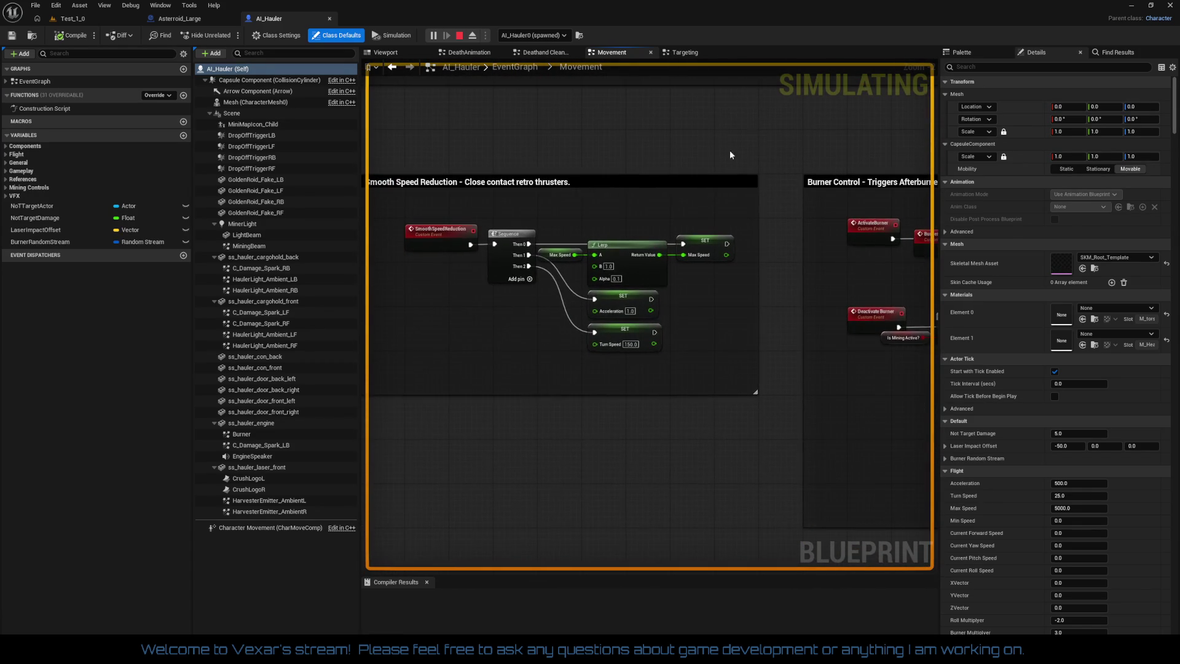
{"action": "scroll", "coordinate": [633, 276], "scroll_direction": "up", "scroll_amount": 1}
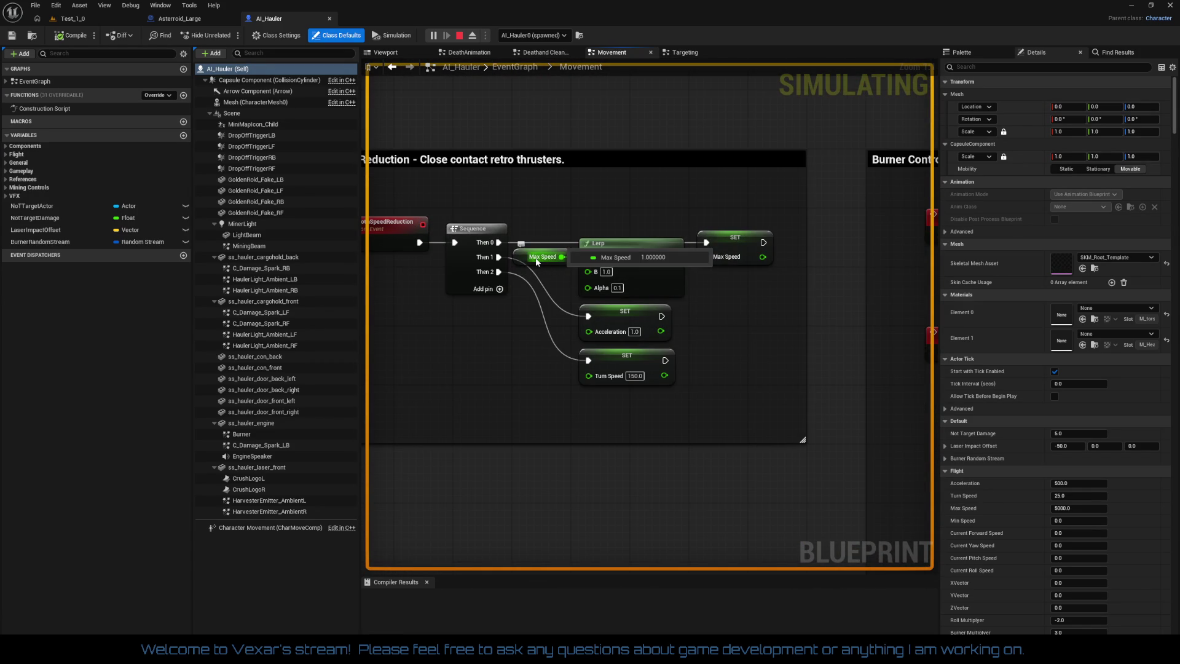
{"action": "mouse_move", "coordinate": [730, 260]}
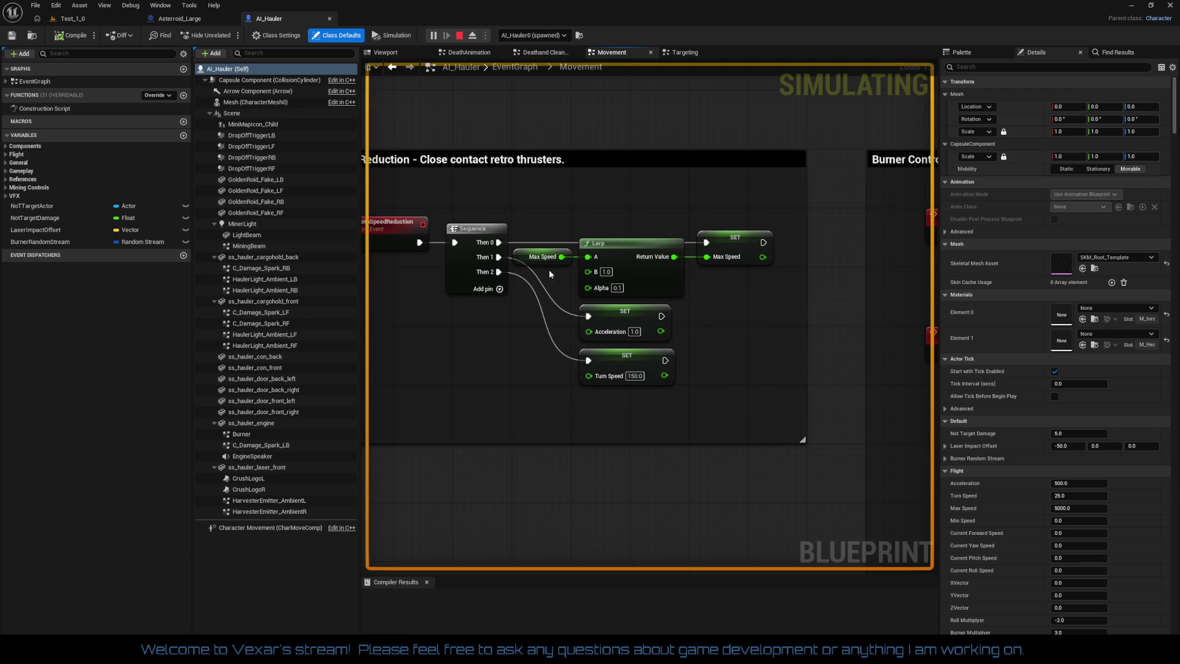
Review the Smooth Speed Reduction and Burner Control sections, then go back to Test_1_0
{"action": "mouse_move", "coordinate": [515, 323]}
{"action": "left_mouse_down"}
{"action": "mouse_move", "coordinate": [631, 359]}
{"action": "mouse_move", "coordinate": [600, 379]}
{"action": "left_mouse_up"}
{"action": "scroll", "coordinate": [600, 378], "scroll_direction": "down", "scroll_amount": 5}
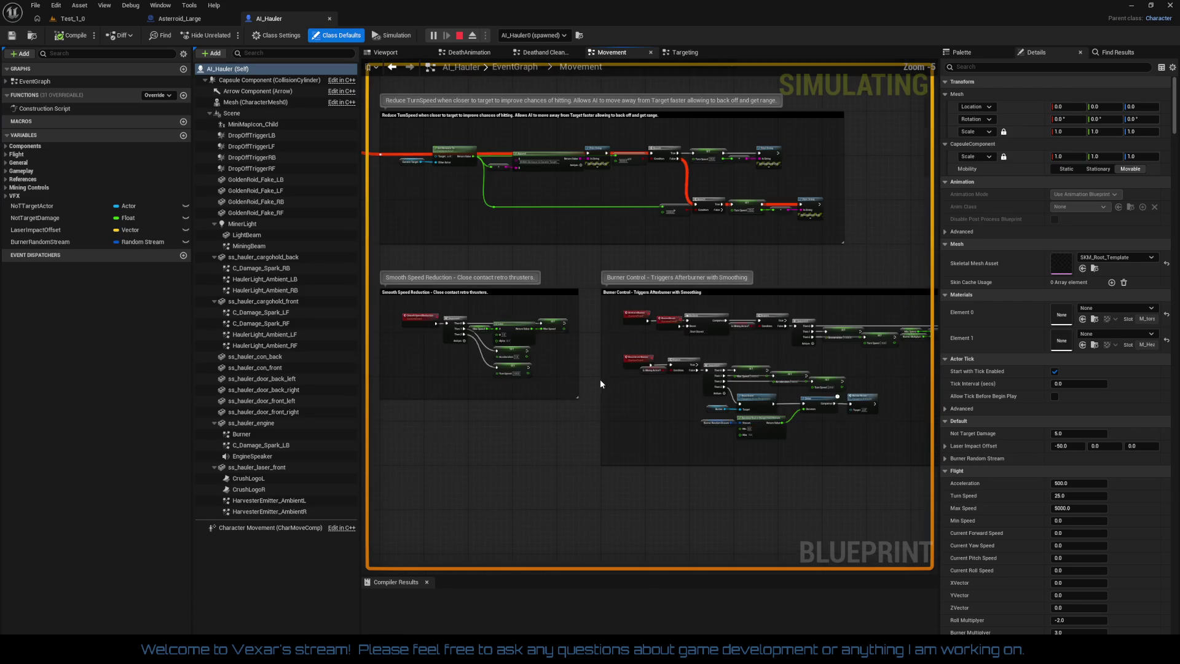
{"action": "scroll", "coordinate": [600, 378], "scroll_direction": "up", "scroll_amount": 5}
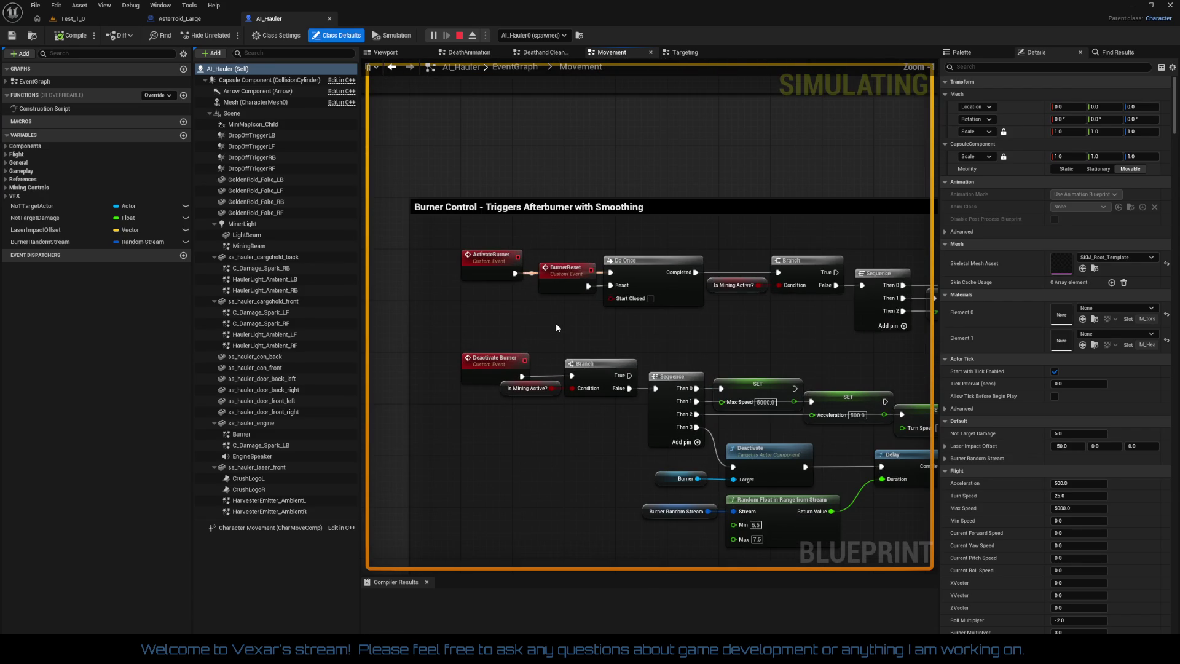
{"action": "left_click_drag", "start_coordinate": [572, 337], "coordinate": [443, 331]}
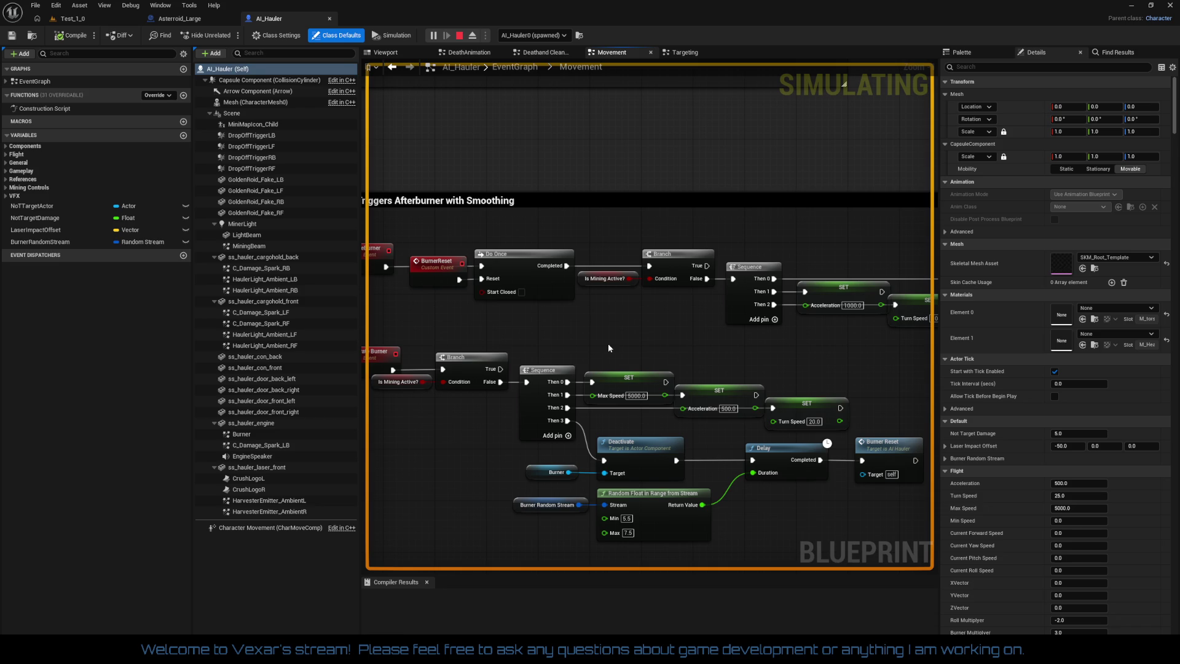
{"action": "mouse_move", "coordinate": [607, 347]}
{"action": "left_mouse_down"}
{"action": "mouse_move", "coordinate": [691, 346]}
{"action": "mouse_move", "coordinate": [466, 334]}
{"action": "mouse_move", "coordinate": [728, 354]}
{"action": "left_mouse_up"}
{"action": "mouse_move", "coordinate": [593, 339]}
{"action": "left_mouse_down"}
{"action": "mouse_move", "coordinate": [787, 374]}
{"action": "mouse_move", "coordinate": [776, 370]}
{"action": "mouse_move", "coordinate": [819, 330]}
{"action": "mouse_move", "coordinate": [491, 336]}
{"action": "left_mouse_up"}
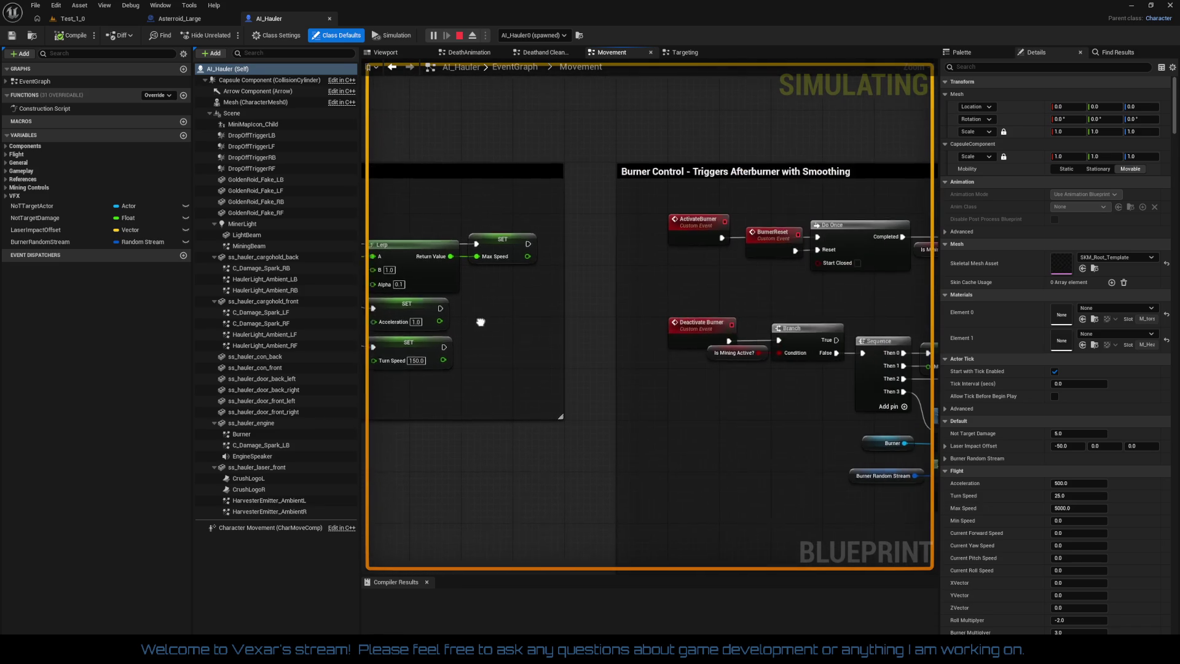
{"action": "left_click_drag", "start_coordinate": [602, 352], "coordinate": [297, 240]}
{"action": "left_click_drag", "start_coordinate": [375, 348], "coordinate": [365, 347]}
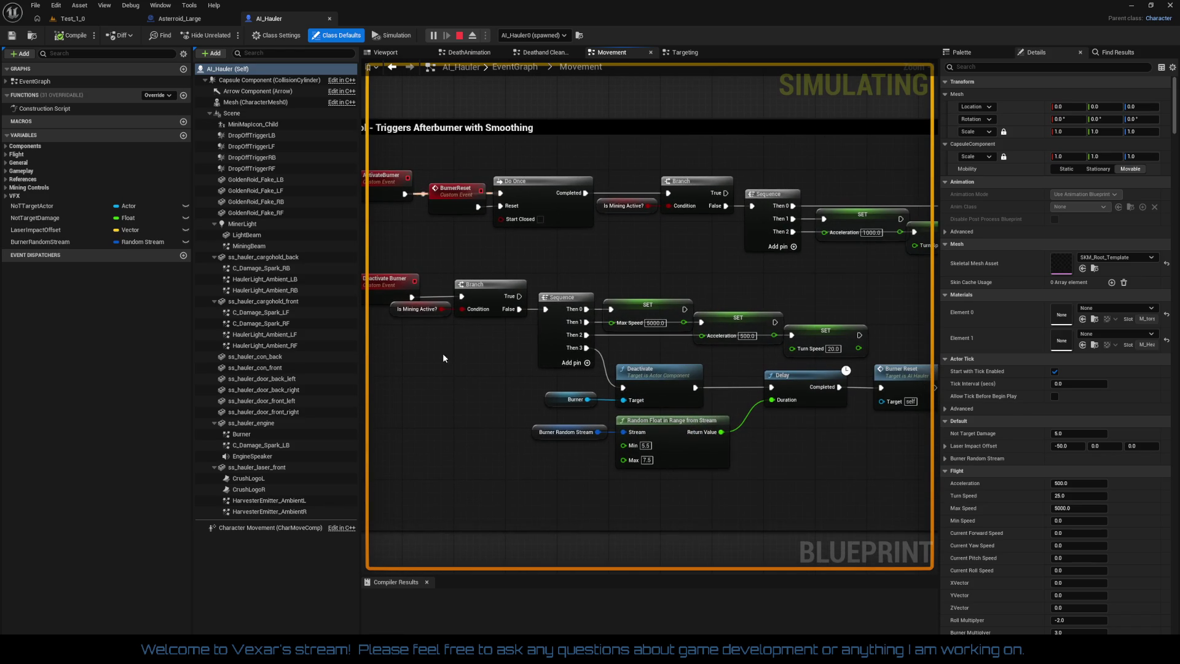
{"action": "left_click_drag", "start_coordinate": [443, 358], "coordinate": [472, 281]}
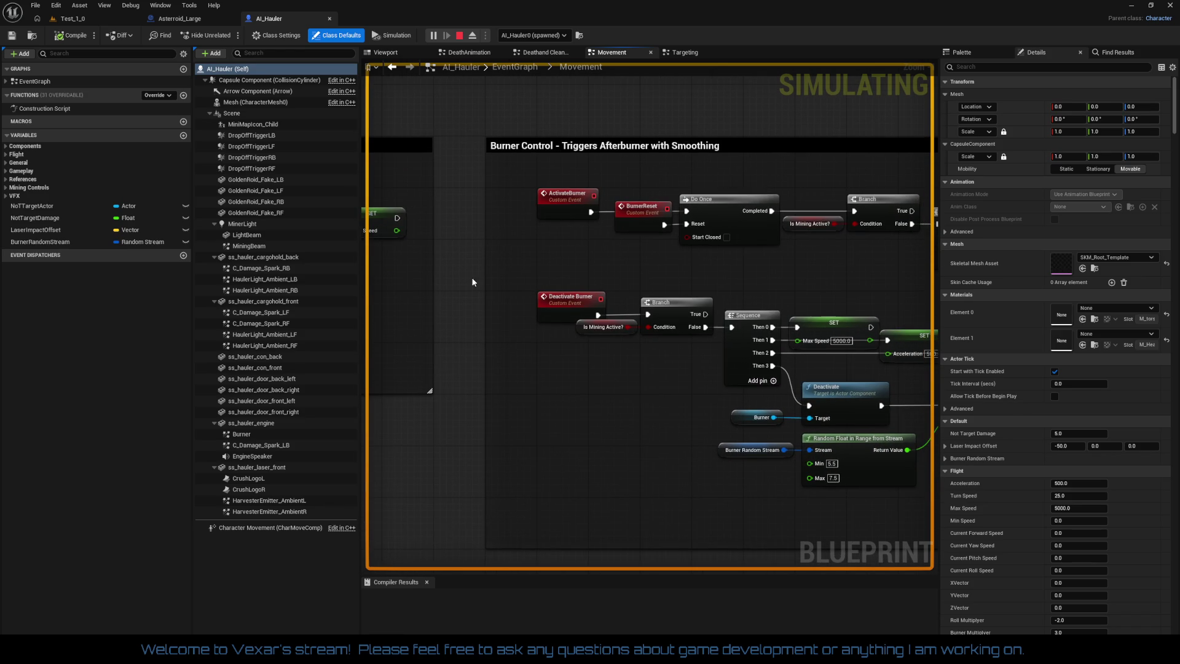
{"action": "left_click", "coordinate": [101, 24]}
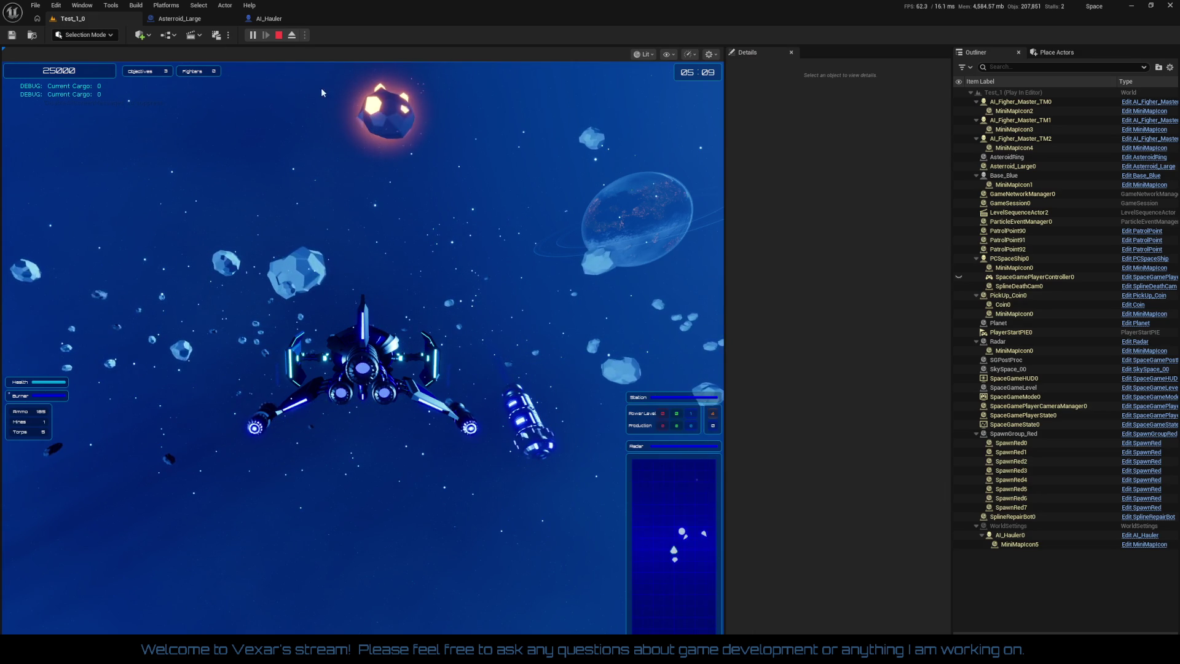
{"action": "left_click", "coordinate": [281, 22]}
{"action": "left_click_drag", "start_coordinate": [574, 334], "coordinate": [789, 374]}
{"action": "scroll", "coordinate": [661, 339], "scroll_direction": "up", "scroll_amount": 1}
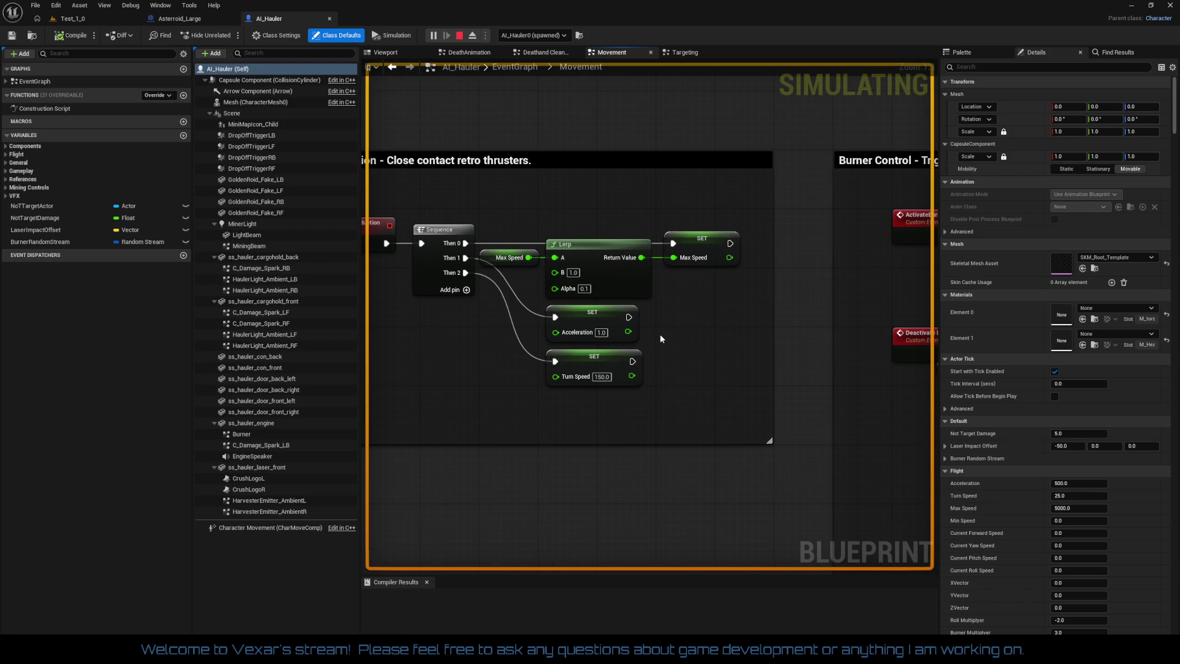
{"action": "mouse_move", "coordinate": [642, 330]}
{"action": "left_mouse_down"}
{"action": "mouse_move", "coordinate": [909, 368]}
{"action": "mouse_move", "coordinate": [463, 330]}
{"action": "mouse_move", "coordinate": [371, 270]}
{"action": "left_mouse_up"}
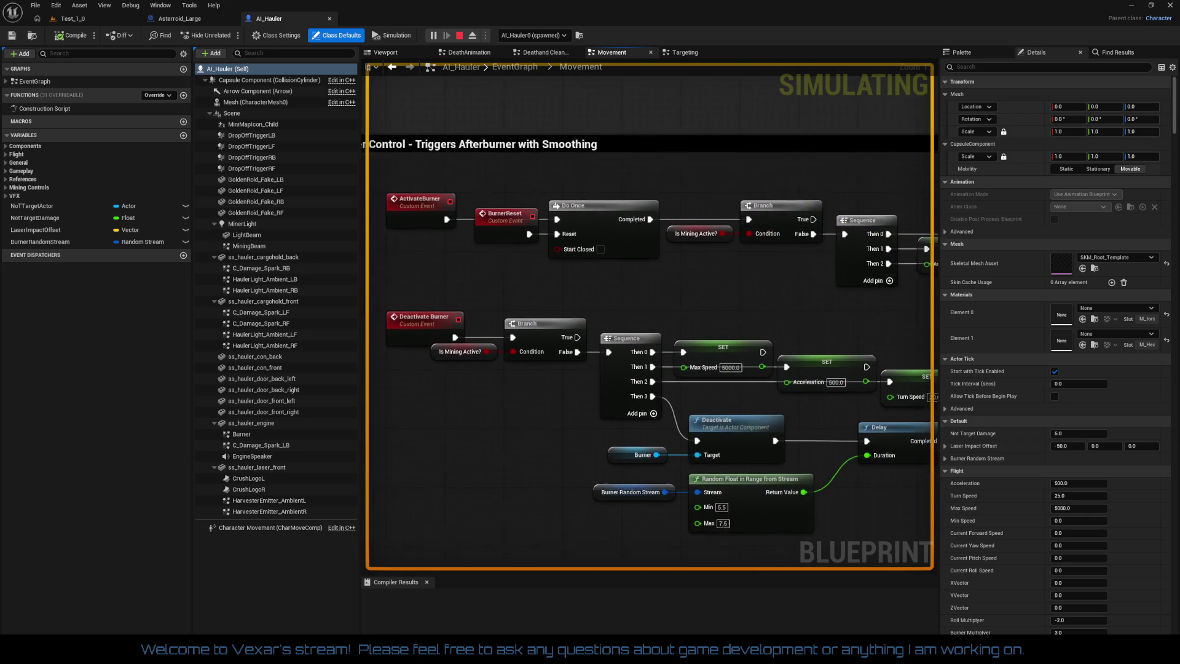
{"action": "mouse_move", "coordinate": [893, 318]}
{"action": "left_mouse_down"}
{"action": "mouse_move", "coordinate": [468, 315]}
{"action": "mouse_move", "coordinate": [1029, 309]}
{"action": "left_mouse_up"}
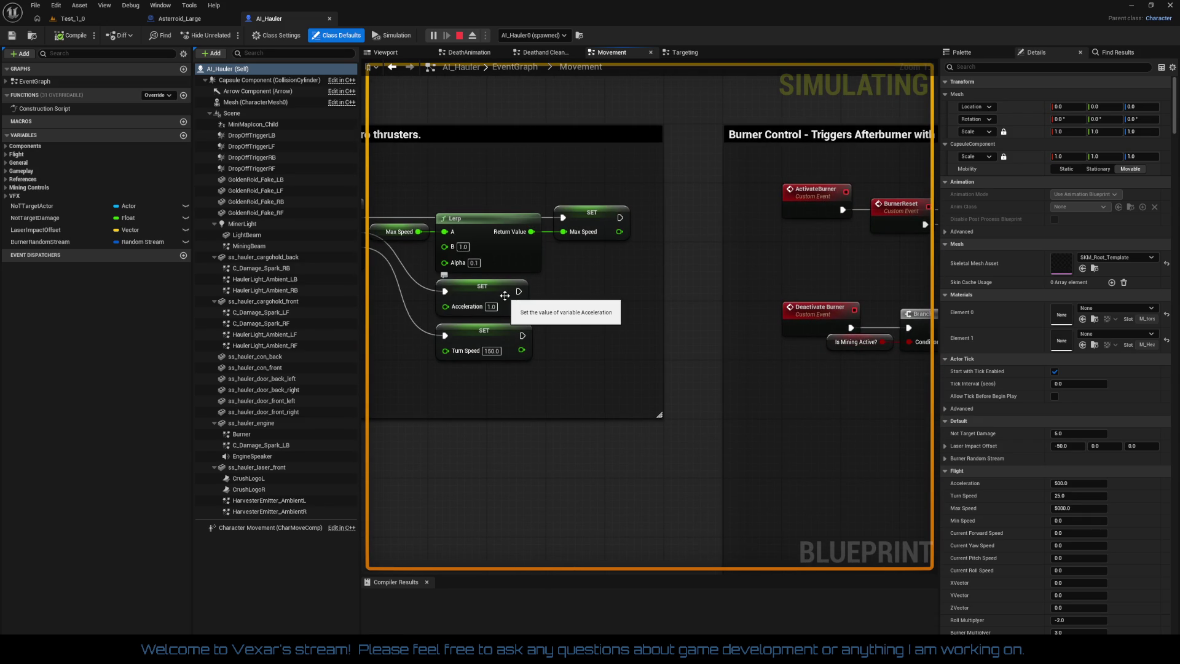
{"action": "mouse_move", "coordinate": [504, 296]}
{"action": "left_mouse_down"}
{"action": "mouse_move", "coordinate": [666, 308]}
{"action": "mouse_move", "coordinate": [635, 303]}
{"action": "left_mouse_up"}
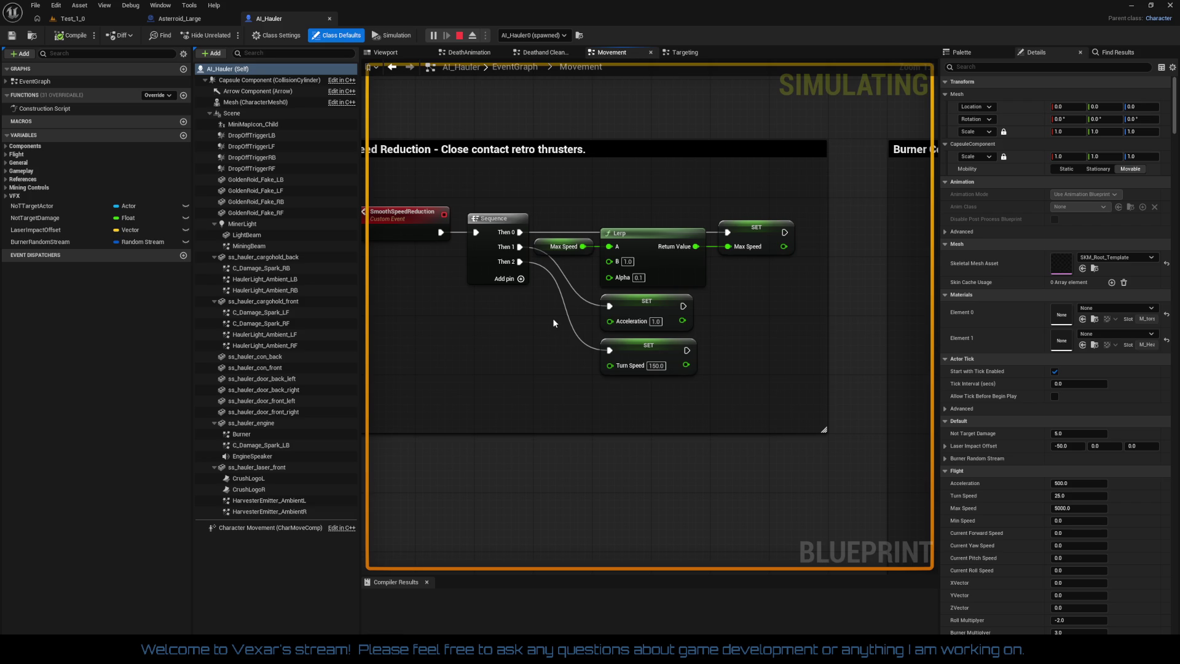
{"action": "left_click", "coordinate": [544, 246]}
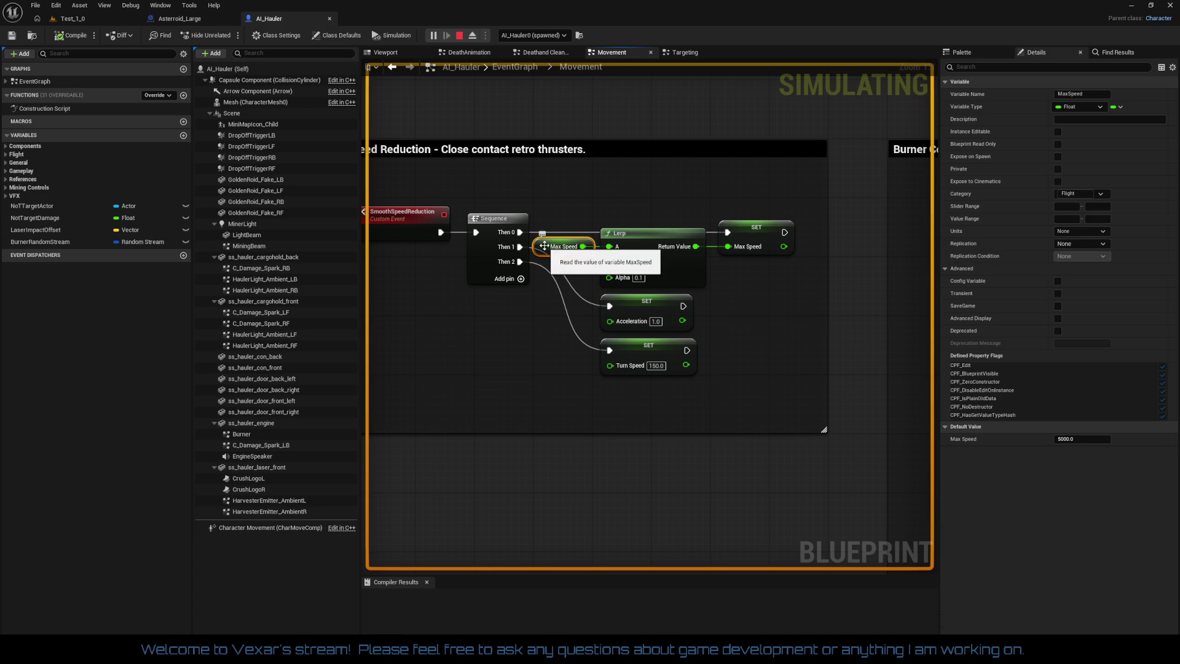
{"action": "left_click", "coordinate": [536, 323]}
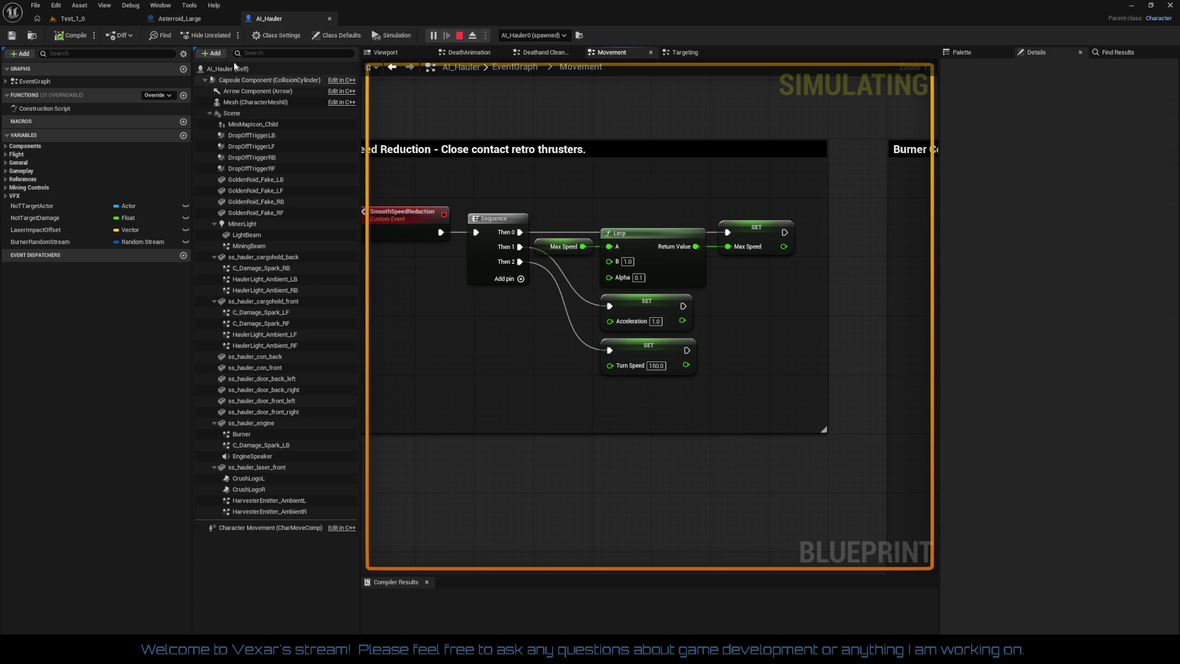
{"action": "left_click", "coordinate": [93, 17]}
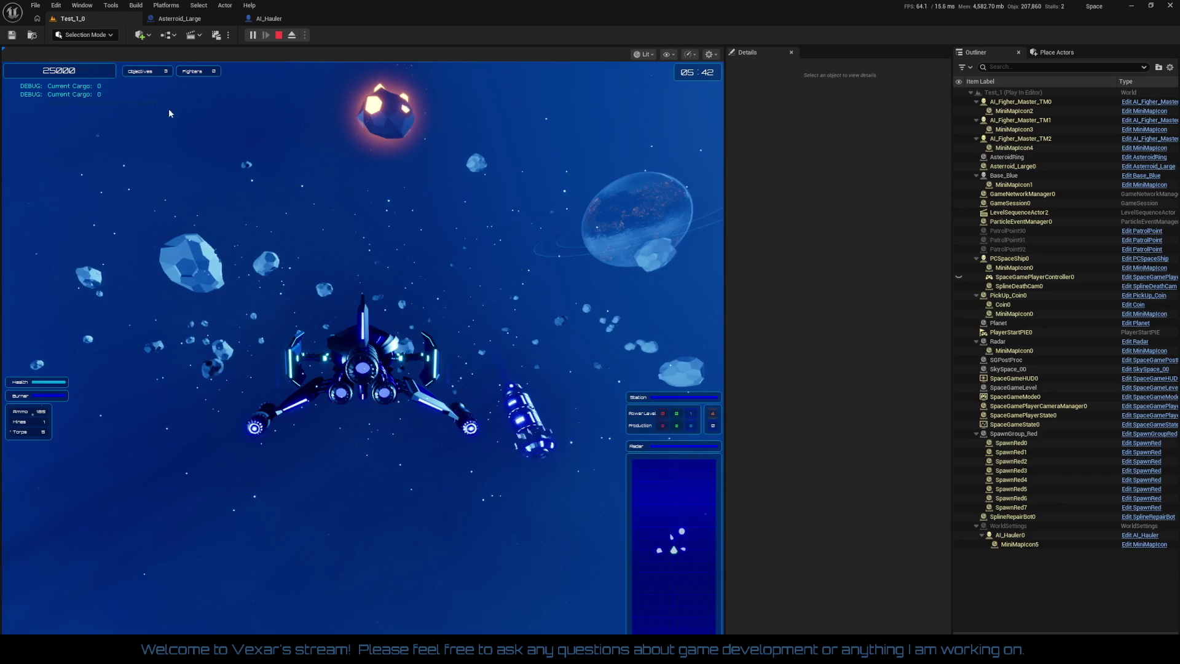
Fly the ship using the Shift afterburner boost, then free the cursor and return to AI_Hauler
{"action": "left_click", "coordinate": [423, 332]}
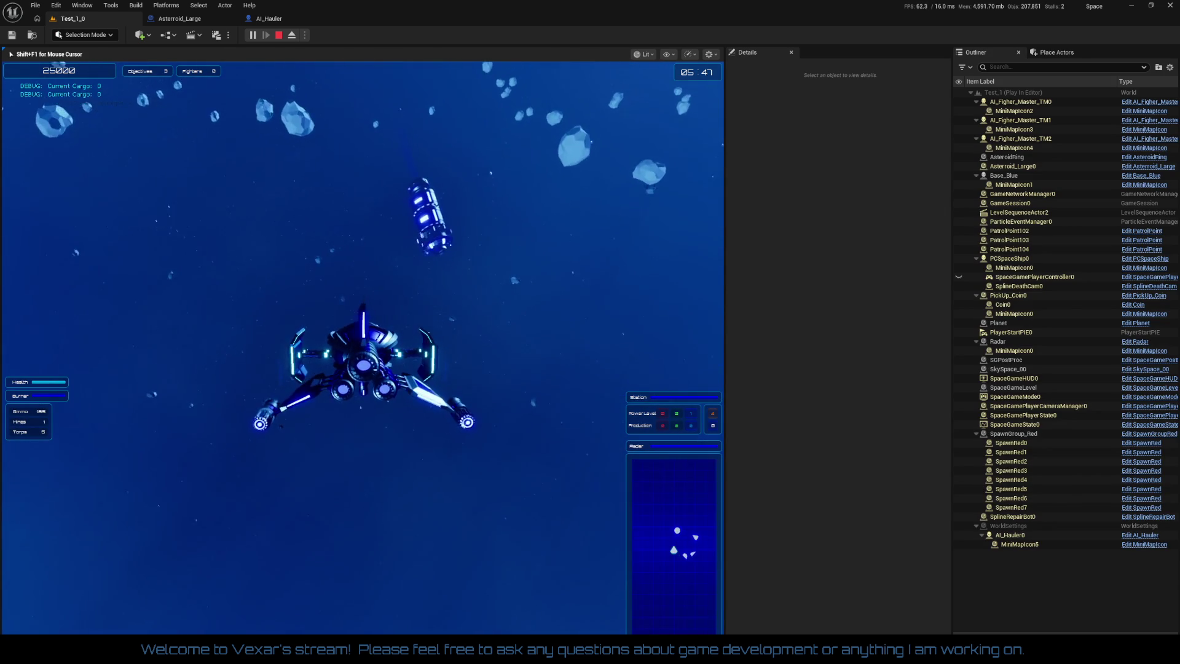
{"action": "key", "text": "shift"}
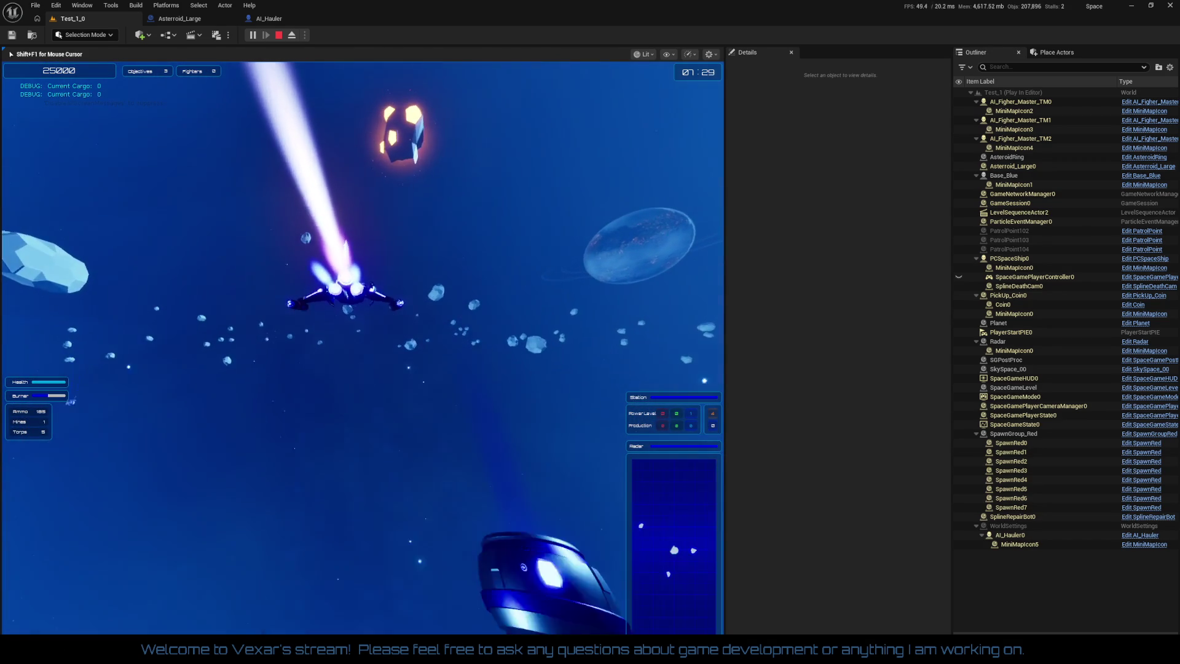
{"action": "key", "text": "shift+F1"}
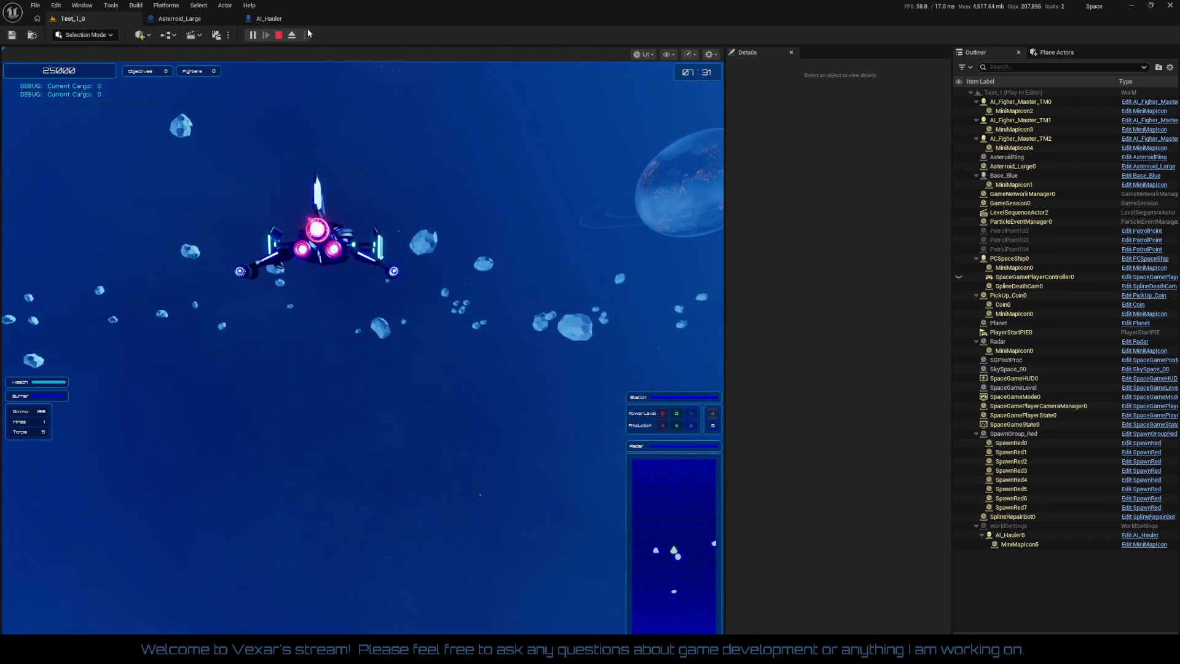
{"action": "left_click", "coordinate": [288, 19]}
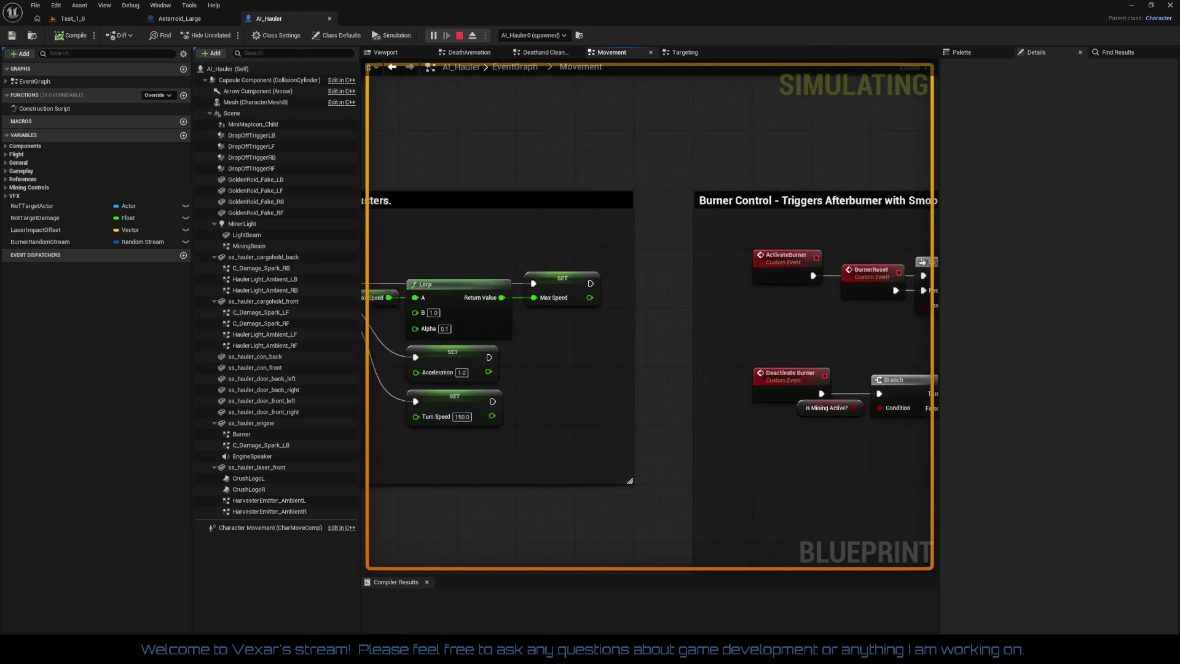
Zoom around the AI_Hauler Movement graph, then switch to its Targeting graph
{"action": "scroll", "coordinate": [596, 407], "scroll_direction": "down", "scroll_amount": 8}
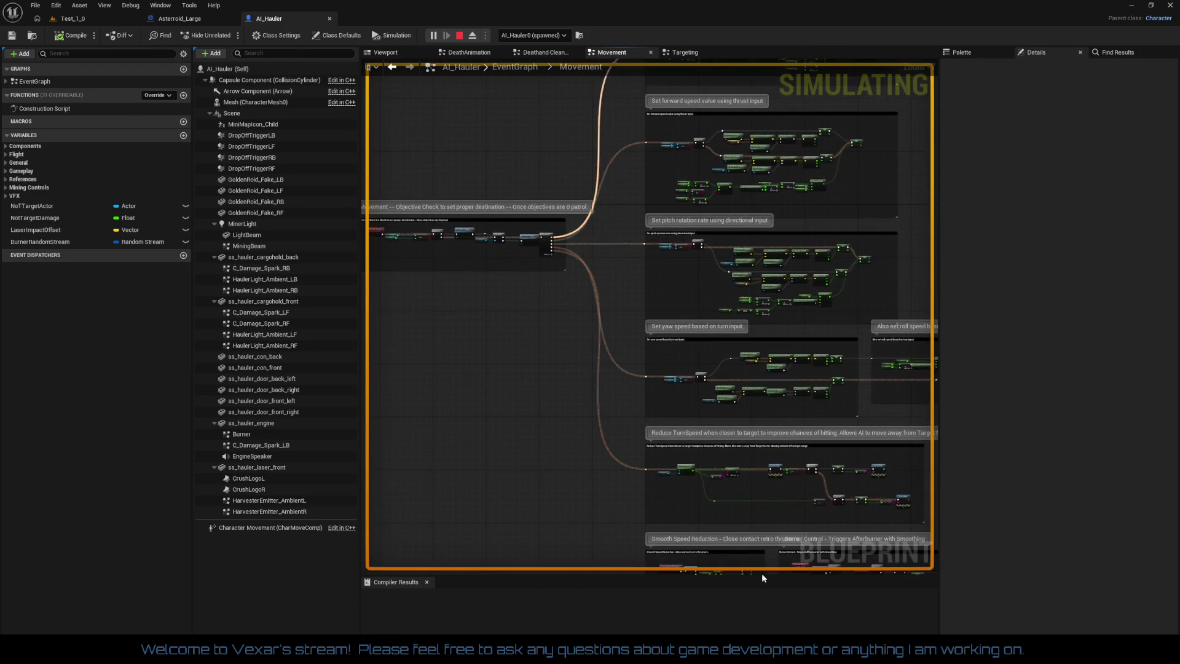
{"action": "scroll", "coordinate": [514, 348], "scroll_direction": "up", "scroll_amount": 4}
{"action": "scroll", "coordinate": [698, 398], "scroll_direction": "up", "scroll_amount": 3}
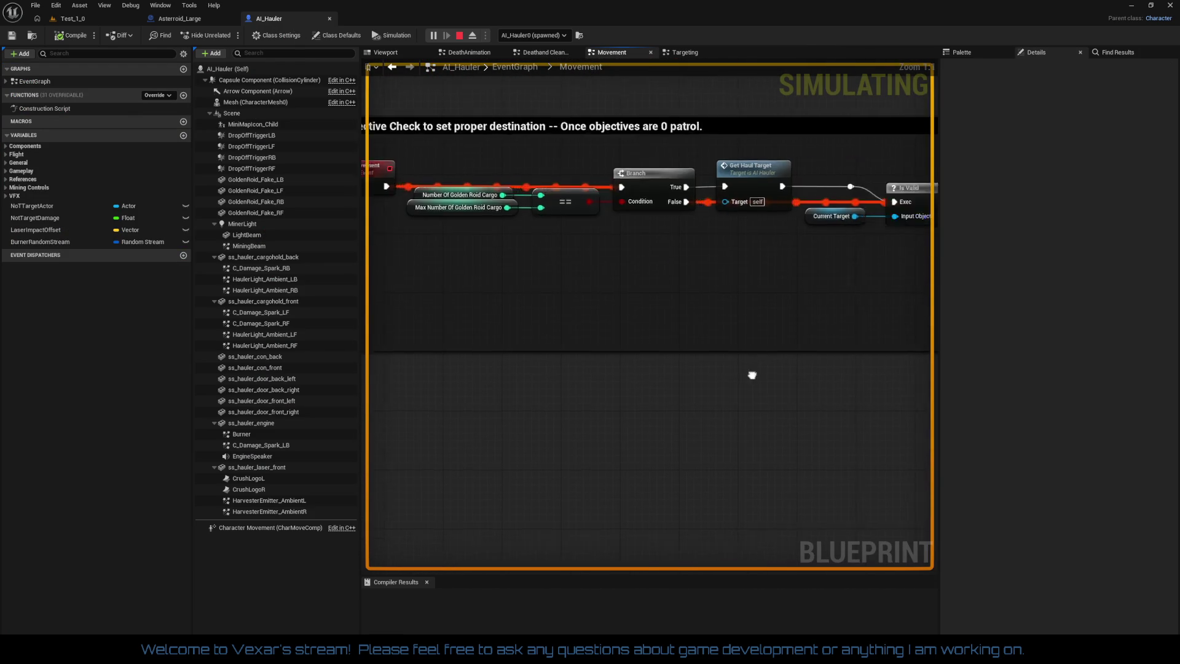
{"action": "scroll", "coordinate": [751, 374], "scroll_direction": "down", "scroll_amount": 3}
{"action": "left_click_drag", "start_coordinate": [698, 400], "coordinate": [659, 339]}
{"action": "scroll", "coordinate": [660, 340], "scroll_direction": "up", "scroll_amount": 4}
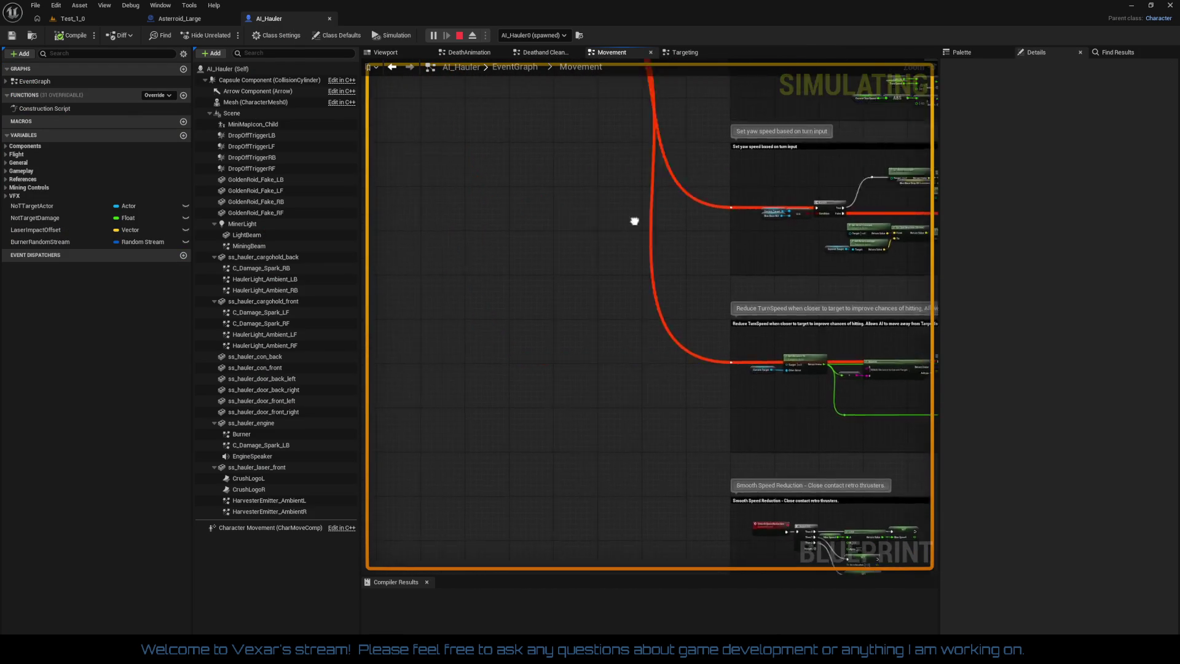
{"action": "scroll", "coordinate": [634, 221], "scroll_direction": "down", "scroll_amount": 4}
{"action": "scroll", "coordinate": [733, 289], "scroll_direction": "up", "scroll_amount": 2}
{"action": "left_click", "coordinate": [673, 53]}
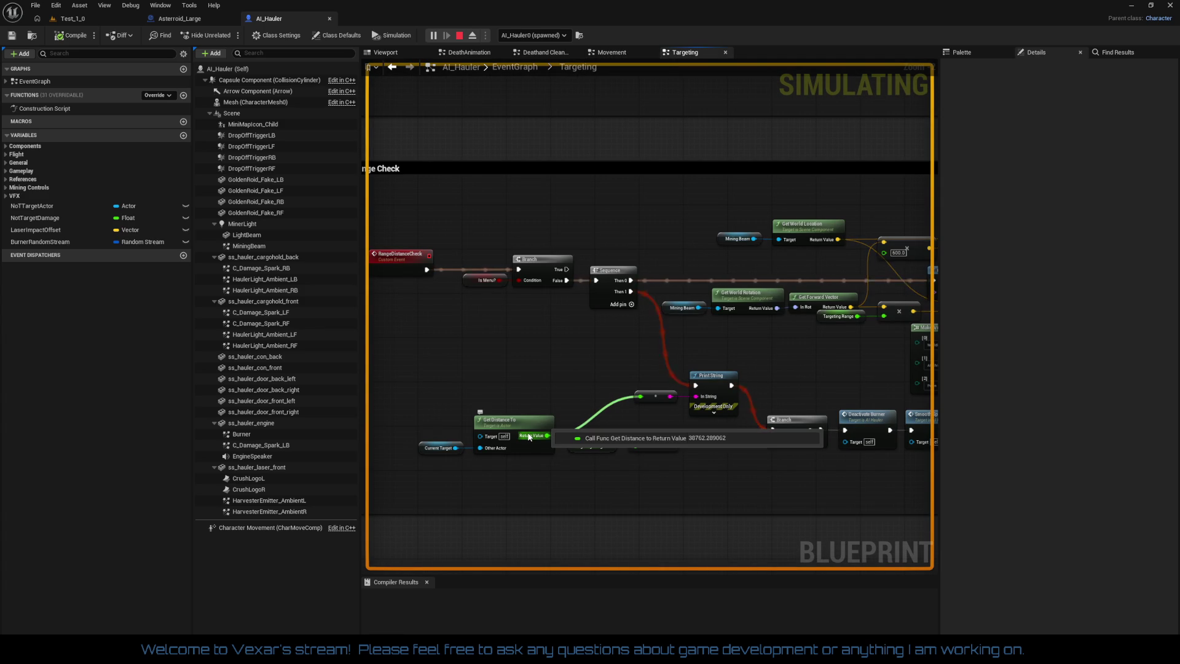
Pan from the Roid Range Check through Capsule Trace, Break Hit Result, Is Valid and Apply Damage
{"action": "left_click_drag", "start_coordinate": [601, 478], "coordinate": [614, 406]}
{"action": "scroll", "coordinate": [686, 395], "scroll_direction": "up", "scroll_amount": 2}
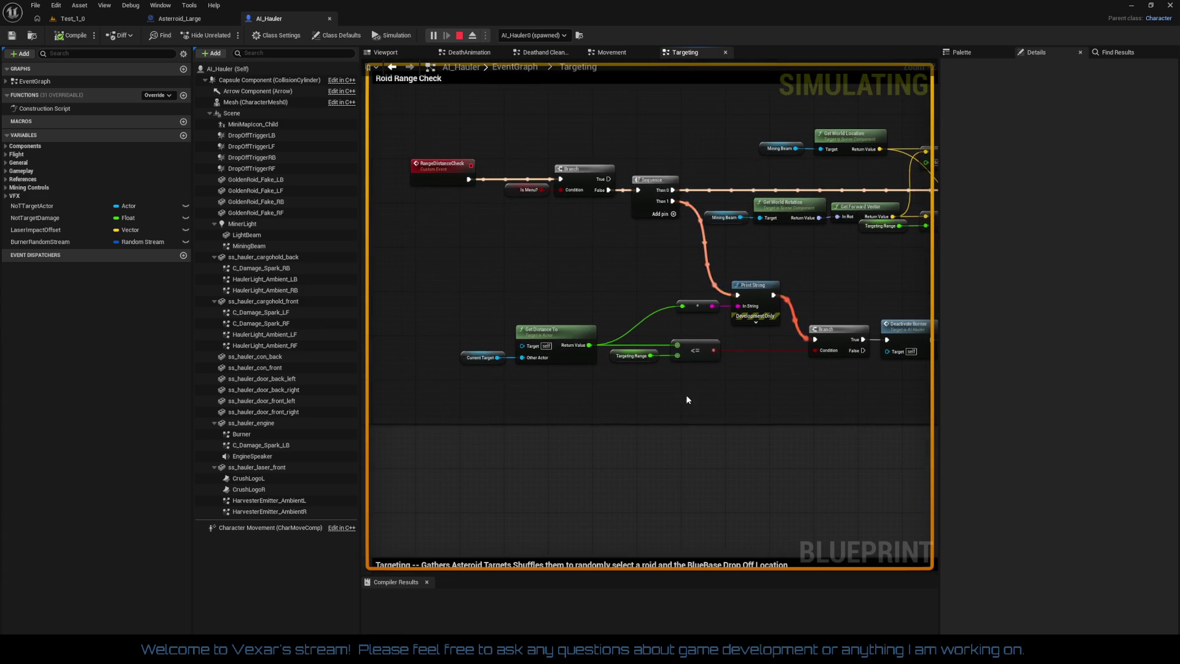
{"action": "mouse_move", "coordinate": [739, 407]}
{"action": "left_mouse_down"}
{"action": "mouse_move", "coordinate": [632, 423]}
{"action": "mouse_move", "coordinate": [792, 404]}
{"action": "mouse_move", "coordinate": [614, 417]}
{"action": "mouse_move", "coordinate": [824, 402]}
{"action": "left_mouse_up"}
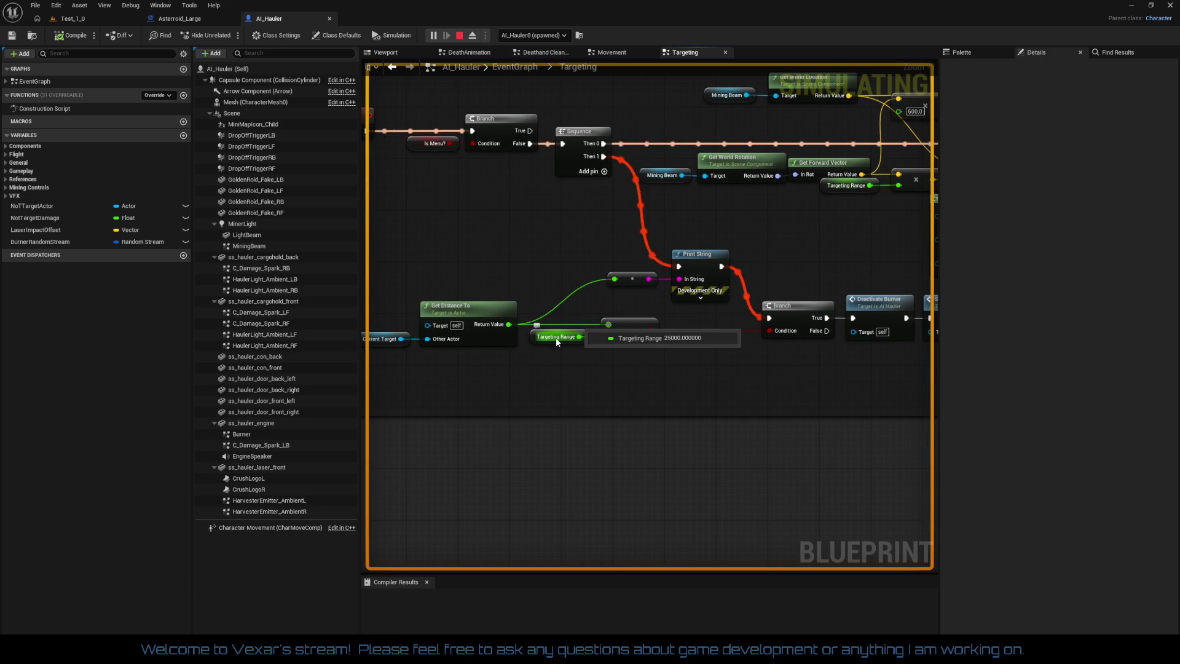
{"action": "left_click_drag", "start_coordinate": [560, 356], "coordinate": [705, 376]}
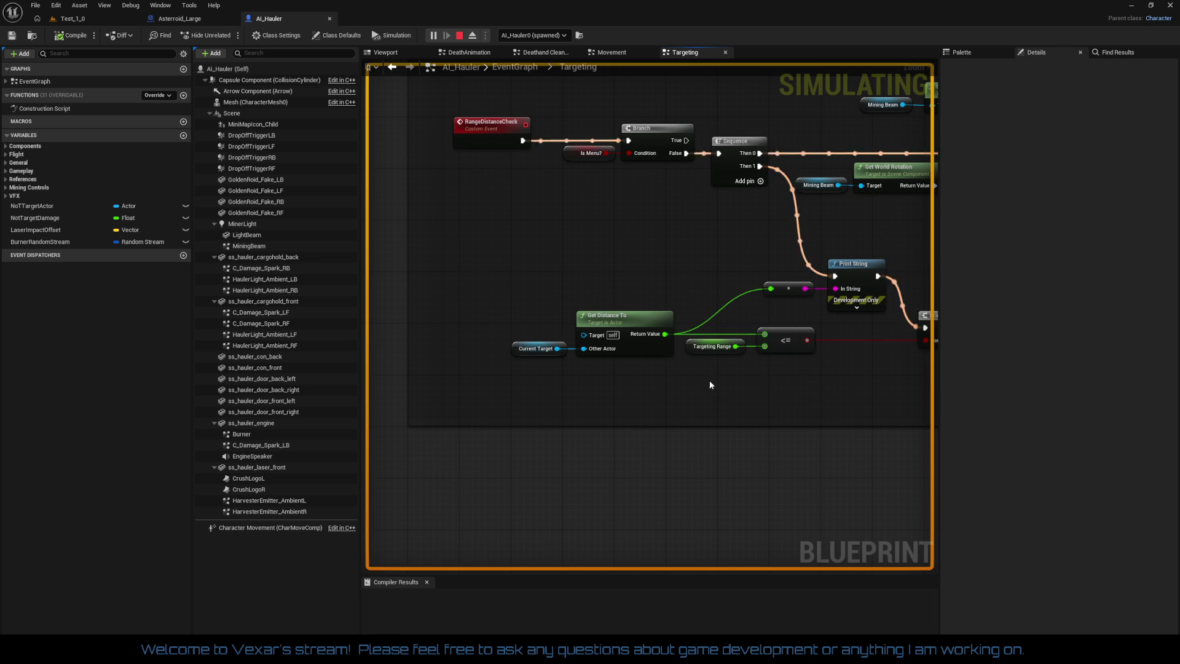
{"action": "left_click_drag", "start_coordinate": [710, 384], "coordinate": [502, 398]}
{"action": "left_click_drag", "start_coordinate": [760, 409], "coordinate": [576, 423]}
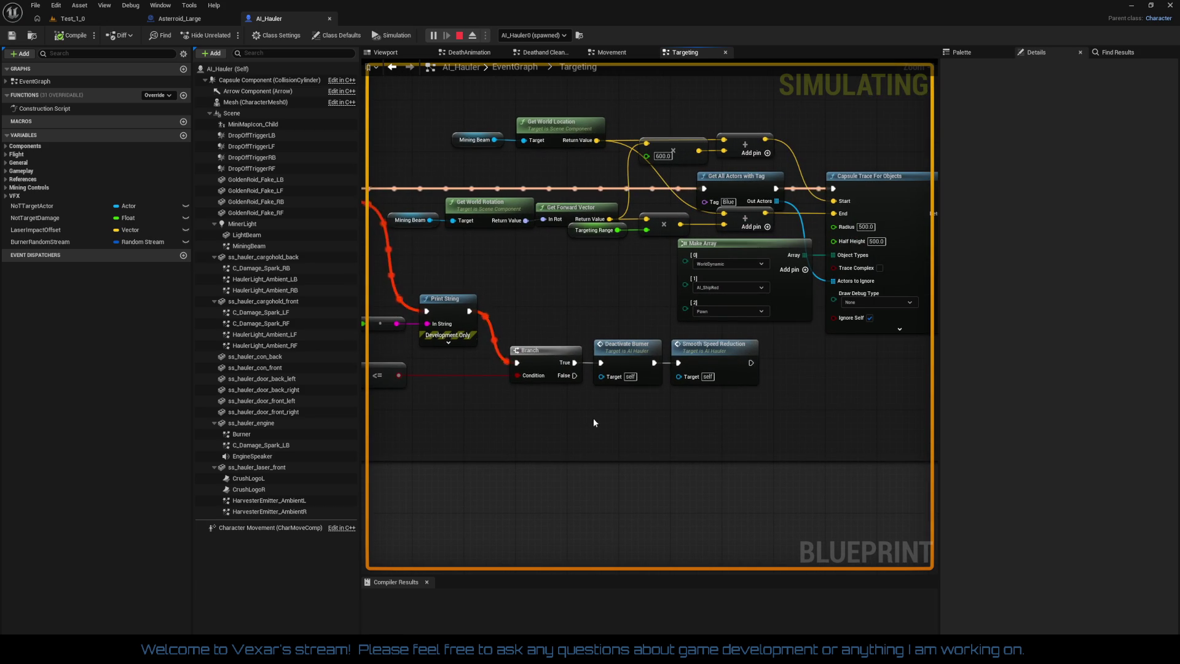
{"action": "left_click_drag", "start_coordinate": [745, 422], "coordinate": [548, 418]}
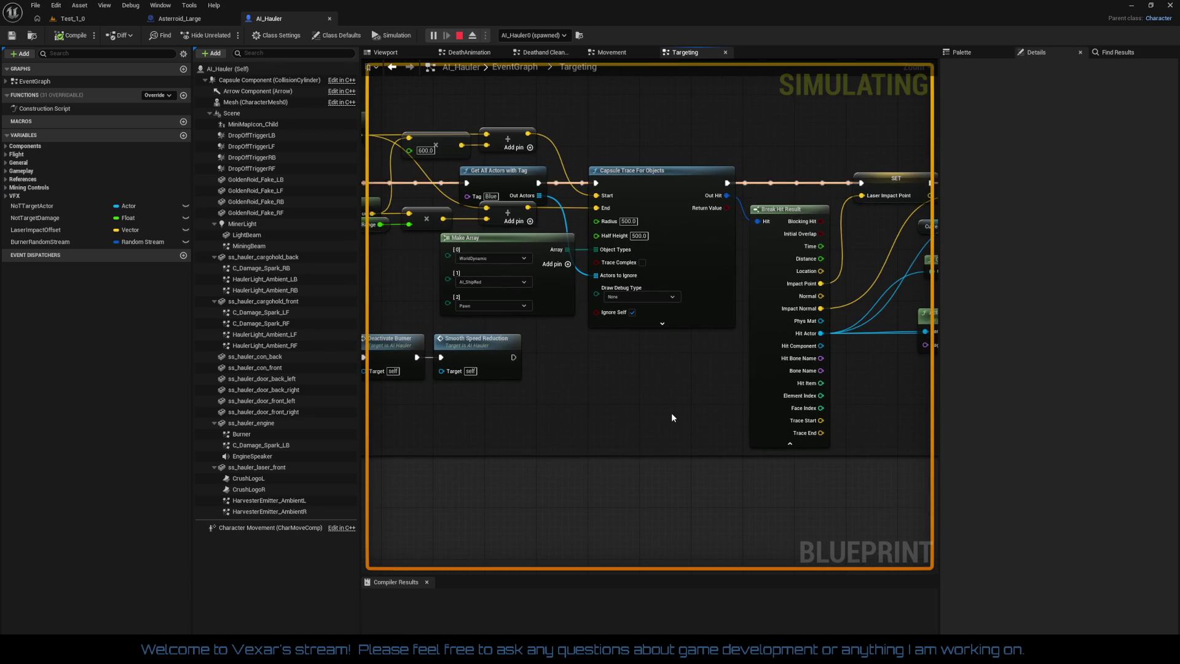
{"action": "mouse_move", "coordinate": [671, 417]}
{"action": "left_mouse_down"}
{"action": "mouse_move", "coordinate": [467, 409]}
{"action": "mouse_move", "coordinate": [857, 397]}
{"action": "left_mouse_up"}
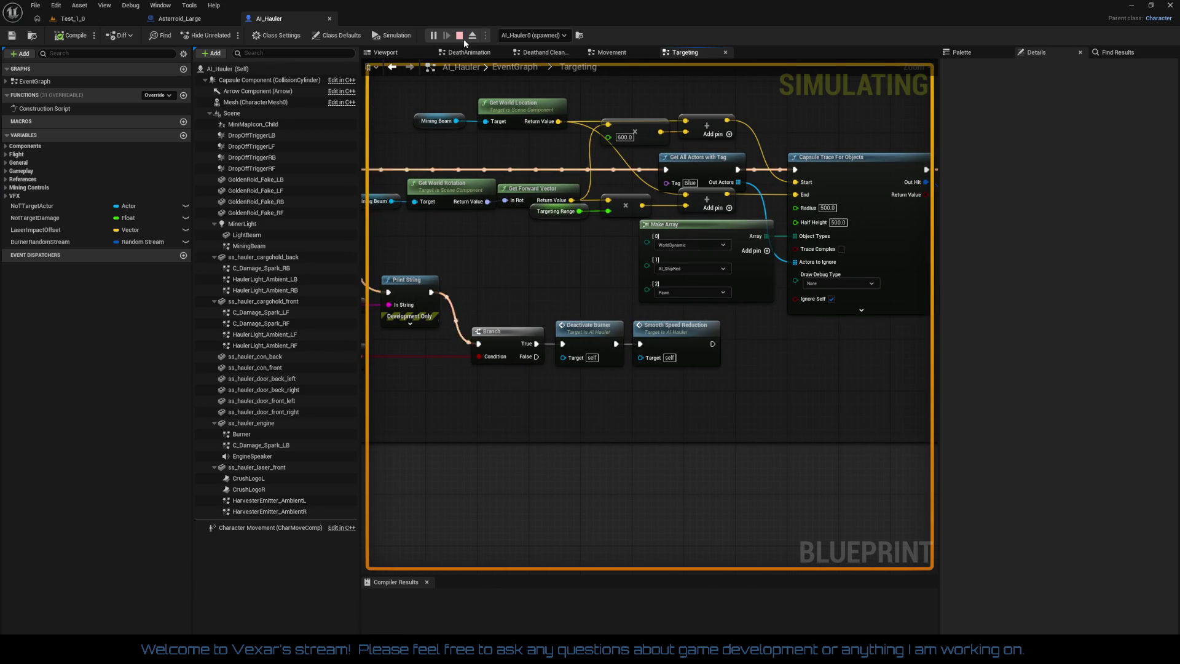
{"action": "mouse_move", "coordinate": [793, 431]}
{"action": "left_mouse_down"}
{"action": "mouse_move", "coordinate": [514, 390]}
{"action": "mouse_move", "coordinate": [528, 307]}
{"action": "mouse_move", "coordinate": [553, 435]}
{"action": "mouse_move", "coordinate": [559, 404]}
{"action": "mouse_move", "coordinate": [616, 435]}
{"action": "mouse_move", "coordinate": [670, 400]}
{"action": "left_mouse_up"}
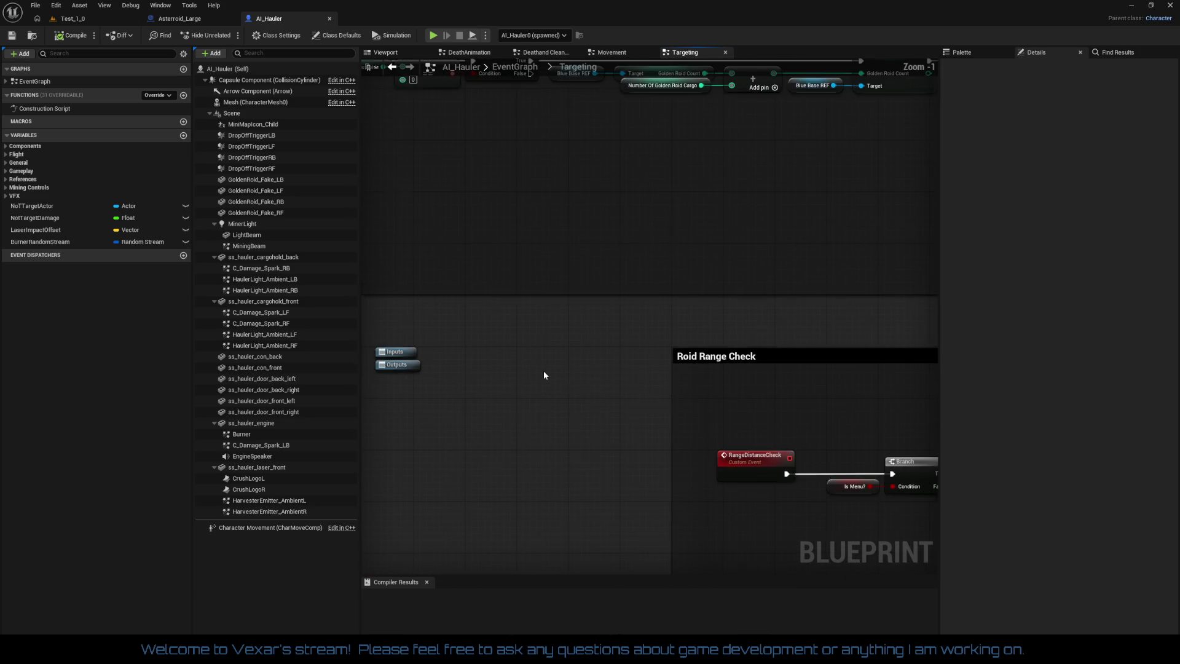
{"action": "scroll", "coordinate": [543, 375], "scroll_direction": "down", "scroll_amount": 3}
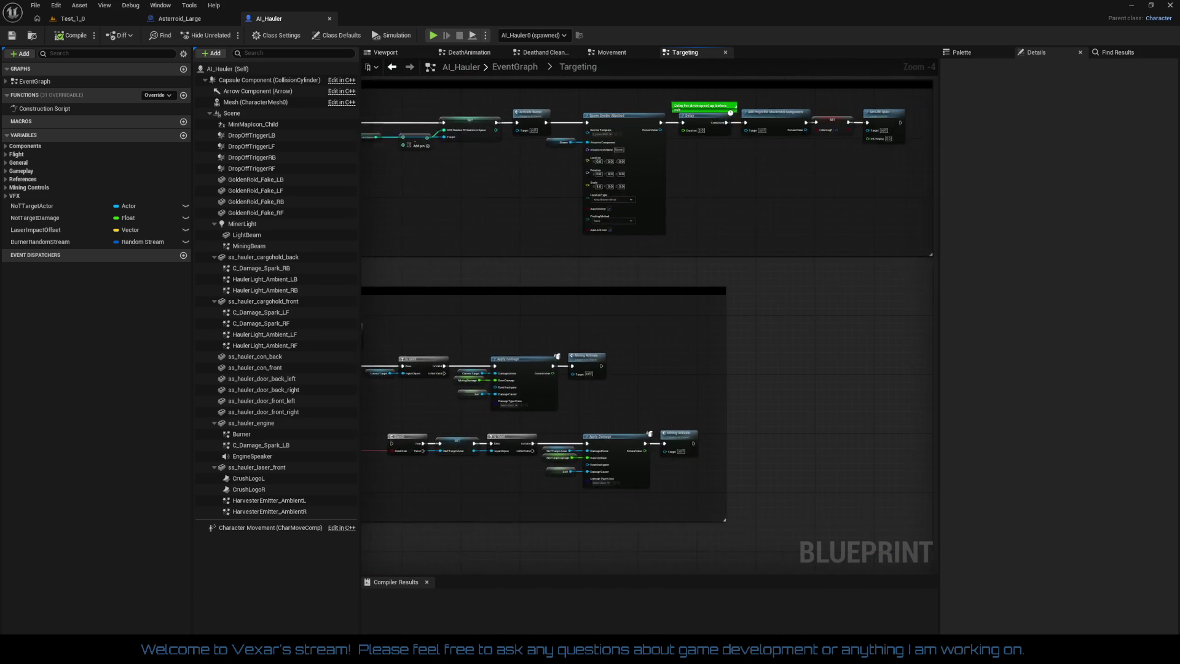
Return to the Range Check section and inspect the RangeDistanceCheck event and its comment
{"action": "mouse_move", "coordinate": [543, 375]}
{"action": "left_mouse_down"}
{"action": "mouse_move", "coordinate": [615, 258]}
{"action": "mouse_move", "coordinate": [681, 204]}
{"action": "mouse_move", "coordinate": [553, 86]}
{"action": "mouse_move", "coordinate": [497, 232]}
{"action": "mouse_move", "coordinate": [453, 252]}
{"action": "mouse_move", "coordinate": [393, 363]}
{"action": "mouse_move", "coordinate": [365, 501]}
{"action": "left_mouse_up"}
{"action": "scroll", "coordinate": [393, 373], "scroll_direction": "up", "scroll_amount": 2}
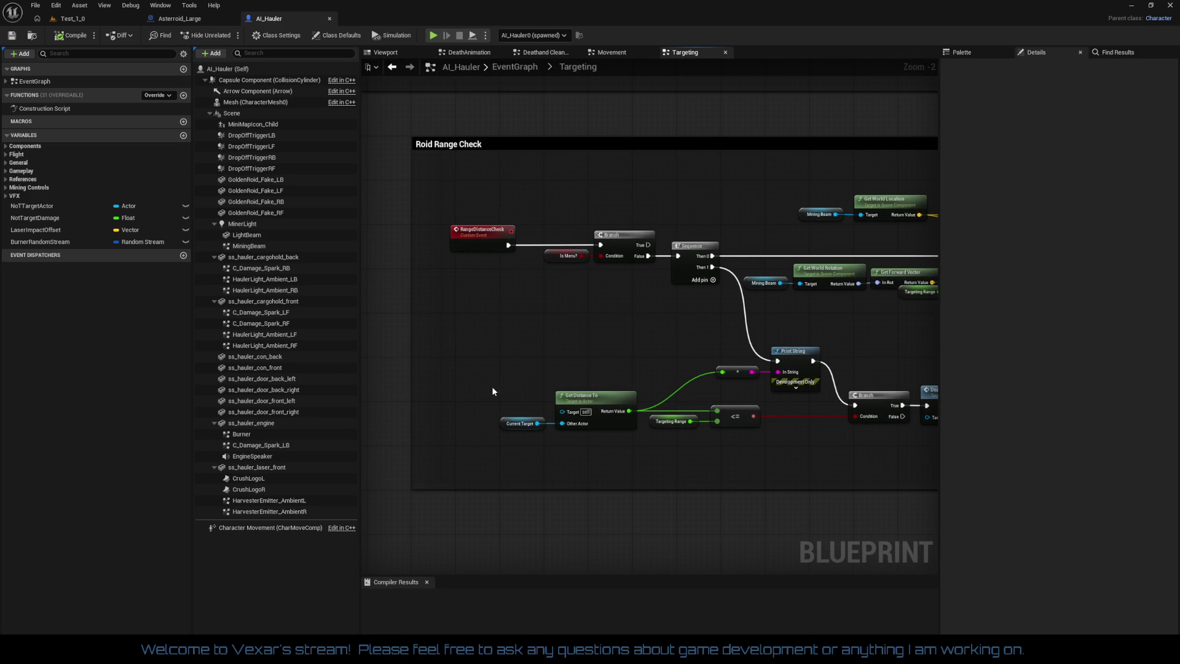
{"action": "scroll", "coordinate": [484, 349], "scroll_direction": "up", "scroll_amount": 1}
{"action": "scroll", "coordinate": [484, 349], "scroll_direction": "up", "scroll_amount": 1}
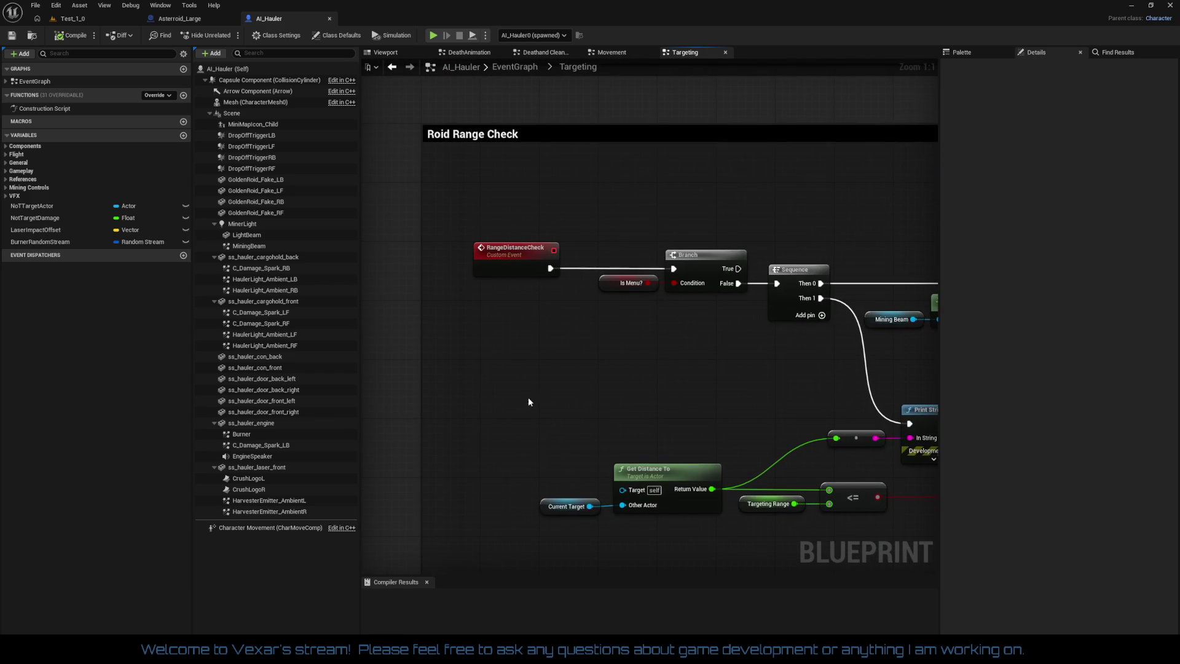
{"action": "left_click", "coordinate": [494, 274]}
{"action": "left_click_drag", "start_coordinate": [600, 371], "coordinate": [565, 315]}
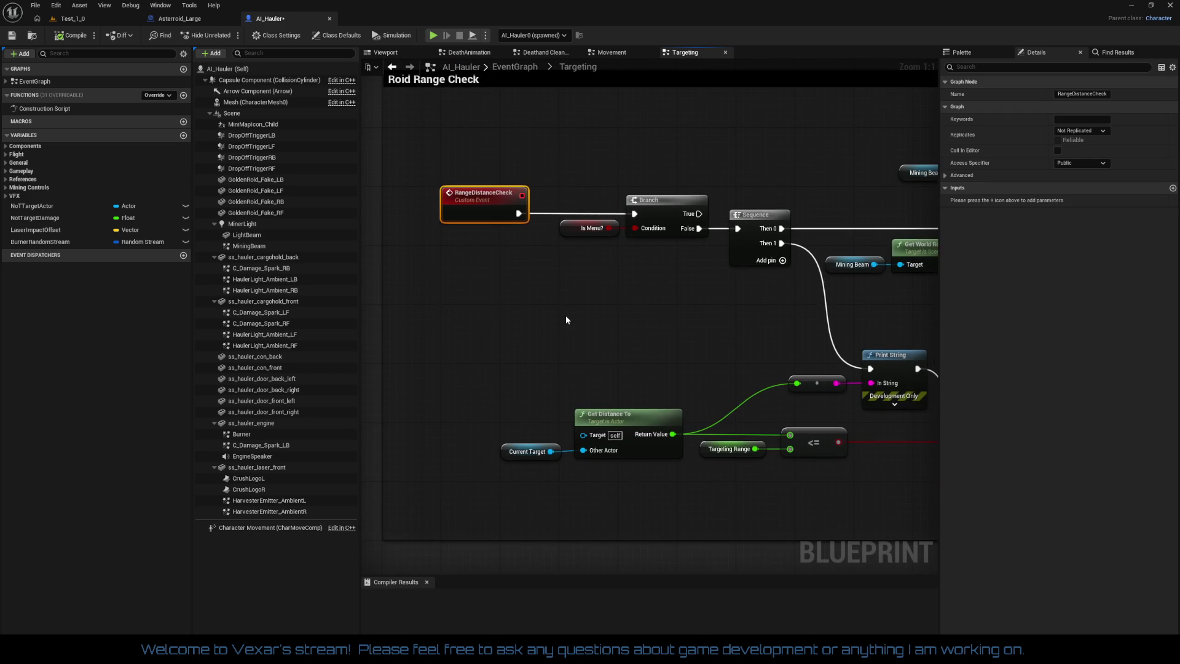
{"action": "left_click", "coordinate": [565, 315]}
{"action": "mouse_move", "coordinate": [657, 348]}
{"action": "left_mouse_down"}
{"action": "mouse_move", "coordinate": [569, 297]}
{"action": "mouse_move", "coordinate": [559, 325]}
{"action": "mouse_move", "coordinate": [484, 341]}
{"action": "mouse_move", "coordinate": [448, 374]}
{"action": "mouse_move", "coordinate": [715, 469]}
{"action": "mouse_move", "coordinate": [445, 440]}
{"action": "mouse_move", "coordinate": [537, 455]}
{"action": "mouse_move", "coordinate": [567, 425]}
{"action": "mouse_move", "coordinate": [452, 416]}
{"action": "mouse_move", "coordinate": [864, 395]}
{"action": "mouse_move", "coordinate": [750, 389]}
{"action": "mouse_move", "coordinate": [733, 424]}
{"action": "mouse_move", "coordinate": [632, 414]}
{"action": "mouse_move", "coordinate": [918, 444]}
{"action": "mouse_move", "coordinate": [893, 339]}
{"action": "left_mouse_up"}
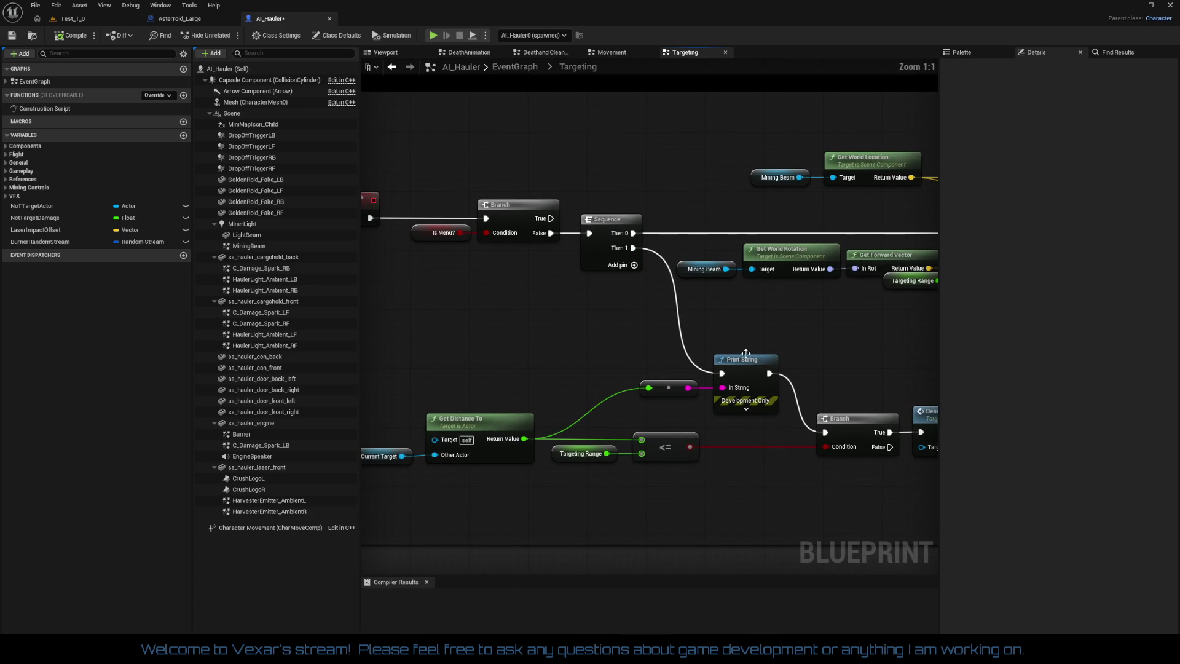
{"action": "scroll", "coordinate": [574, 338], "scroll_direction": "down", "scroll_amount": 2}
{"action": "mouse_move", "coordinate": [574, 337]}
{"action": "left_mouse_down"}
{"action": "mouse_move", "coordinate": [705, 334]}
{"action": "mouse_move", "coordinate": [586, 404]}
{"action": "left_mouse_up"}
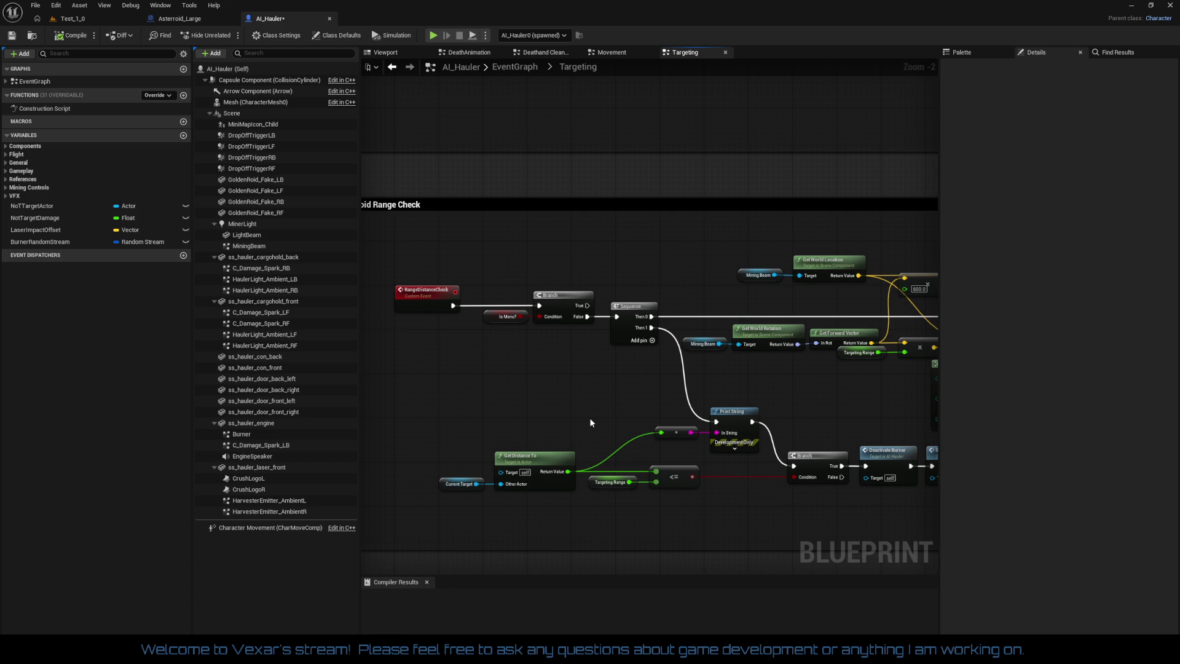
{"action": "mouse_move", "coordinate": [590, 422]}
{"action": "left_mouse_down"}
{"action": "mouse_move", "coordinate": [585, 380]}
{"action": "mouse_move", "coordinate": [536, 345]}
{"action": "left_mouse_up"}
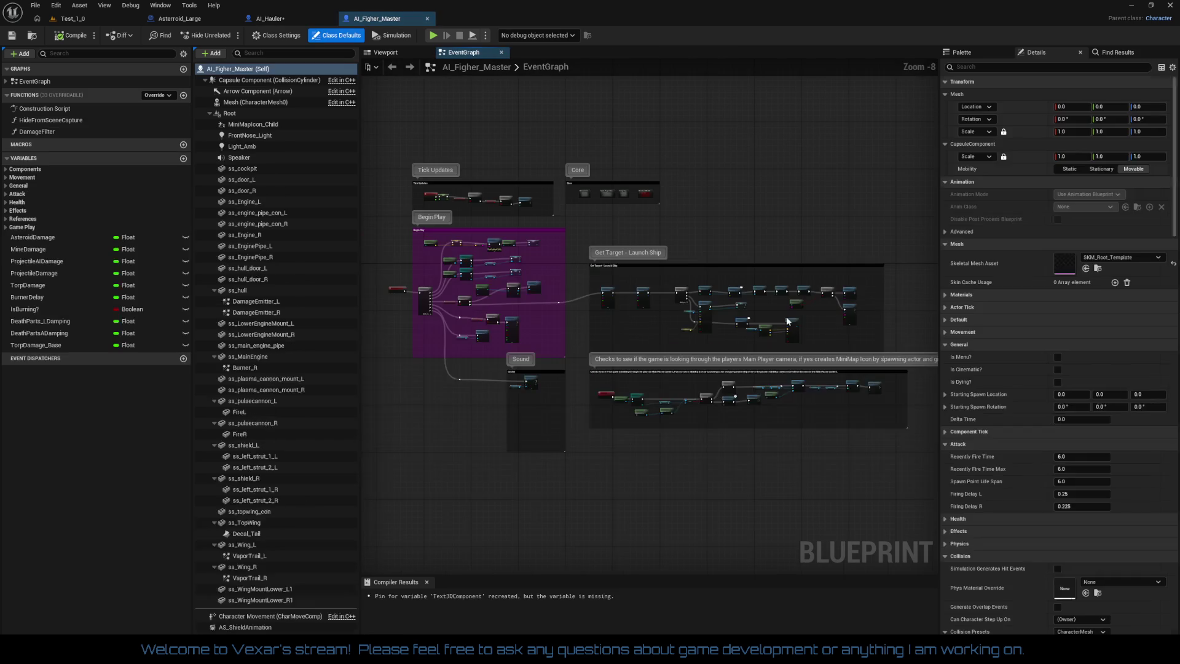
Open the fighter's Targeting collapsed graph and follow its countdown chain to Pause Timer
{"action": "scroll", "coordinate": [609, 202], "scroll_direction": "up", "scroll_amount": 4}
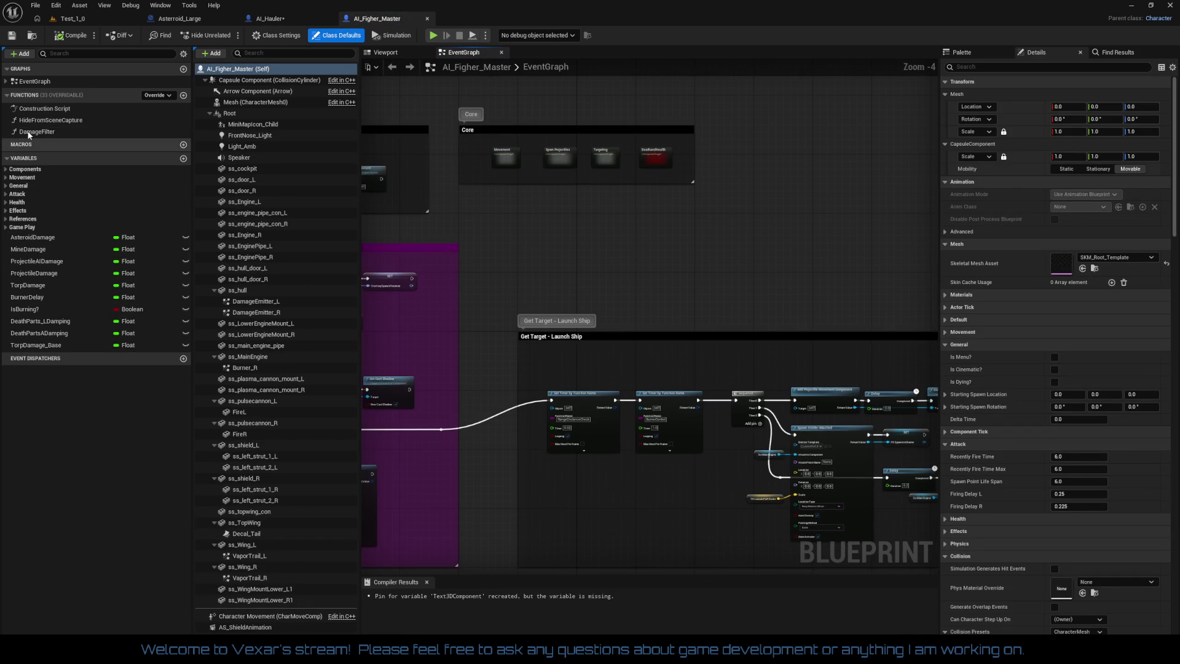
{"action": "mouse_move", "coordinate": [578, 246]}
{"action": "left_mouse_down"}
{"action": "mouse_move", "coordinate": [937, 236]}
{"action": "mouse_move", "coordinate": [845, 188]}
{"action": "mouse_move", "coordinate": [672, 130]}
{"action": "mouse_move", "coordinate": [665, 67]}
{"action": "mouse_move", "coordinate": [663, 405]}
{"action": "left_mouse_up"}
{"action": "scroll", "coordinate": [606, 339], "scroll_direction": "up", "scroll_amount": 3}
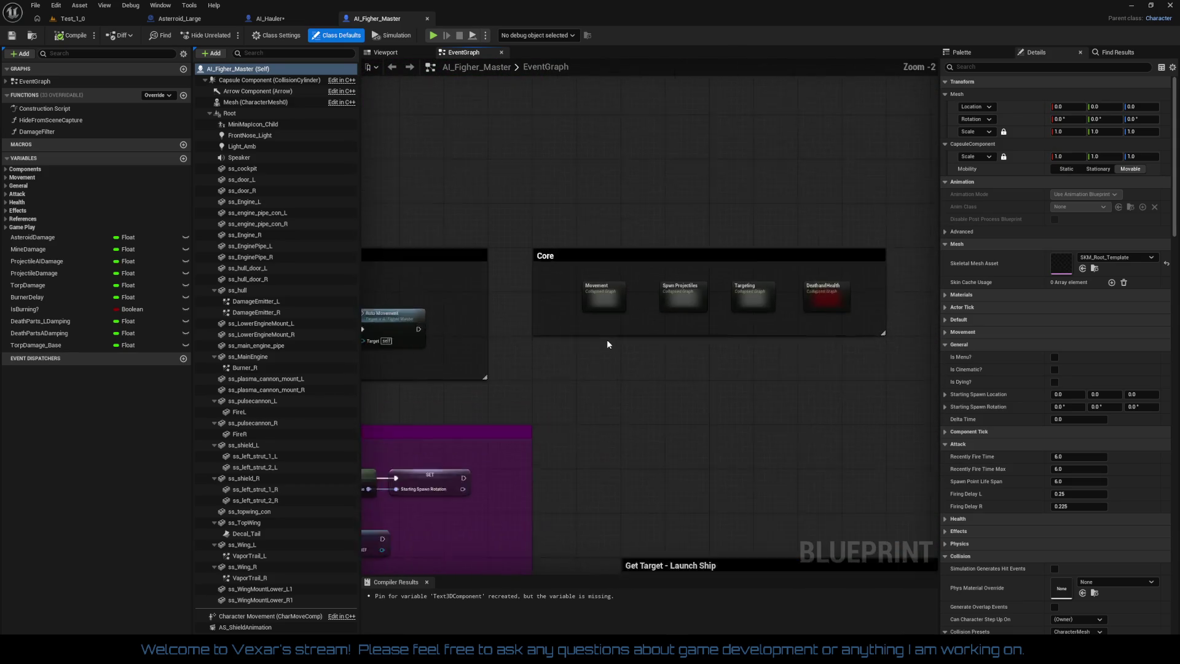
{"action": "double_click", "coordinate": [779, 282]}
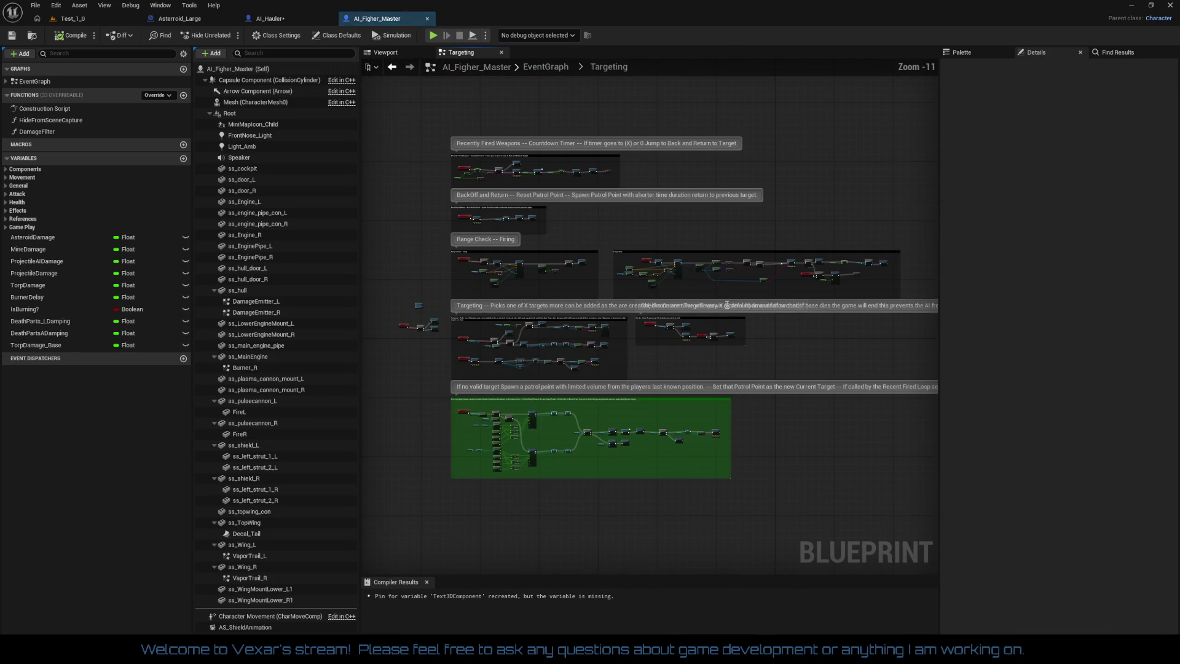
{"action": "scroll", "coordinate": [546, 231], "scroll_direction": "up", "scroll_amount": 2}
{"action": "scroll", "coordinate": [632, 243], "scroll_direction": "up", "scroll_amount": 6}
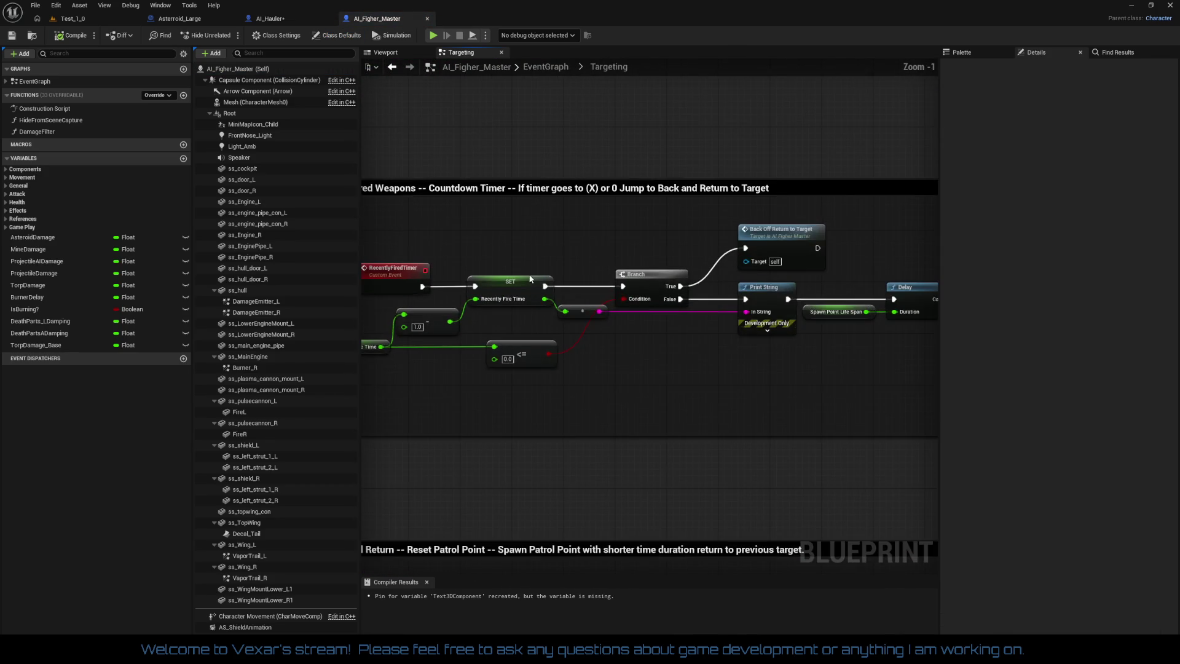
{"action": "mouse_move", "coordinate": [635, 357]}
{"action": "left_mouse_down"}
{"action": "mouse_move", "coordinate": [509, 339]}
{"action": "mouse_move", "coordinate": [631, 337]}
{"action": "left_mouse_up"}
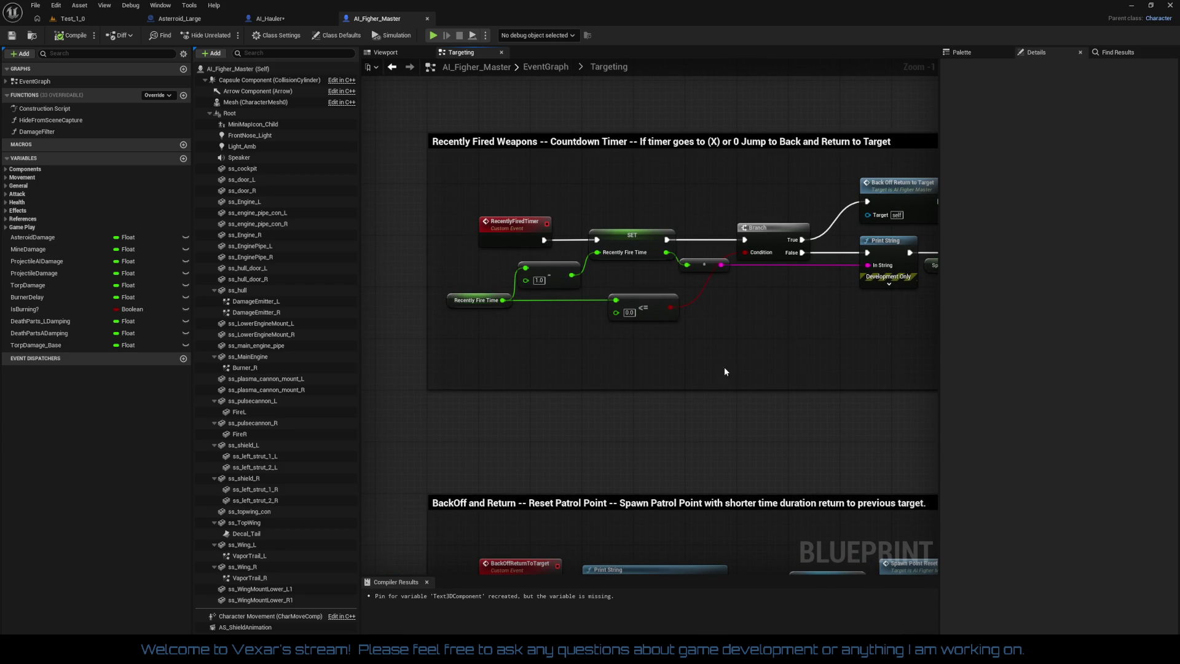
{"action": "left_click_drag", "start_coordinate": [724, 372], "coordinate": [447, 378]}
{"action": "left_click_drag", "start_coordinate": [572, 371], "coordinate": [533, 376]}
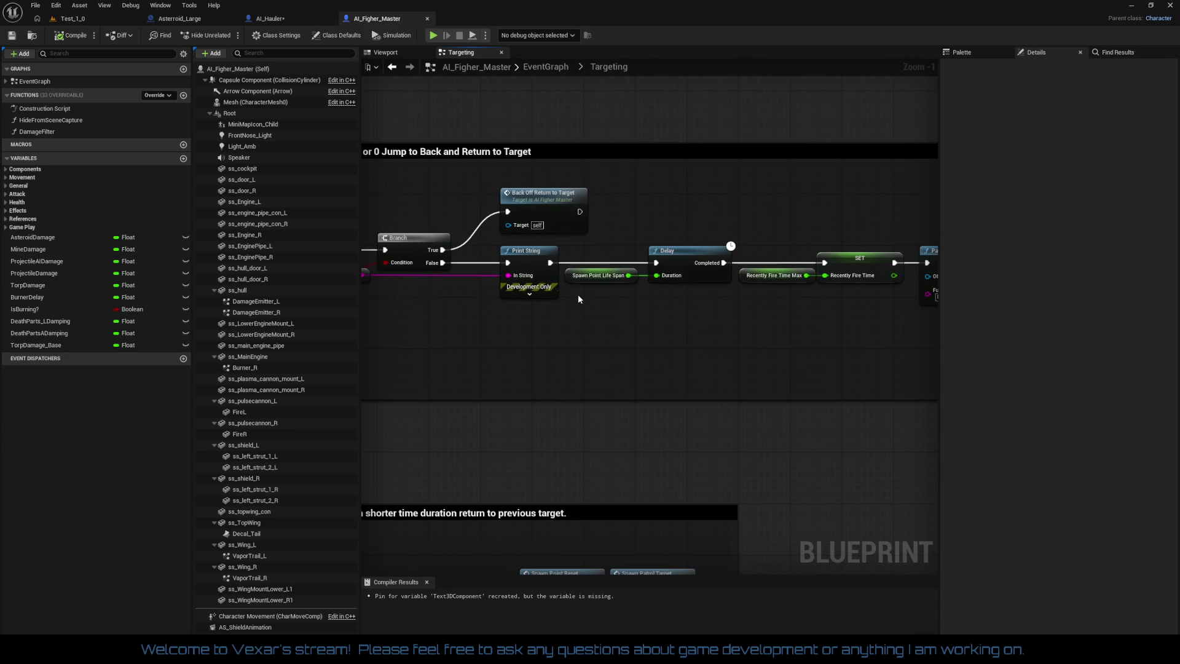
{"action": "left_click", "coordinate": [585, 278]}
{"action": "left_click_drag", "start_coordinate": [762, 348], "coordinate": [544, 340]}
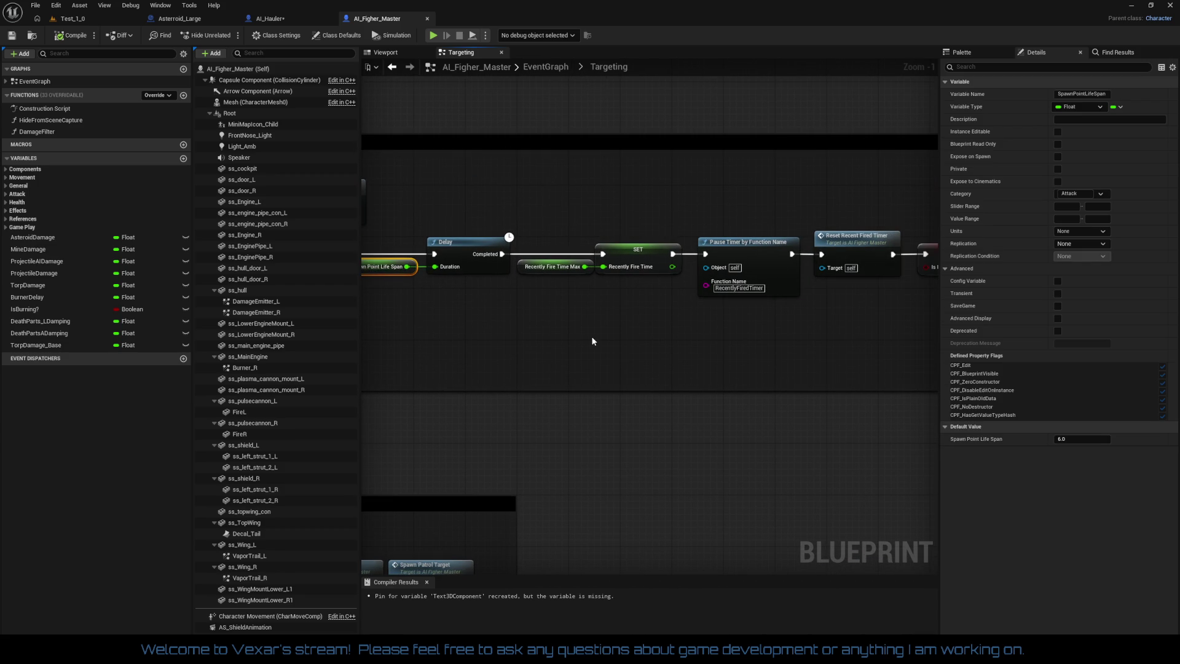
{"action": "mouse_move", "coordinate": [650, 356]}
{"action": "left_mouse_down"}
{"action": "mouse_move", "coordinate": [480, 349]}
{"action": "mouse_move", "coordinate": [705, 352]}
{"action": "left_mouse_up"}
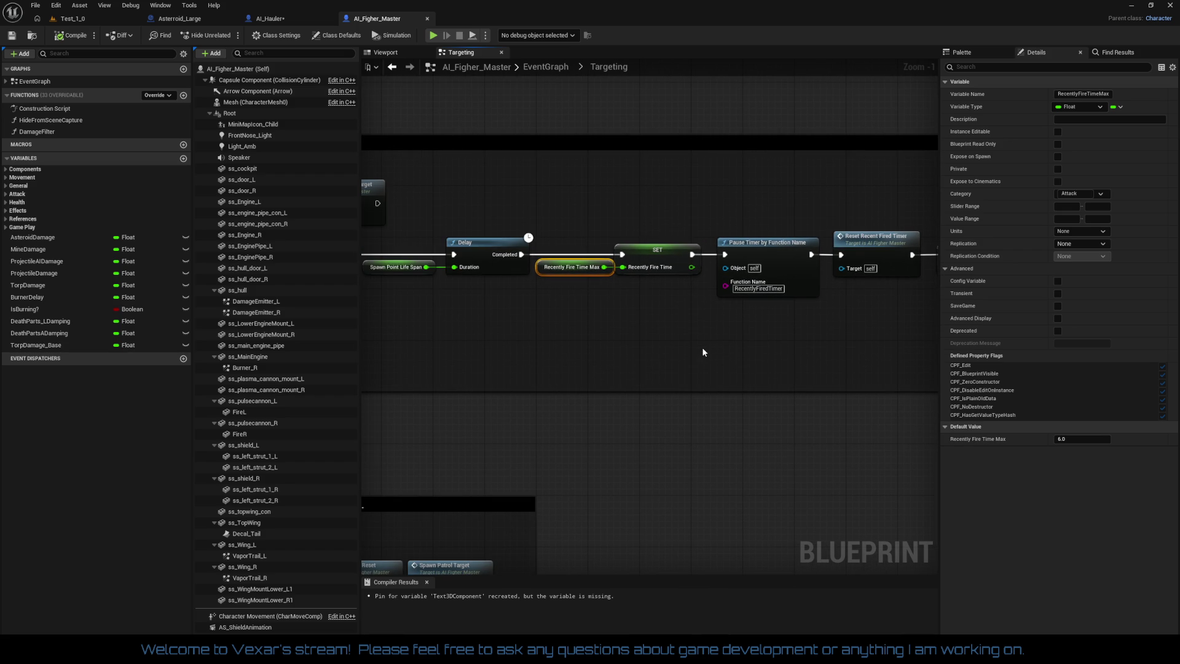
{"action": "mouse_move", "coordinate": [704, 352]}
{"action": "left_mouse_down"}
{"action": "mouse_move", "coordinate": [584, 347]}
{"action": "mouse_move", "coordinate": [748, 522]}
{"action": "mouse_move", "coordinate": [748, 238]}
{"action": "mouse_move", "coordinate": [841, 99]}
{"action": "mouse_move", "coordinate": [742, 255]}
{"action": "mouse_move", "coordinate": [697, 193]}
{"action": "mouse_move", "coordinate": [563, 390]}
{"action": "mouse_move", "coordinate": [639, 485]}
{"action": "mouse_move", "coordinate": [369, 473]}
{"action": "mouse_move", "coordinate": [528, 455]}
{"action": "mouse_move", "coordinate": [324, 445]}
{"action": "mouse_move", "coordinate": [725, 476]}
{"action": "mouse_move", "coordinate": [714, 474]}
{"action": "left_mouse_up"}
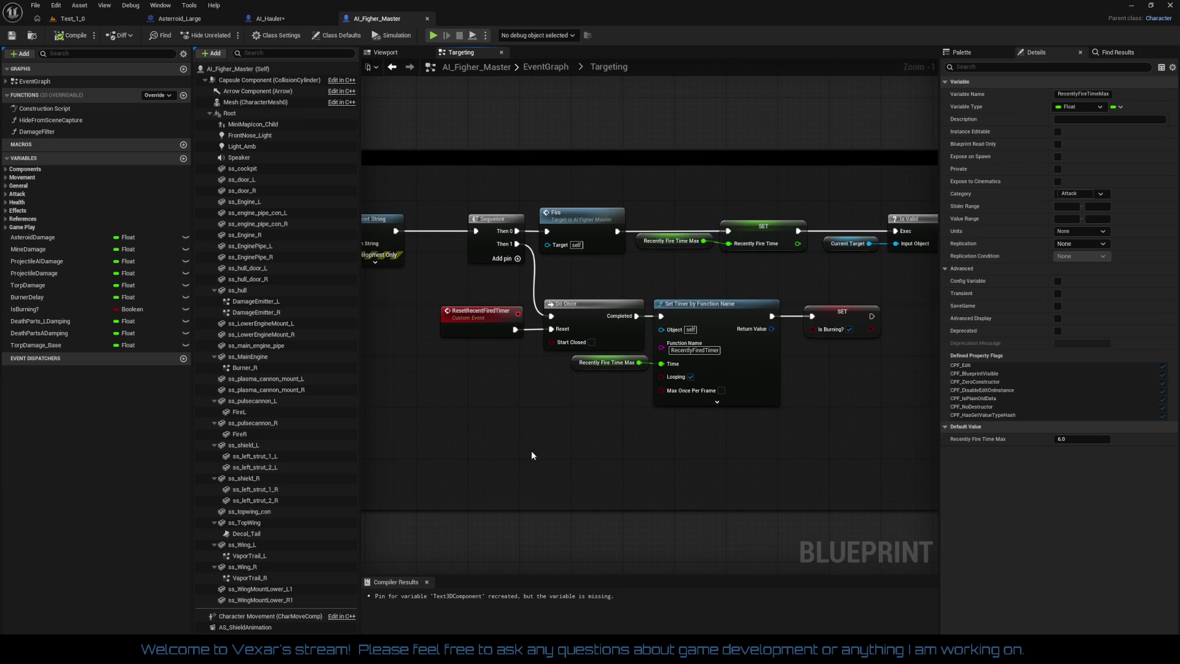
Select and straighten the Recently Fire Time Max getter and SET nodes, then go to AI_Hauler
{"action": "mouse_move", "coordinate": [753, 276]}
{"action": "left_mouse_down"}
{"action": "mouse_move", "coordinate": [611, 245]}
{"action": "mouse_move", "coordinate": [491, 261]}
{"action": "left_mouse_up"}
{"action": "key", "text": "q"}
{"action": "mouse_move", "coordinate": [732, 348]}
{"action": "left_mouse_down"}
{"action": "mouse_move", "coordinate": [833, 365]}
{"action": "mouse_move", "coordinate": [856, 354]}
{"action": "left_mouse_up"}
{"action": "mouse_move", "coordinate": [789, 324]}
{"action": "left_mouse_down"}
{"action": "mouse_move", "coordinate": [820, 284]}
{"action": "mouse_move", "coordinate": [832, 288]}
{"action": "left_mouse_up"}
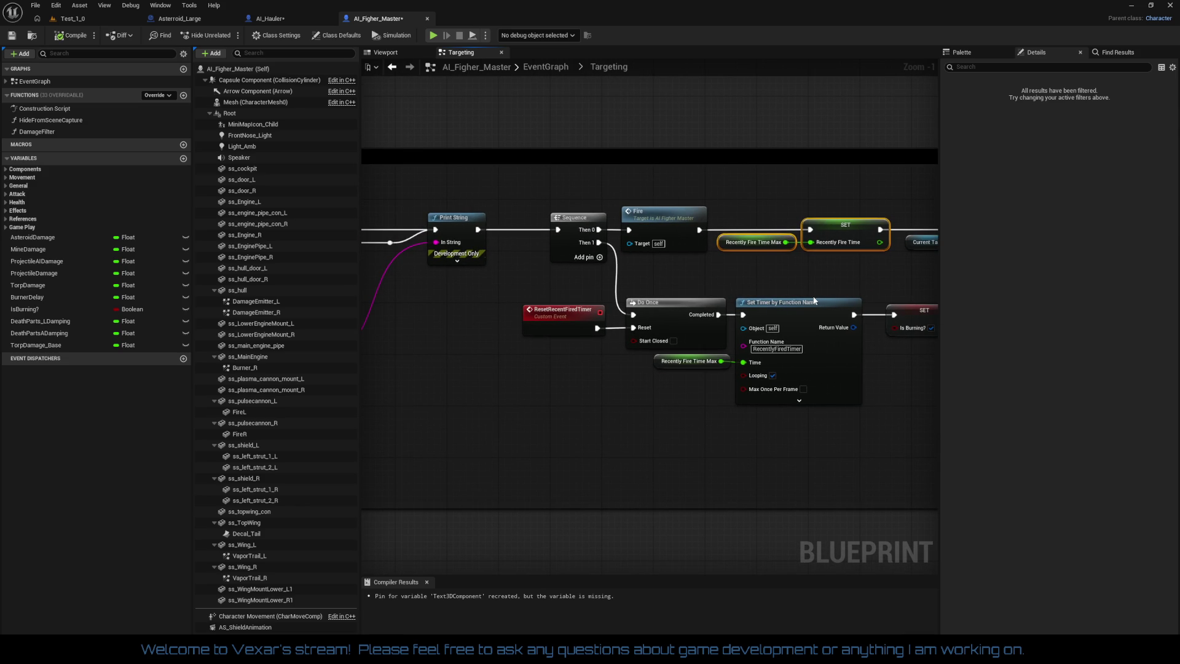
{"action": "left_click_drag", "start_coordinate": [788, 298], "coordinate": [664, 314]}
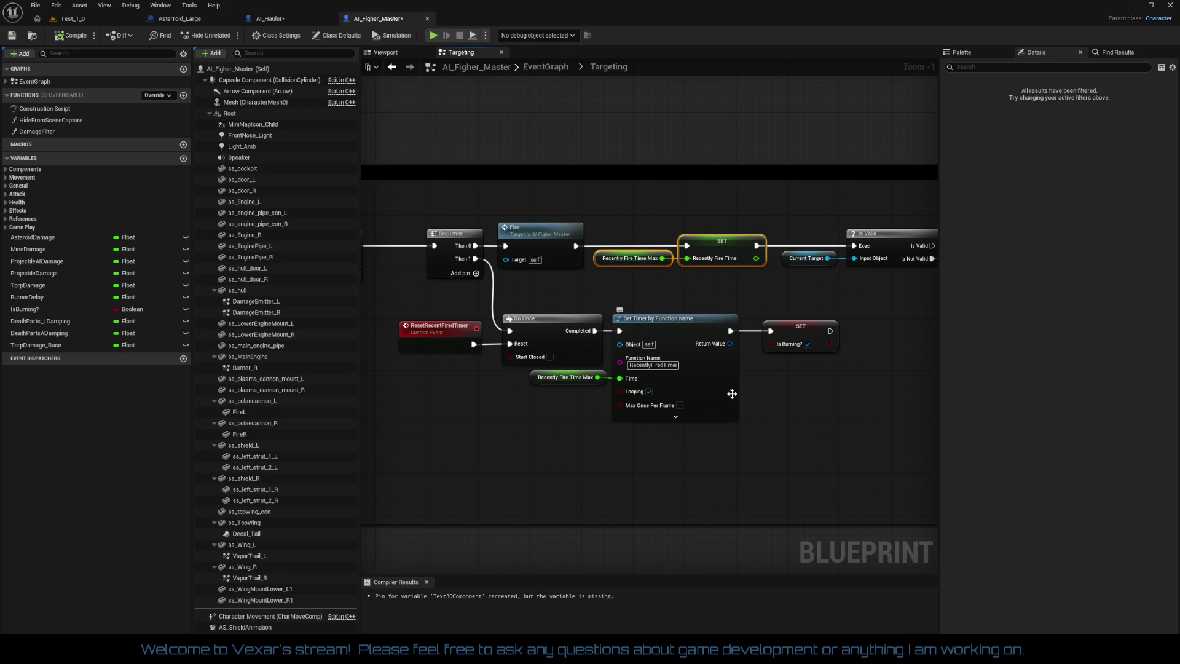
{"action": "left_click_drag", "start_coordinate": [720, 316], "coordinate": [780, 423]}
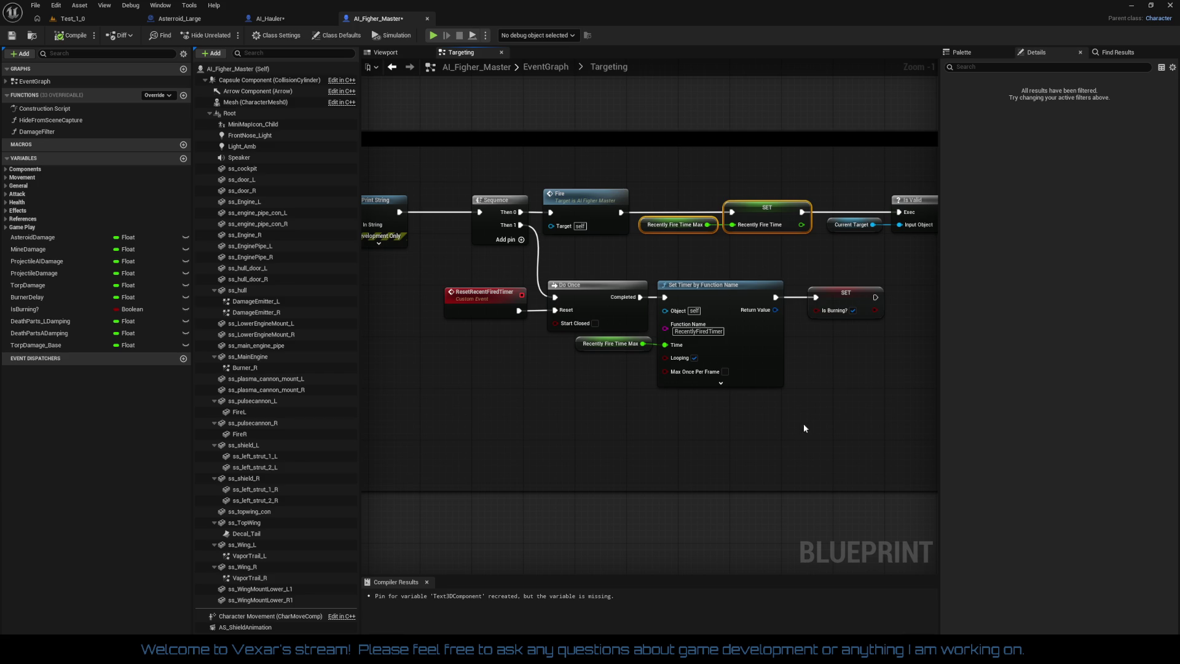
{"action": "mouse_move", "coordinate": [804, 424]}
{"action": "left_mouse_down"}
{"action": "mouse_move", "coordinate": [675, 421]}
{"action": "mouse_move", "coordinate": [756, 416]}
{"action": "mouse_move", "coordinate": [744, 423]}
{"action": "left_mouse_up"}
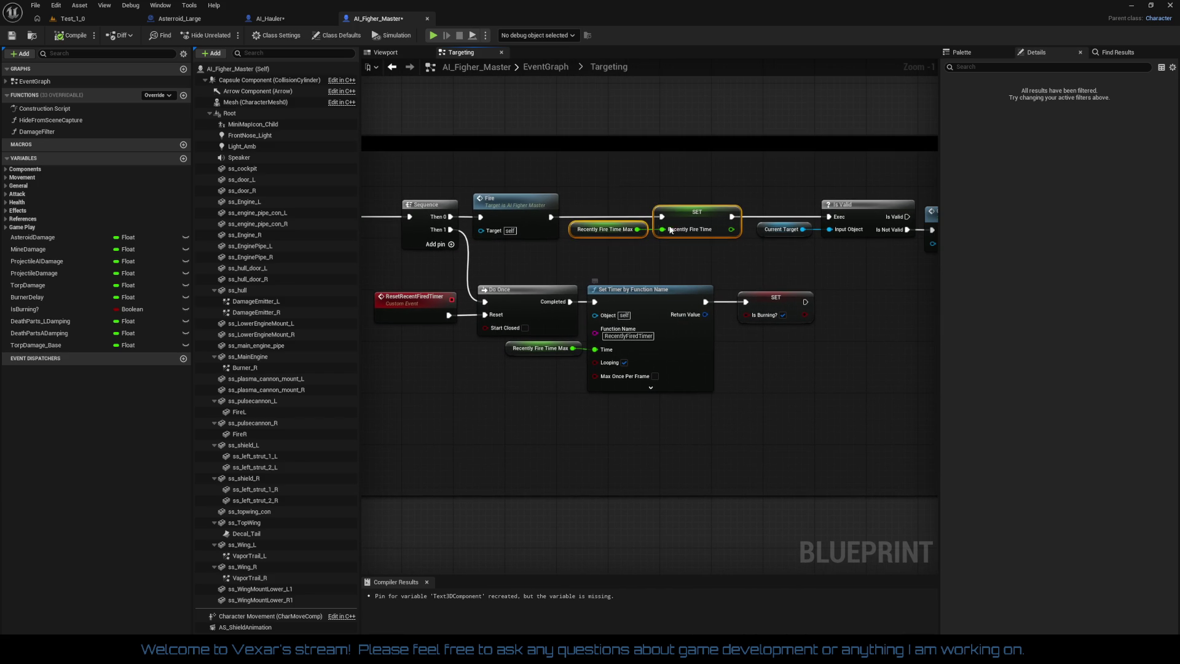
{"action": "left_click", "coordinate": [270, 19]}
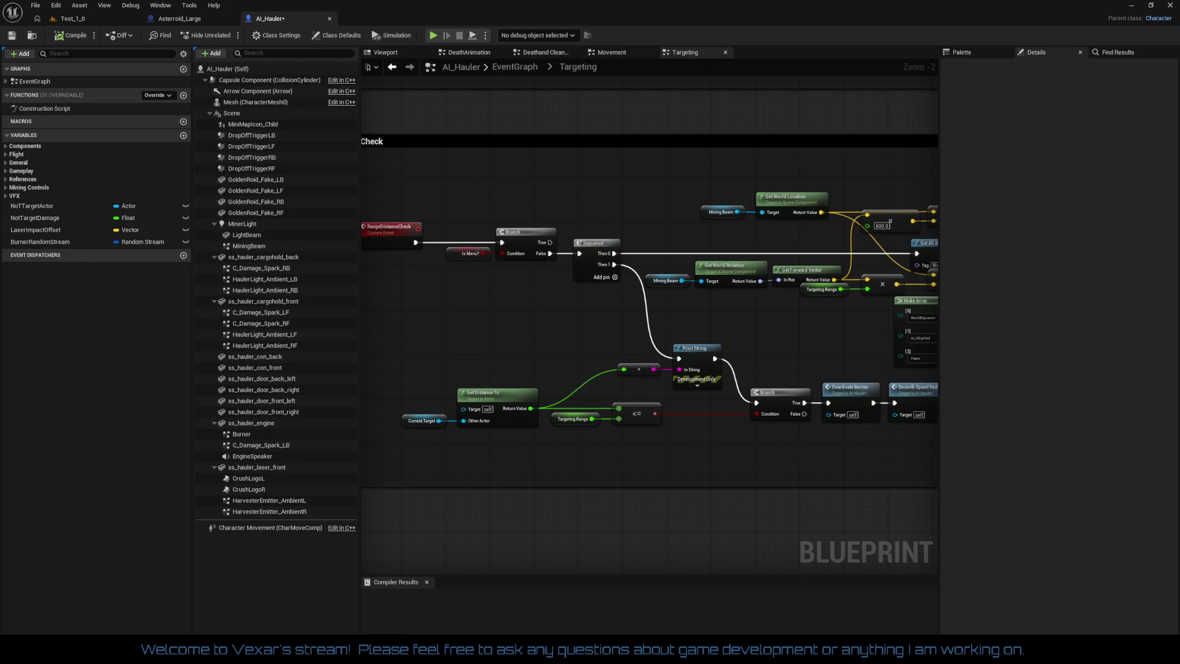
Paste the Recently Fire Time nodes and create their variables in AI_Hauler
{"action": "left_click_drag", "start_coordinate": [548, 326], "coordinate": [419, 351]}
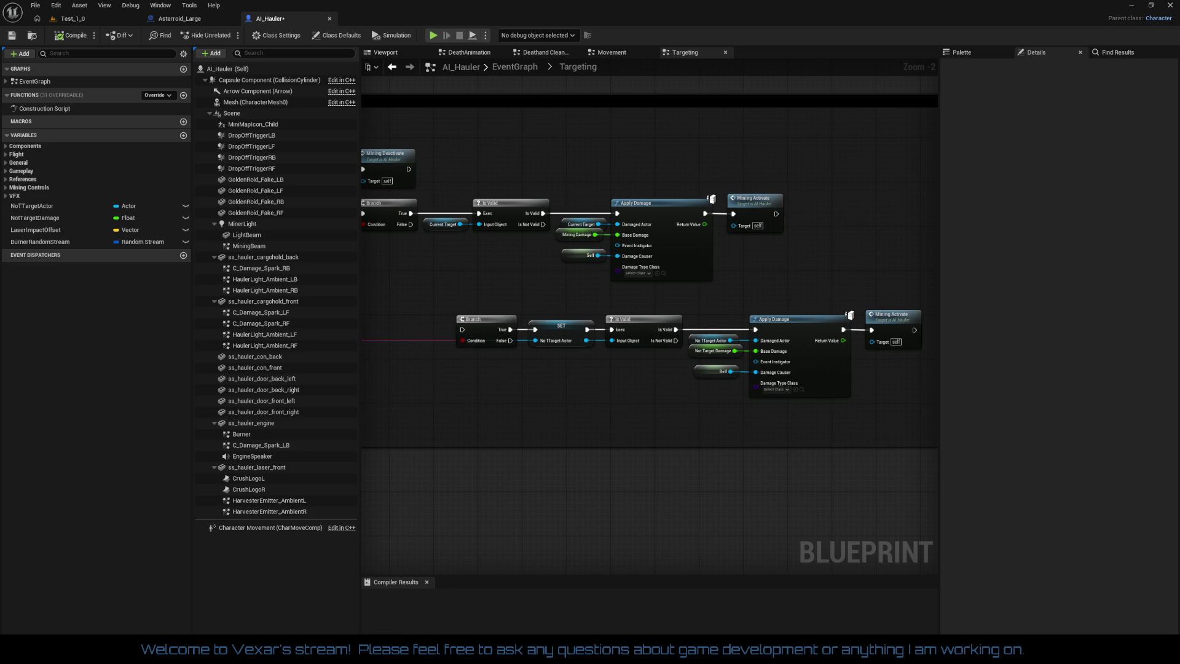
{"action": "key", "text": "ctrl+v"}
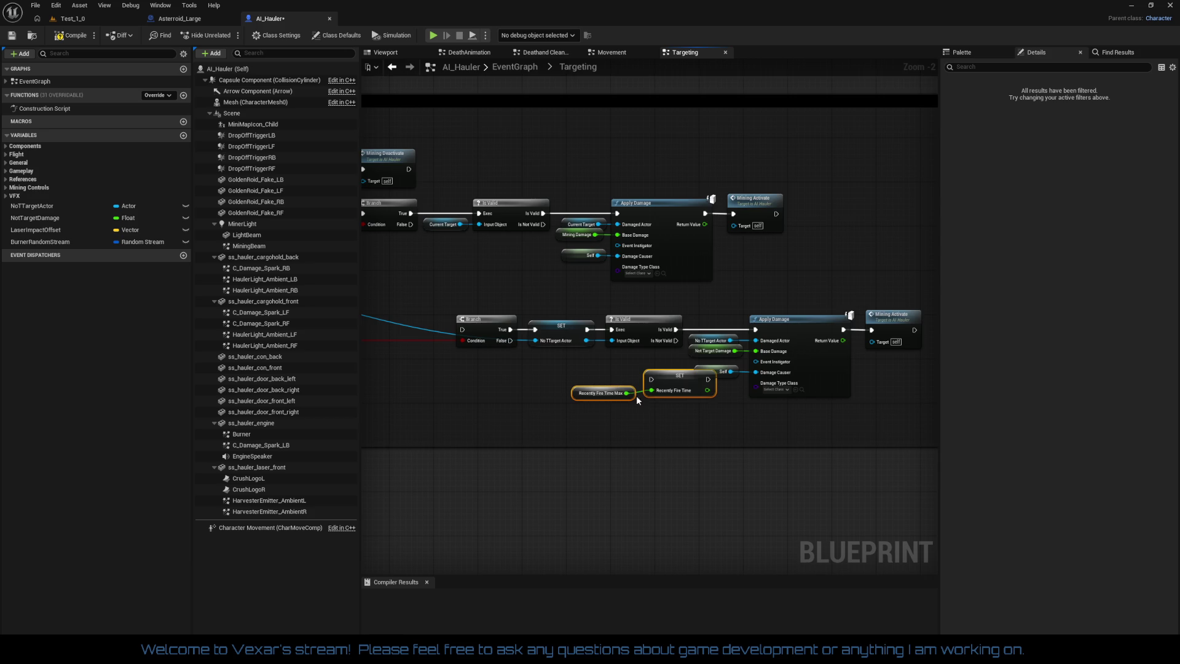
{"action": "scroll", "coordinate": [636, 396], "scroll_direction": "up", "scroll_amount": 2}
{"action": "right_click", "coordinate": [559, 388]}
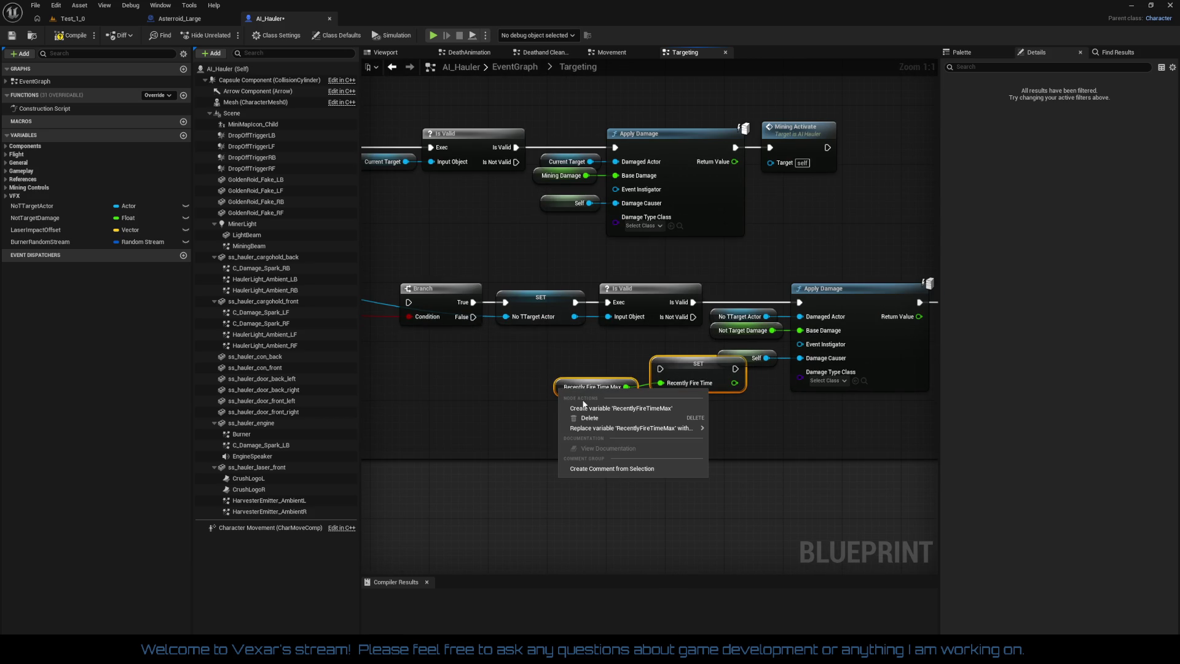
{"action": "left_click", "coordinate": [581, 410]}
{"action": "right_click", "coordinate": [682, 360]}
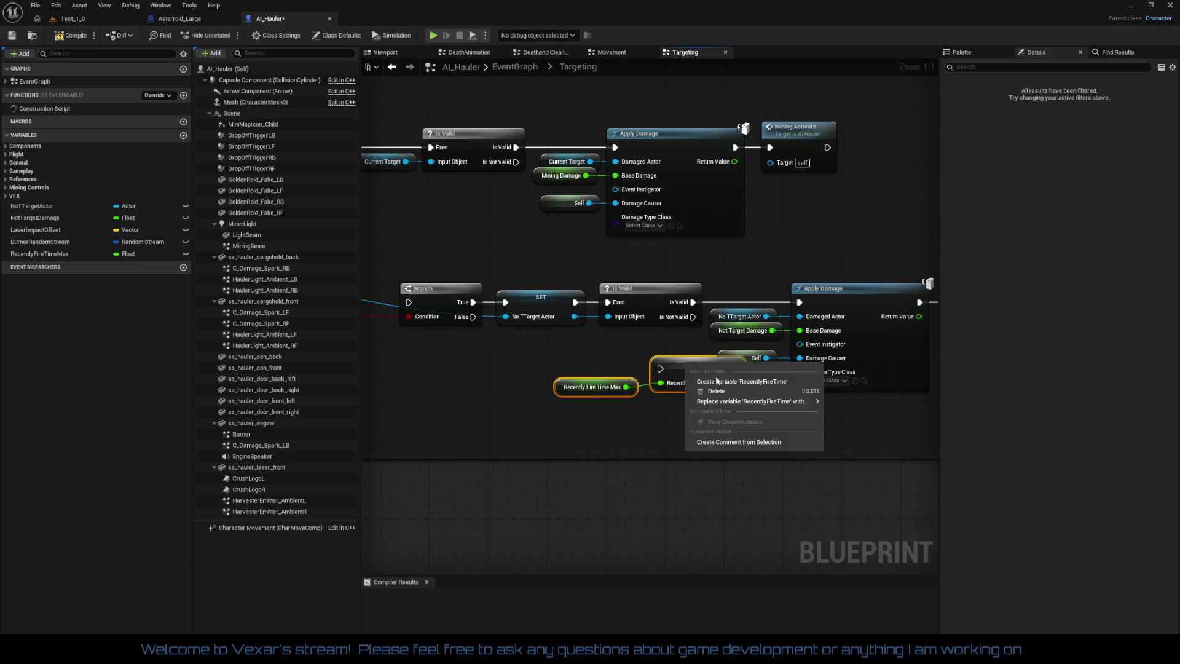
{"action": "left_click", "coordinate": [724, 381]}
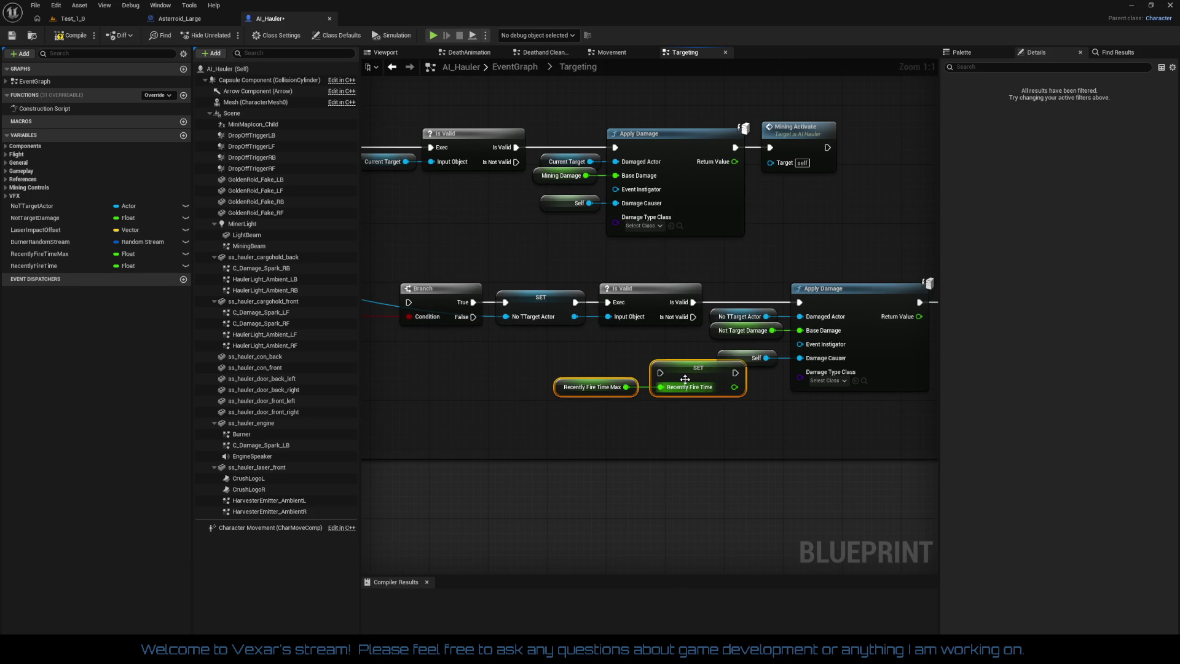
{"action": "left_click_drag", "start_coordinate": [685, 365], "coordinate": [619, 372]}
{"action": "mouse_move", "coordinate": [693, 421]}
{"action": "left_mouse_down"}
{"action": "mouse_move", "coordinate": [734, 414]}
{"action": "mouse_move", "coordinate": [720, 454]}
{"action": "left_mouse_up"}
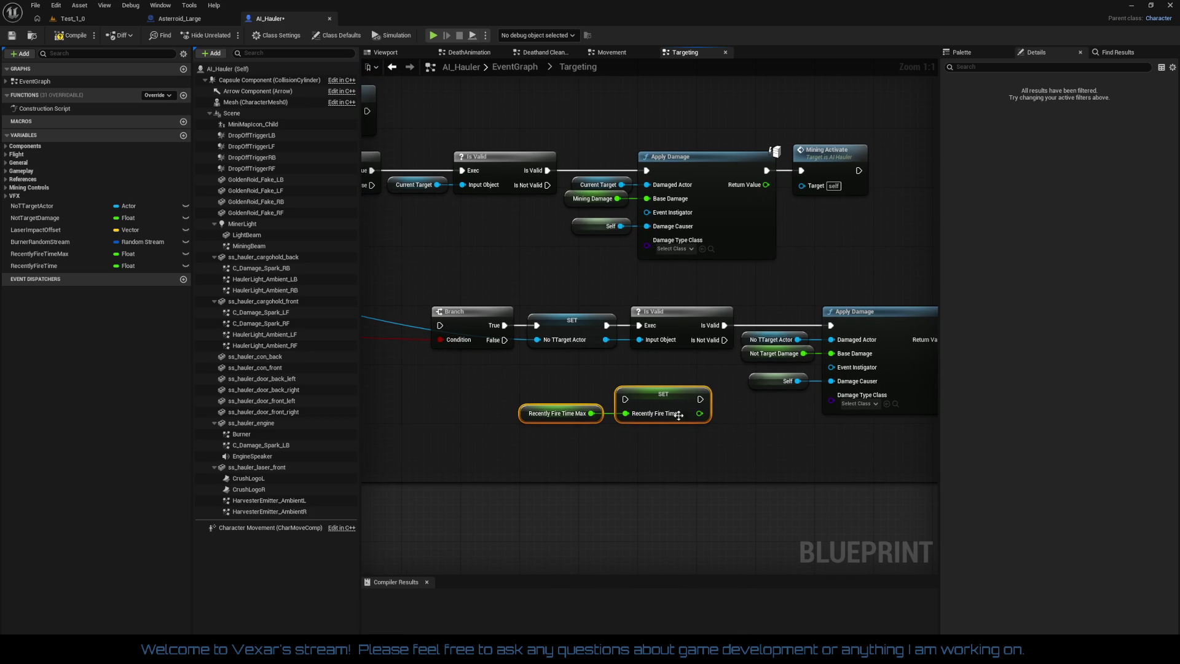
Rename the variables to RecentlyMinedTimeMax and RecentlyMinedTime
{"action": "left_click", "coordinate": [562, 414]}
{"action": "left_click", "coordinate": [1081, 94]}
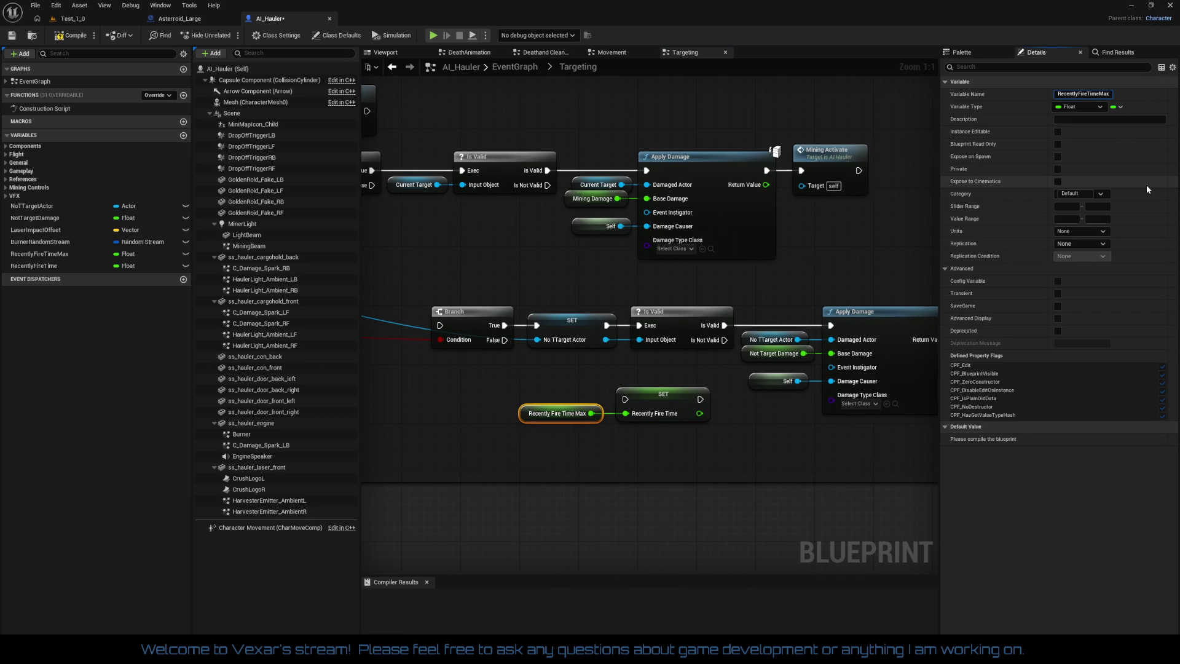
{"action": "key", "text": "BackSpace"}
{"action": "key", "text": "BackSpace"}
{"action": "key", "text": "BackSpace"}
{"action": "key", "text": "BackSpace"}
{"action": "type", "text": "Mined"}
{"action": "key", "text": "Return"}
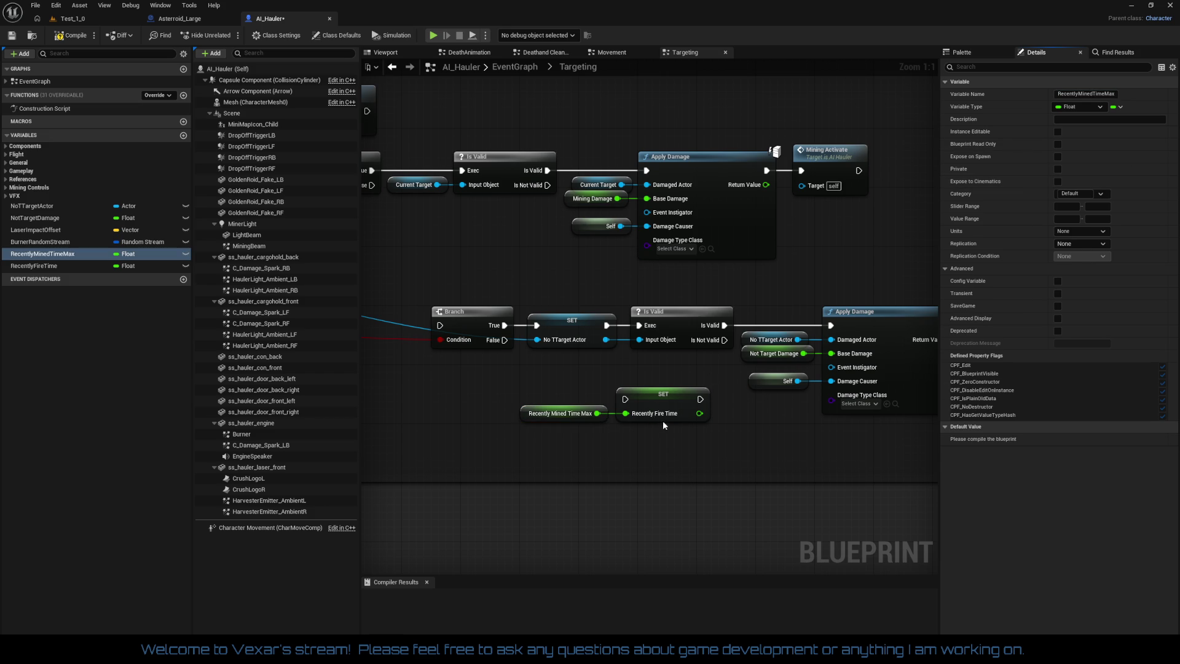
{"action": "left_click", "coordinate": [671, 398]}
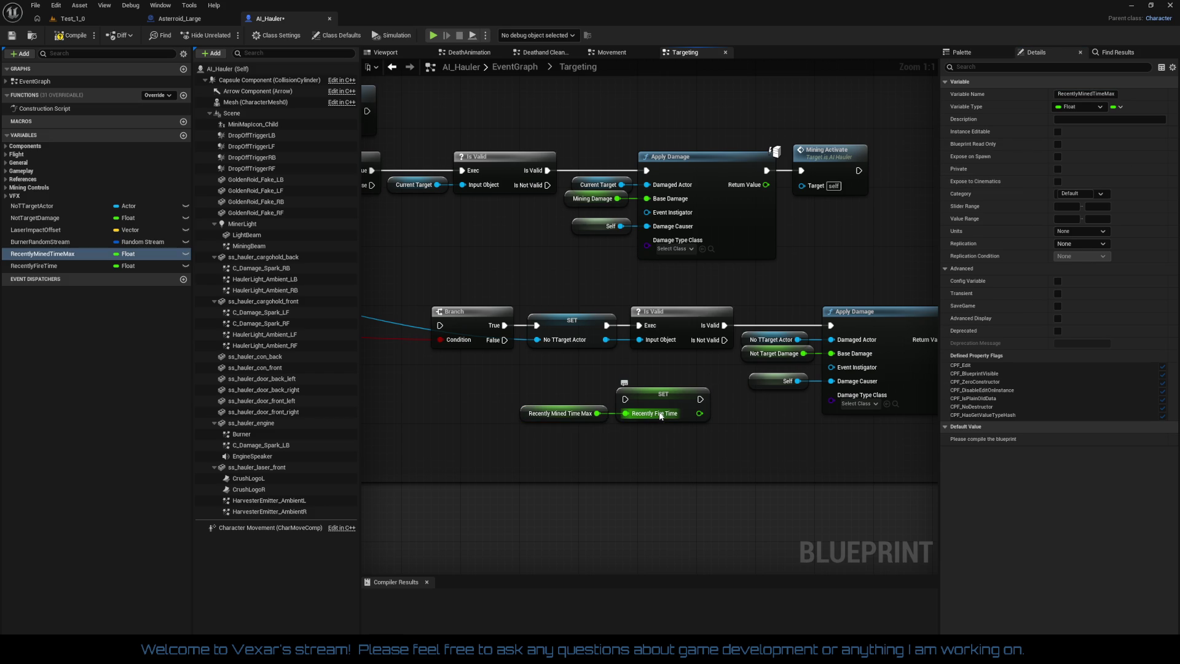
{"action": "left_click", "coordinate": [1095, 96]}
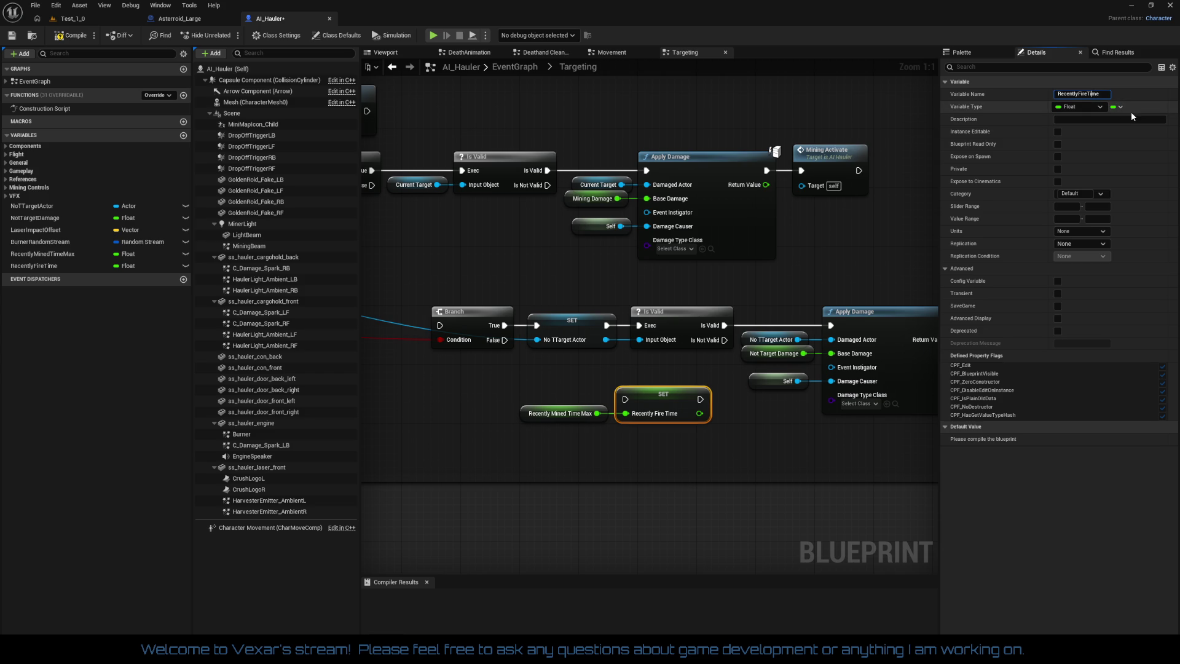
{"action": "key", "text": "BackSpace"}
{"action": "key", "text": "BackSpace"}
{"action": "key", "text": "BackSpace"}
{"action": "type", "text": "Mined"}
{"action": "key", "text": "Return"}
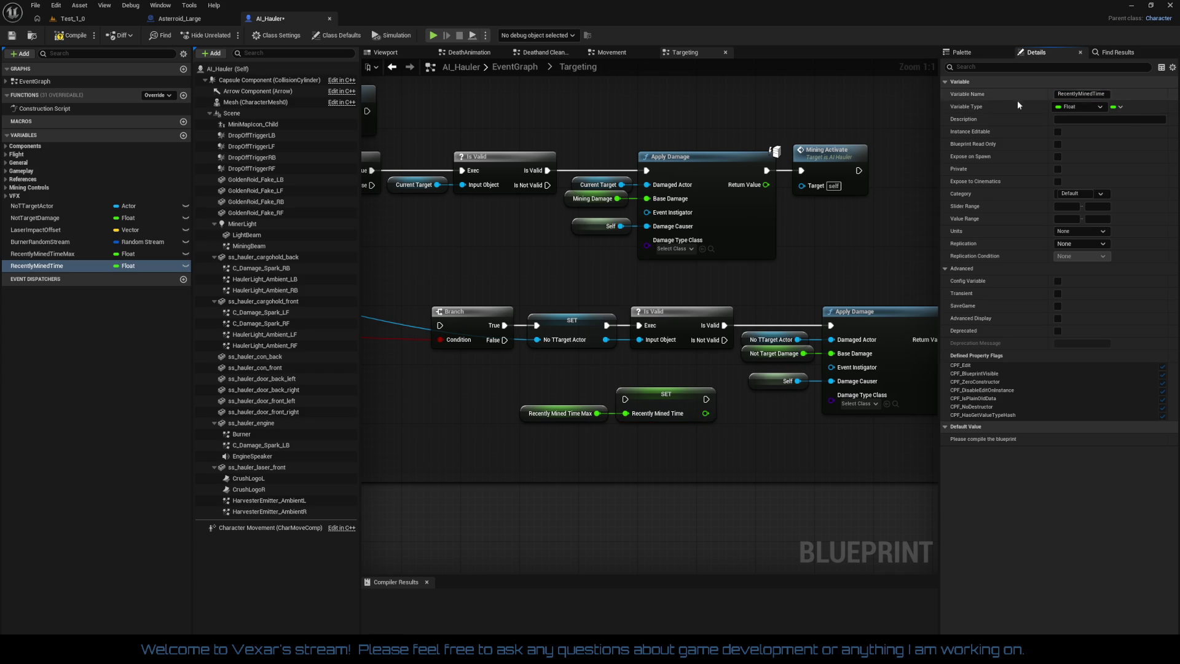
{"action": "left_click_drag", "start_coordinate": [526, 398], "coordinate": [668, 459]}
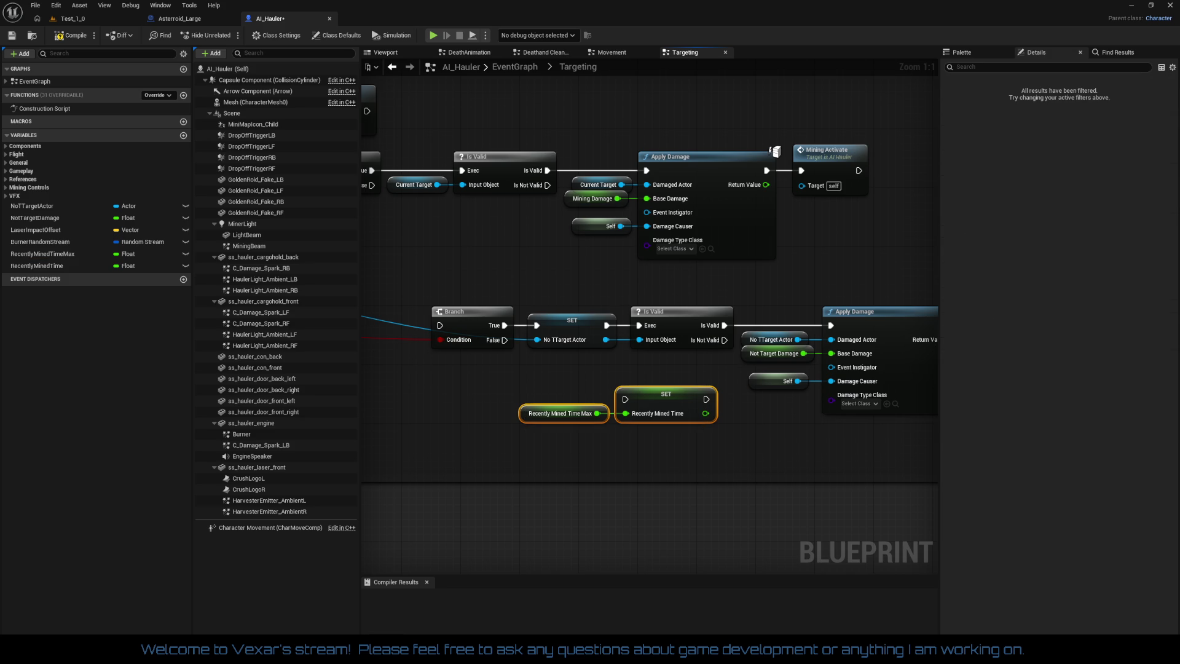
Wire SET Recently Mined Time between the upper Apply Damage and Mining Activate
{"action": "left_click_drag", "start_coordinate": [650, 293], "coordinate": [593, 312]}
{"action": "left_click_drag", "start_coordinate": [567, 419], "coordinate": [709, 190]}
{"action": "right_click", "coordinate": [705, 191]}
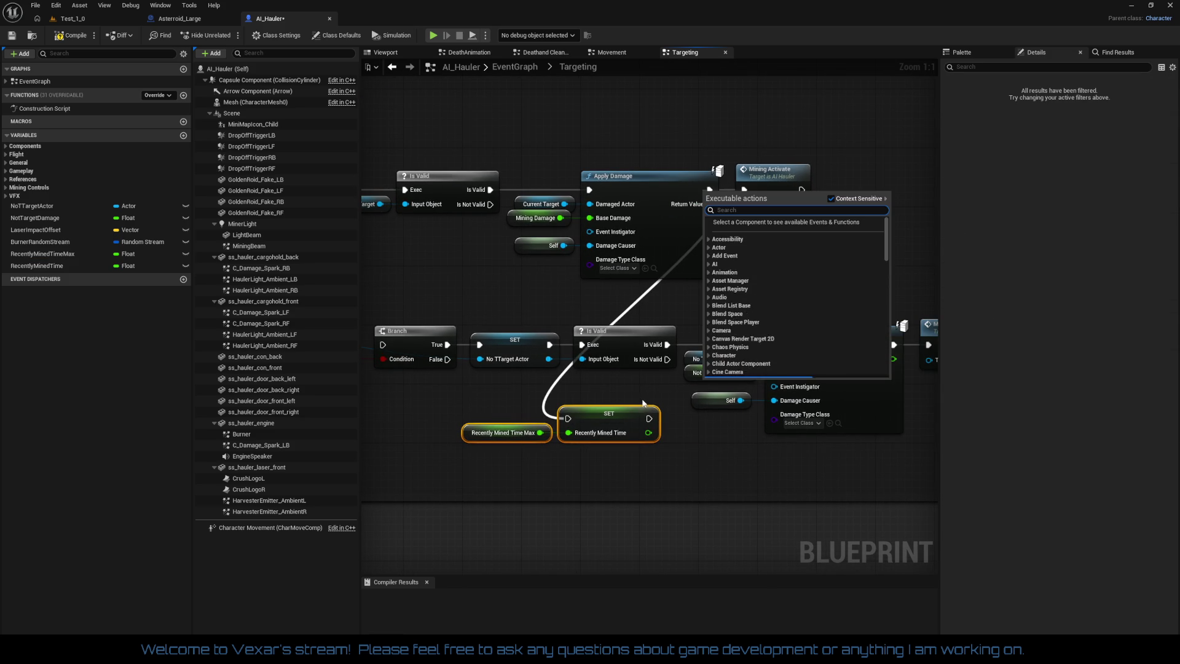
{"action": "key", "text": "ctrl+z"}
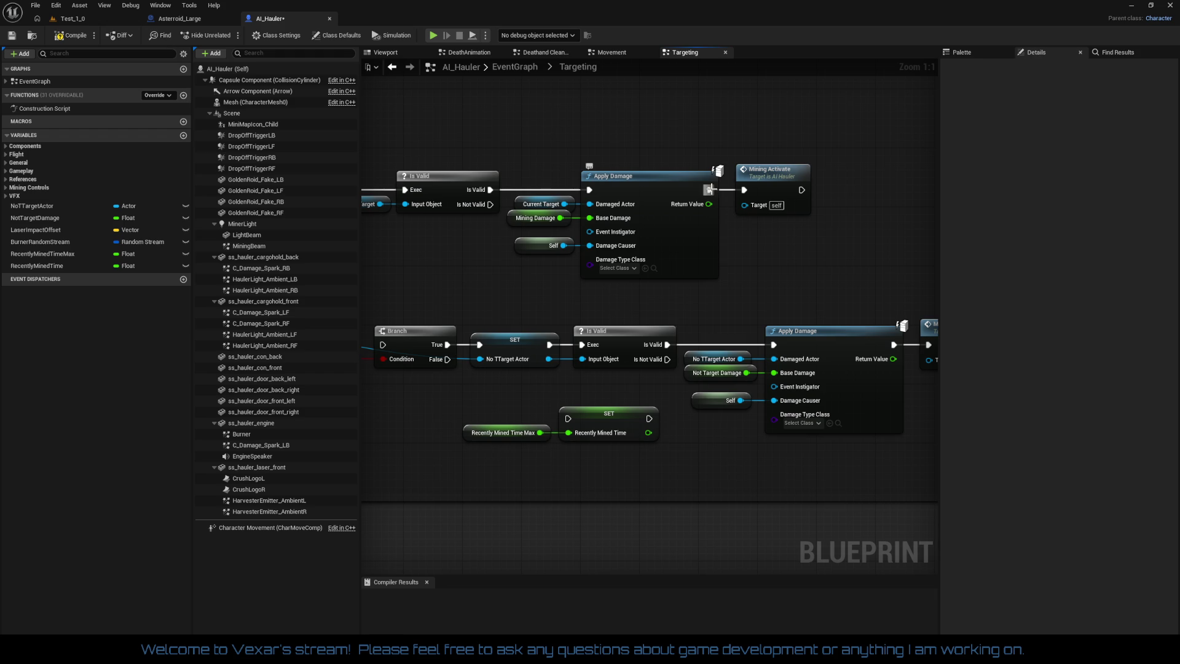
{"action": "mouse_move", "coordinate": [709, 190]}
{"action": "left_mouse_down"}
{"action": "mouse_move", "coordinate": [553, 409]}
{"action": "mouse_move", "coordinate": [568, 419]}
{"action": "left_mouse_up"}
{"action": "left_click_drag", "start_coordinate": [648, 418], "coordinate": [744, 190]}
Line up the getter, SET and Mining Activate nodes together at the upper right
{"action": "left_click_drag", "start_coordinate": [487, 430], "coordinate": [617, 480]}
{"action": "left_click_drag", "start_coordinate": [599, 421], "coordinate": [876, 218]}
{"action": "left_click", "coordinate": [592, 218]}
{"action": "mouse_move", "coordinate": [593, 218]}
{"action": "left_mouse_down"}
{"action": "mouse_move", "coordinate": [816, 239]}
{"action": "mouse_move", "coordinate": [792, 257]}
{"action": "mouse_move", "coordinate": [753, 248]}
{"action": "left_mouse_up"}
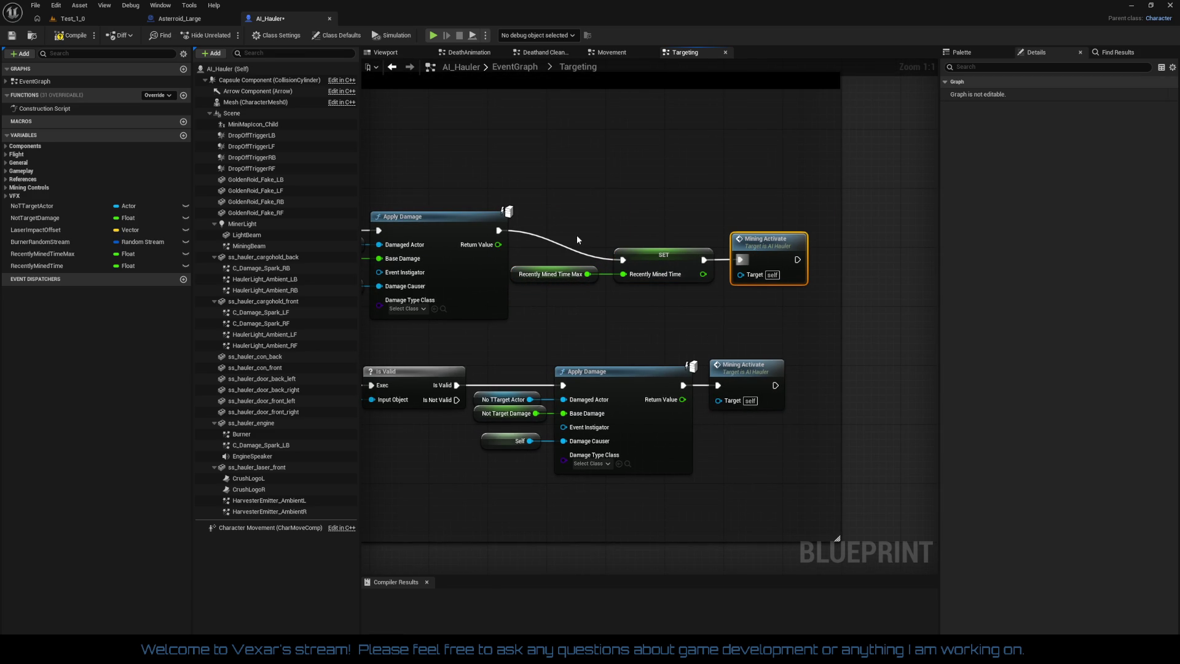
{"action": "left_click_drag", "start_coordinate": [577, 236], "coordinate": [766, 304]}
{"action": "mouse_move", "coordinate": [674, 261]}
{"action": "left_mouse_down"}
{"action": "mouse_move", "coordinate": [680, 215]}
{"action": "mouse_move", "coordinate": [677, 225]}
{"action": "mouse_move", "coordinate": [818, 245]}
{"action": "mouse_move", "coordinate": [937, 228]}
{"action": "left_mouse_up"}
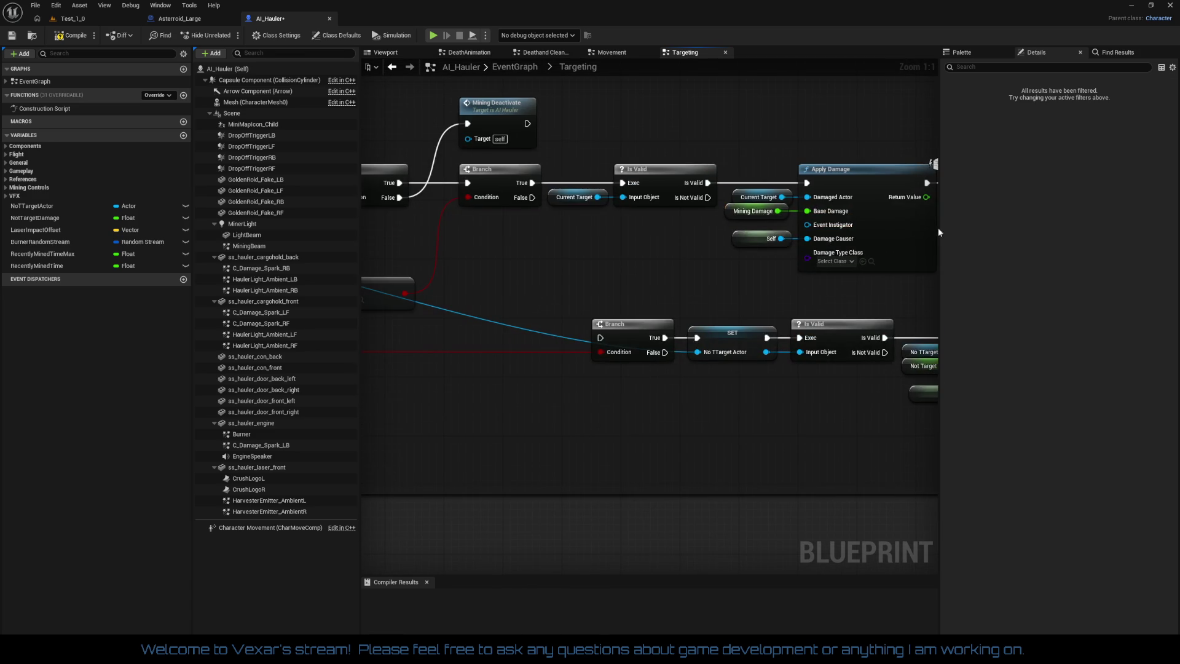
{"action": "mouse_move", "coordinate": [661, 264]}
{"action": "left_mouse_down"}
{"action": "mouse_move", "coordinate": [433, 271]}
{"action": "mouse_move", "coordinate": [585, 277]}
{"action": "left_mouse_up"}
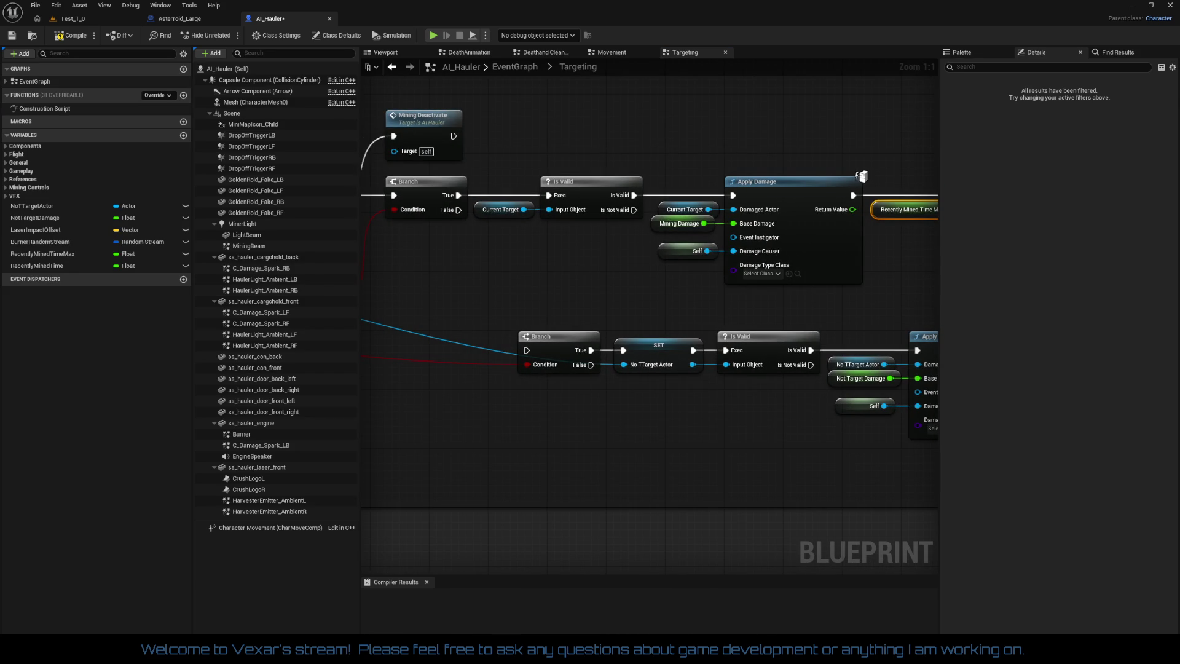
Break SET Recently Mined Time's execution links to Apply Damage and Mining Activate
{"action": "mouse_move", "coordinate": [473, 439]}
{"action": "left_mouse_down"}
{"action": "mouse_move", "coordinate": [785, 413]}
{"action": "mouse_move", "coordinate": [579, 417]}
{"action": "left_mouse_up"}
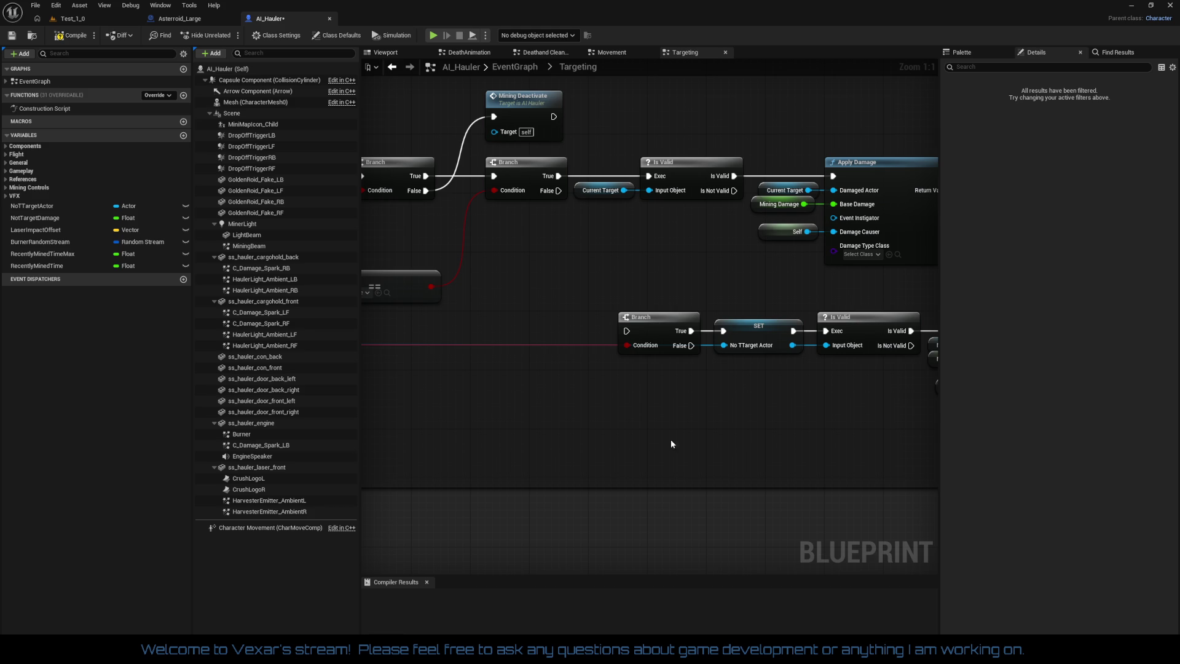
{"action": "left_click_drag", "start_coordinate": [670, 439], "coordinate": [396, 468]}
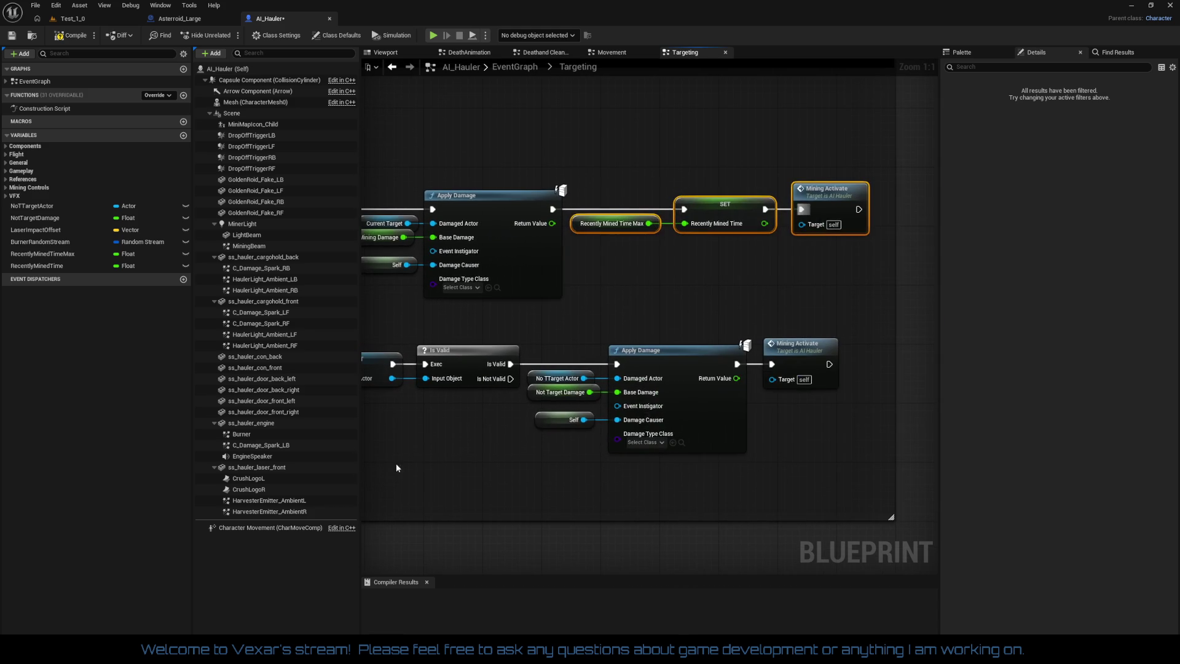
{"action": "right_click", "coordinate": [684, 209]}
{"action": "left_click", "coordinate": [716, 241]}
{"action": "right_click", "coordinate": [764, 209]}
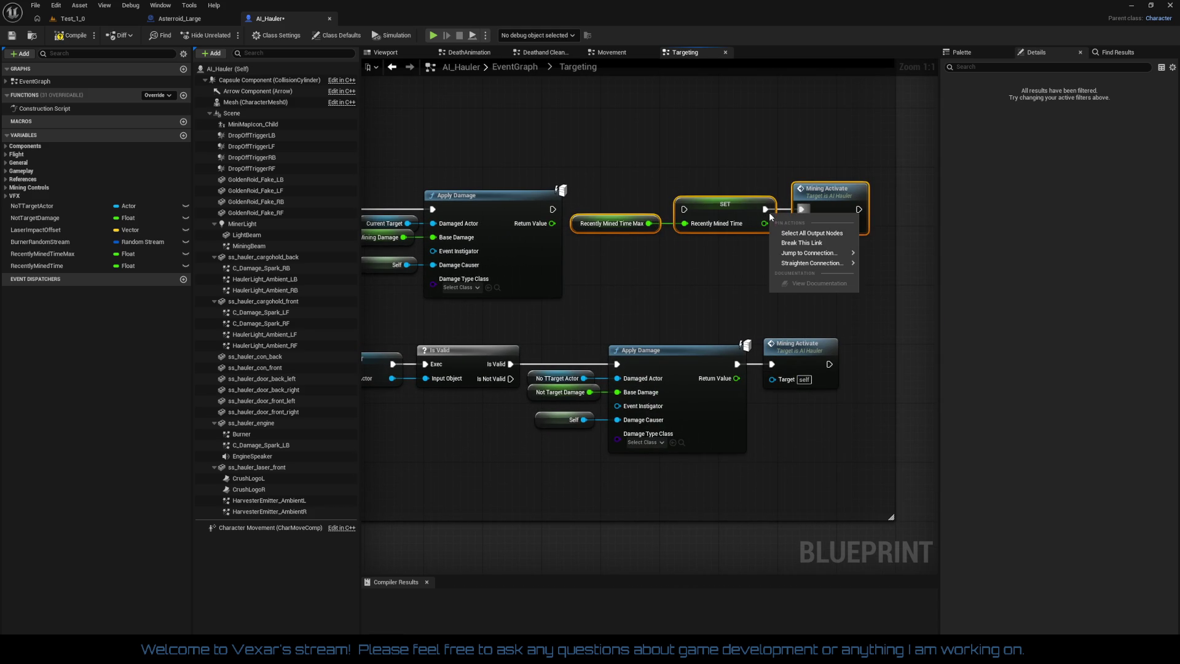
{"action": "left_click", "coordinate": [802, 243]}
Move SET up, then wire Apply Damage into Mining Activate and Mining Activate into SET
{"action": "left_click_drag", "start_coordinate": [582, 178], "coordinate": [780, 236]}
{"action": "left_click_drag", "start_coordinate": [731, 204], "coordinate": [754, 91]}
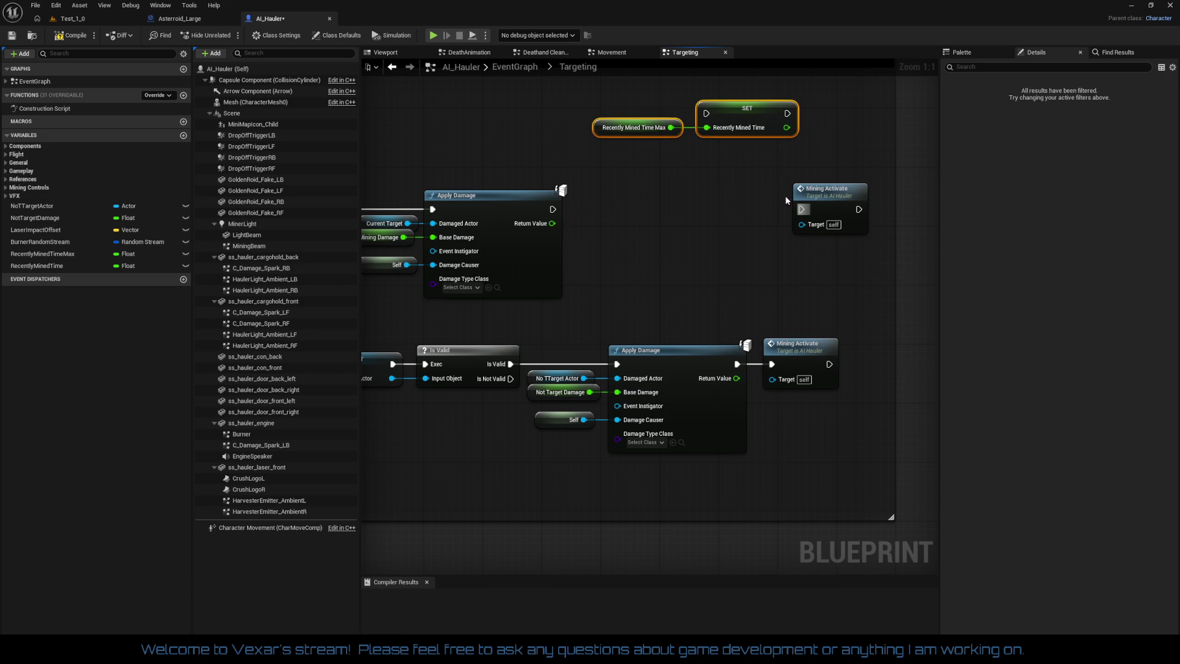
{"action": "mouse_move", "coordinate": [801, 209]}
{"action": "left_mouse_down"}
{"action": "mouse_move", "coordinate": [553, 208]}
{"action": "mouse_move", "coordinate": [822, 199]}
{"action": "mouse_move", "coordinate": [613, 201]}
{"action": "mouse_move", "coordinate": [625, 209]}
{"action": "left_mouse_up"}
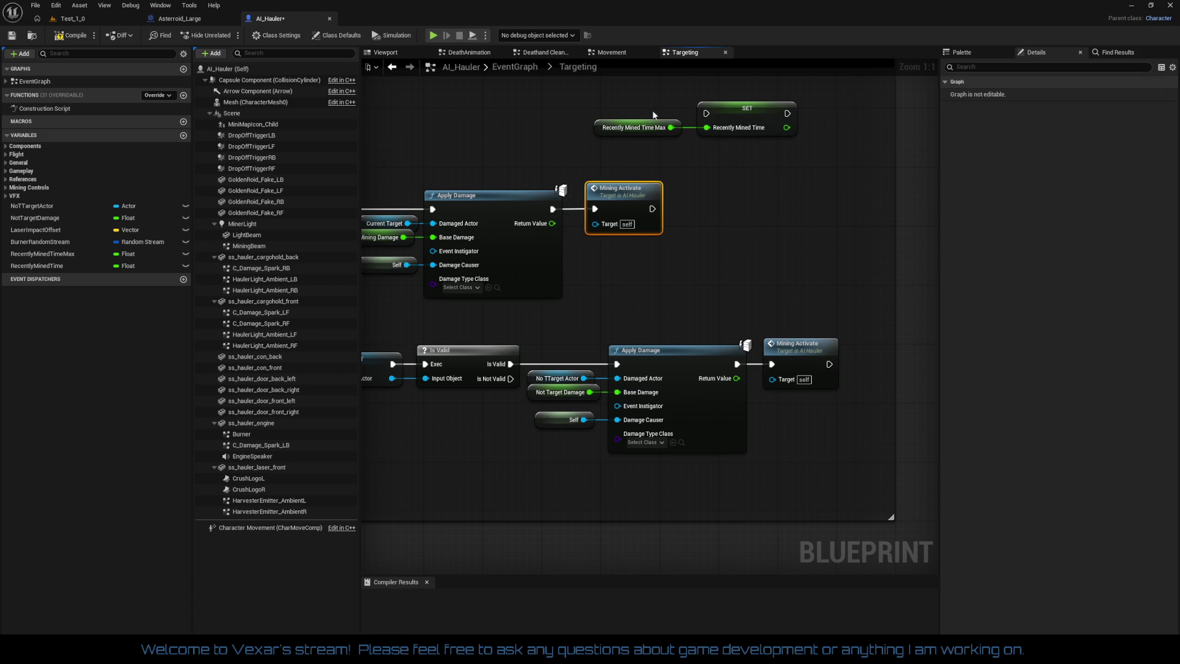
{"action": "mouse_move", "coordinate": [706, 113]}
{"action": "left_mouse_down"}
{"action": "mouse_move", "coordinate": [690, 164]}
{"action": "mouse_move", "coordinate": [652, 209]}
{"action": "left_mouse_up"}
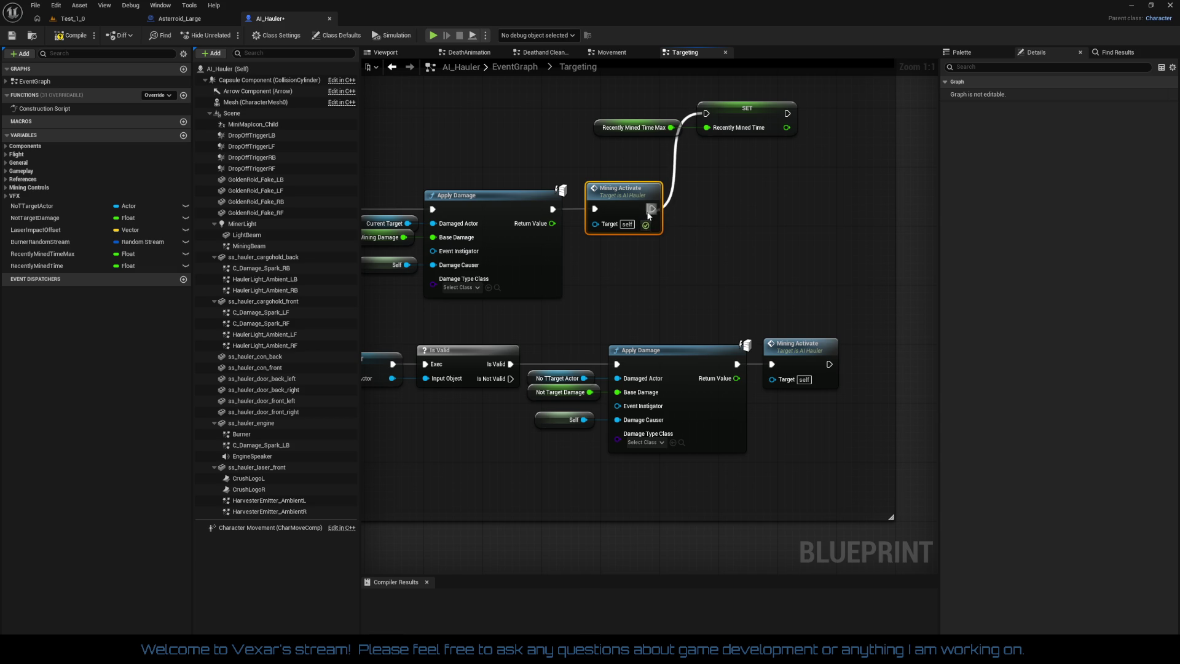
{"action": "mouse_move", "coordinate": [645, 151]}
{"action": "left_mouse_down"}
{"action": "mouse_move", "coordinate": [614, 114]}
{"action": "mouse_move", "coordinate": [725, 151]}
{"action": "mouse_move", "coordinate": [747, 125]}
{"action": "mouse_move", "coordinate": [839, 200]}
{"action": "mouse_move", "coordinate": [817, 203]}
{"action": "mouse_move", "coordinate": [829, 220]}
{"action": "left_mouse_up"}
Give Recently Mined Time Max a default value of 15.0 and compile AI_Hauler
{"action": "left_click", "coordinate": [698, 225]}
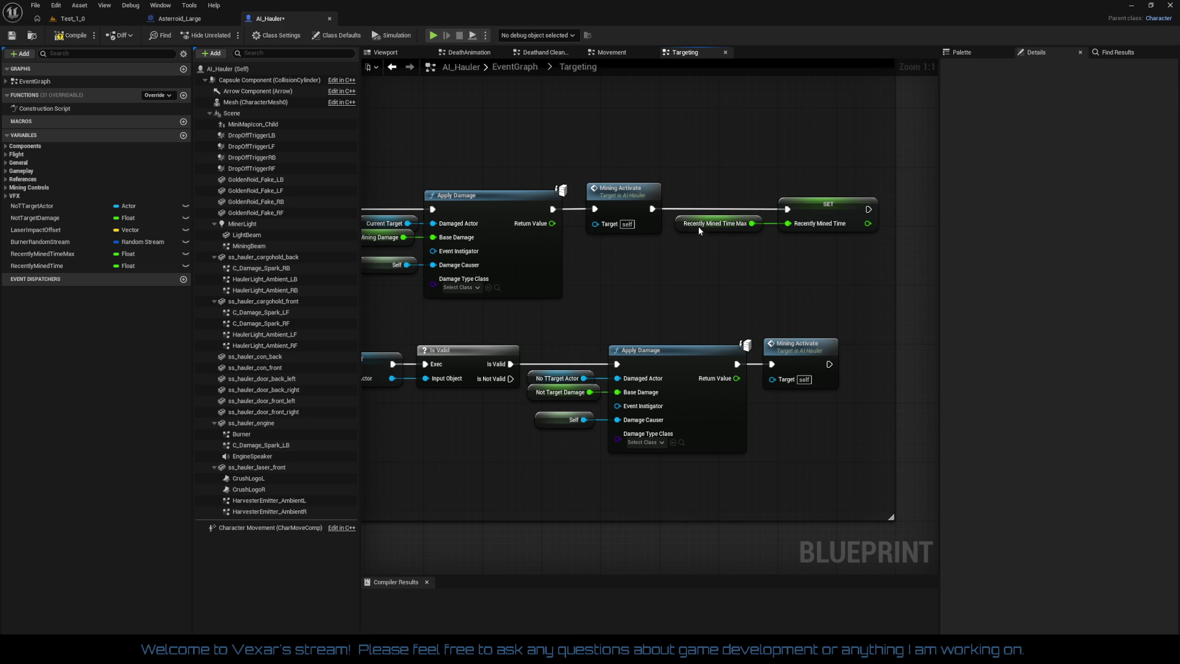
{"action": "left_click", "coordinate": [70, 35]}
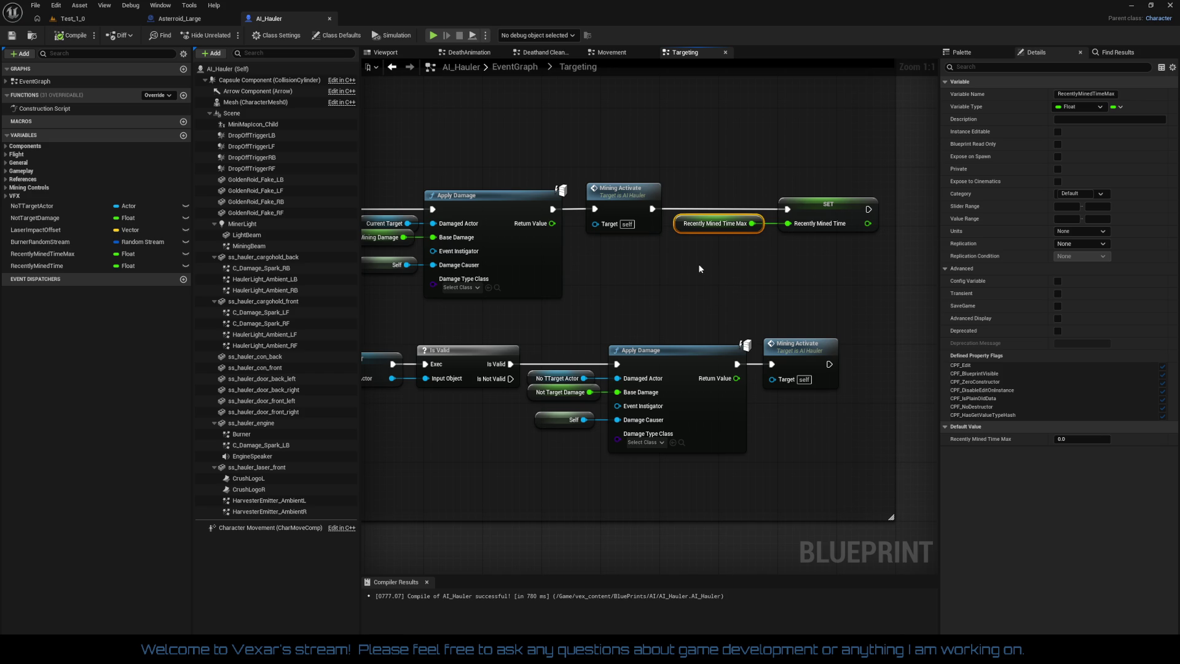
{"action": "left_click", "coordinate": [1083, 439]}
{"action": "type", "text": "10"}
{"action": "left_click", "coordinate": [75, 37]}
{"action": "mouse_move", "coordinate": [576, 344]}
{"action": "left_mouse_down"}
{"action": "mouse_move", "coordinate": [757, 328]}
{"action": "mouse_move", "coordinate": [574, 332]}
{"action": "left_mouse_up"}
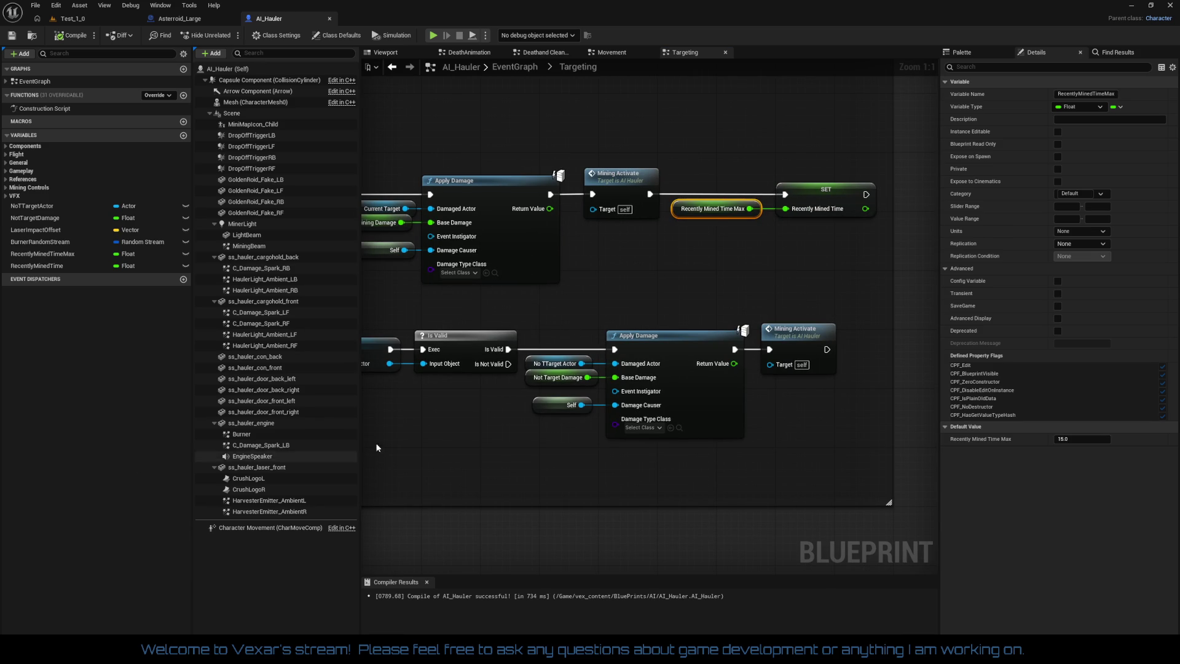
{"action": "key", "text": "Home"}
Zoom out and widen the Roid Range Check comment box leftward
{"action": "mouse_move", "coordinate": [883, 403]}
{"action": "left_mouse_down"}
{"action": "mouse_move", "coordinate": [782, 315]}
{"action": "mouse_move", "coordinate": [804, 291]}
{"action": "mouse_move", "coordinate": [752, 298]}
{"action": "mouse_move", "coordinate": [924, 303]}
{"action": "left_mouse_up"}
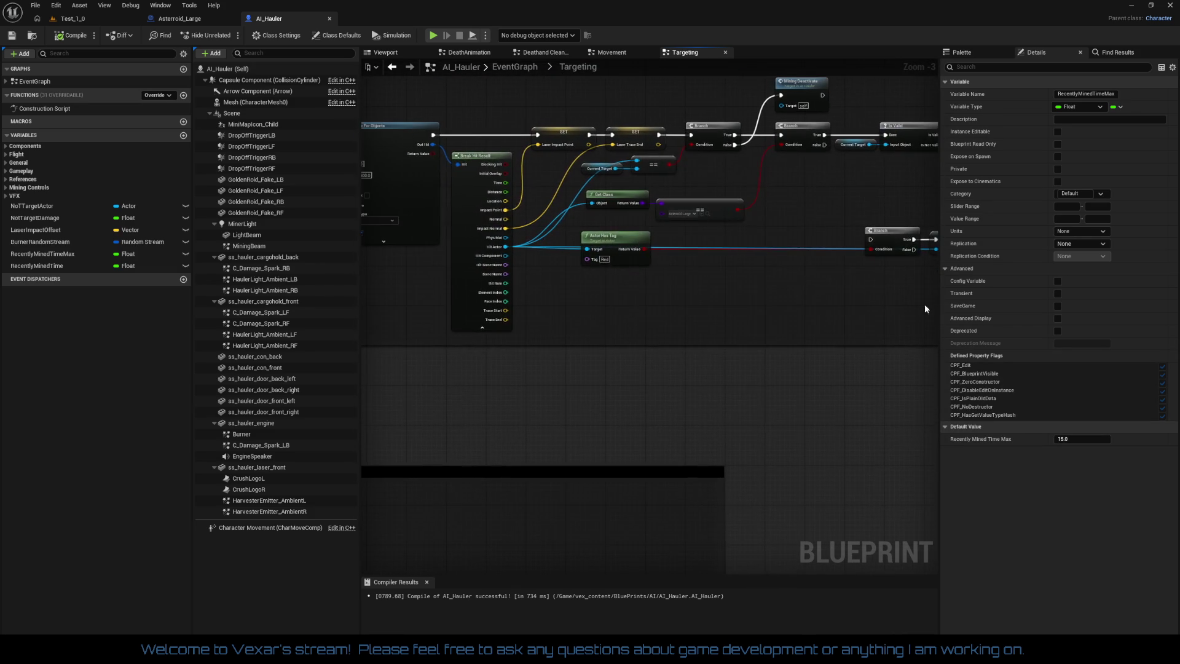
{"action": "scroll", "coordinate": [725, 342], "scroll_direction": "down", "scroll_amount": 3}
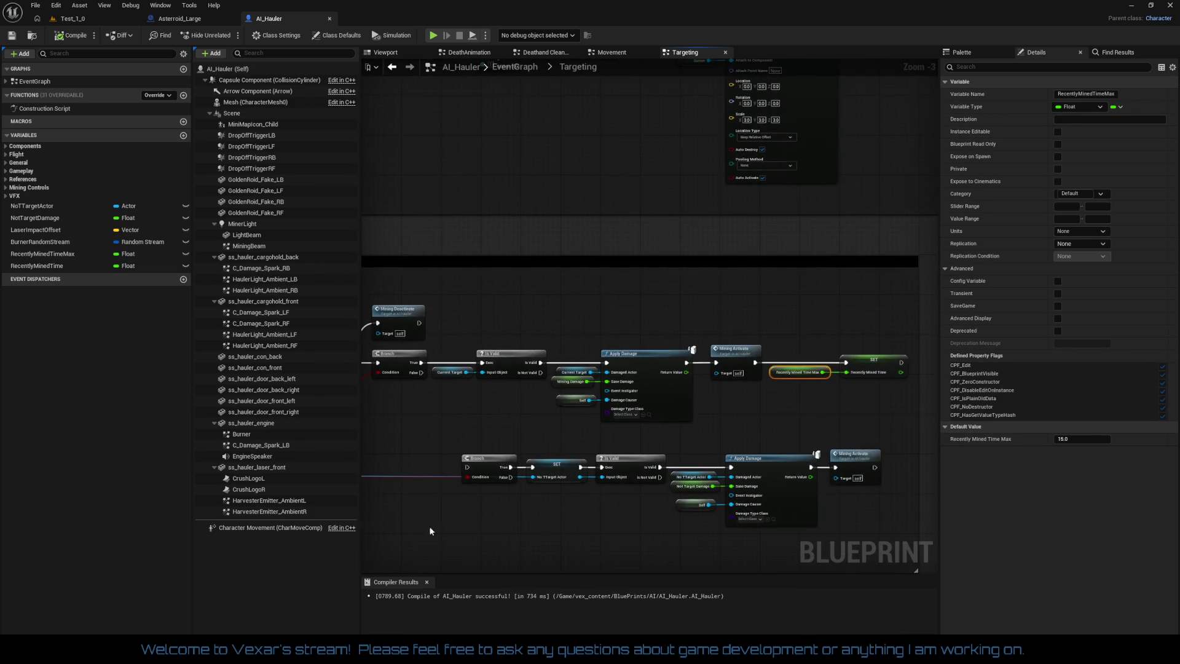
{"action": "left_click_drag", "start_coordinate": [768, 389], "coordinate": [1105, 324]}
{"action": "mouse_move", "coordinate": [465, 296]}
{"action": "left_mouse_down"}
{"action": "mouse_move", "coordinate": [404, 298]}
{"action": "mouse_move", "coordinate": [522, 310]}
{"action": "mouse_move", "coordinate": [571, 340]}
{"action": "mouse_move", "coordinate": [580, 295]}
{"action": "mouse_move", "coordinate": [541, 260]}
{"action": "left_mouse_up"}
{"action": "left_click", "coordinate": [626, 304]}
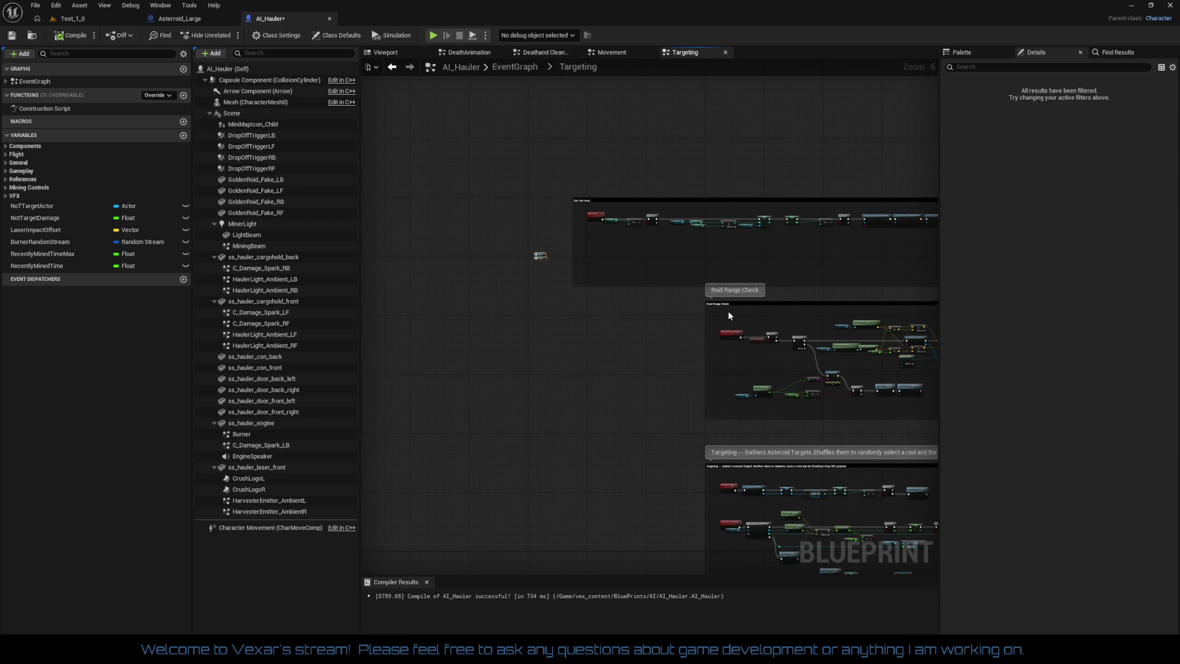
{"action": "mouse_move", "coordinate": [704, 317]}
{"action": "left_mouse_down"}
{"action": "mouse_move", "coordinate": [546, 317]}
{"action": "mouse_move", "coordinate": [964, 424]}
{"action": "mouse_move", "coordinate": [774, 408]}
{"action": "mouse_move", "coordinate": [846, 389]}
{"action": "mouse_move", "coordinate": [827, 393]}
{"action": "left_mouse_up"}
Paste the copied Sequence, Do Once, ResetRecentFiredTimer and Set Timer chain below the lower Apply Damage
{"action": "scroll", "coordinate": [596, 339], "scroll_direction": "up", "scroll_amount": 2}
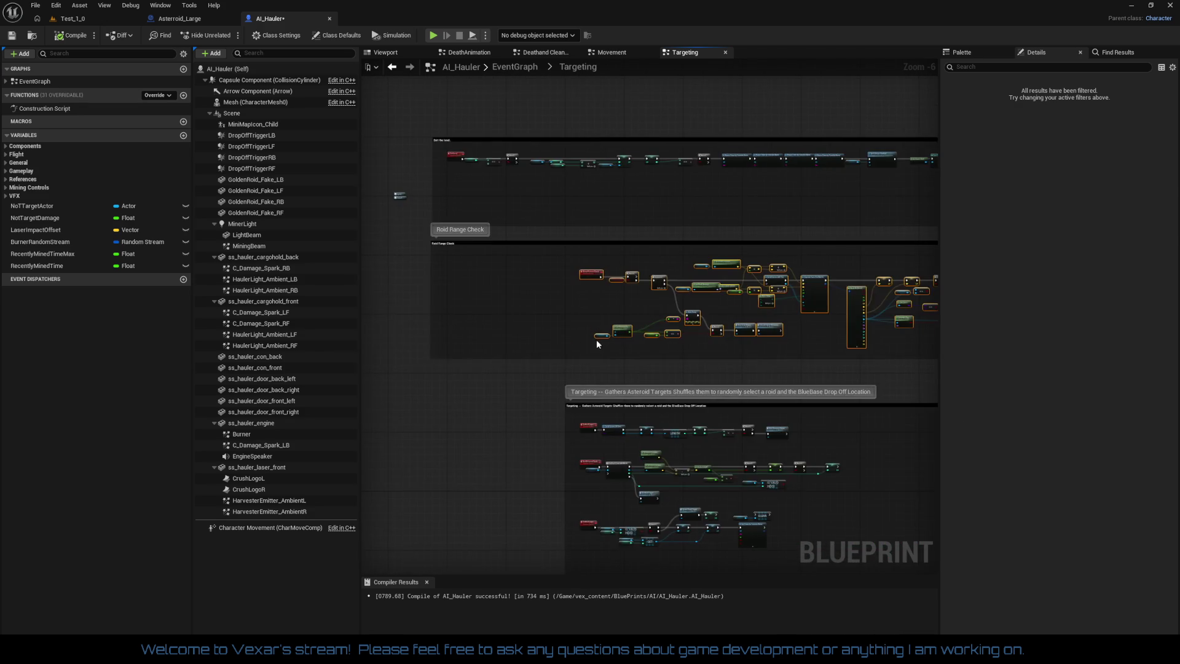
{"action": "mouse_move", "coordinate": [627, 282]}
{"action": "left_mouse_down"}
{"action": "mouse_move", "coordinate": [443, 270]}
{"action": "mouse_move", "coordinate": [465, 291]}
{"action": "mouse_move", "coordinate": [555, 310]}
{"action": "mouse_move", "coordinate": [611, 372]}
{"action": "left_mouse_up"}
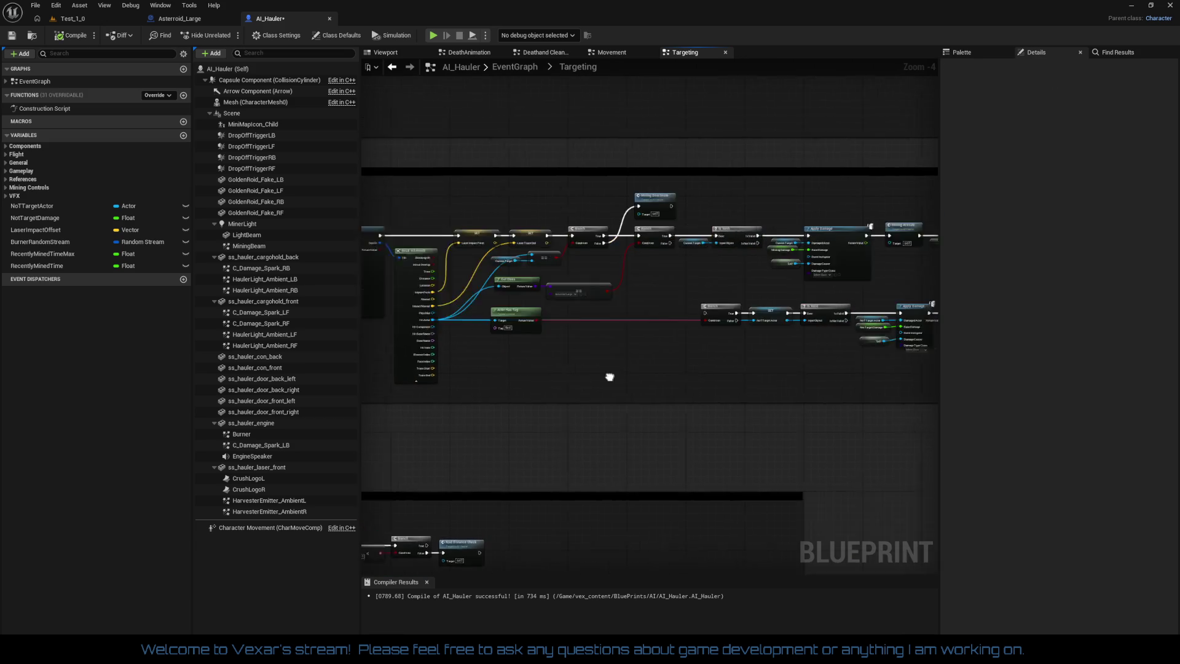
{"action": "scroll", "coordinate": [651, 368], "scroll_direction": "up", "scroll_amount": 2}
{"action": "scroll", "coordinate": [723, 411], "scroll_direction": "up", "scroll_amount": 2}
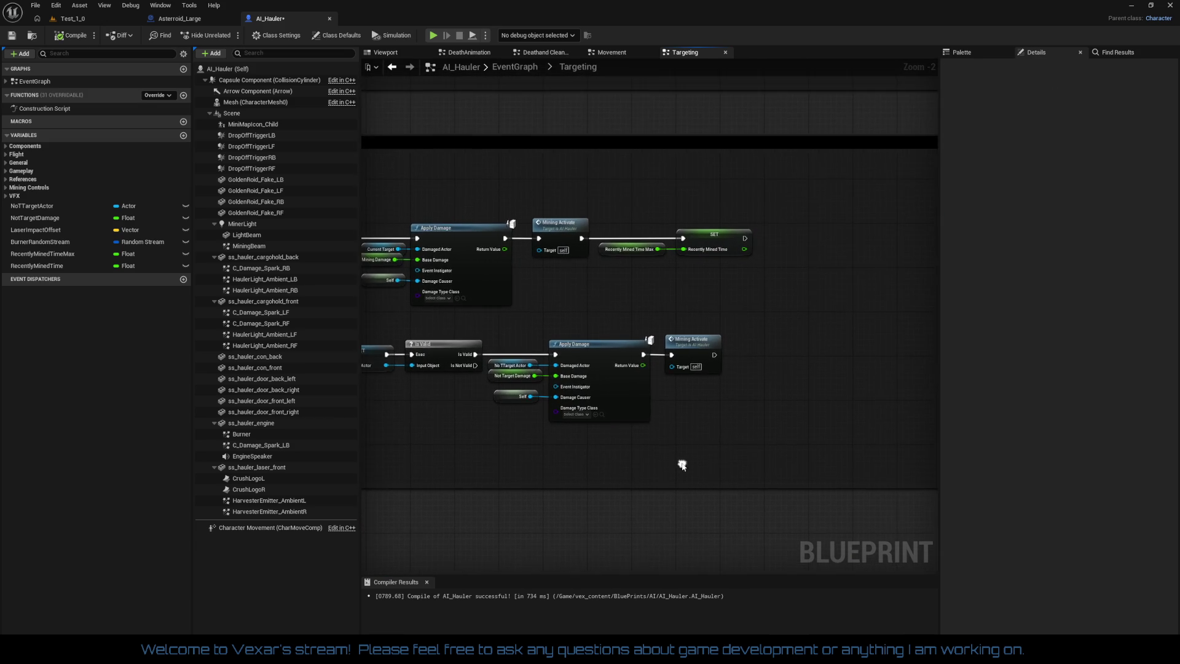
{"action": "mouse_move", "coordinate": [754, 389]}
{"action": "left_mouse_down"}
{"action": "mouse_move", "coordinate": [710, 307]}
{"action": "mouse_move", "coordinate": [768, 324]}
{"action": "left_mouse_up"}
{"action": "key", "text": "ctrl+v"}
{"action": "mouse_move", "coordinate": [801, 377]}
{"action": "left_mouse_down"}
{"action": "mouse_move", "coordinate": [592, 451]}
{"action": "mouse_move", "coordinate": [528, 458]}
{"action": "mouse_move", "coordinate": [612, 374]}
{"action": "left_mouse_up"}
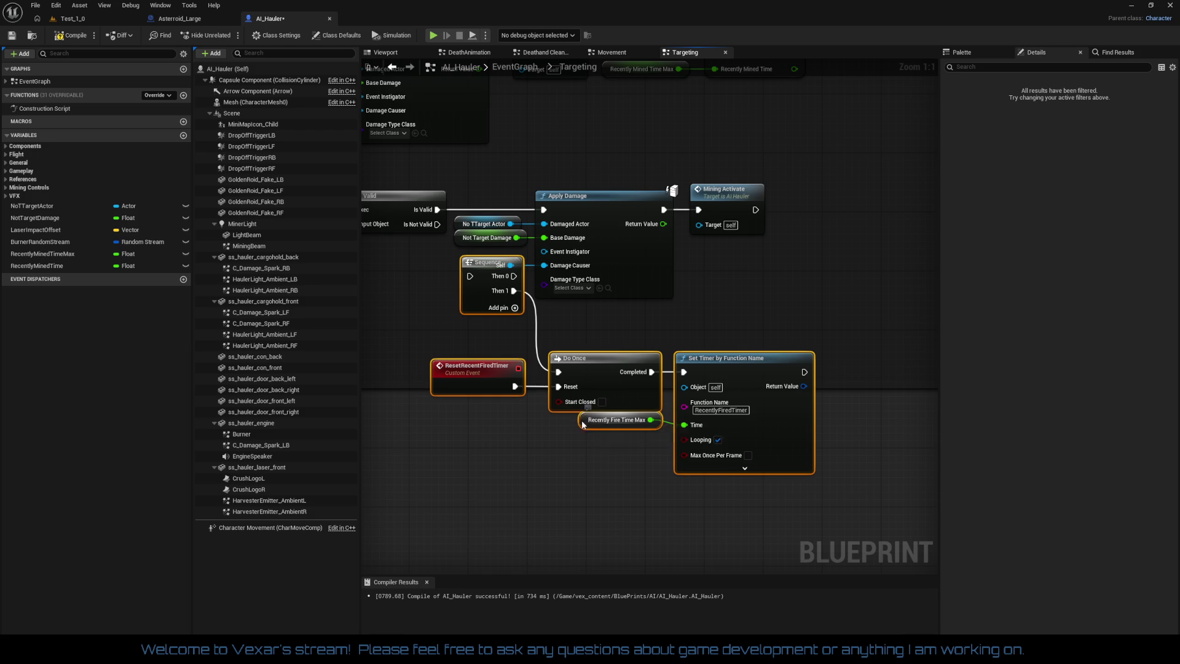
Delete the Recently Fire Time Max node from the pasted timer chain
{"action": "right_click", "coordinate": [584, 423]}
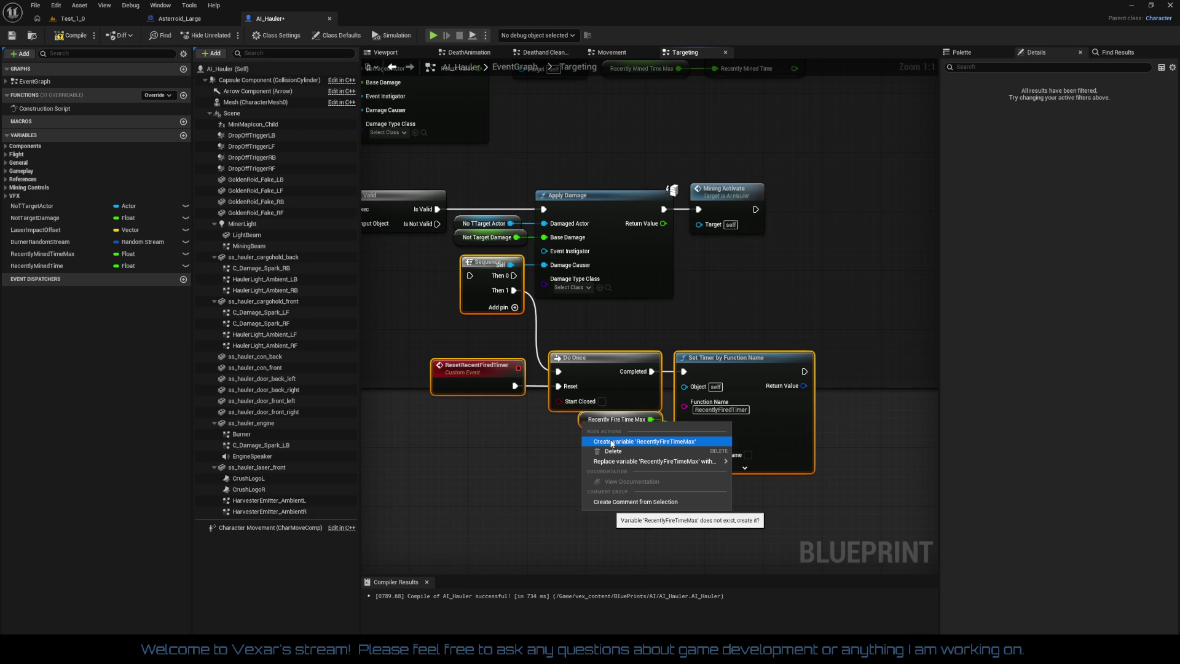
{"action": "left_click", "coordinate": [548, 440]}
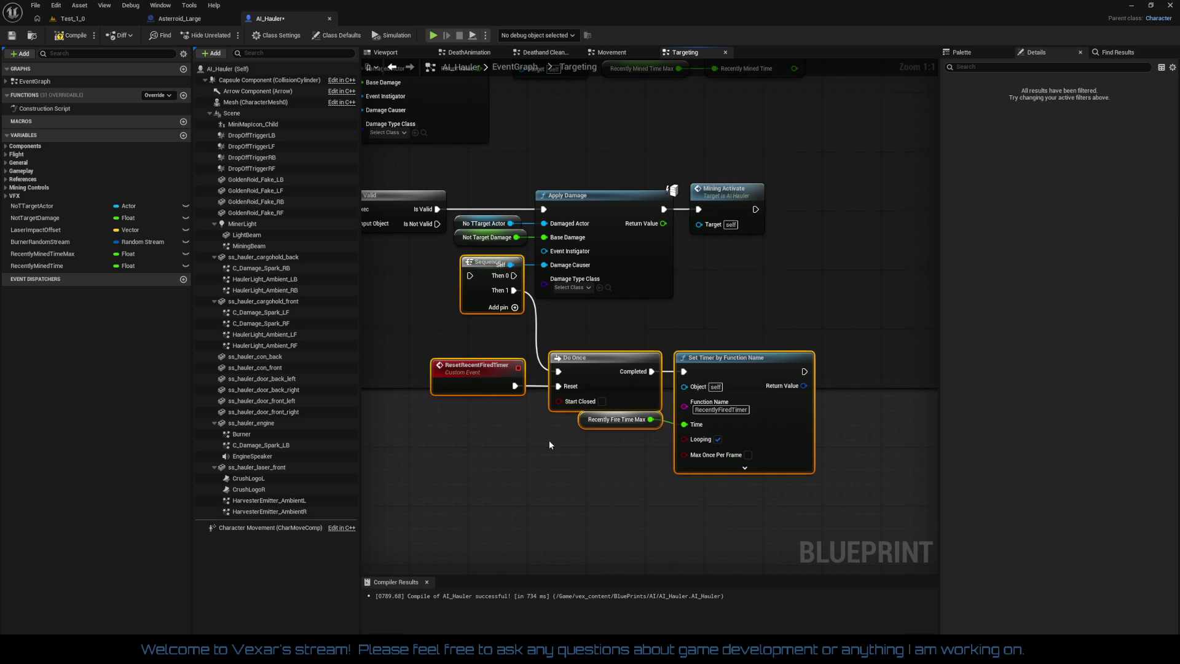
{"action": "left_click", "coordinate": [593, 425]}
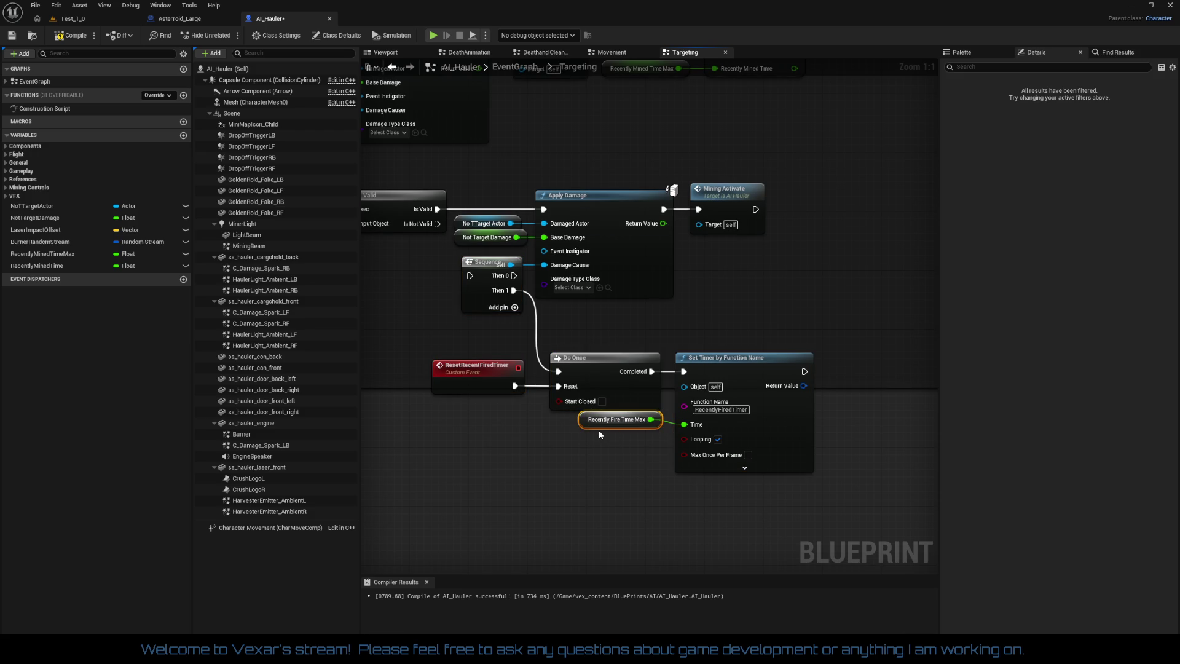
{"action": "key", "text": "Delete"}
Duplicate the Recently Mined Time Max getter and wire it into Set Timer's Time input
{"action": "left_click_drag", "start_coordinate": [762, 309], "coordinate": [757, 364]}
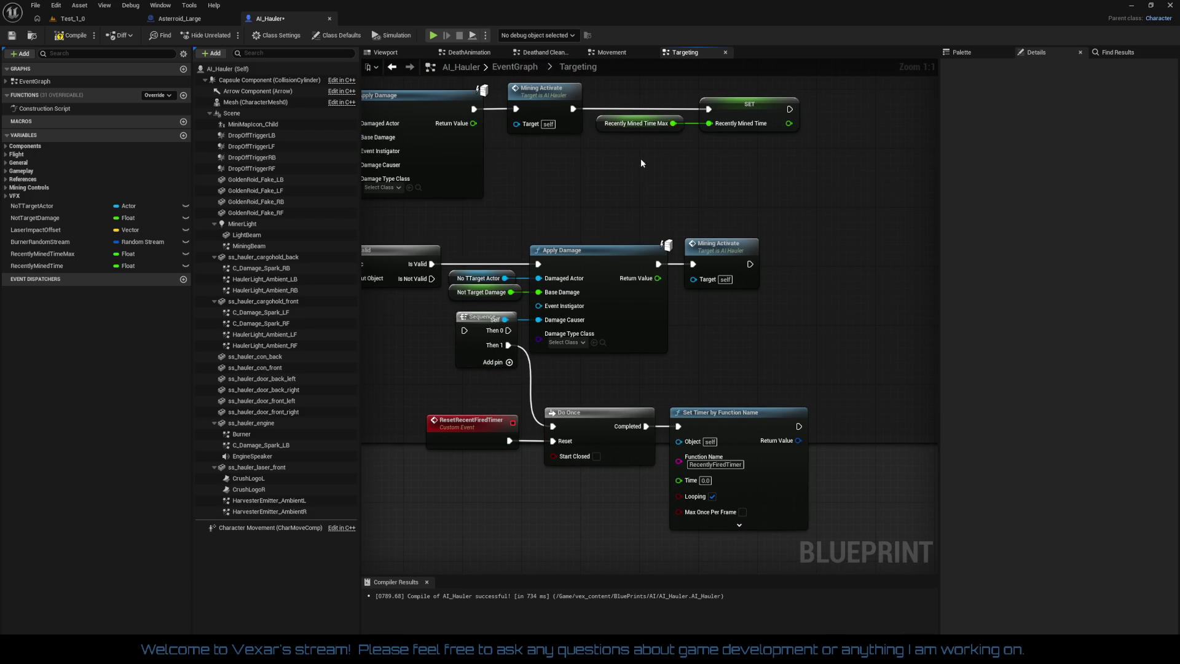
{"action": "left_click", "coordinate": [639, 123]}
{"action": "key", "text": "ctrl+c"}
{"action": "key", "text": "ctrl+v"}
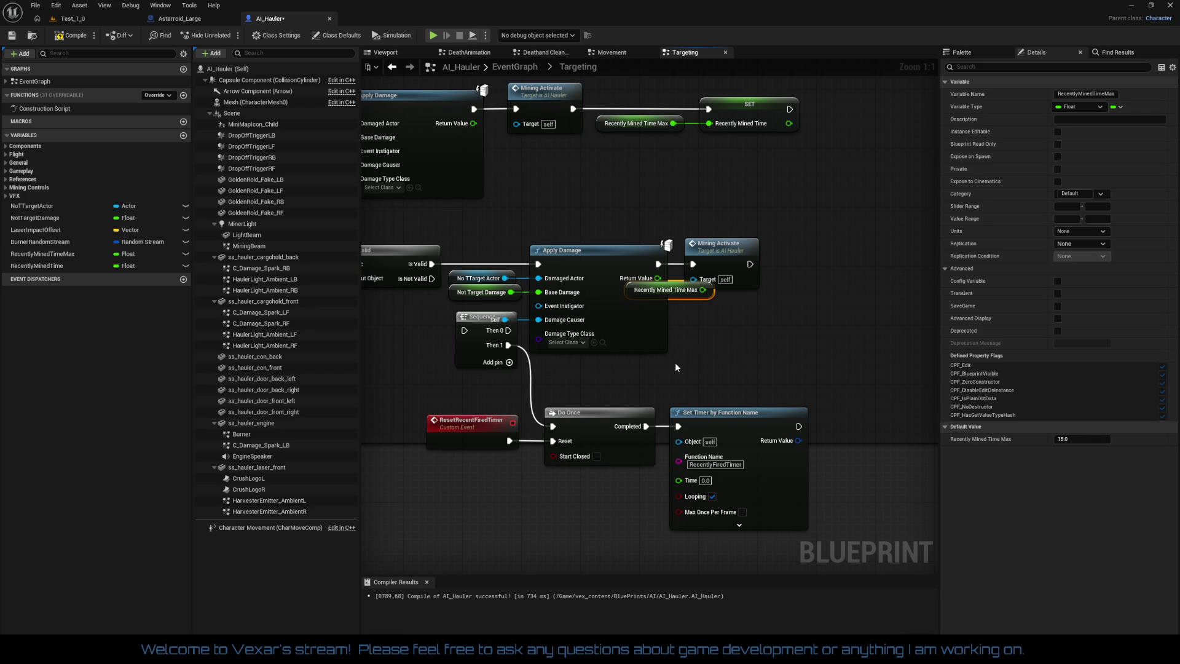
{"action": "mouse_move", "coordinate": [688, 298]}
{"action": "left_mouse_down"}
{"action": "mouse_move", "coordinate": [631, 505]}
{"action": "mouse_move", "coordinate": [677, 481]}
{"action": "left_mouse_up"}
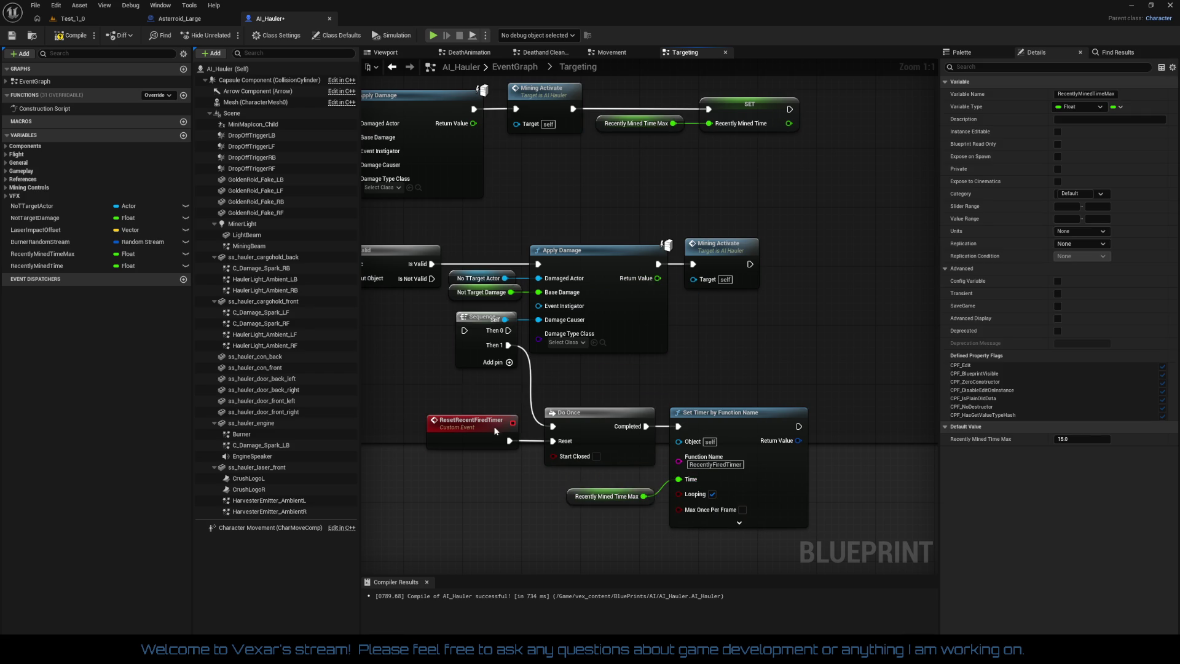
{"action": "left_click_drag", "start_coordinate": [423, 403], "coordinate": [750, 532]}
{"action": "left_click_drag", "start_coordinate": [608, 502], "coordinate": [648, 466]}
{"action": "left_click", "coordinate": [526, 396]}
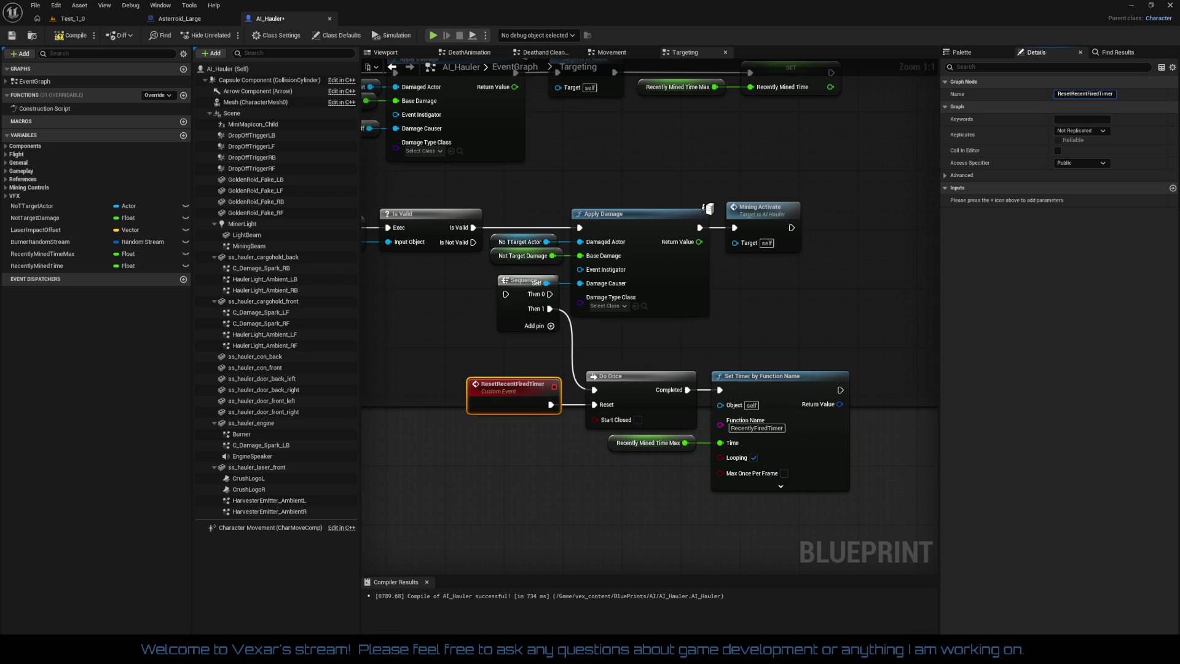
Rename the pasted ResetRecentFiredTimer event to ResetRecentMinedTimer
{"action": "key", "text": "BackSpace"}
{"action": "key", "text": "BackSpace"}
{"action": "key", "text": "BackSpace"}
{"action": "type", "text": "M"}
{"action": "key", "text": "BackSpace"}
{"action": "key", "text": "BackSpace"}
{"action": "type", "text": "ned"}
{"action": "key", "text": "Return"}
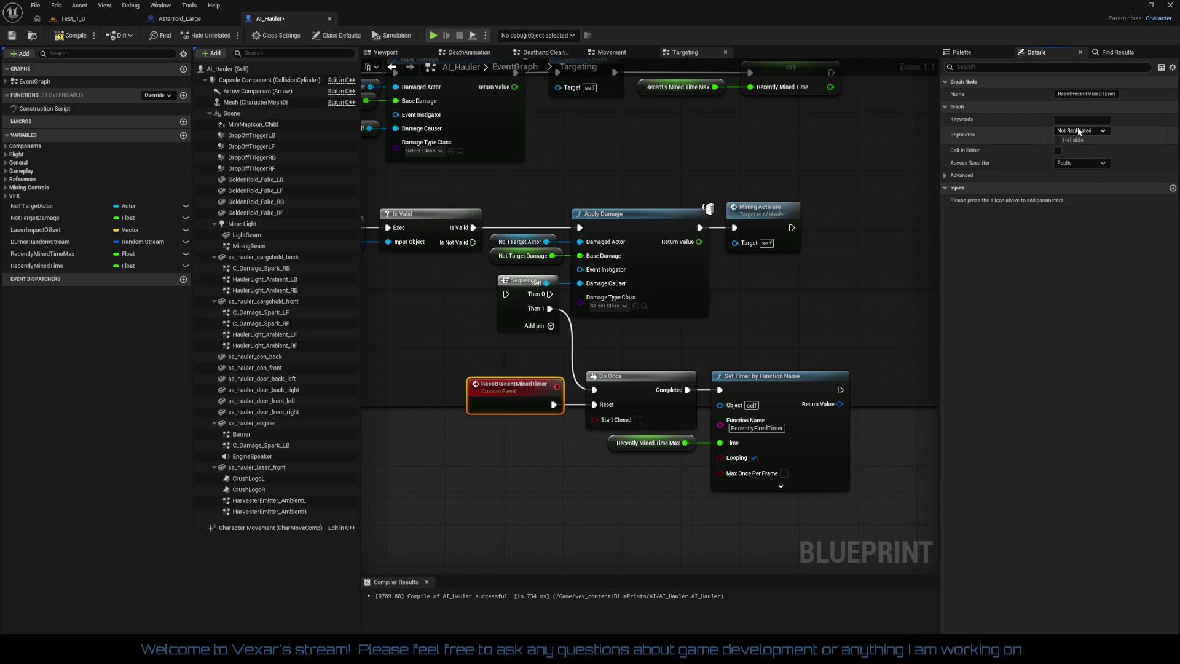
{"action": "mouse_move", "coordinate": [521, 334]}
{"action": "left_mouse_down"}
{"action": "mouse_move", "coordinate": [738, 346]}
{"action": "mouse_move", "coordinate": [817, 375]}
{"action": "mouse_move", "coordinate": [622, 388]}
{"action": "mouse_move", "coordinate": [702, 365]}
{"action": "mouse_move", "coordinate": [608, 397]}
{"action": "left_mouse_up"}
{"action": "scroll", "coordinate": [622, 388], "scroll_direction": "down", "scroll_amount": 3}
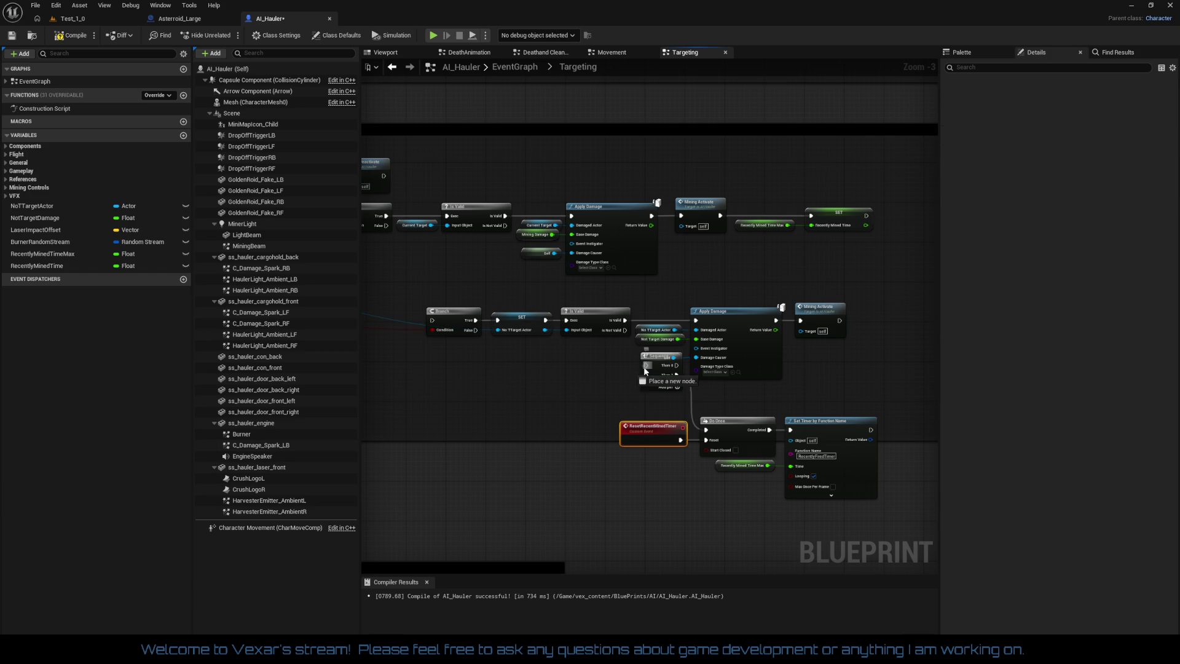
Connect Sequence Then 0 to the upper Apply Damage and place Sequence before it
{"action": "left_click_drag", "start_coordinate": [645, 365], "coordinate": [659, 246]}
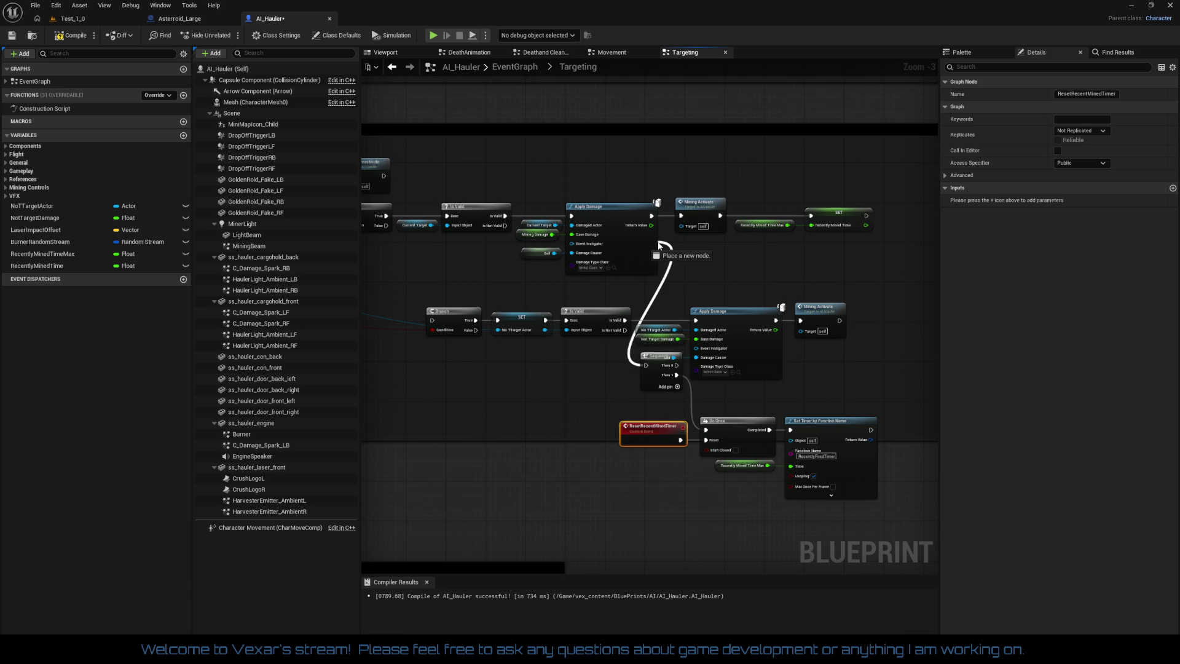
{"action": "mouse_move", "coordinate": [659, 245]}
{"action": "left_mouse_down"}
{"action": "mouse_move", "coordinate": [506, 220]}
{"action": "mouse_move", "coordinate": [839, 281]}
{"action": "left_mouse_up"}
{"action": "scroll", "coordinate": [706, 257], "scroll_direction": "up", "scroll_amount": 2}
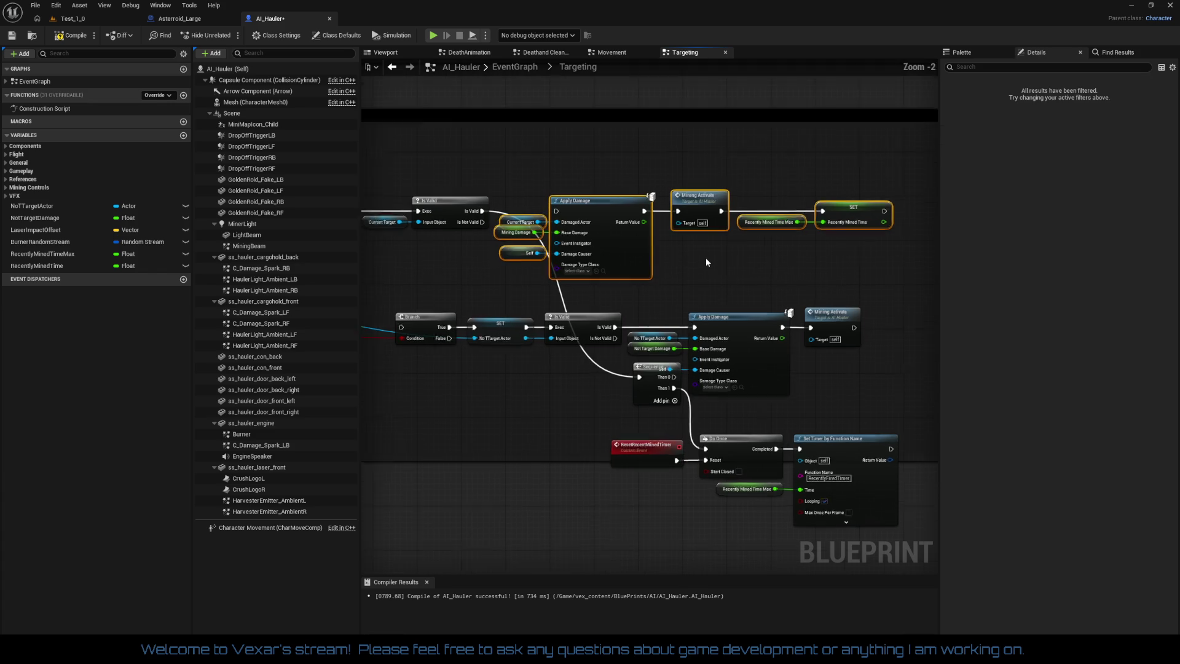
{"action": "left_click_drag", "start_coordinate": [607, 199], "coordinate": [703, 200]}
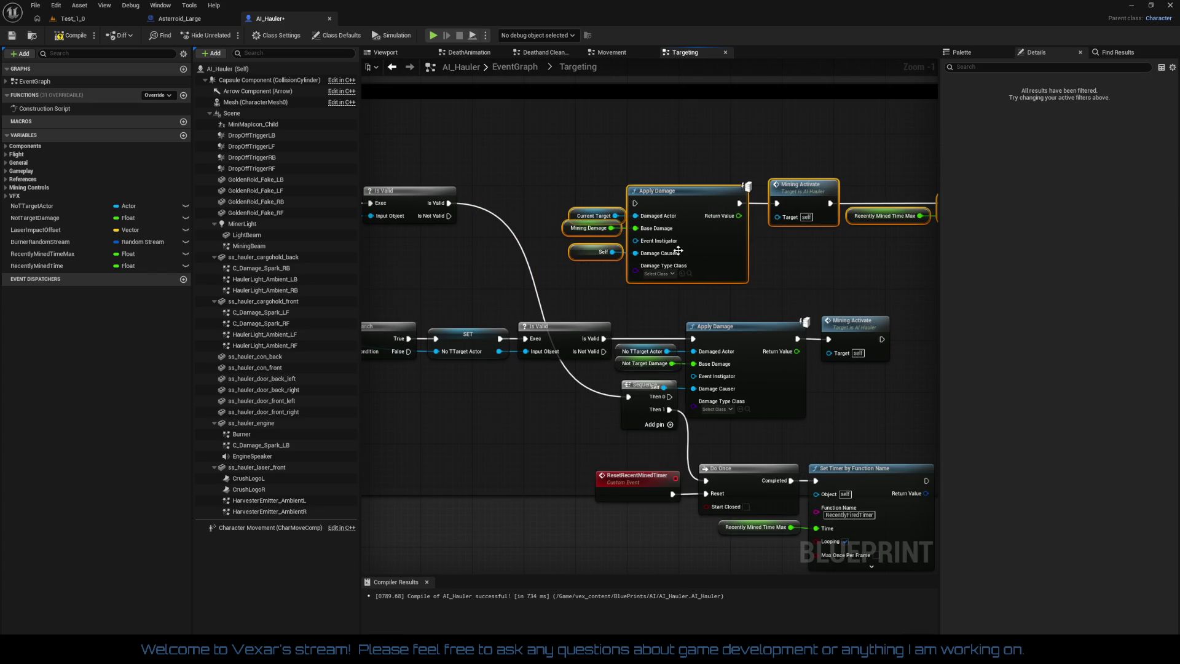
{"action": "mouse_move", "coordinate": [668, 399]}
{"action": "left_mouse_down"}
{"action": "mouse_move", "coordinate": [620, 245]}
{"action": "mouse_move", "coordinate": [637, 209]}
{"action": "left_mouse_up"}
{"action": "mouse_move", "coordinate": [636, 410]}
{"action": "left_mouse_down"}
{"action": "mouse_move", "coordinate": [514, 235]}
{"action": "mouse_move", "coordinate": [493, 226]}
{"action": "left_mouse_up"}
Center the Do Once and Set Timer chain and move the lower Branch-to-Mining Activate row beneath it
{"action": "mouse_move", "coordinate": [507, 286]}
{"action": "left_mouse_down"}
{"action": "mouse_move", "coordinate": [476, 234]}
{"action": "mouse_move", "coordinate": [752, 221]}
{"action": "mouse_move", "coordinate": [553, 185]}
{"action": "mouse_move", "coordinate": [674, 120]}
{"action": "left_mouse_up"}
{"action": "mouse_move", "coordinate": [707, 203]}
{"action": "left_mouse_down"}
{"action": "mouse_move", "coordinate": [653, 363]}
{"action": "mouse_move", "coordinate": [554, 387]}
{"action": "mouse_move", "coordinate": [897, 505]}
{"action": "left_mouse_up"}
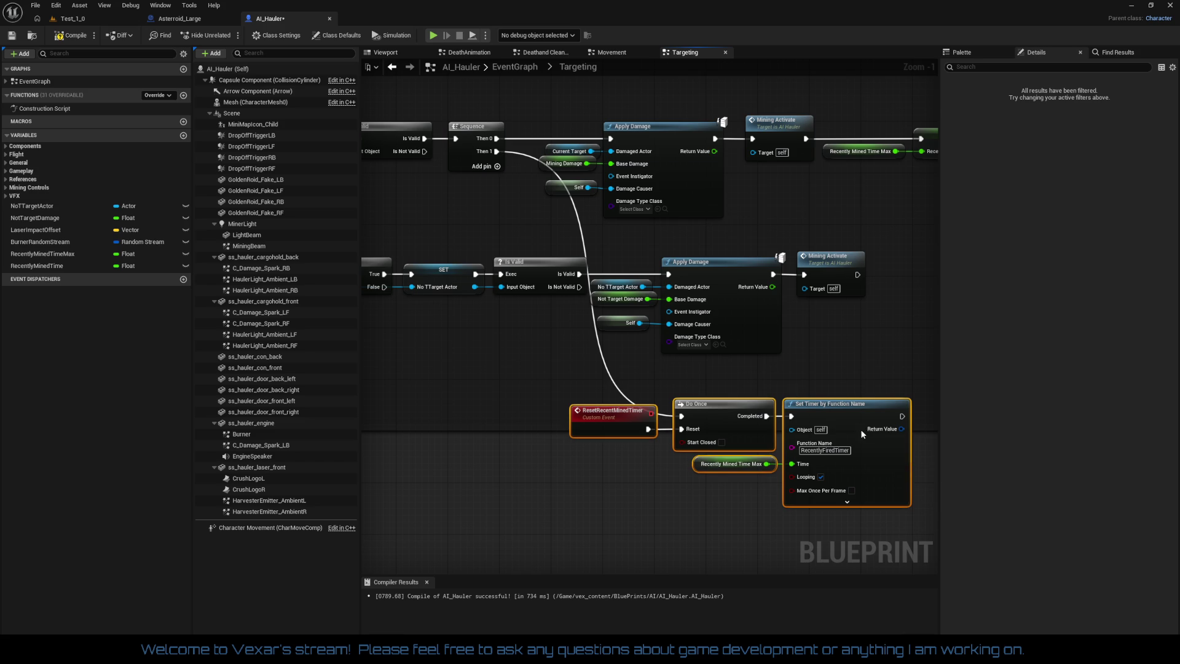
{"action": "mouse_move", "coordinate": [860, 430]}
{"action": "left_mouse_down"}
{"action": "mouse_move", "coordinate": [847, 272]}
{"action": "mouse_move", "coordinate": [689, 285]}
{"action": "mouse_move", "coordinate": [606, 392]}
{"action": "mouse_move", "coordinate": [629, 377]}
{"action": "mouse_move", "coordinate": [1019, 388]}
{"action": "left_mouse_up"}
{"action": "left_click_drag", "start_coordinate": [850, 362], "coordinate": [755, 411]}
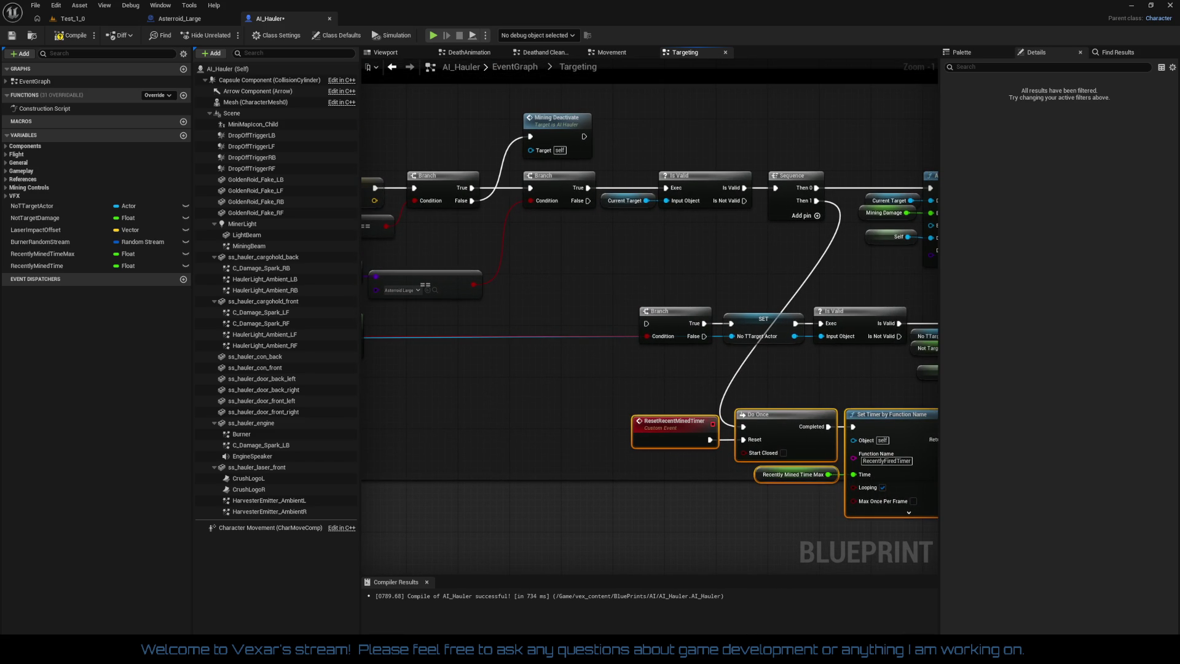
{"action": "left_click_drag", "start_coordinate": [528, 410], "coordinate": [322, 402]}
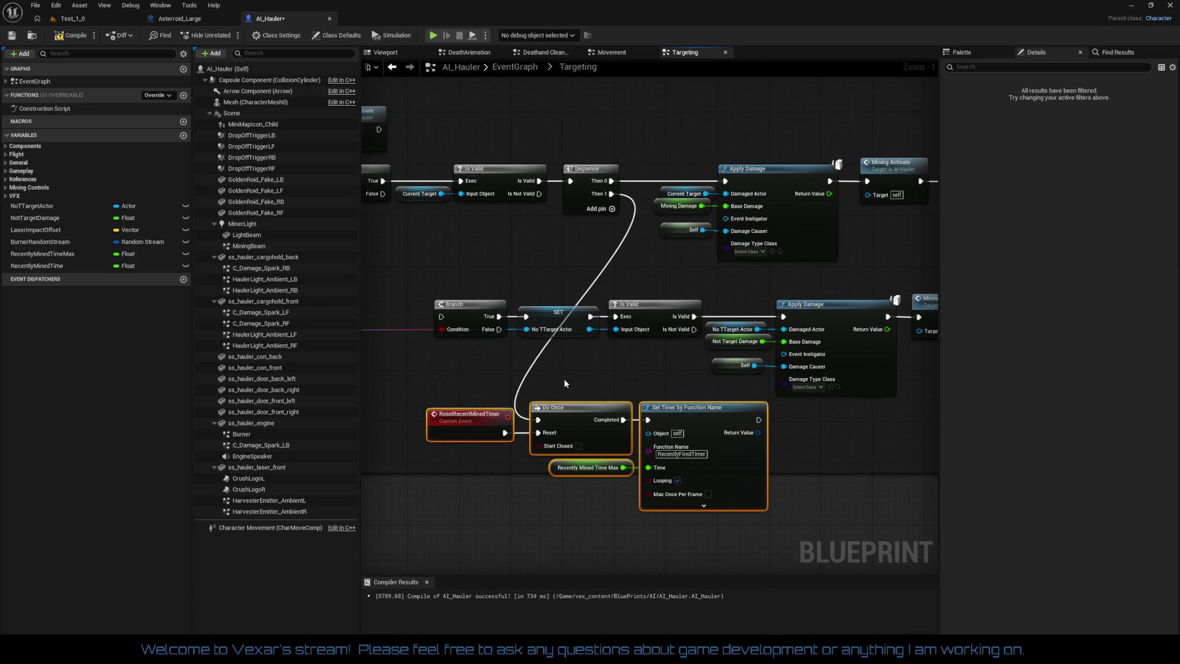
{"action": "left_click_drag", "start_coordinate": [428, 282], "coordinate": [872, 378]}
{"action": "left_click_drag", "start_coordinate": [506, 339], "coordinate": [650, 274]}
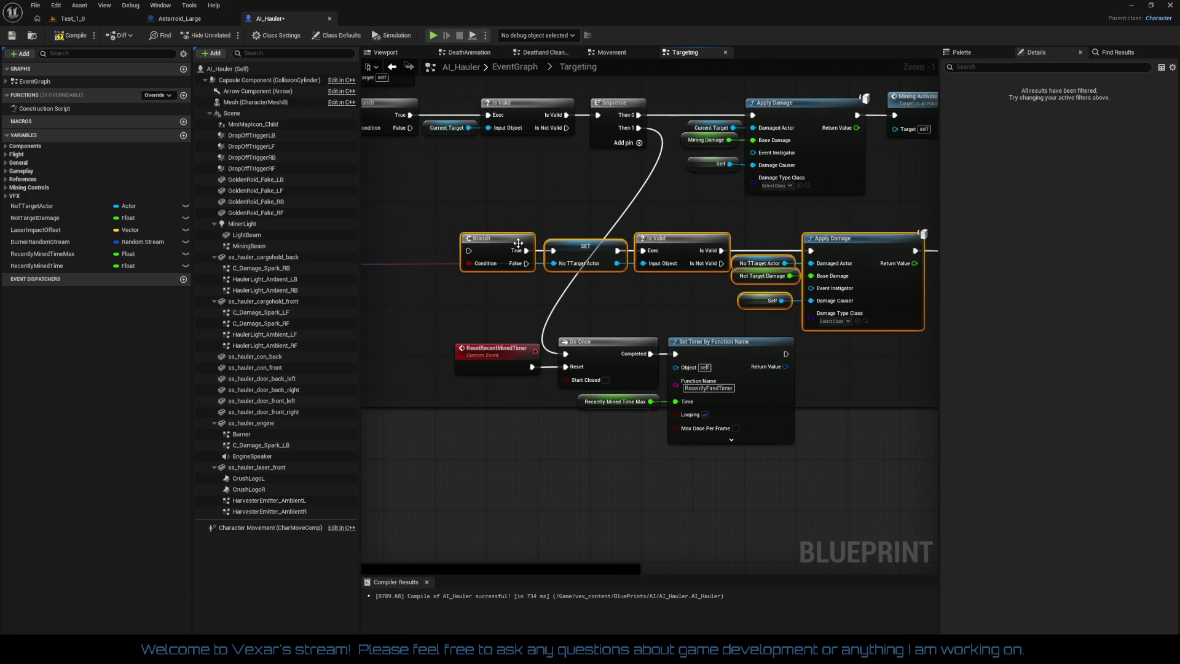
{"action": "mouse_move", "coordinate": [518, 243]}
{"action": "left_mouse_down"}
{"action": "mouse_move", "coordinate": [504, 436]}
{"action": "mouse_move", "coordinate": [445, 462]}
{"action": "mouse_move", "coordinate": [538, 352]}
{"action": "mouse_move", "coordinate": [717, 407]}
{"action": "mouse_move", "coordinate": [402, 405]}
{"action": "mouse_move", "coordinate": [435, 290]}
{"action": "mouse_move", "coordinate": [663, 378]}
{"action": "left_mouse_up"}
Realign the timer chain and bottom row, placing Actor Has Tag beside the Branch
{"action": "mouse_move", "coordinate": [719, 312]}
{"action": "left_mouse_down"}
{"action": "mouse_move", "coordinate": [828, 205]}
{"action": "mouse_move", "coordinate": [827, 183]}
{"action": "left_mouse_up"}
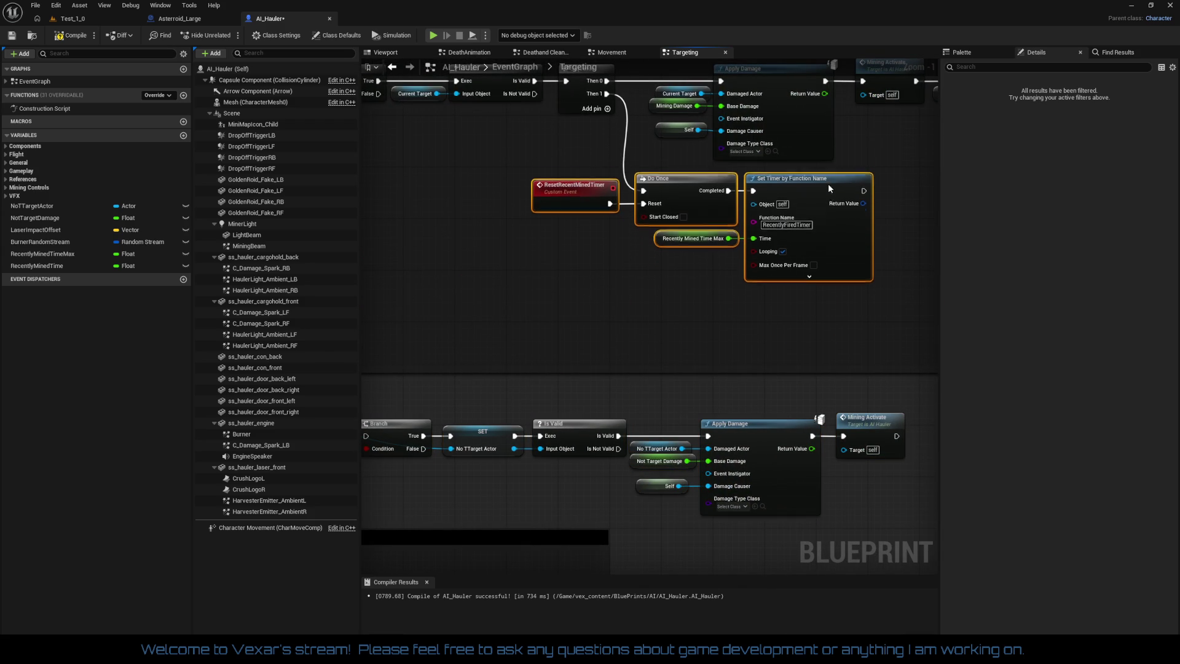
{"action": "left_click_drag", "start_coordinate": [663, 297], "coordinate": [658, 411]}
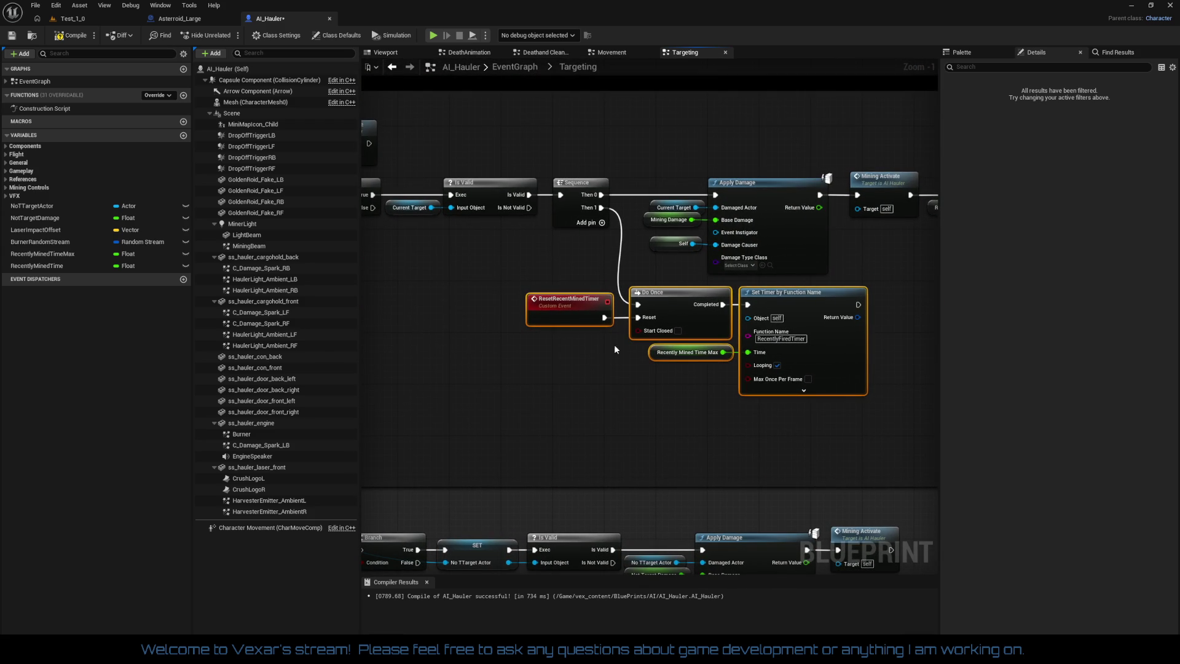
{"action": "left_click_drag", "start_coordinate": [801, 300], "coordinate": [815, 300]}
{"action": "mouse_move", "coordinate": [663, 392]}
{"action": "left_mouse_down"}
{"action": "mouse_move", "coordinate": [686, 336]}
{"action": "mouse_move", "coordinate": [665, 196]}
{"action": "left_mouse_up"}
{"action": "mouse_move", "coordinate": [361, 324]}
{"action": "left_mouse_down"}
{"action": "mouse_move", "coordinate": [980, 403]}
{"action": "mouse_move", "coordinate": [932, 437]}
{"action": "left_mouse_up"}
{"action": "mouse_move", "coordinate": [564, 345]}
{"action": "left_mouse_down"}
{"action": "mouse_move", "coordinate": [531, 234]}
{"action": "mouse_move", "coordinate": [454, 264]}
{"action": "mouse_move", "coordinate": [522, 287]}
{"action": "mouse_move", "coordinate": [505, 263]}
{"action": "mouse_move", "coordinate": [517, 365]}
{"action": "mouse_move", "coordinate": [596, 375]}
{"action": "left_mouse_up"}
{"action": "mouse_move", "coordinate": [492, 337]}
{"action": "left_mouse_down"}
{"action": "mouse_move", "coordinate": [1047, 470]}
{"action": "mouse_move", "coordinate": [873, 478]}
{"action": "left_mouse_up"}
{"action": "mouse_move", "coordinate": [479, 363]}
{"action": "left_mouse_down"}
{"action": "mouse_move", "coordinate": [864, 362]}
{"action": "mouse_move", "coordinate": [642, 369]}
{"action": "mouse_move", "coordinate": [685, 367]}
{"action": "mouse_move", "coordinate": [709, 392]}
{"action": "mouse_move", "coordinate": [515, 305]}
{"action": "mouse_move", "coordinate": [515, 378]}
{"action": "mouse_move", "coordinate": [466, 389]}
{"action": "mouse_move", "coordinate": [630, 379]}
{"action": "left_mouse_up"}
{"action": "scroll", "coordinate": [730, 353], "scroll_direction": "up", "scroll_amount": 1}
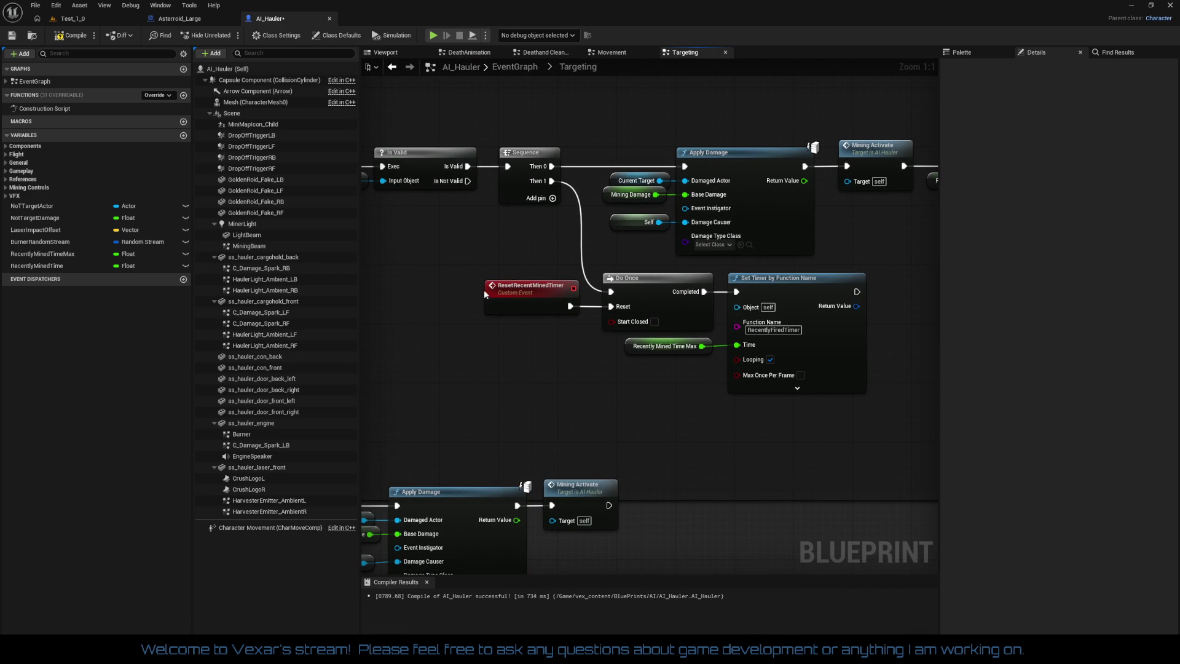
{"action": "mouse_move", "coordinate": [484, 293]}
{"action": "left_mouse_down"}
{"action": "mouse_move", "coordinate": [701, 430]}
{"action": "mouse_move", "coordinate": [657, 365]}
{"action": "left_mouse_up"}
{"action": "left_click", "coordinate": [702, 430]}
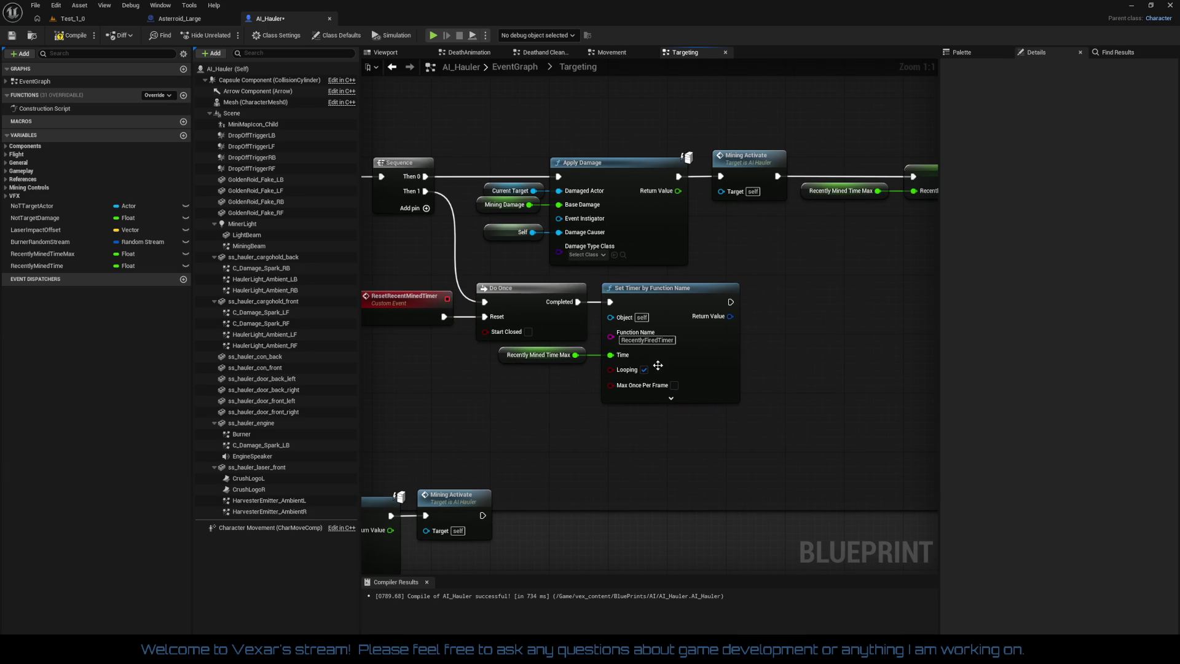
Change the Set Timer function name from RecentlyFiredTimer to RecentlyMinedTimer and compile with F7
{"action": "left_click", "coordinate": [647, 340]}
{"action": "key", "text": "BackSpace"}
{"action": "key", "text": "BackSpace"}
{"action": "key", "text": "BackSpace"}
{"action": "type", "text": "Mined"}
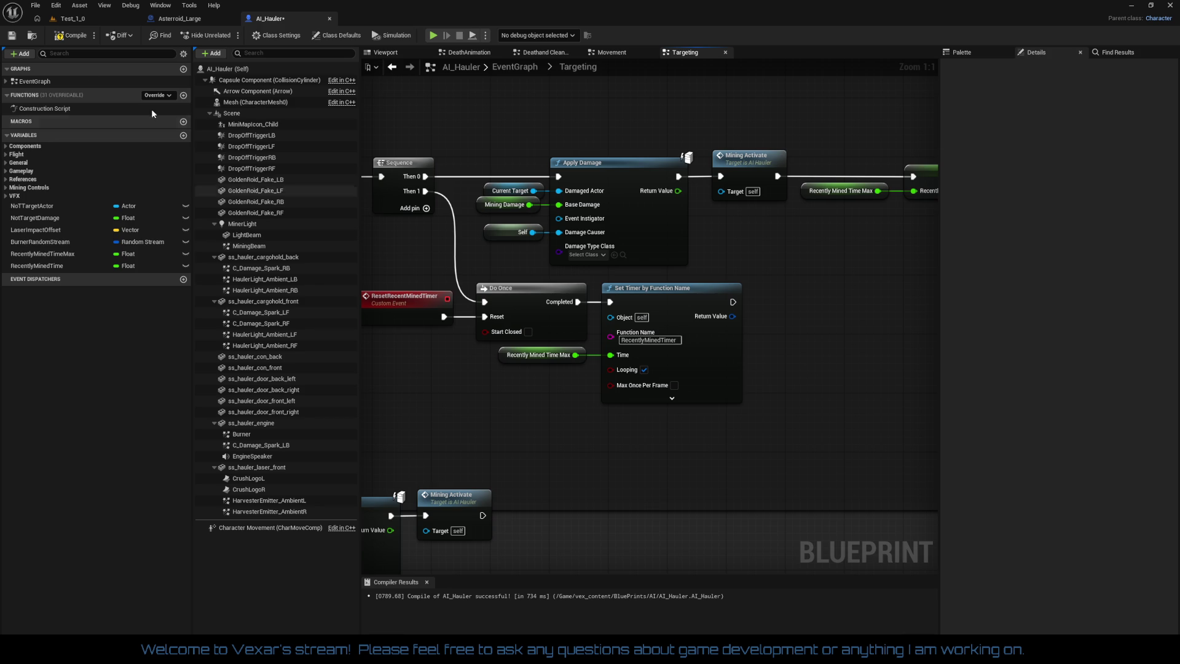
{"action": "key", "text": "Return"}
{"action": "scroll", "coordinate": [753, 301], "scroll_direction": "down", "scroll_amount": 3}
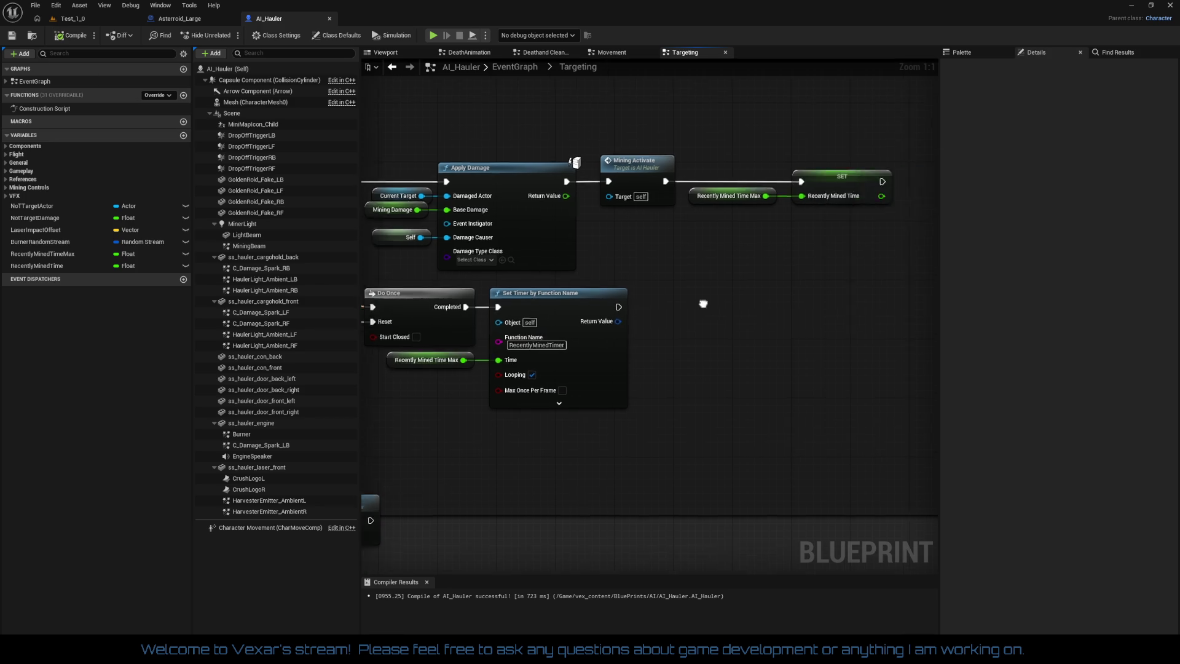
{"action": "key", "text": "F7"}
Paste the copied Recently Fired Weapons nodes into empty space beside the comment blocks
{"action": "scroll", "coordinate": [795, 288], "scroll_direction": "down", "scroll_amount": 1}
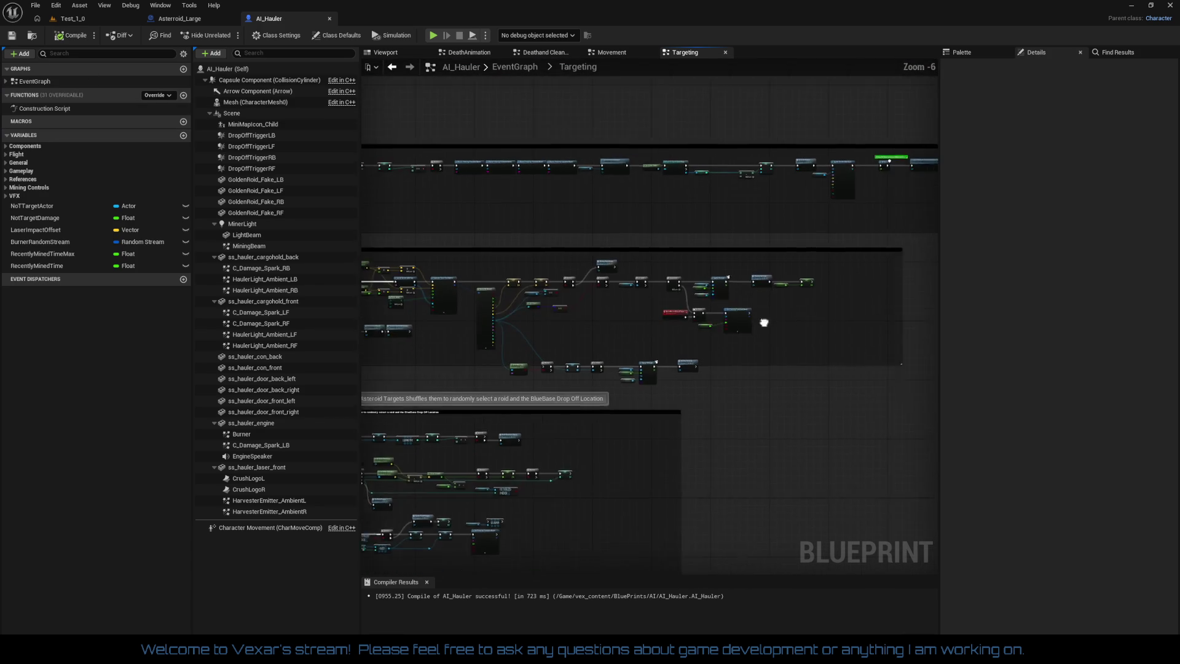
{"action": "scroll", "coordinate": [761, 334], "scroll_direction": "up", "scroll_amount": 1}
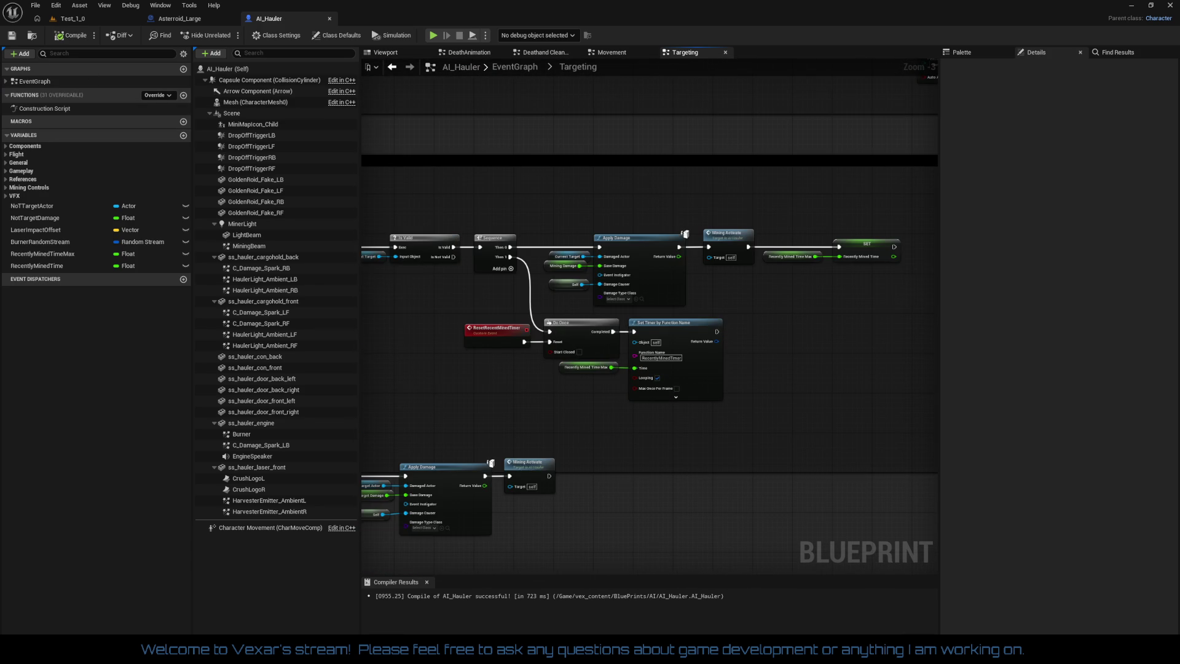
{"action": "scroll", "coordinate": [457, 378], "scroll_direction": "down", "scroll_amount": 1}
{"action": "mouse_move", "coordinate": [458, 378]}
{"action": "left_mouse_down"}
{"action": "mouse_move", "coordinate": [563, 337]}
{"action": "mouse_move", "coordinate": [821, 309]}
{"action": "left_mouse_up"}
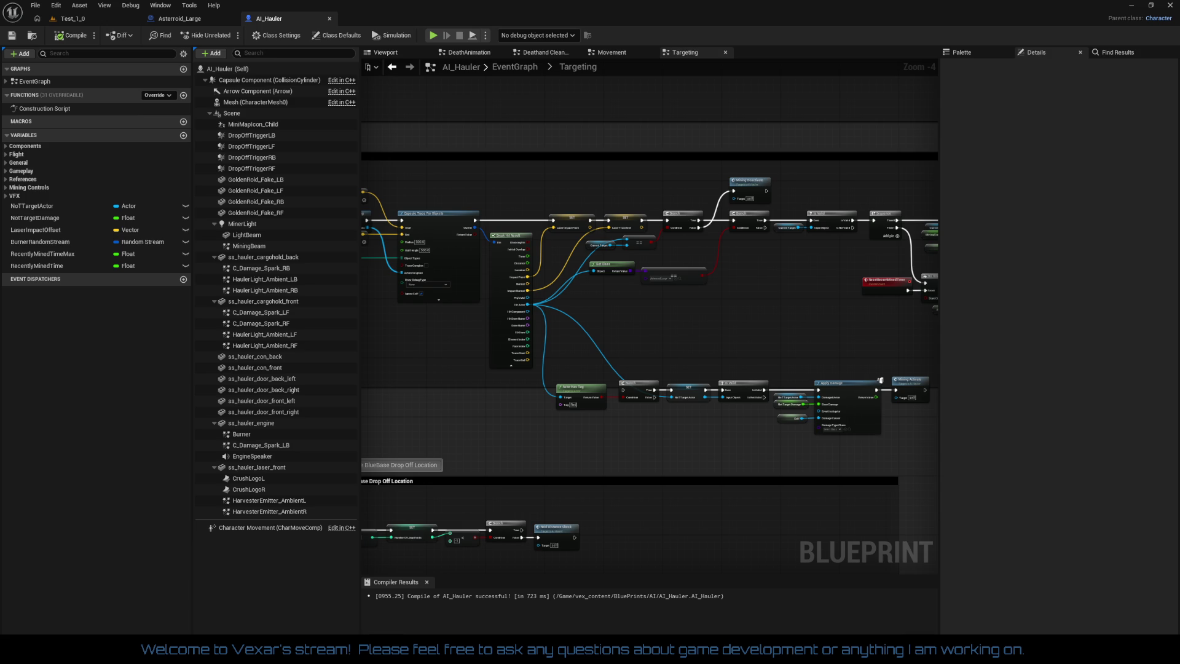
{"action": "scroll", "coordinate": [842, 403], "scroll_direction": "down", "scroll_amount": 6}
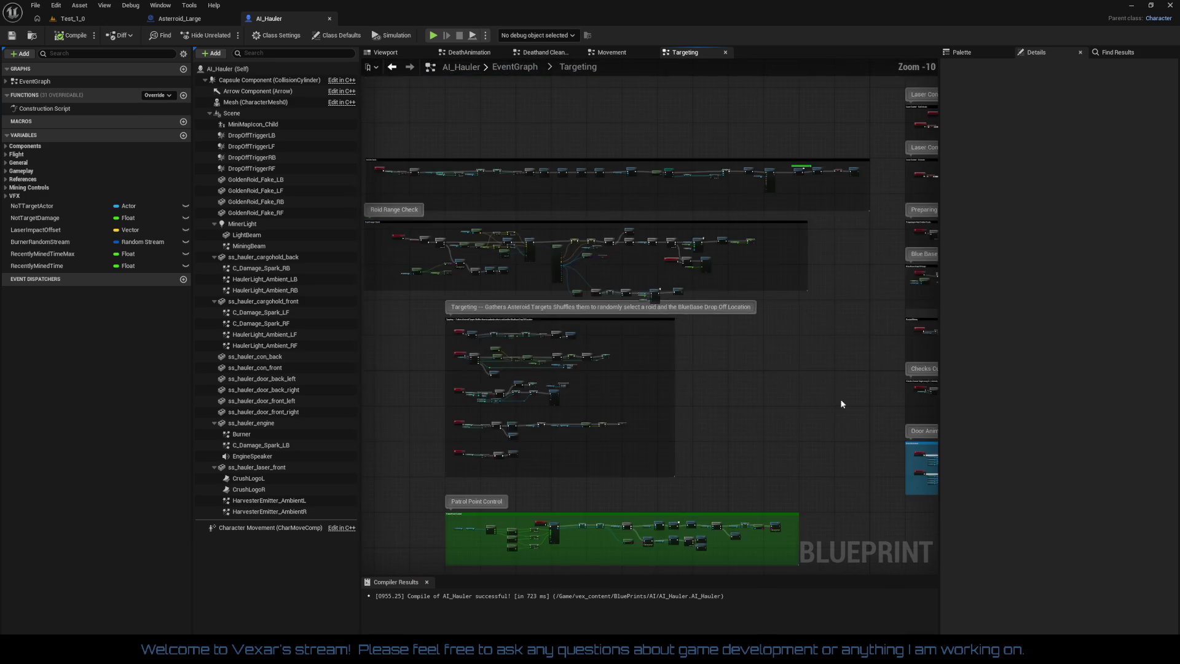
{"action": "left_click_drag", "start_coordinate": [842, 404], "coordinate": [966, 574]}
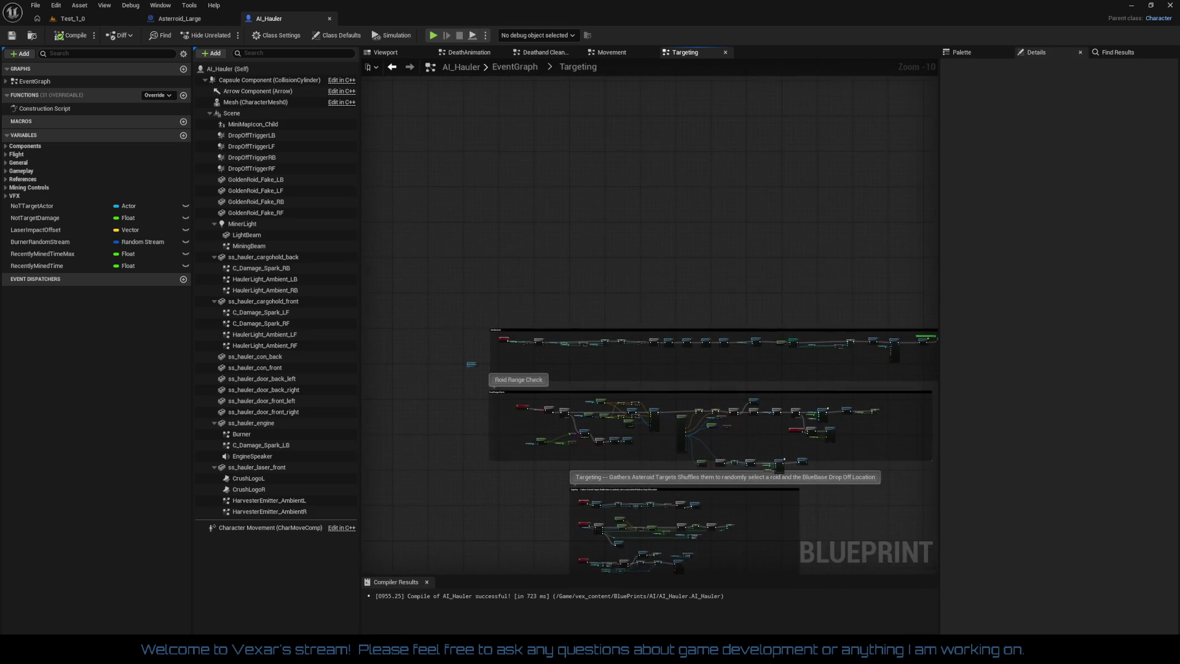
{"action": "mouse_move", "coordinate": [423, 563]}
{"action": "left_mouse_down"}
{"action": "mouse_move", "coordinate": [490, 402]}
{"action": "mouse_move", "coordinate": [530, 374]}
{"action": "left_mouse_up"}
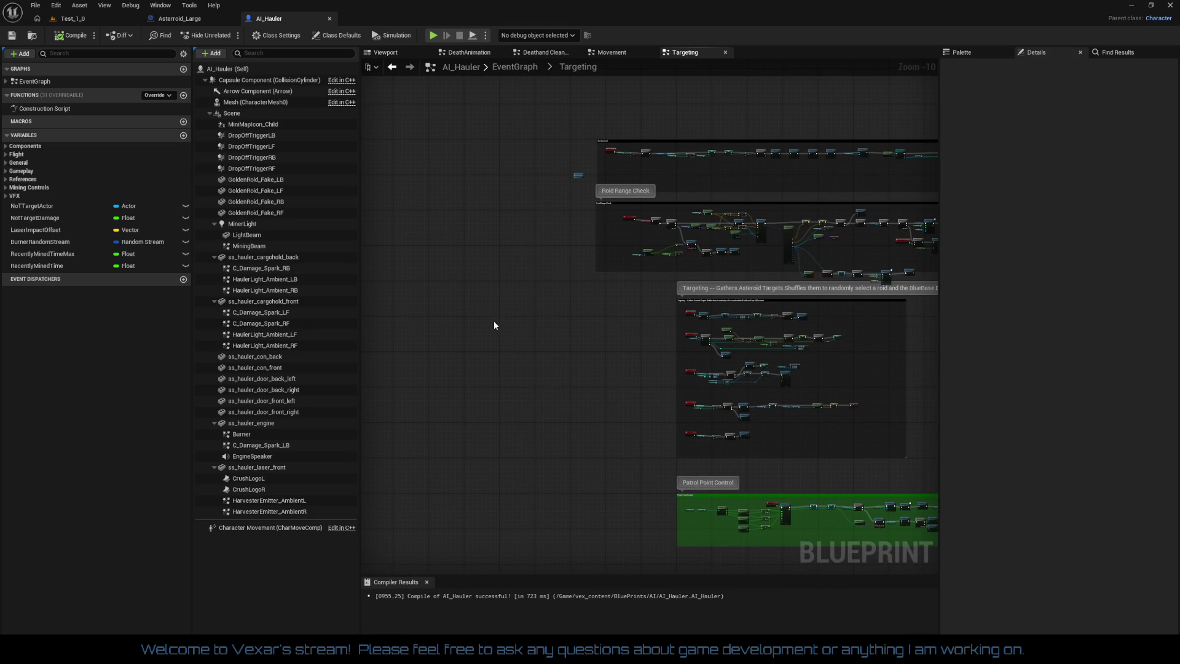
{"action": "key", "text": "ctrl+v"}
Confirm the Fix Self Context dialog for the pasted nodes and locate Pause Timer
{"action": "left_click", "coordinate": [661, 400]}
{"action": "scroll", "coordinate": [531, 357], "scroll_direction": "up", "scroll_amount": 10}
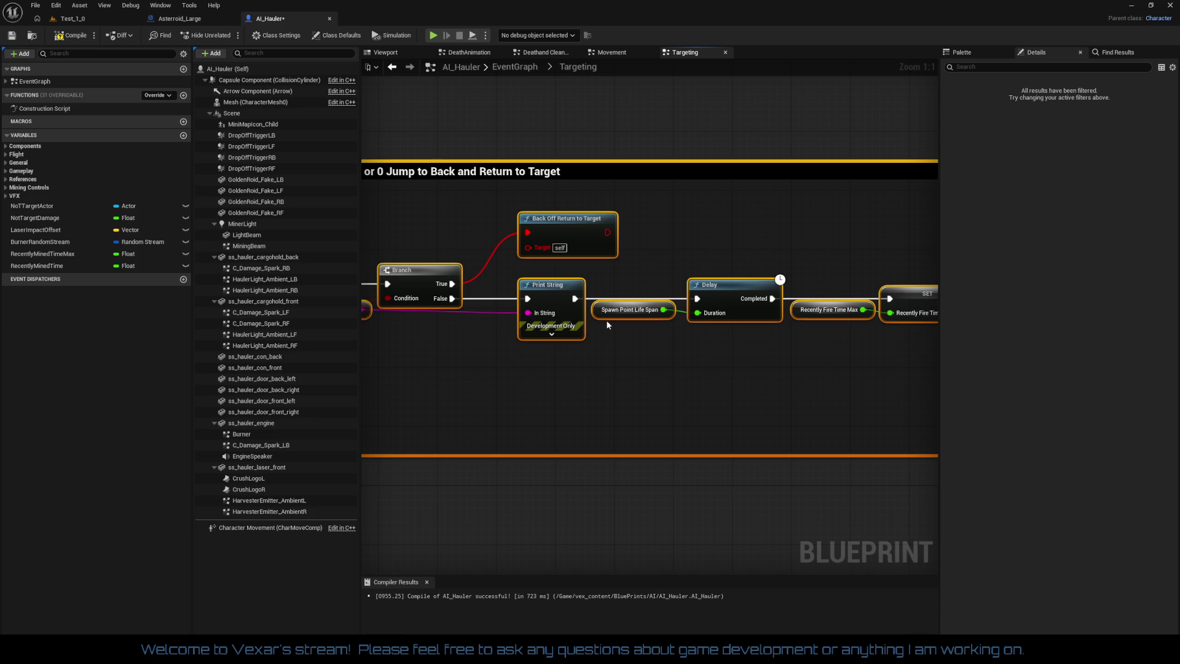
{"action": "left_click_drag", "start_coordinate": [679, 372], "coordinate": [537, 369]}
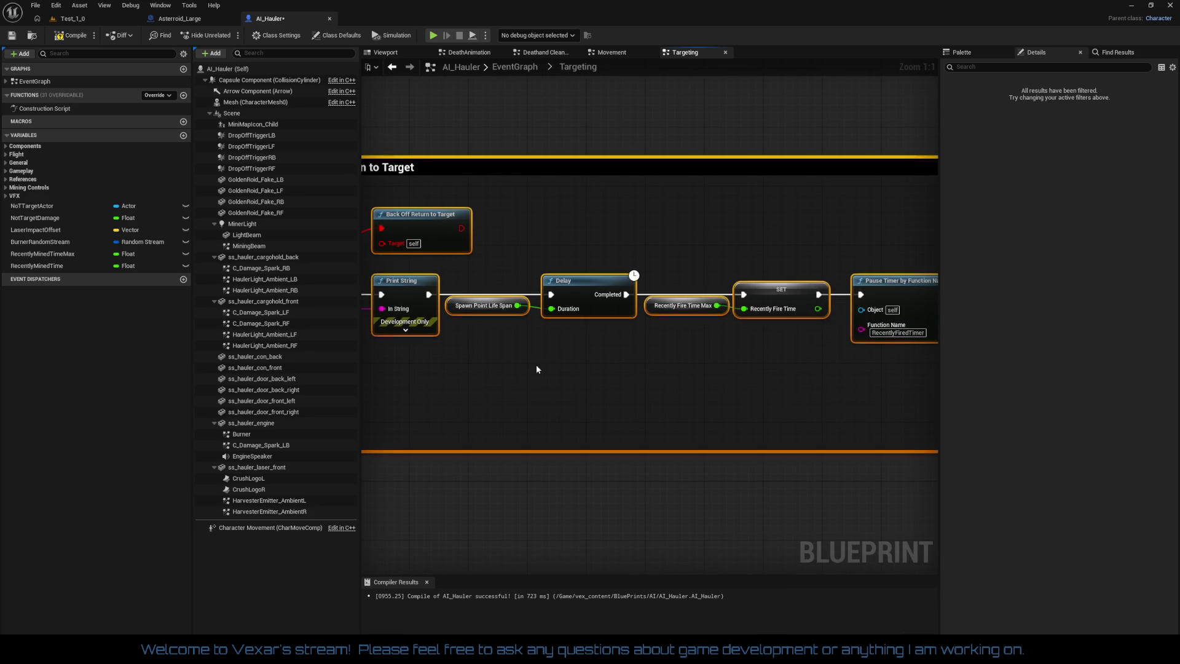
{"action": "left_click_drag", "start_coordinate": [644, 371], "coordinate": [553, 363]}
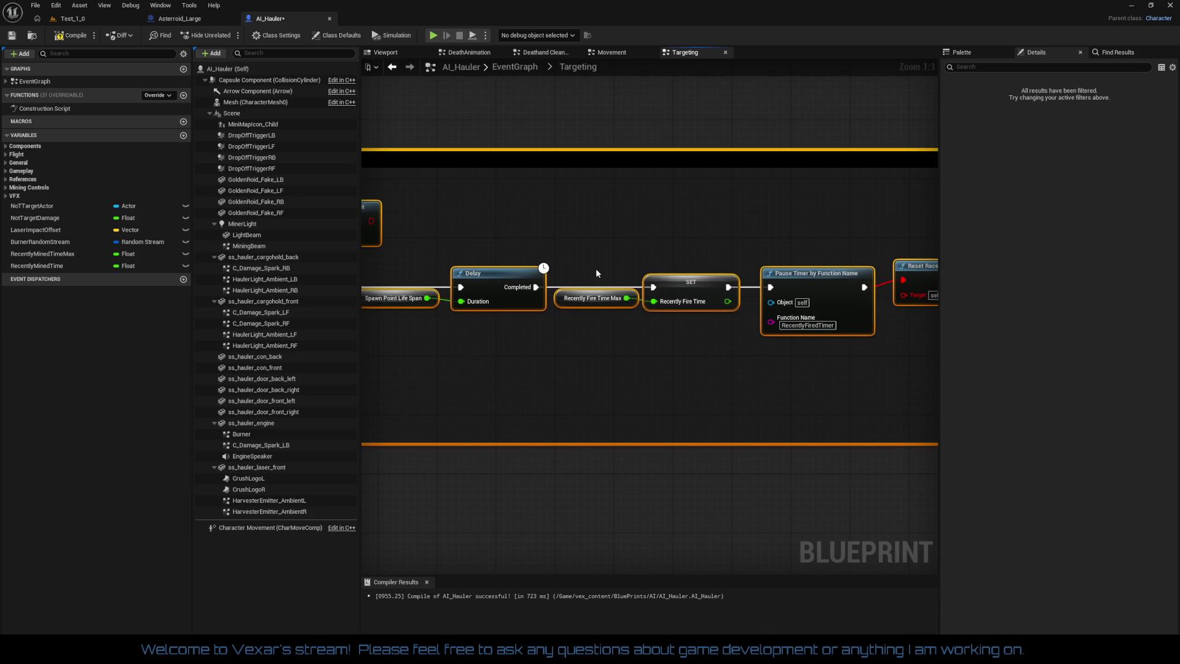
{"action": "mouse_move", "coordinate": [595, 268]}
{"action": "left_mouse_down"}
{"action": "mouse_move", "coordinate": [606, 311]}
{"action": "mouse_move", "coordinate": [673, 330]}
{"action": "mouse_move", "coordinate": [633, 332]}
{"action": "mouse_move", "coordinate": [657, 341]}
{"action": "left_mouse_up"}
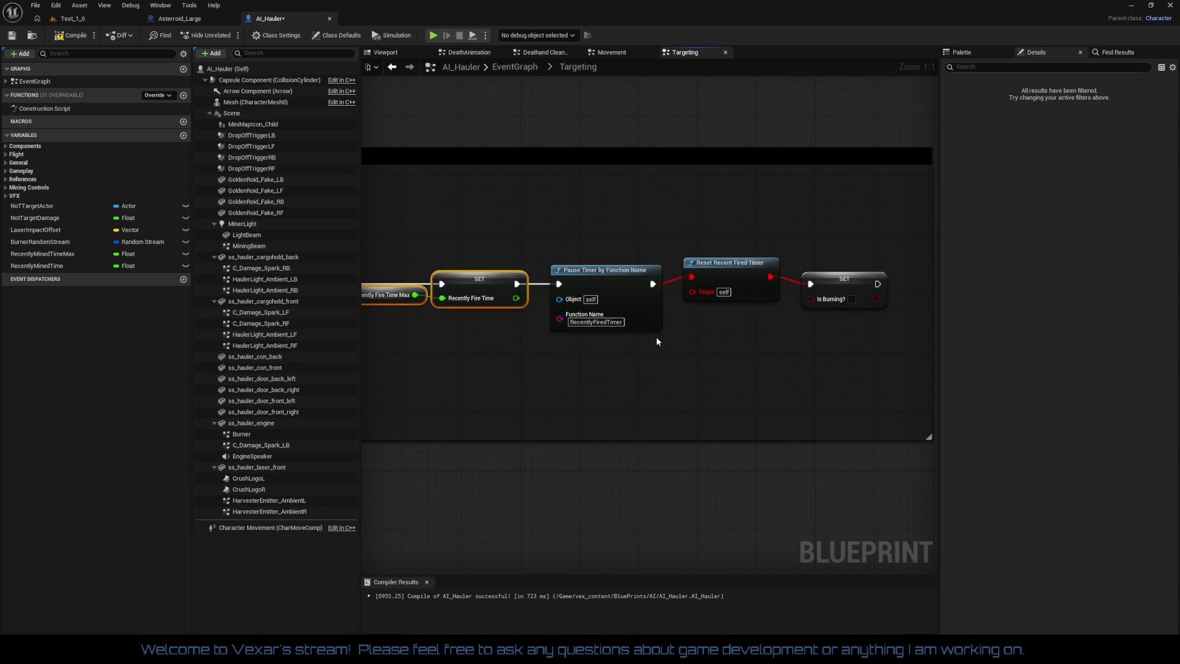
Break Pause Timer's outgoing link and delete the Reset Recent Fired Timer and SET Is Burning nodes
{"action": "right_click", "coordinate": [698, 284]}
{"action": "left_click", "coordinate": [732, 304]}
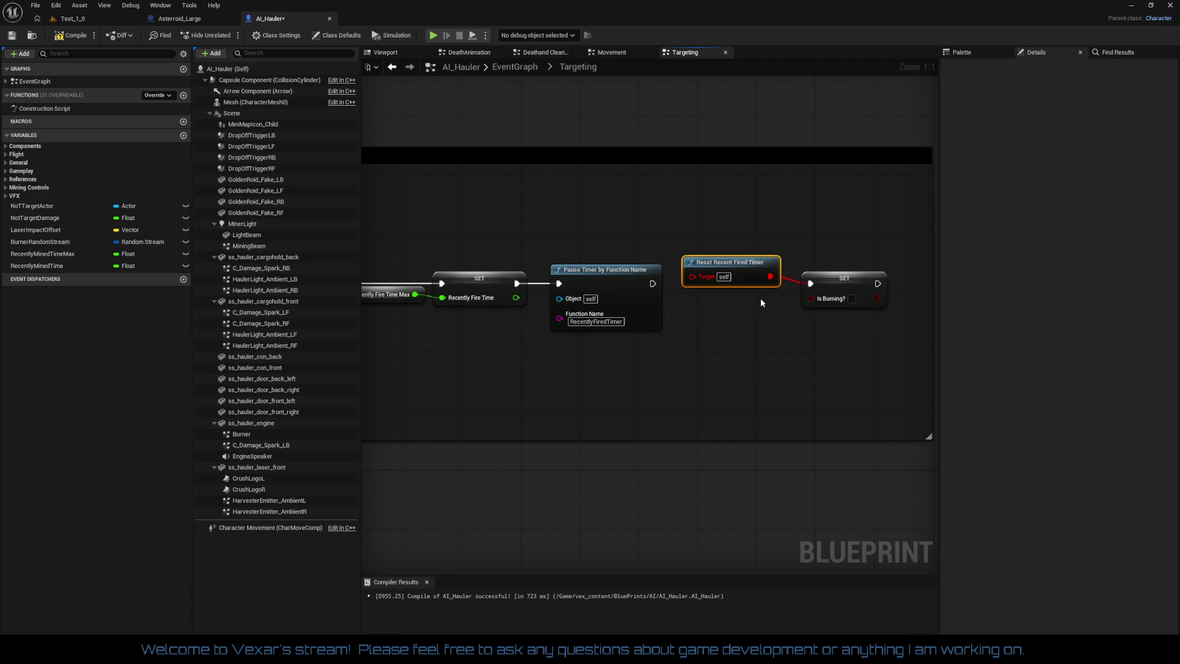
{"action": "key", "text": "Delete"}
{"action": "left_click_drag", "start_coordinate": [795, 259], "coordinate": [861, 335]}
{"action": "key", "text": "Delete"}
{"action": "left_click_drag", "start_coordinate": [755, 352], "coordinate": [866, 352]}
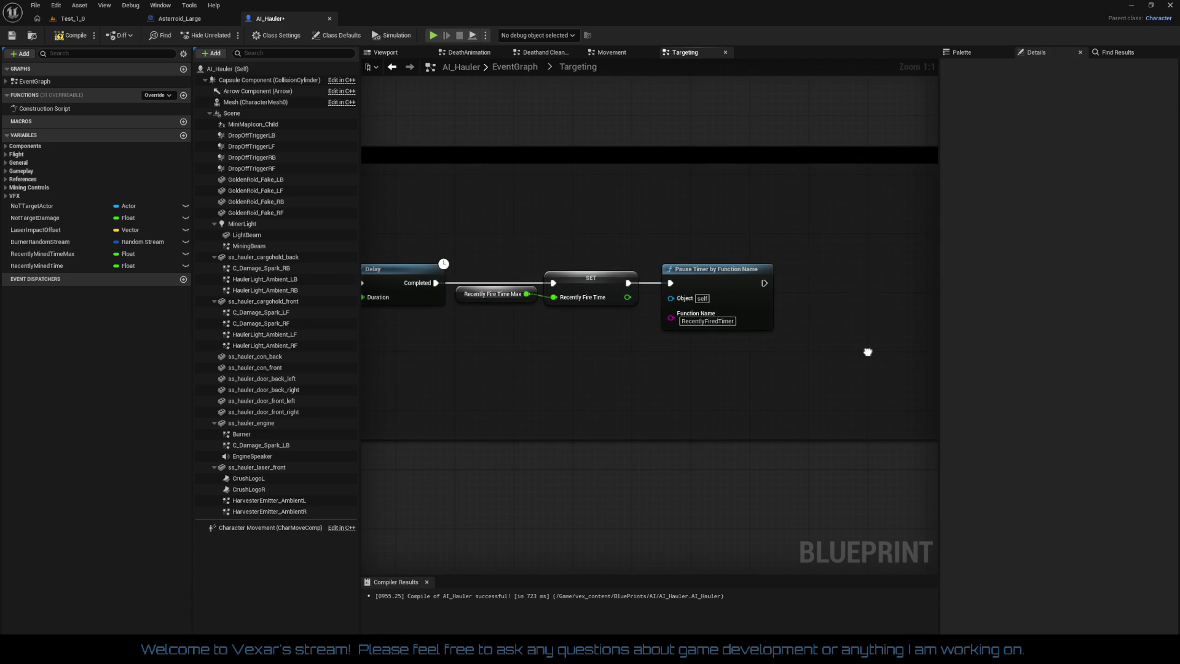
Change Pause Timer's function name to RecentlyMinedTimer
{"action": "left_click", "coordinate": [707, 320]}
{"action": "left_click", "coordinate": [802, 362]}
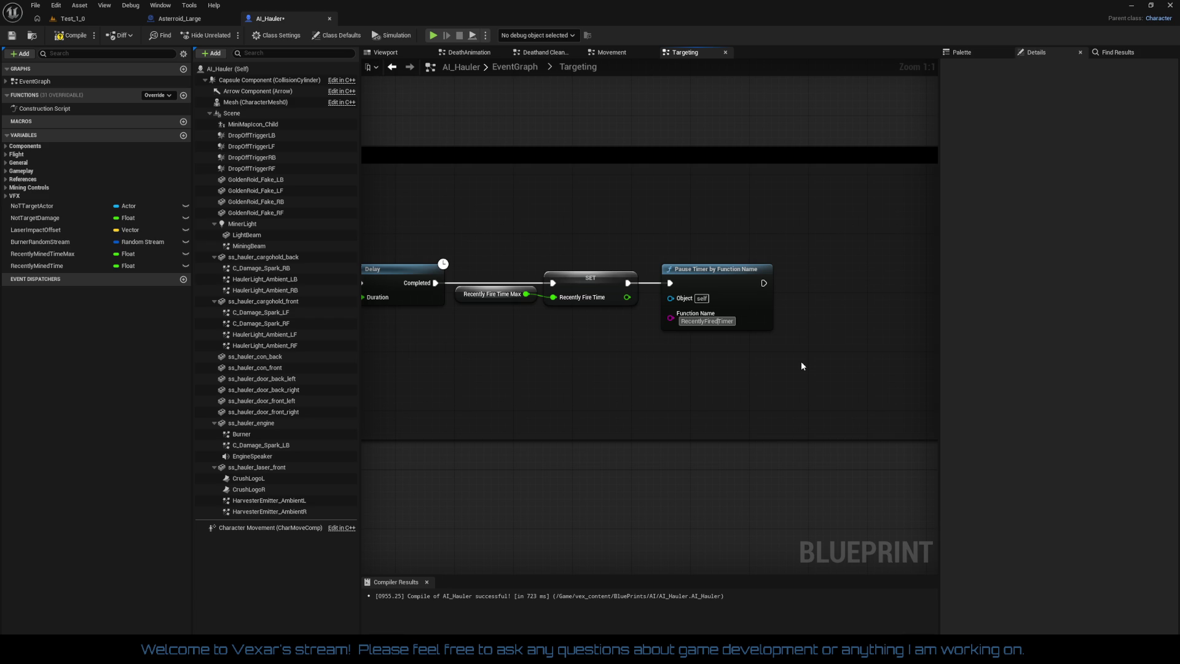
{"action": "key", "text": "BackSpace"}
{"action": "key", "text": "BackSpace"}
{"action": "key", "text": "BackSpace"}
{"action": "type", "text": "Mined"}
{"action": "left_click_drag", "start_coordinate": [571, 368], "coordinate": [686, 323]}
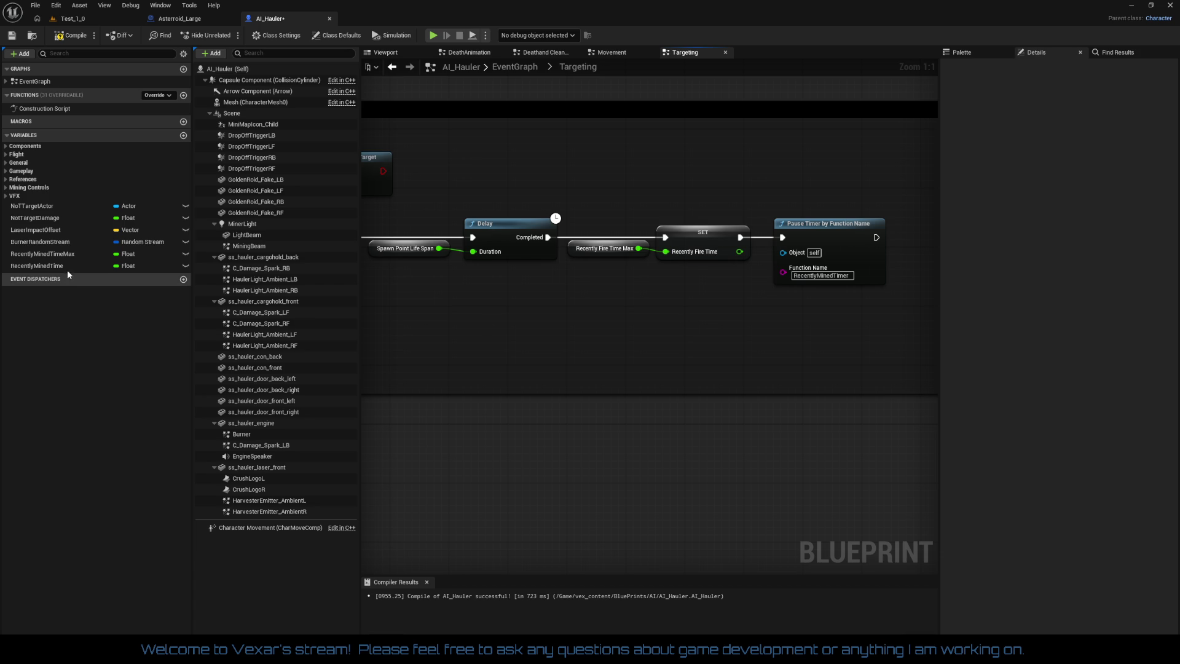
Replace the fire-time nodes with a Recently Mined Time Max getter and SET Recently Mined Time, wired Delay → SET → Pause Timer
{"action": "mouse_move", "coordinate": [61, 258]}
{"action": "left_mouse_down"}
{"action": "mouse_move", "coordinate": [154, 282]}
{"action": "mouse_move", "coordinate": [559, 299]}
{"action": "left_mouse_up"}
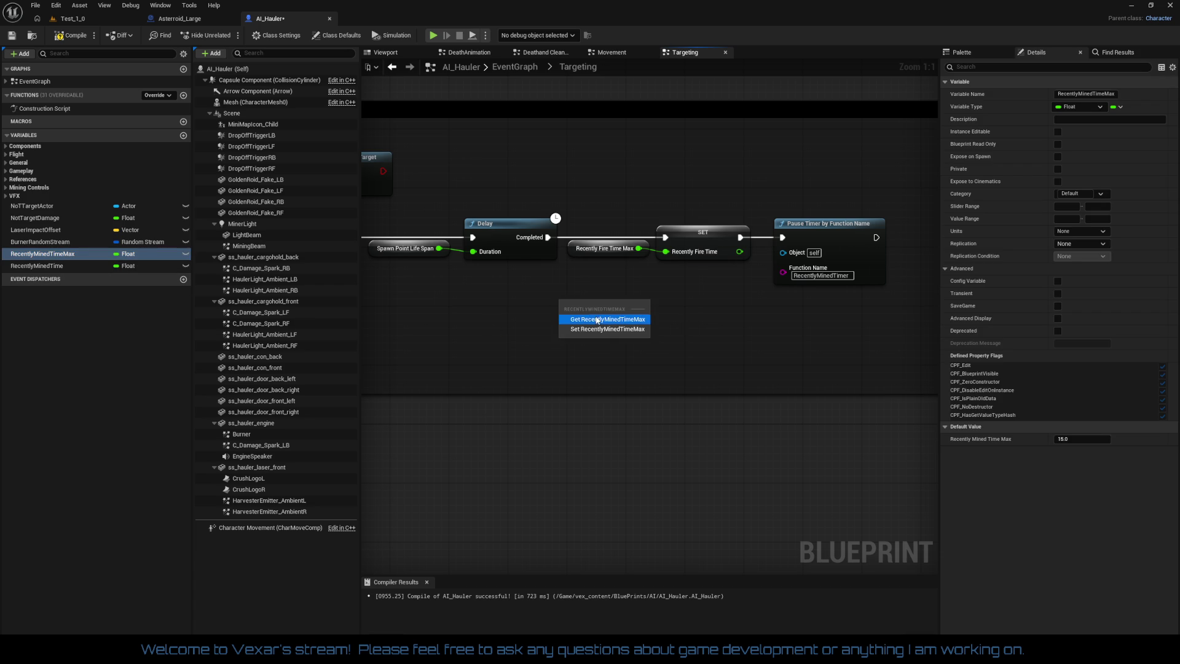
{"action": "left_click", "coordinate": [596, 316]}
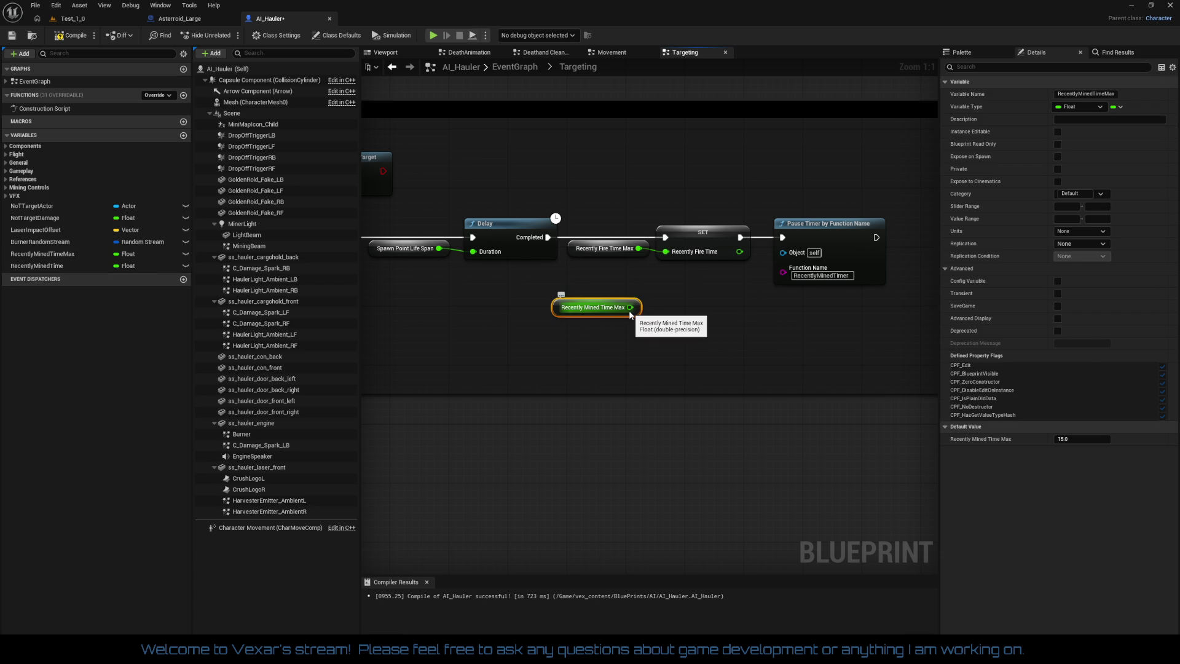
{"action": "mouse_move", "coordinate": [57, 265]}
{"action": "left_mouse_down"}
{"action": "mouse_move", "coordinate": [355, 337]}
{"action": "mouse_move", "coordinate": [666, 297]}
{"action": "mouse_move", "coordinate": [657, 316]}
{"action": "mouse_move", "coordinate": [679, 324]}
{"action": "left_mouse_up"}
{"action": "left_click", "coordinate": [684, 324]}
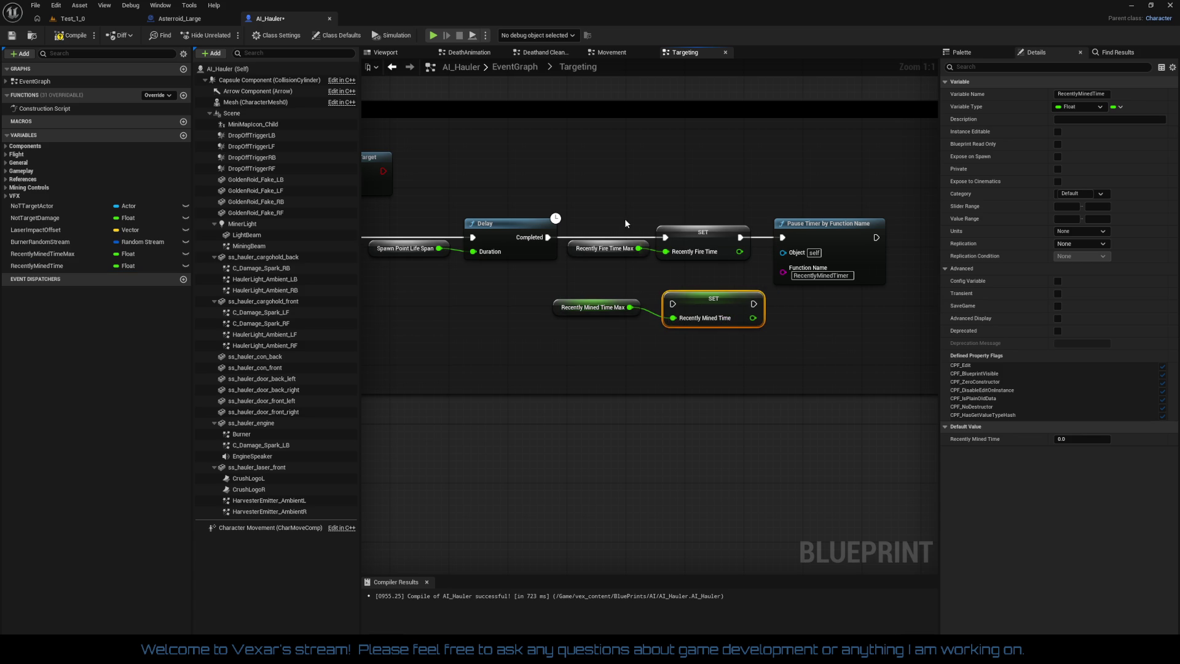
{"action": "left_click_drag", "start_coordinate": [624, 219], "coordinate": [740, 263]}
{"action": "key", "text": "Delete"}
{"action": "mouse_move", "coordinate": [753, 303]}
{"action": "left_mouse_down"}
{"action": "mouse_move", "coordinate": [823, 271]}
{"action": "mouse_move", "coordinate": [823, 249]}
{"action": "mouse_move", "coordinate": [782, 237]}
{"action": "left_mouse_up"}
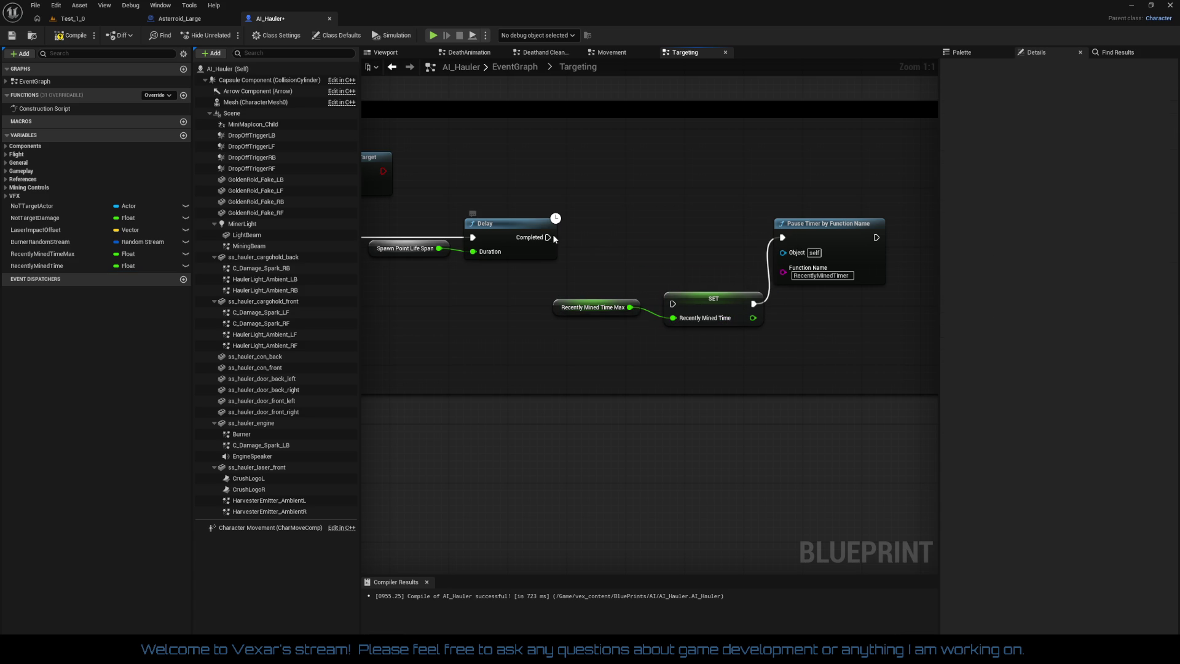
{"action": "left_click_drag", "start_coordinate": [547, 237], "coordinate": [672, 303]}
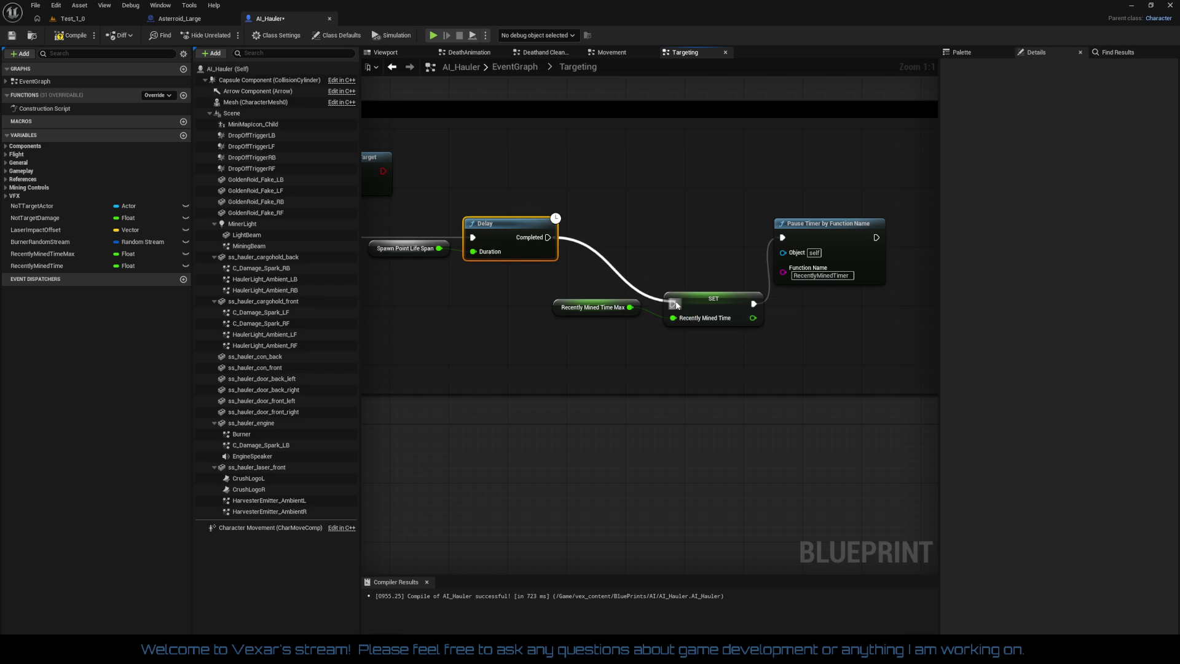
Straighten and align the getter, SET and Pause Timer nodes on the Delay line
{"action": "left_click_drag", "start_coordinate": [574, 282], "coordinate": [754, 342]}
{"action": "key", "text": "q"}
{"action": "left_click_drag", "start_coordinate": [730, 306], "coordinate": [730, 238]}
{"action": "left_click", "coordinate": [703, 294]}
{"action": "left_click_drag", "start_coordinate": [572, 258], "coordinate": [589, 261]}
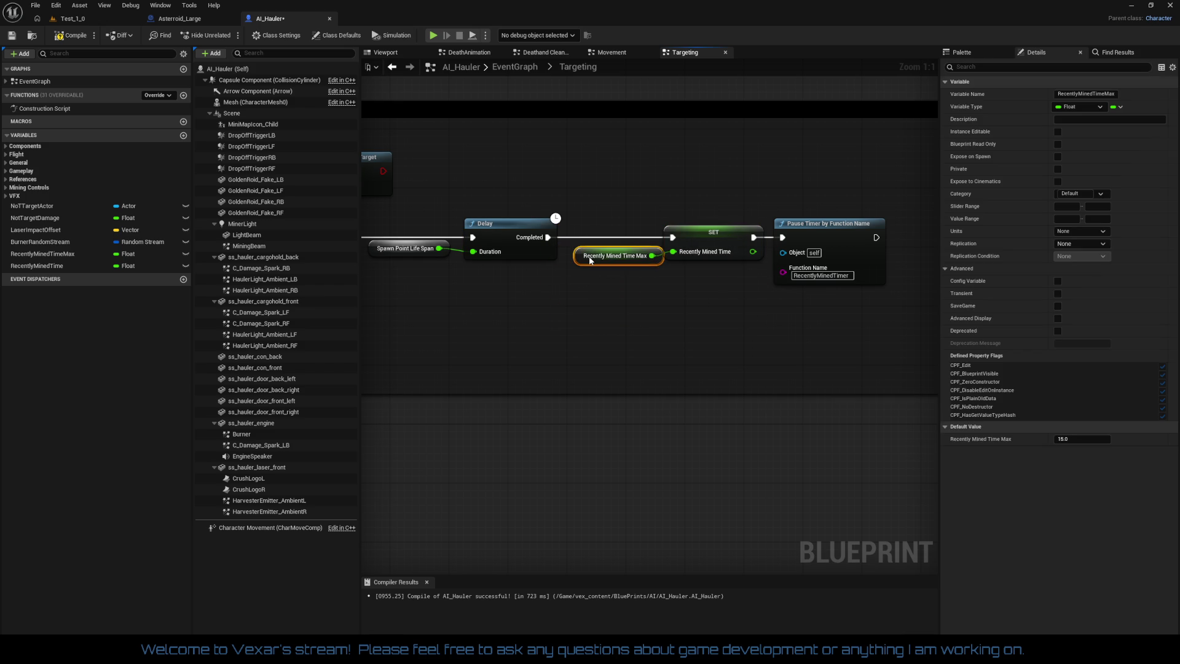
{"action": "left_click_drag", "start_coordinate": [606, 204], "coordinate": [824, 302]}
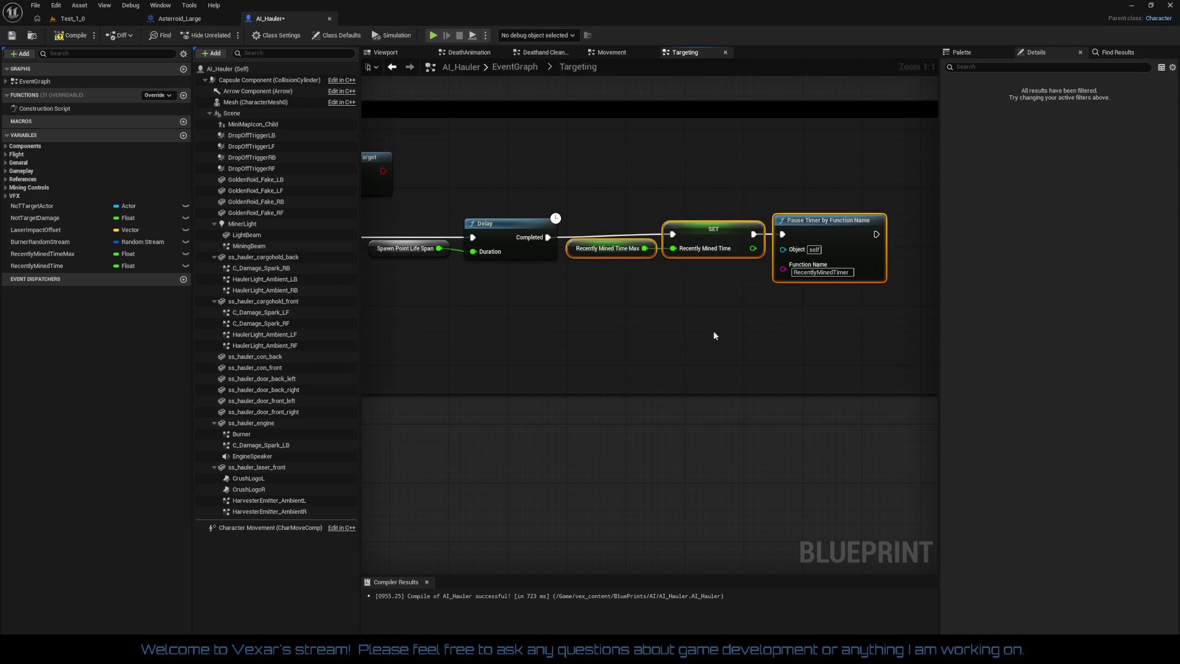
{"action": "key", "text": "q"}
{"action": "left_click_drag", "start_coordinate": [414, 266], "coordinate": [543, 241]}
Pan and zoom to the Patrol Point Control block and the Set Life Span and Delay nodes
{"action": "left_click", "coordinate": [544, 242]}
{"action": "scroll", "coordinate": [765, 412], "scroll_direction": "down", "scroll_amount": 2}
{"action": "left_click_drag", "start_coordinate": [765, 412], "coordinate": [584, 166]}
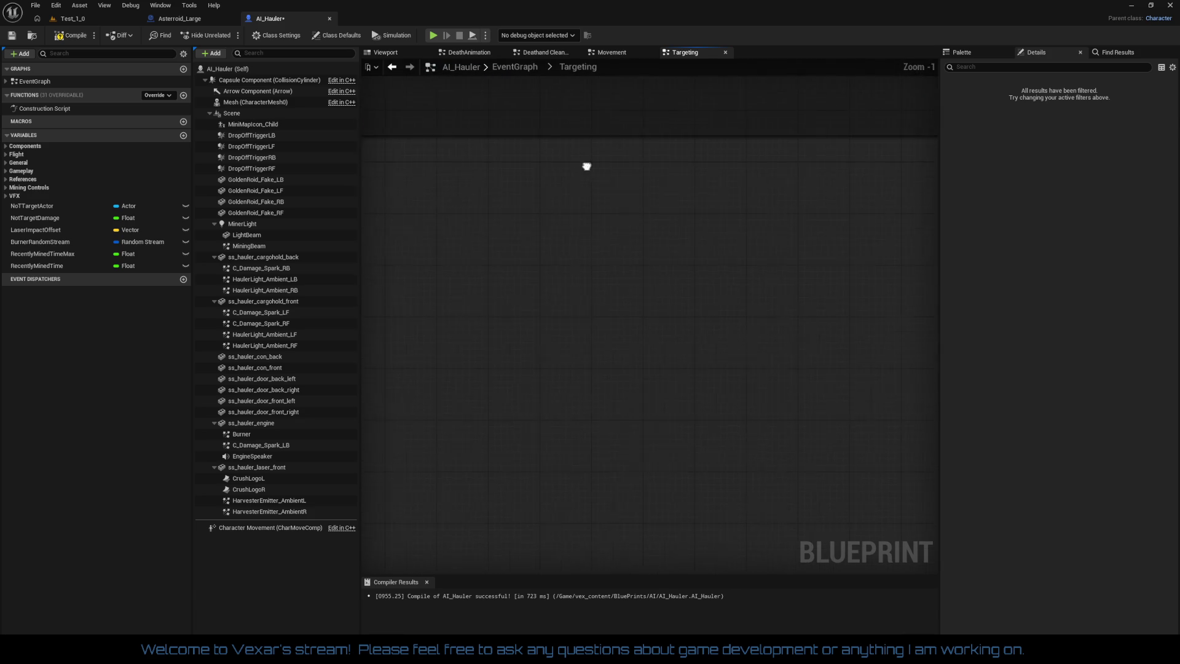
{"action": "scroll", "coordinate": [737, 361], "scroll_direction": "down", "scroll_amount": 5}
{"action": "left_click_drag", "start_coordinate": [737, 360], "coordinate": [426, 255]}
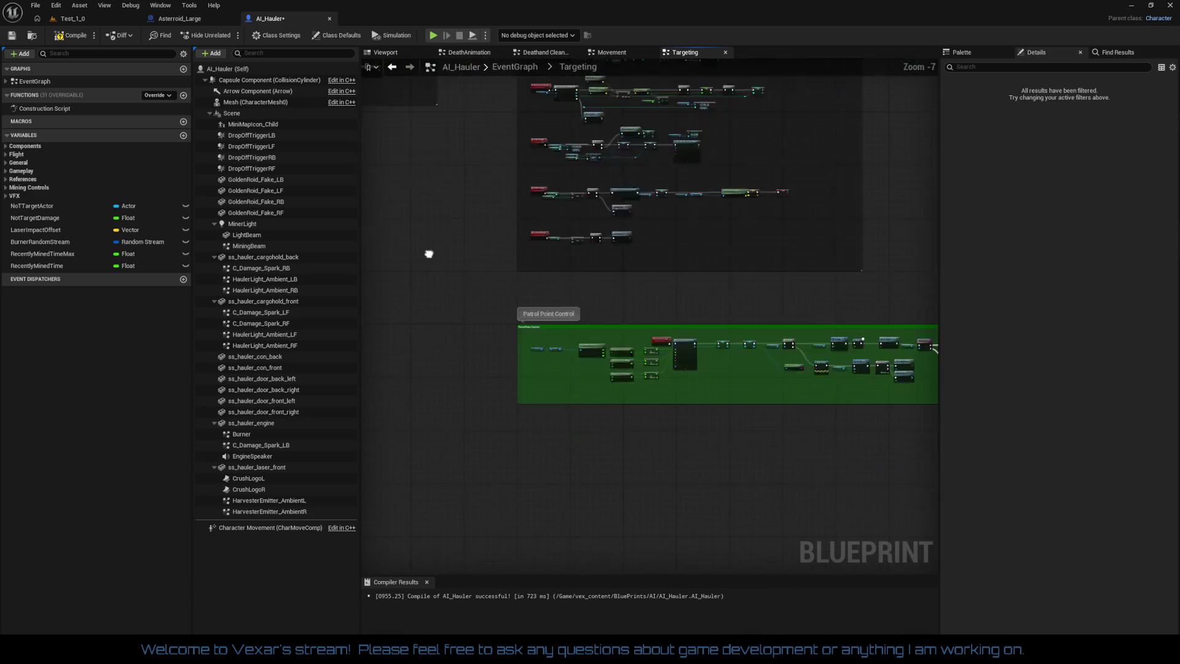
{"action": "scroll", "coordinate": [544, 311], "scroll_direction": "up", "scroll_amount": 4}
{"action": "scroll", "coordinate": [543, 310], "scroll_direction": "up", "scroll_amount": 3}
{"action": "mouse_move", "coordinate": [544, 310]}
{"action": "left_mouse_down"}
{"action": "mouse_move", "coordinate": [607, 396]}
{"action": "mouse_move", "coordinate": [870, 432]}
{"action": "mouse_move", "coordinate": [561, 398]}
{"action": "mouse_move", "coordinate": [638, 378]}
{"action": "mouse_move", "coordinate": [699, 383]}
{"action": "left_mouse_up"}
{"action": "scroll", "coordinate": [651, 407], "scroll_direction": "down", "scroll_amount": 4}
{"action": "scroll", "coordinate": [562, 395], "scroll_direction": "up", "scroll_amount": 4}
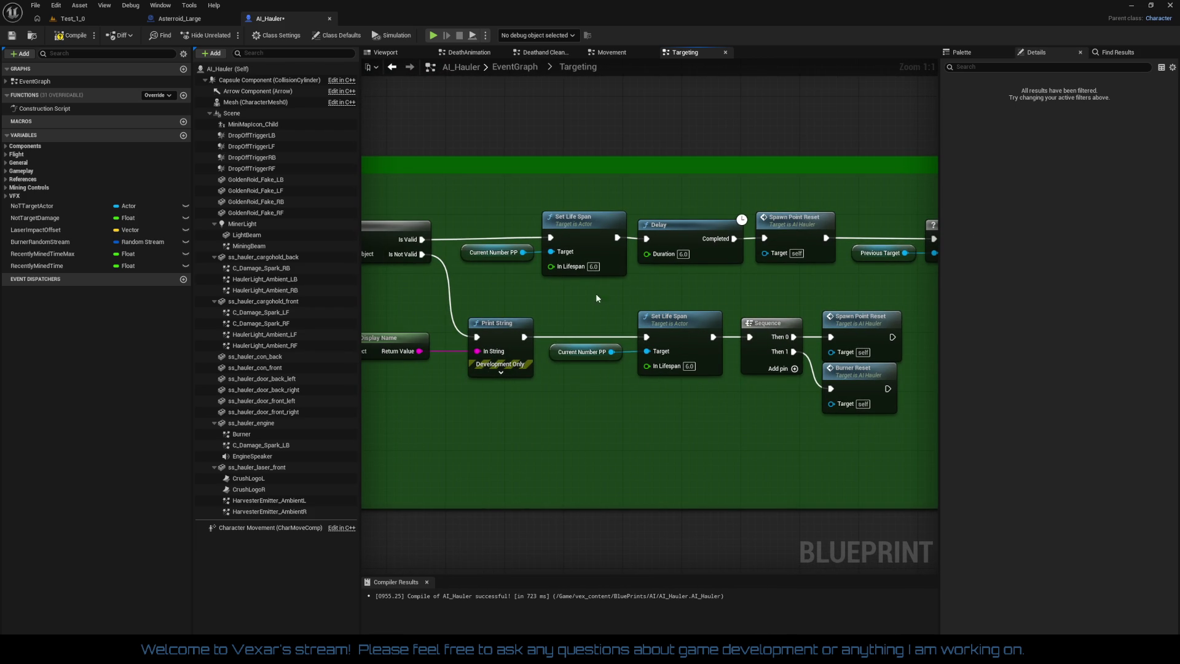
Look over the Spawn Point Reset, patrol point spawning, Is Valid and Print String nodes
{"action": "left_click_drag", "start_coordinate": [595, 298], "coordinate": [703, 300]}
{"action": "left_click", "coordinate": [703, 270]}
{"action": "left_click_drag", "start_coordinate": [631, 261], "coordinate": [709, 260]}
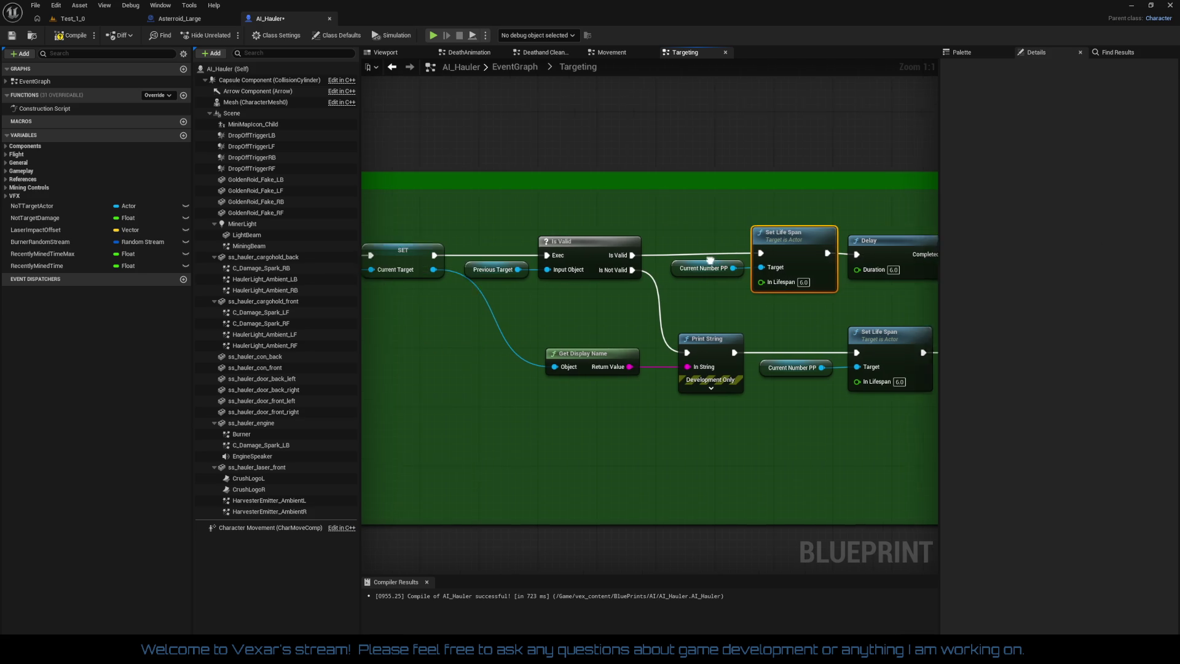
{"action": "left_click_drag", "start_coordinate": [509, 235], "coordinate": [985, 316]}
{"action": "left_click_drag", "start_coordinate": [950, 315], "coordinate": [548, 318]}
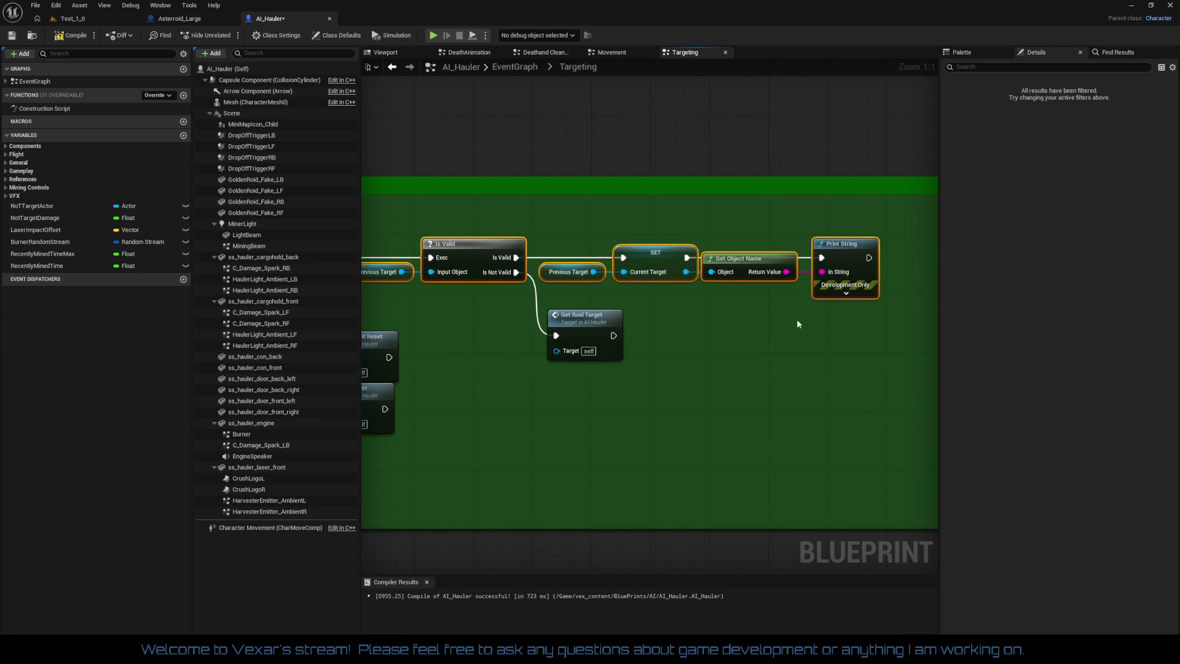
{"action": "mouse_move", "coordinate": [796, 319]}
{"action": "left_mouse_down"}
{"action": "mouse_move", "coordinate": [434, 255]}
{"action": "mouse_move", "coordinate": [606, 322]}
{"action": "mouse_move", "coordinate": [595, 334]}
{"action": "mouse_move", "coordinate": [936, 349]}
{"action": "left_mouse_up"}
{"action": "mouse_move", "coordinate": [465, 244]}
{"action": "left_mouse_down"}
{"action": "mouse_move", "coordinate": [800, 333]}
{"action": "mouse_move", "coordinate": [830, 301]}
{"action": "mouse_move", "coordinate": [931, 291]}
{"action": "left_mouse_up"}
{"action": "mouse_move", "coordinate": [553, 289]}
{"action": "left_mouse_down"}
{"action": "mouse_move", "coordinate": [792, 270]}
{"action": "mouse_move", "coordinate": [872, 295]}
{"action": "mouse_move", "coordinate": [614, 295]}
{"action": "left_mouse_up"}
{"action": "left_click", "coordinate": [523, 362]}
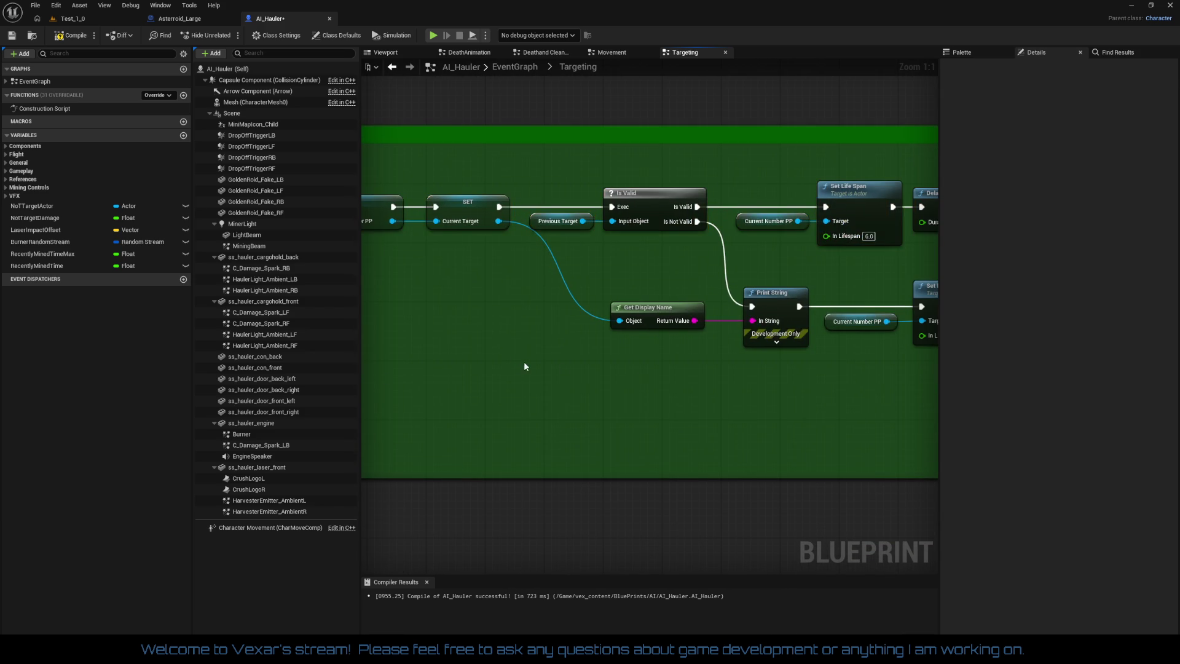
Zoom out and back in to survey the Targeting and Patrol Point Control sections
{"action": "scroll", "coordinate": [637, 367], "scroll_direction": "down", "scroll_amount": 1}
{"action": "scroll", "coordinate": [577, 348], "scroll_direction": "down", "scroll_amount": 7}
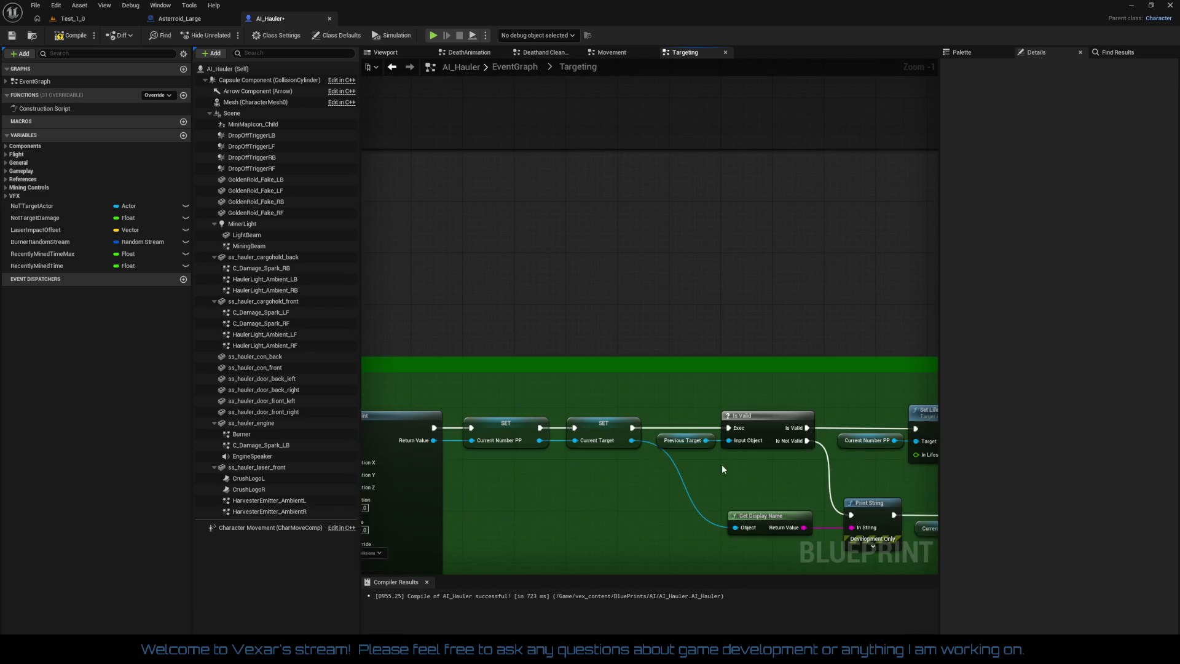
{"action": "left_click_drag", "start_coordinate": [674, 285], "coordinate": [729, 344]}
{"action": "scroll", "coordinate": [729, 345], "scroll_direction": "up", "scroll_amount": 9}
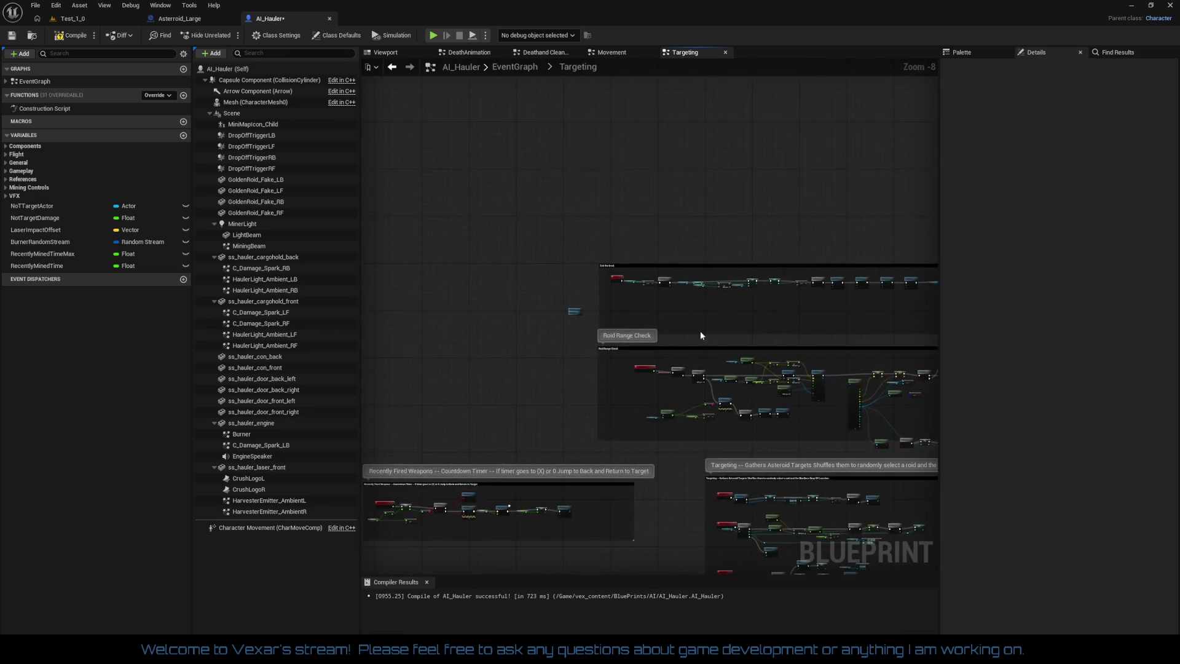
{"action": "scroll", "coordinate": [602, 346], "scroll_direction": "down", "scroll_amount": 5}
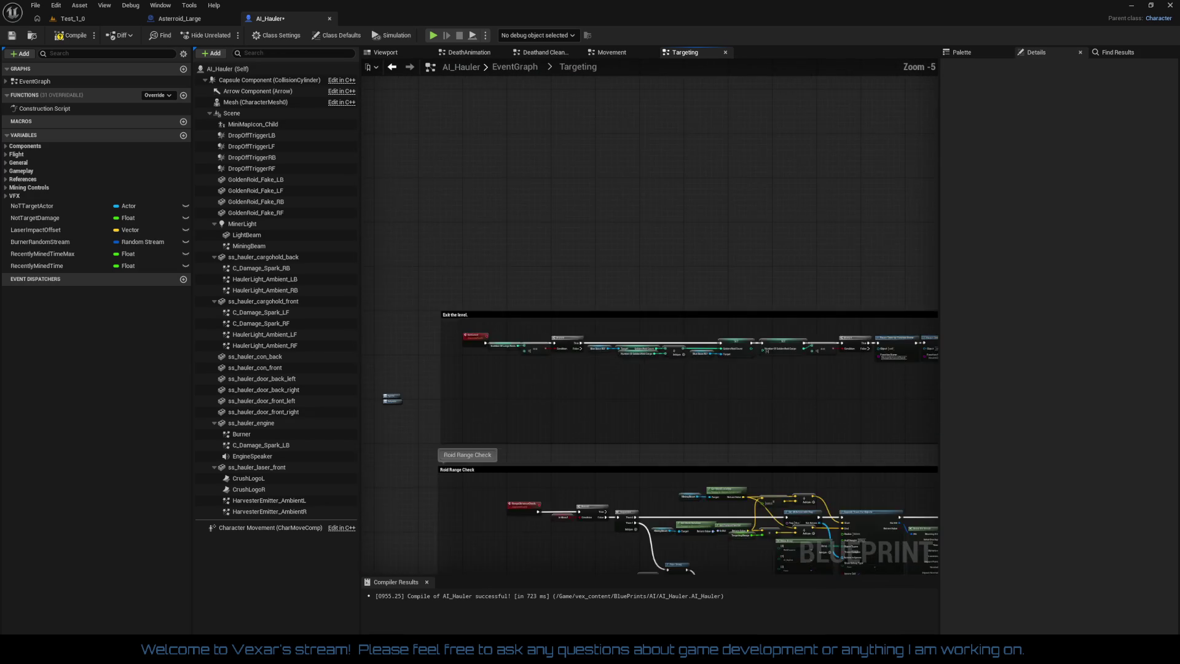
{"action": "scroll", "coordinate": [396, 384], "scroll_direction": "up", "scroll_amount": 1}
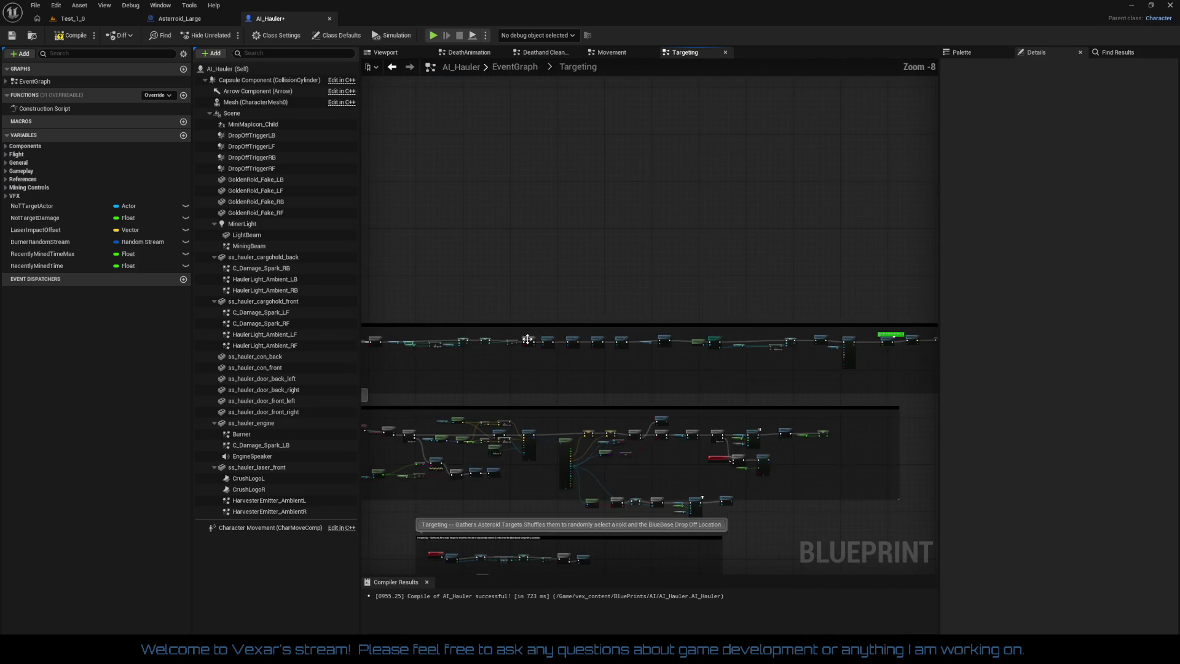
Promote the Spawn Point Life Span input to a SpawnPointLifeSpan variable and nudge it and Delay down
{"action": "scroll", "coordinate": [569, 388], "scroll_direction": "up", "scroll_amount": 4}
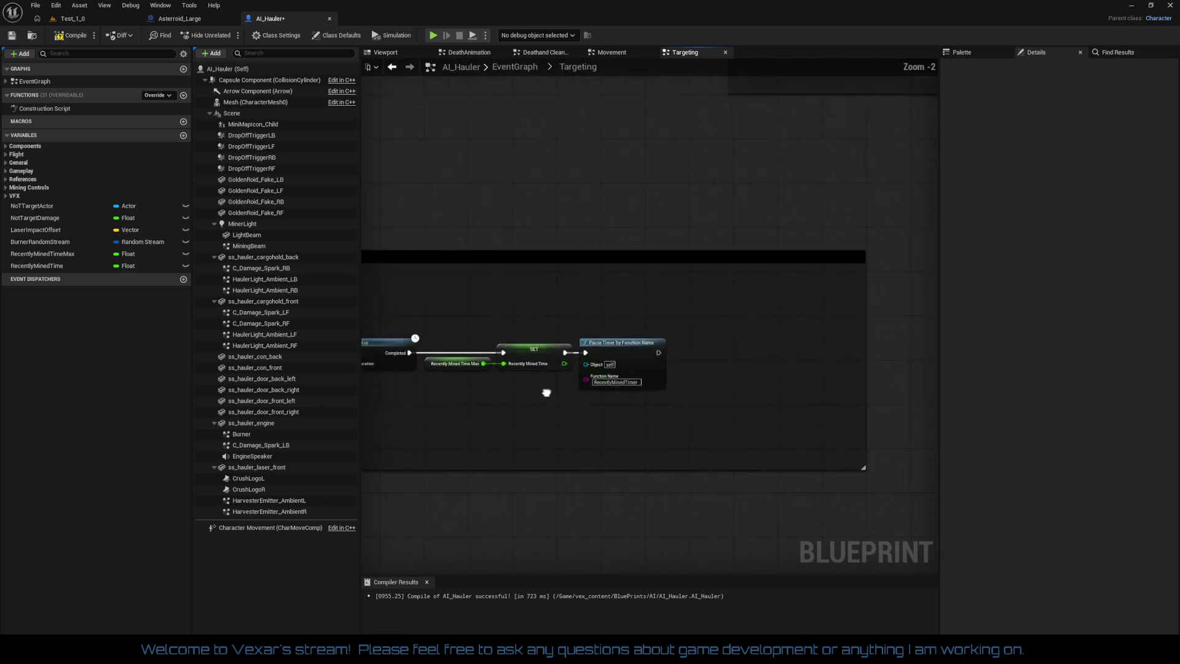
{"action": "right_click", "coordinate": [587, 298]}
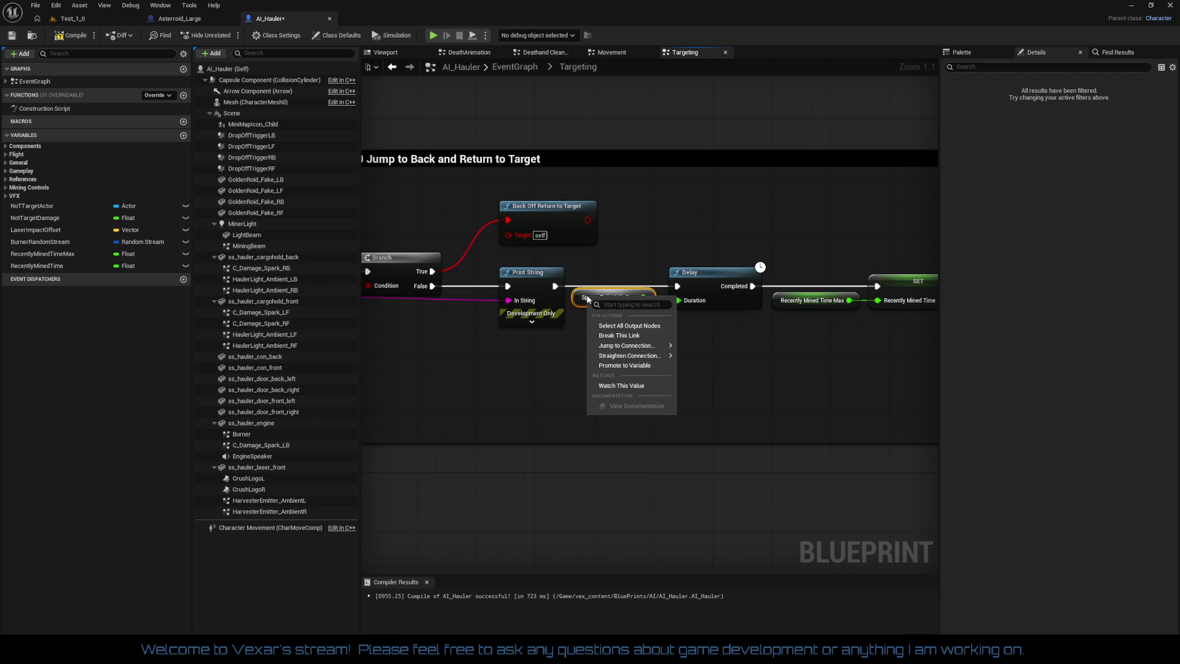
{"action": "left_click", "coordinate": [579, 301]}
{"action": "right_click", "coordinate": [580, 300]}
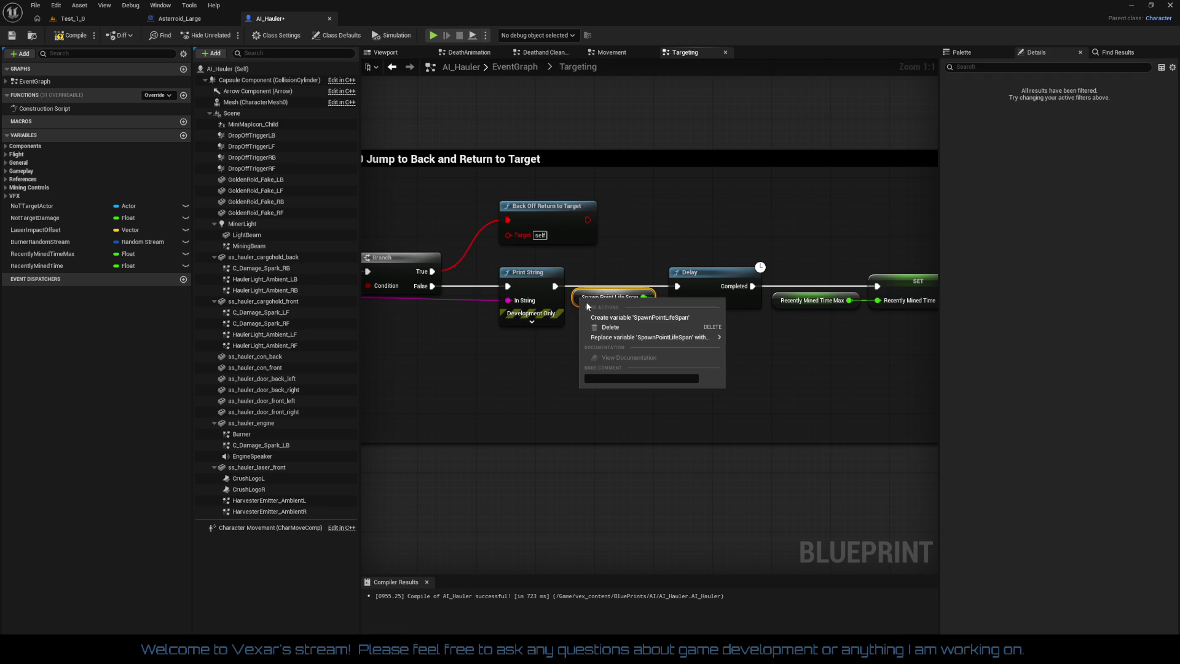
{"action": "left_click", "coordinate": [610, 316]}
{"action": "left_click_drag", "start_coordinate": [601, 268], "coordinate": [720, 337]}
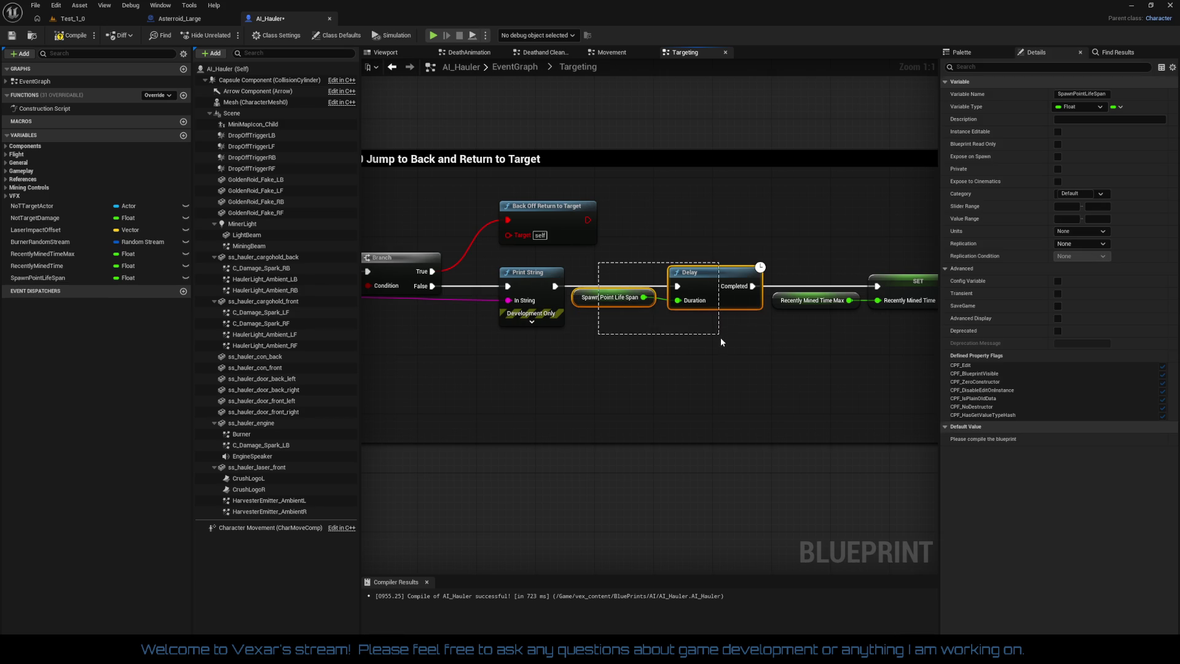
{"action": "left_click_drag", "start_coordinate": [720, 280], "coordinate": [720, 285]}
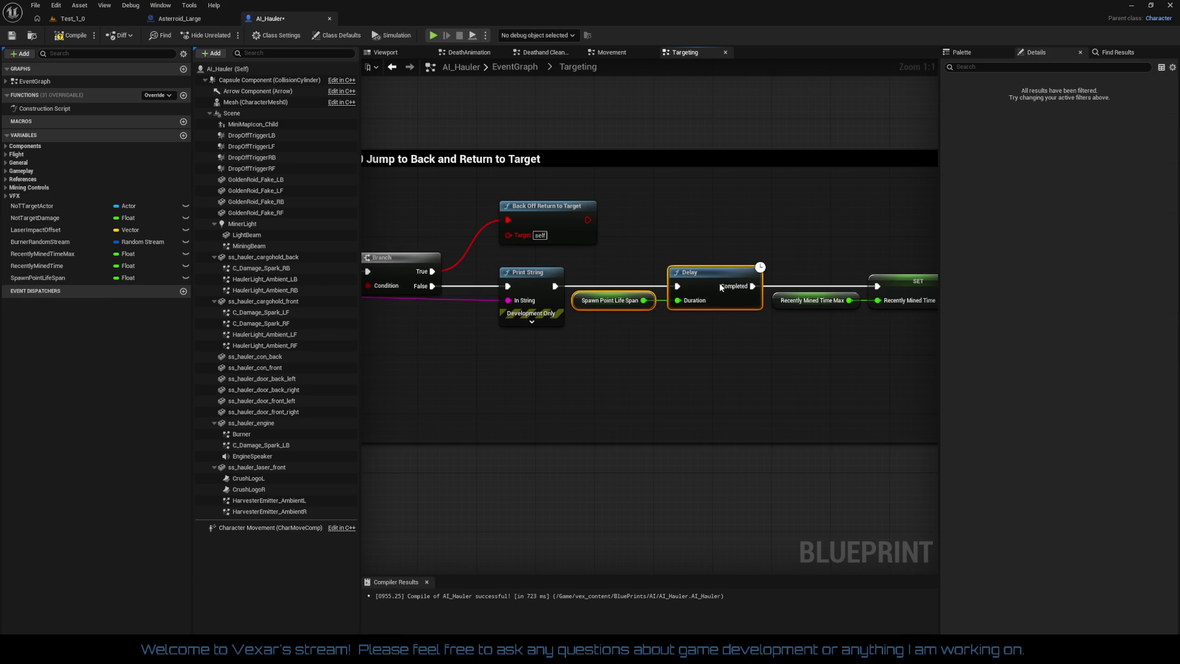
{"action": "left_click", "coordinate": [663, 359]}
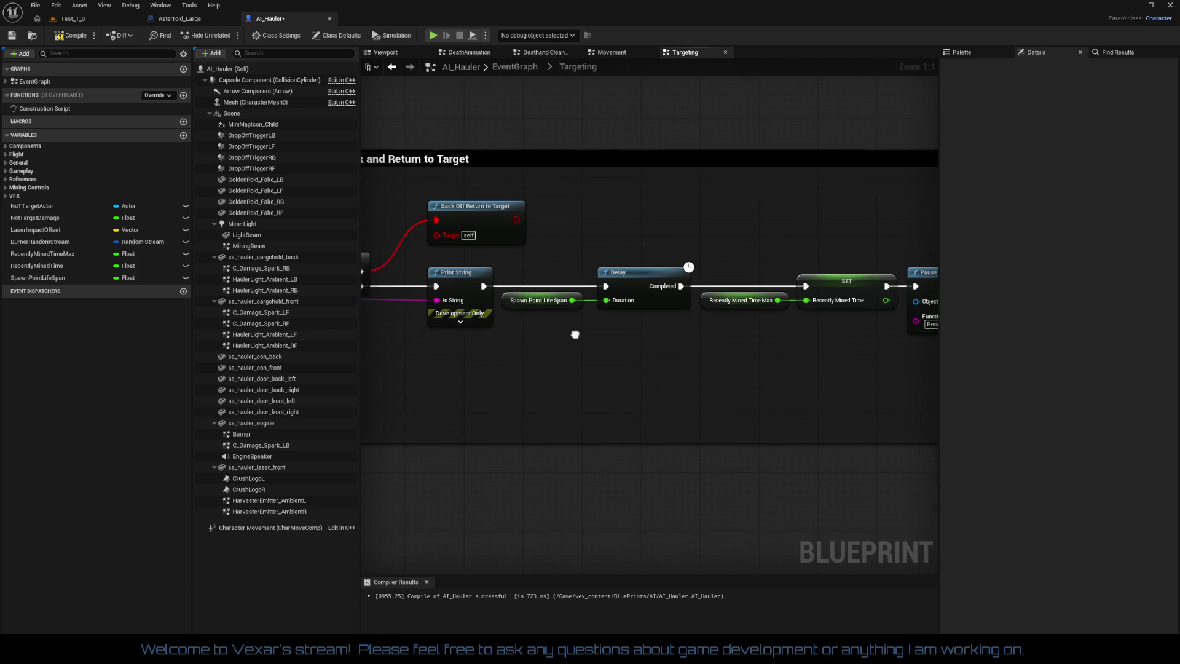
Compile, set SpawnPointLifeSpan's default to 15, and select the erroring Back Off Return to Target node
{"action": "left_click", "coordinate": [582, 302]}
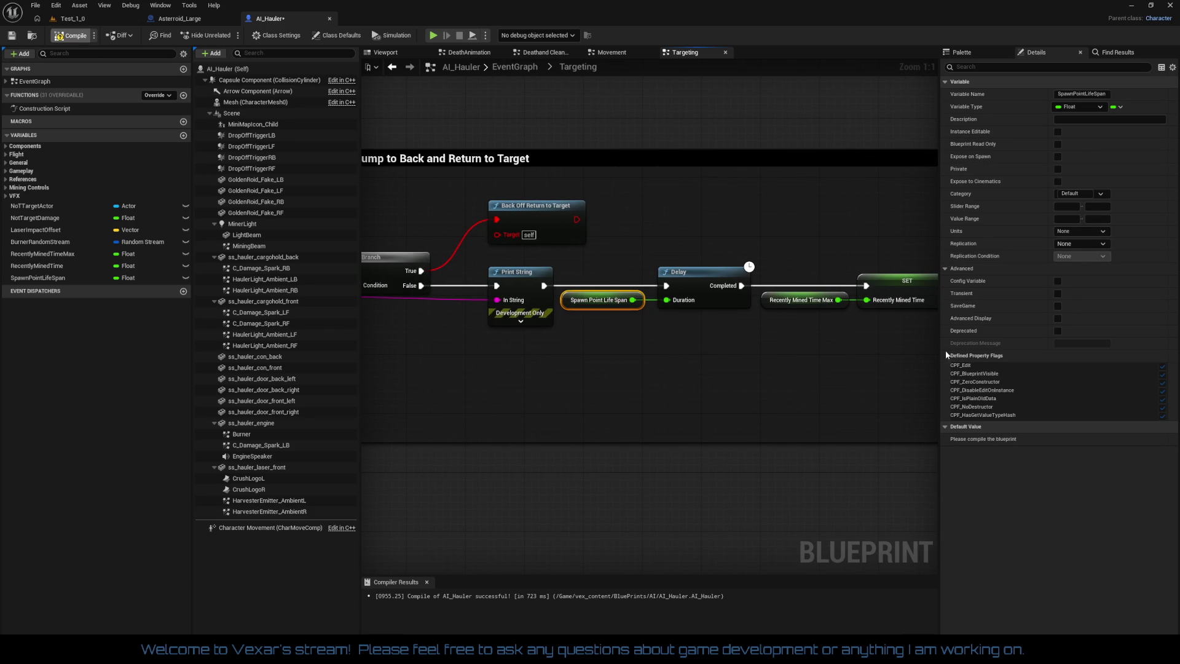
{"action": "key", "text": "F7"}
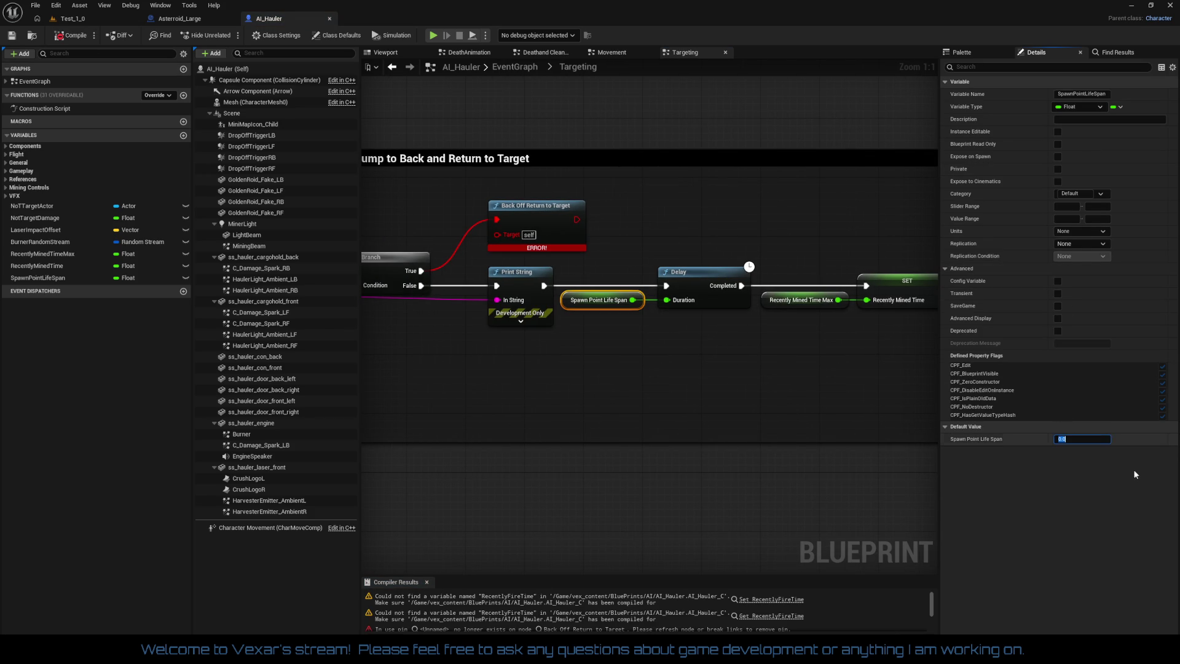
{"action": "key", "text": "Return"}
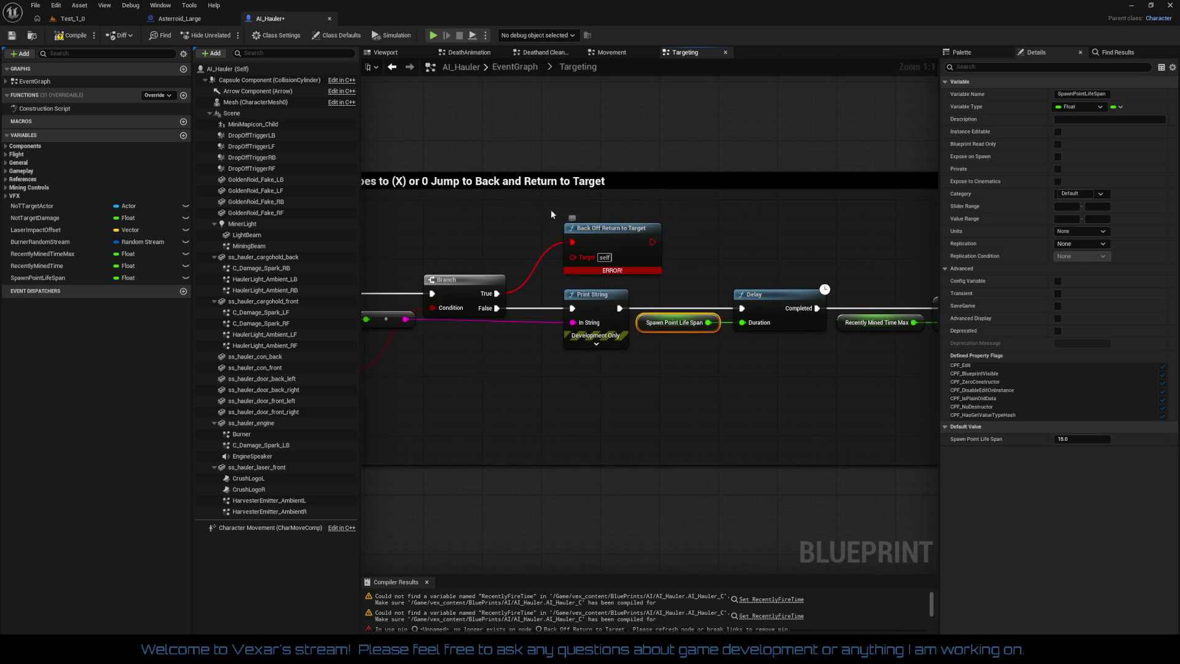
{"action": "left_click", "coordinate": [566, 228]}
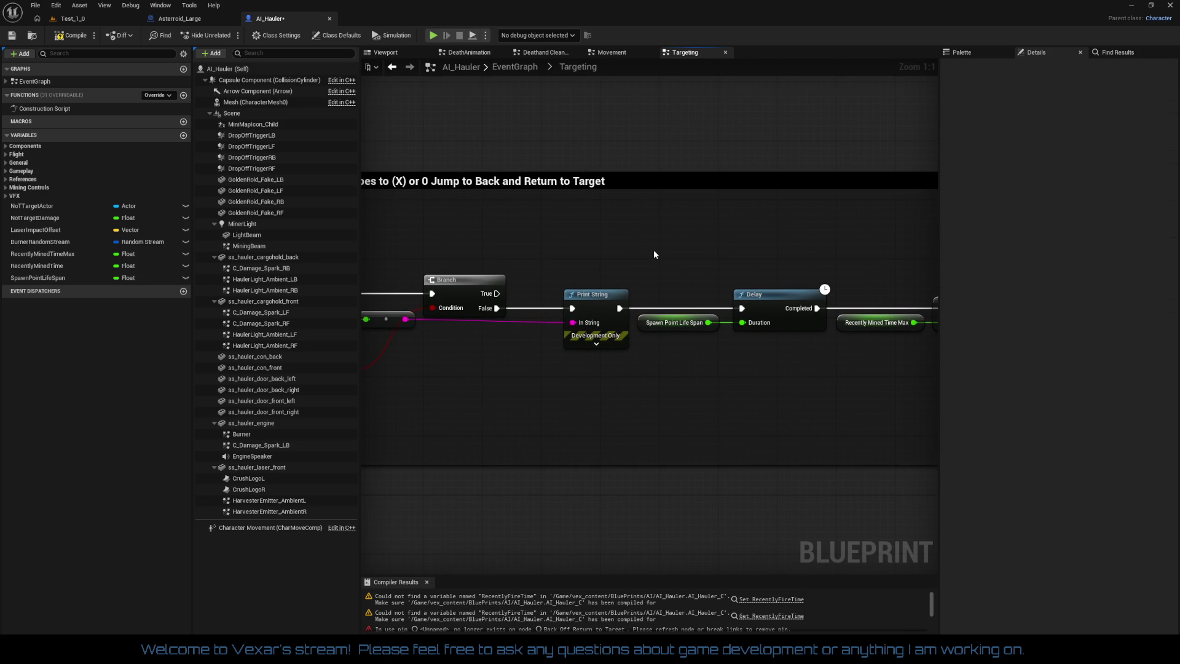
Add a Recently Mined Time getter wired into the subtract and <= nodes of the countdown
{"action": "left_click_drag", "start_coordinate": [654, 250], "coordinate": [906, 221]}
{"action": "left_click_drag", "start_coordinate": [831, 251], "coordinate": [911, 232]}
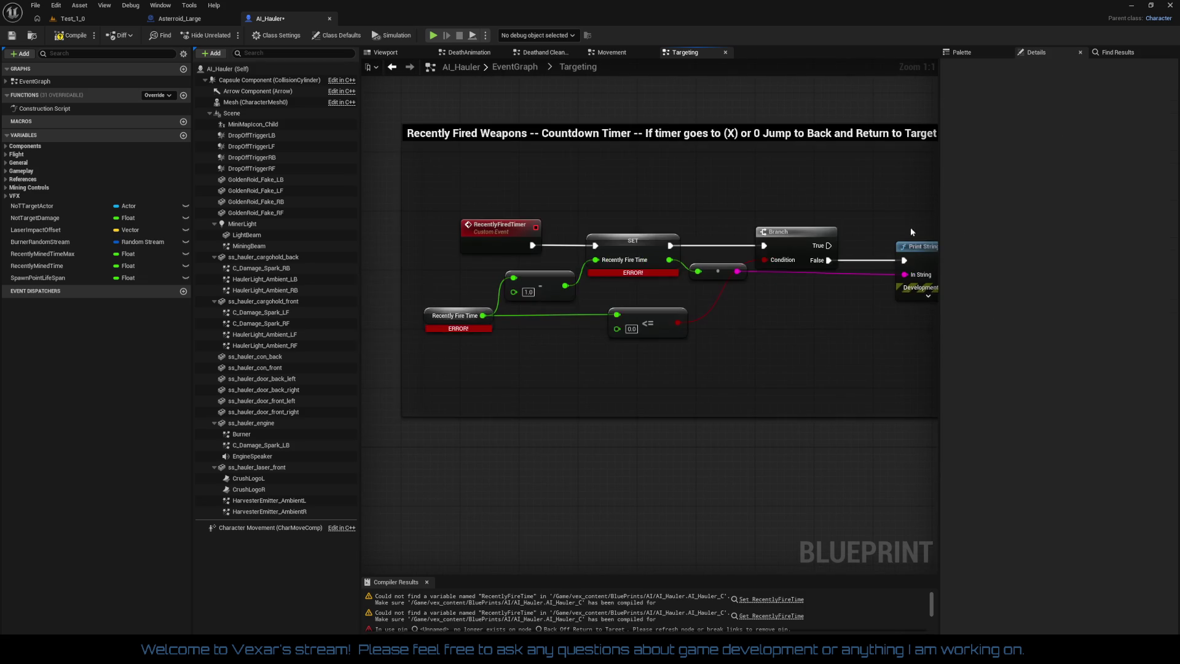
{"action": "left_click_drag", "start_coordinate": [834, 206], "coordinate": [813, 250]}
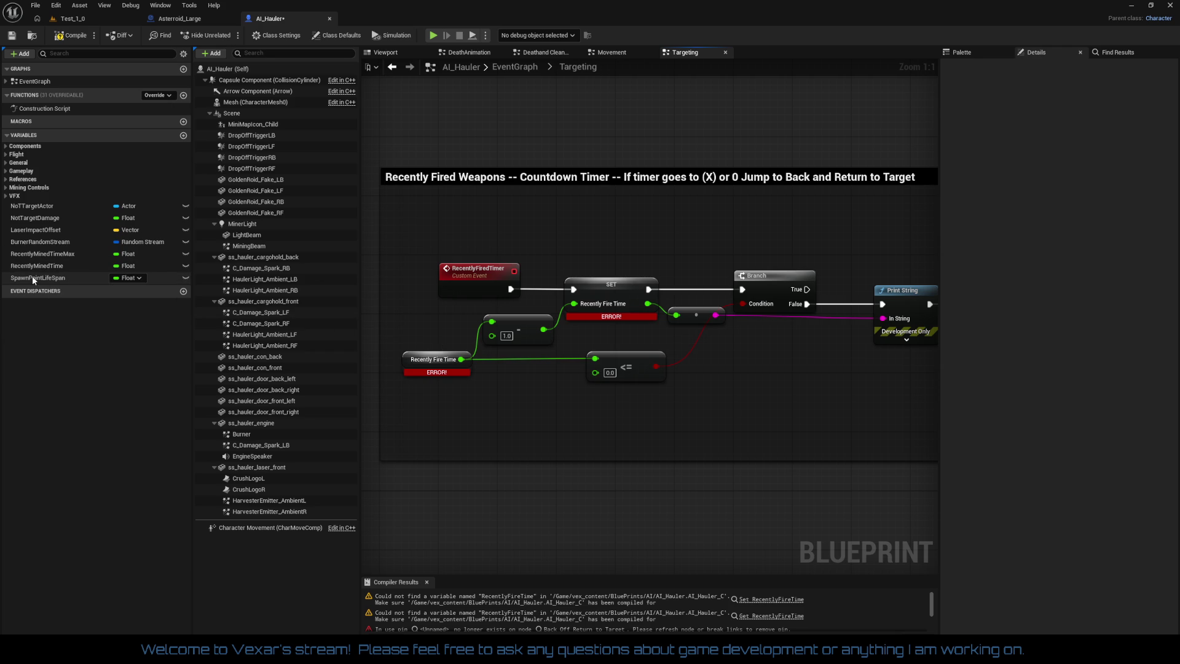
{"action": "mouse_move", "coordinate": [50, 266]}
{"action": "left_mouse_down"}
{"action": "mouse_move", "coordinate": [89, 275]}
{"action": "mouse_move", "coordinate": [367, 430]}
{"action": "left_mouse_up"}
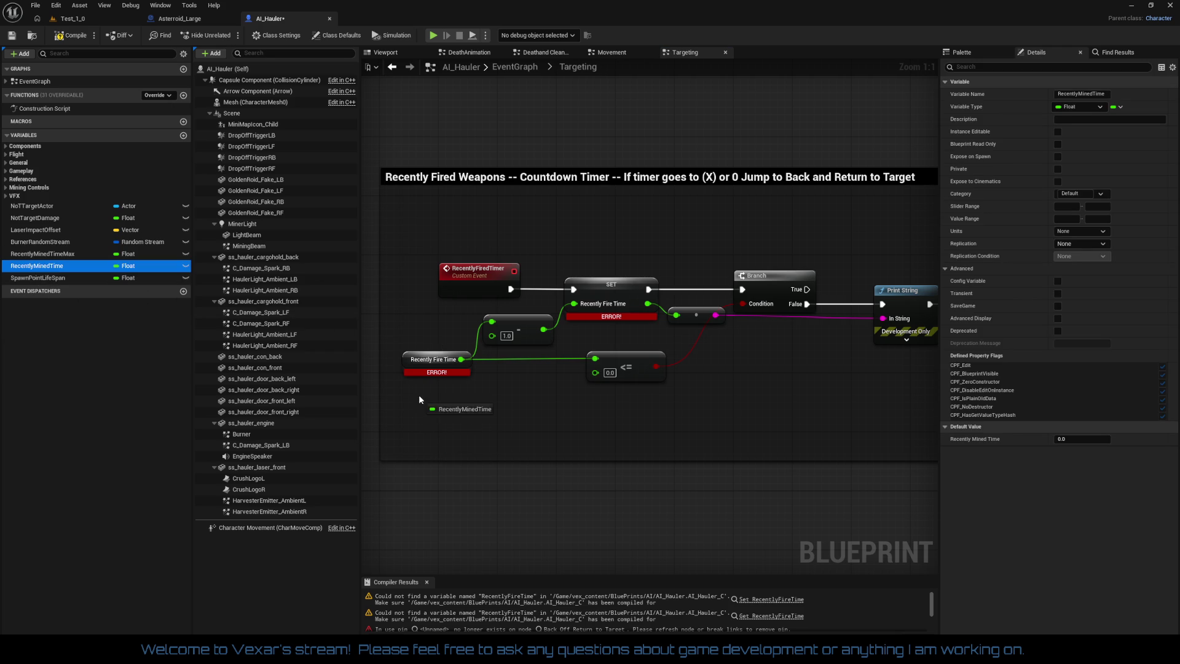
{"action": "mouse_move", "coordinate": [419, 399]}
{"action": "left_mouse_down"}
{"action": "mouse_move", "coordinate": [492, 403]}
{"action": "mouse_move", "coordinate": [485, 320]}
{"action": "left_mouse_up"}
{"action": "key", "text": "Escape"}
{"action": "left_click_drag", "start_coordinate": [482, 403], "coordinate": [484, 407]}
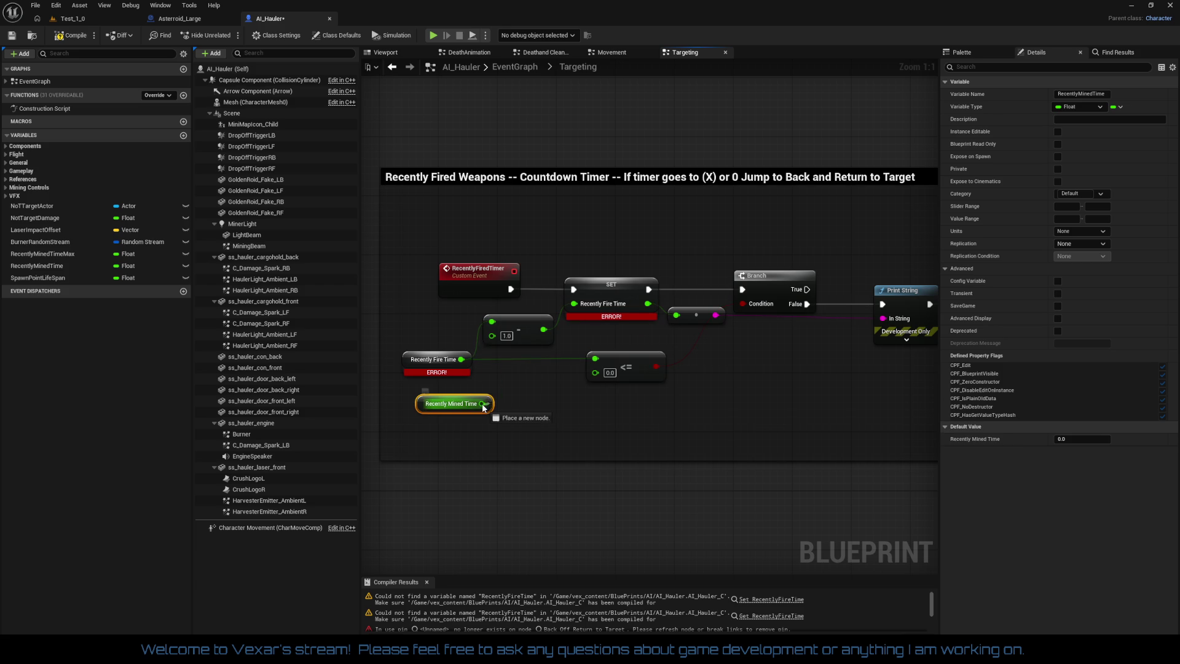
{"action": "left_click_drag", "start_coordinate": [483, 342], "coordinate": [492, 322]}
{"action": "left_click_drag", "start_coordinate": [481, 403], "coordinate": [596, 361]}
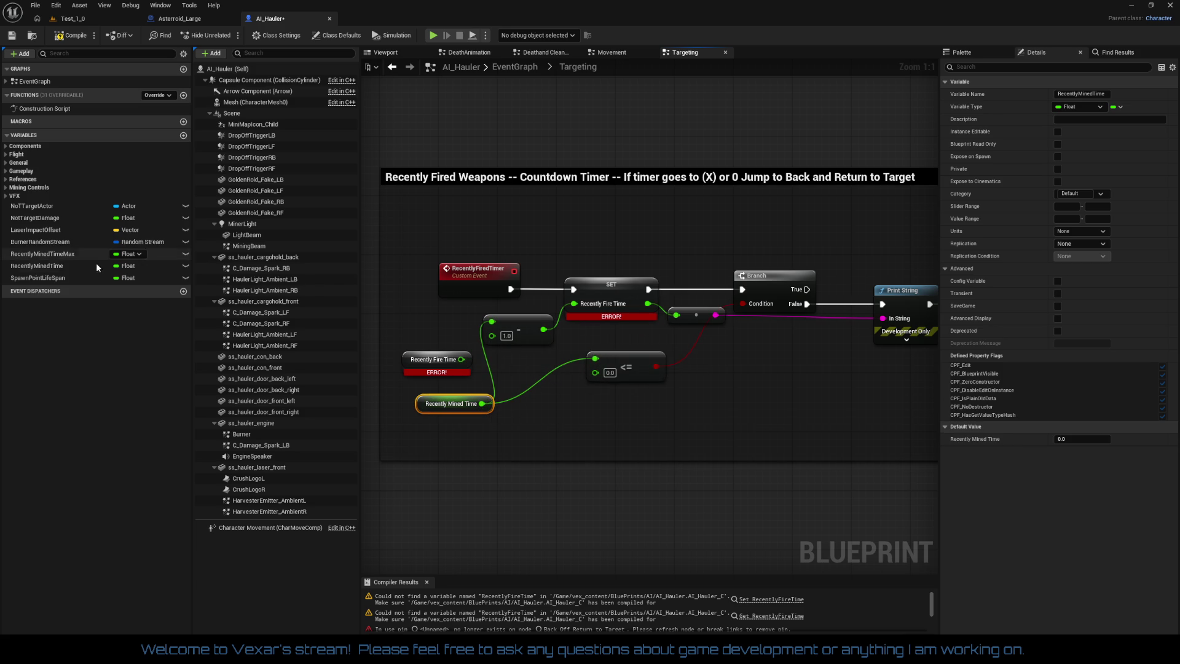
Add a Recently Mined Time SET between the event and Branch, also feeding the multiply node
{"action": "left_click_drag", "start_coordinate": [56, 266], "coordinate": [333, 382]}
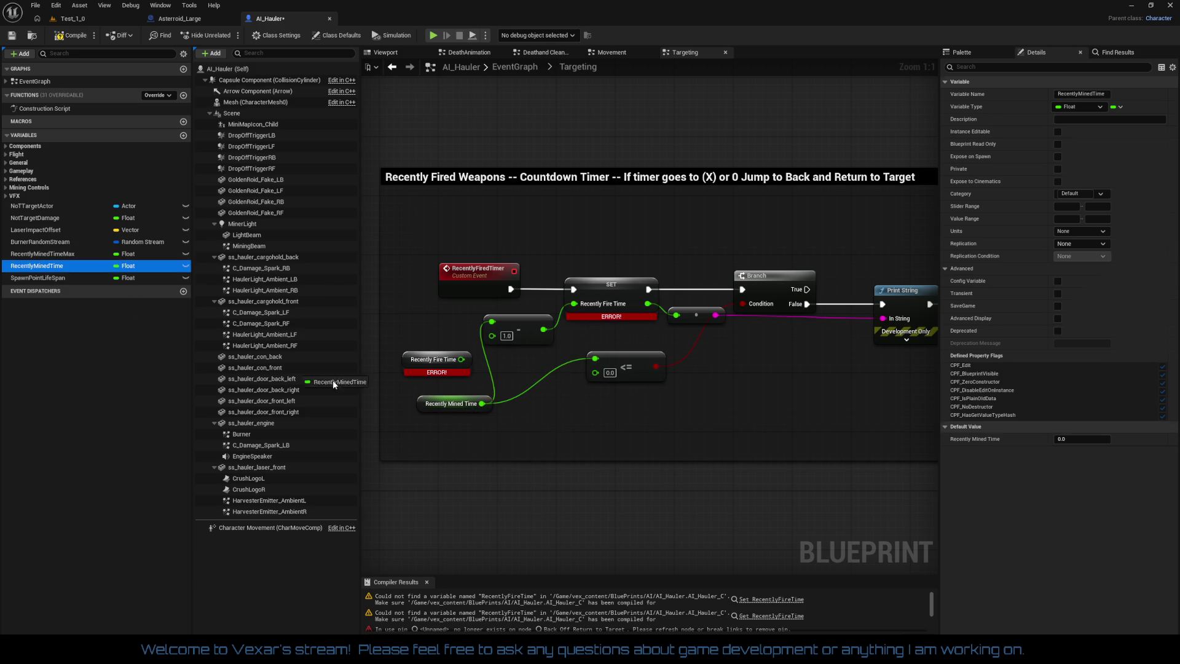
{"action": "left_click", "coordinate": [595, 441]}
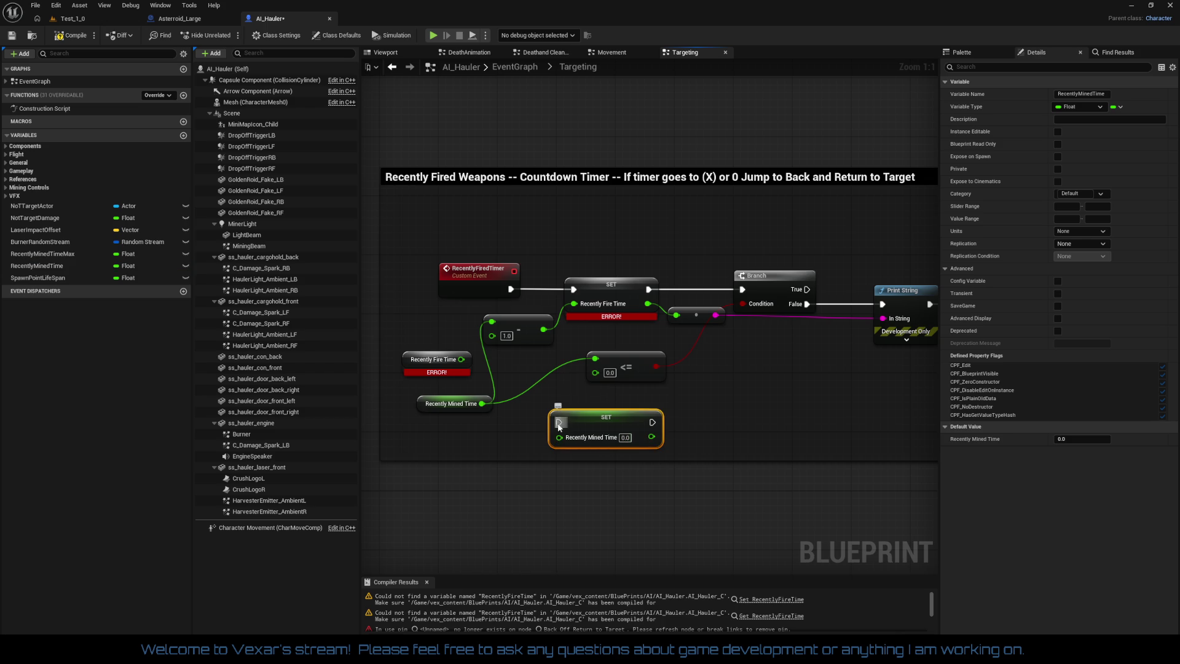
{"action": "mouse_move", "coordinate": [561, 413]}
{"action": "left_mouse_down"}
{"action": "mouse_move", "coordinate": [568, 423]}
{"action": "mouse_move", "coordinate": [510, 289]}
{"action": "mouse_move", "coordinate": [545, 329]}
{"action": "mouse_move", "coordinate": [556, 421]}
{"action": "mouse_move", "coordinate": [576, 424]}
{"action": "left_mouse_up"}
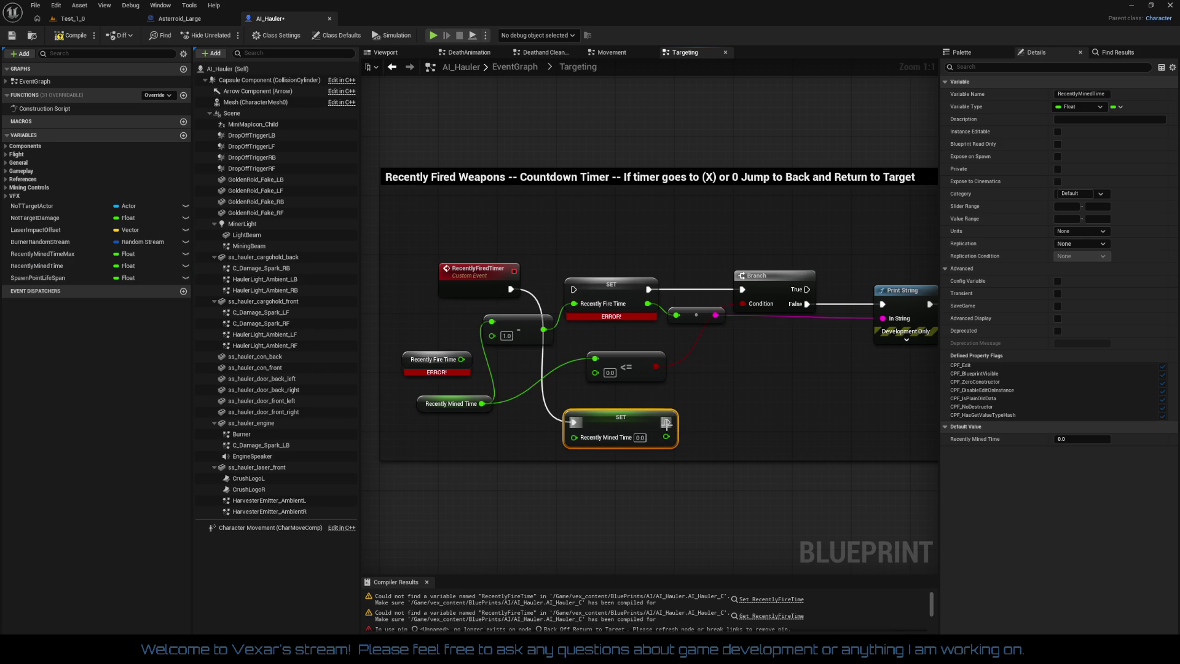
{"action": "mouse_move", "coordinate": [667, 422]}
{"action": "left_mouse_down"}
{"action": "mouse_move", "coordinate": [682, 356]}
{"action": "mouse_move", "coordinate": [662, 297]}
{"action": "mouse_move", "coordinate": [647, 297]}
{"action": "left_mouse_up"}
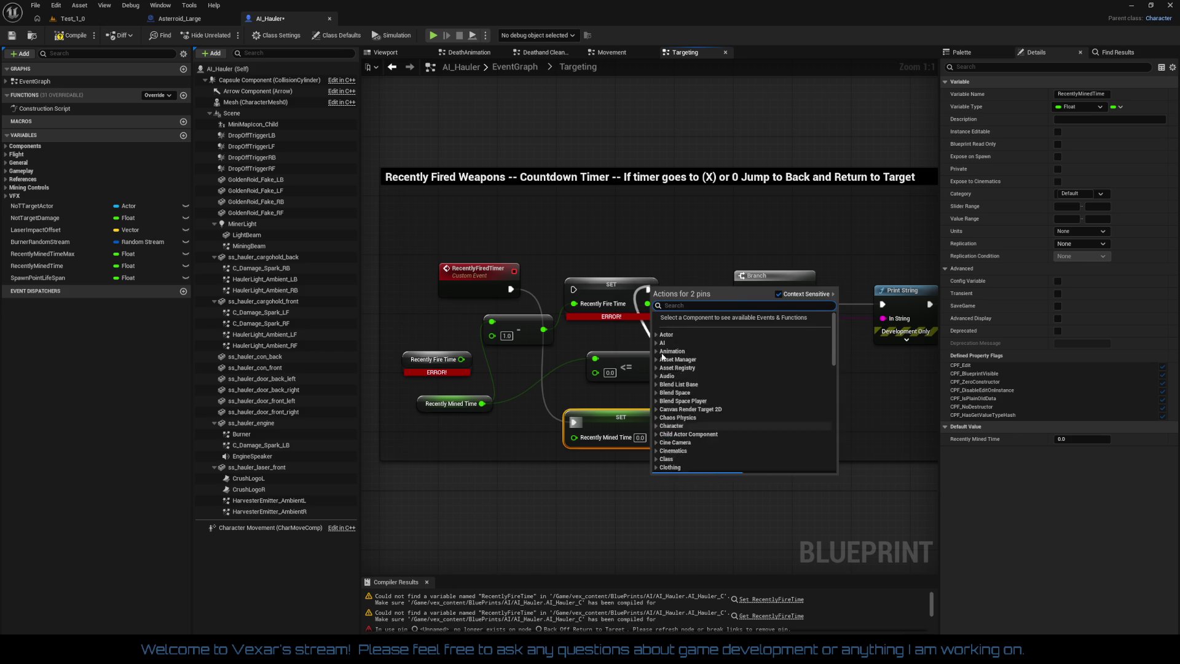
{"action": "left_click", "coordinate": [626, 366]}
{"action": "left_click_drag", "start_coordinate": [667, 422], "coordinate": [742, 289]}
{"action": "left_click_drag", "start_coordinate": [666, 437], "coordinate": [676, 315]}
Delete the broken Recently Fire Time getter and SET nodes
{"action": "left_click_drag", "start_coordinate": [436, 377], "coordinate": [437, 377]}
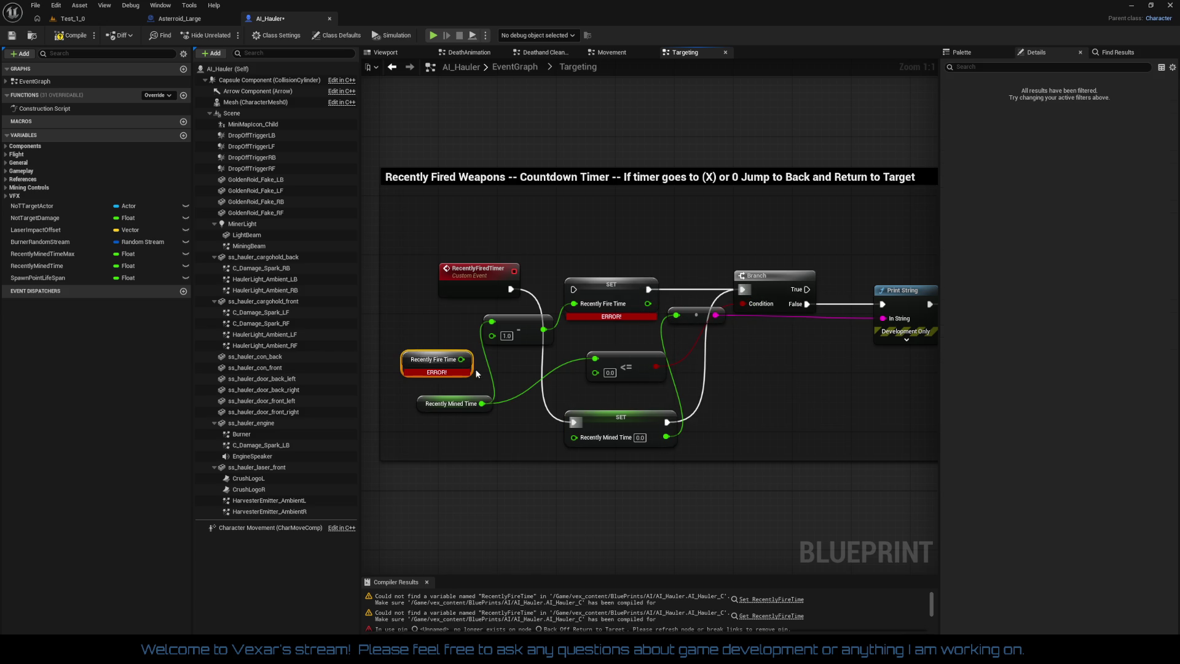
{"action": "key", "text": "Delete"}
{"action": "left_click", "coordinate": [610, 287]}
{"action": "key", "text": "Delete"}
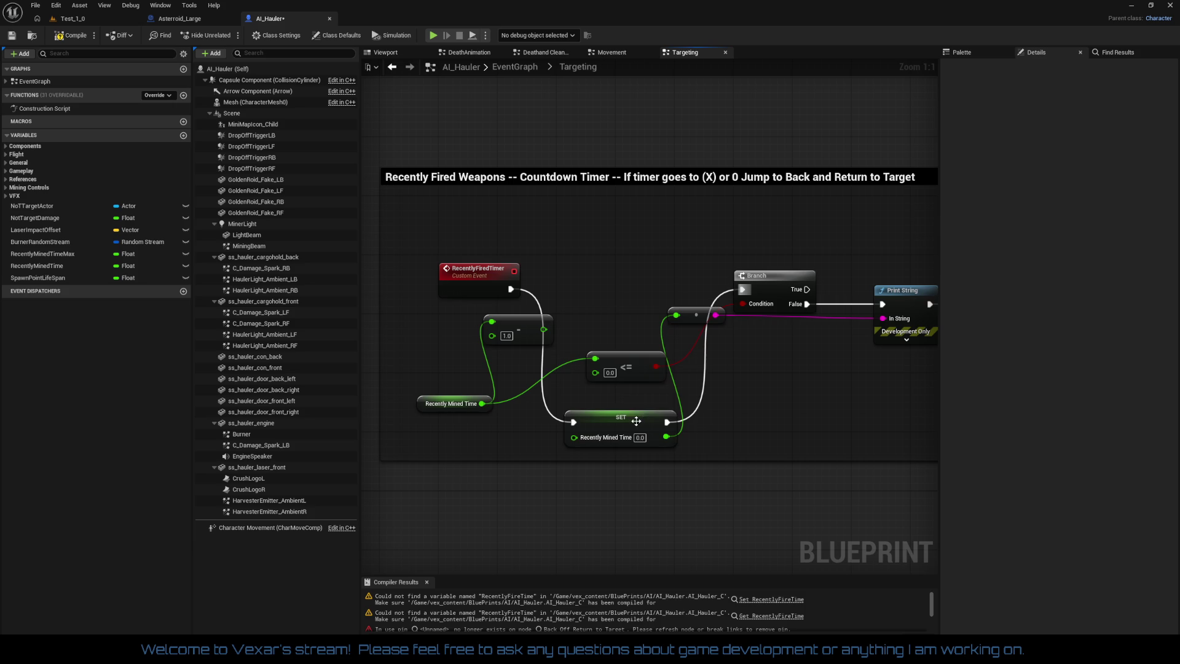
Place the Recently Mined Time SET before Branch and feed it the minus-1.0 result
{"action": "mouse_move", "coordinate": [636, 421]}
{"action": "left_mouse_down"}
{"action": "mouse_move", "coordinate": [633, 281]}
{"action": "mouse_move", "coordinate": [627, 288]}
{"action": "left_mouse_up"}
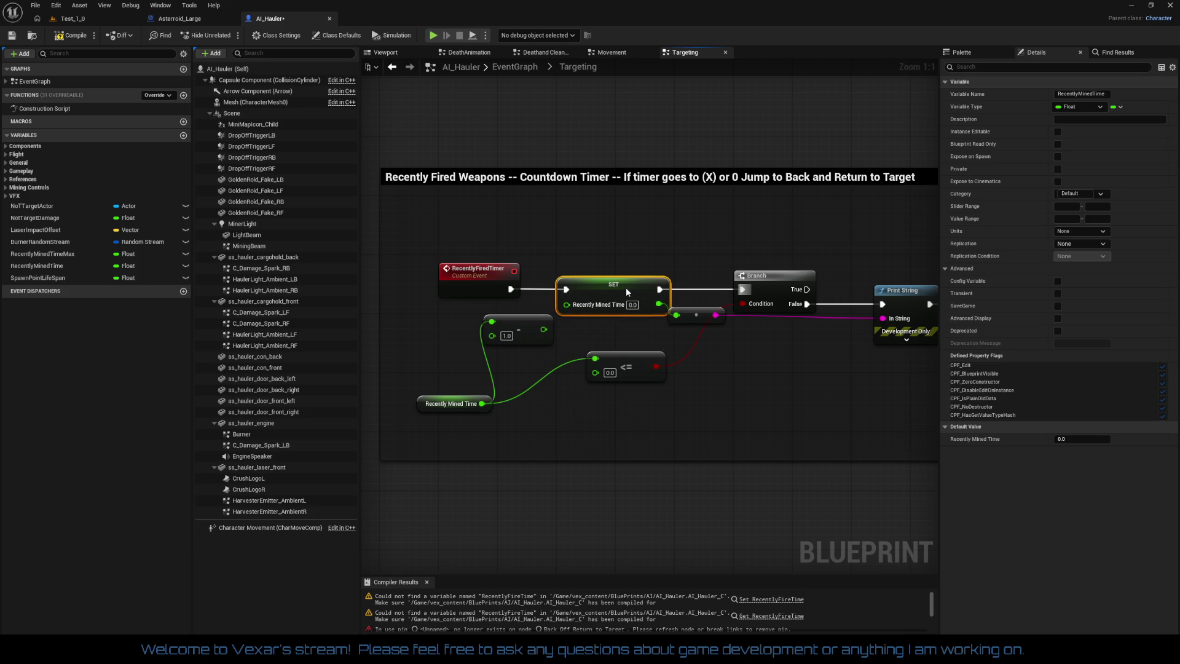
{"action": "left_click_drag", "start_coordinate": [545, 332], "coordinate": [567, 304]}
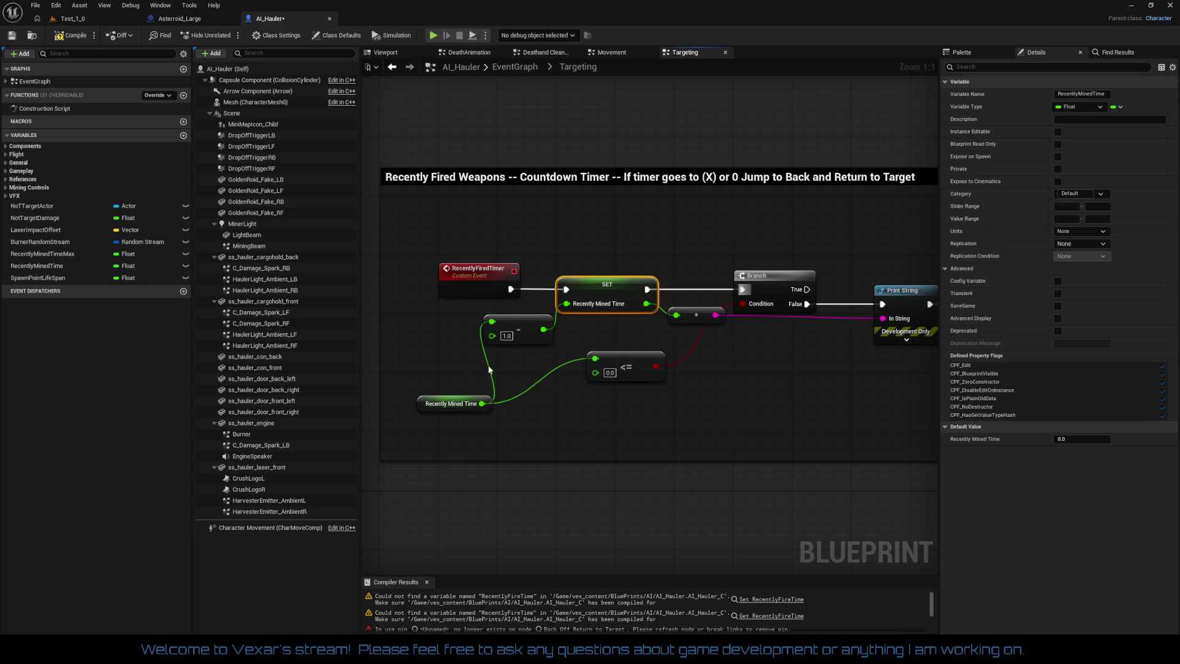
{"action": "mouse_move", "coordinate": [439, 410]}
{"action": "left_mouse_down"}
{"action": "mouse_move", "coordinate": [430, 362]}
{"action": "mouse_move", "coordinate": [400, 345]}
{"action": "mouse_move", "coordinate": [424, 361]}
{"action": "left_mouse_up"}
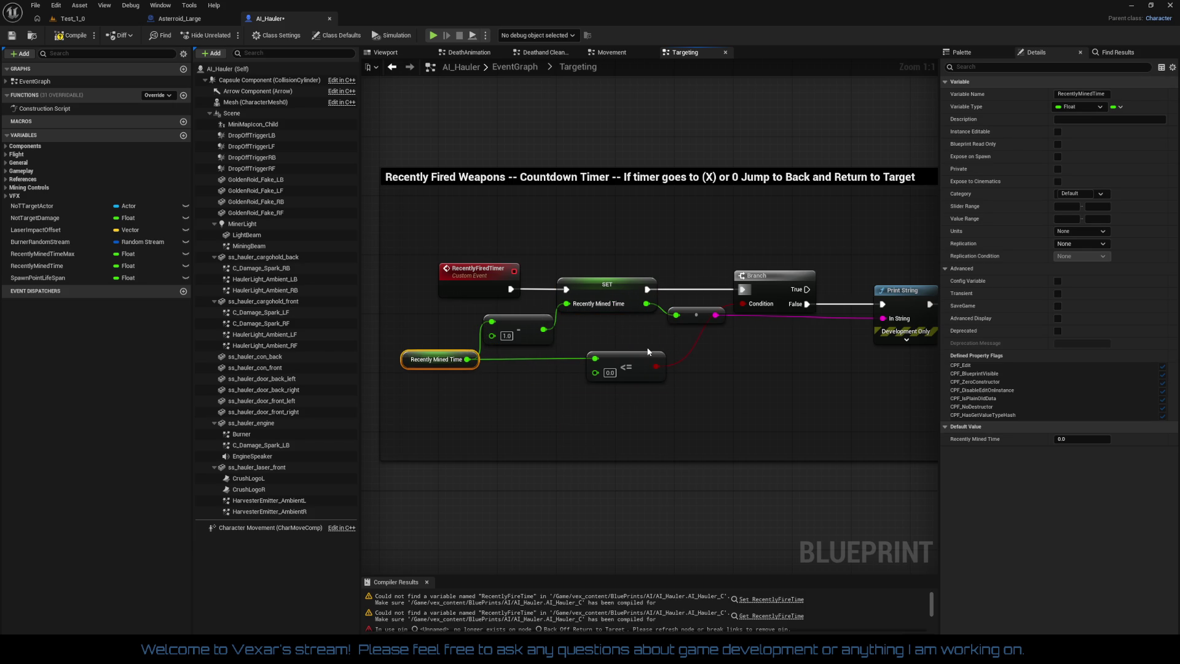
Reposition Print String with its reroute knot and expand its advanced options
{"action": "scroll", "coordinate": [647, 351], "scroll_direction": "right", "scroll_amount": 5}
{"action": "left_click_drag", "start_coordinate": [625, 331], "coordinate": [583, 315]}
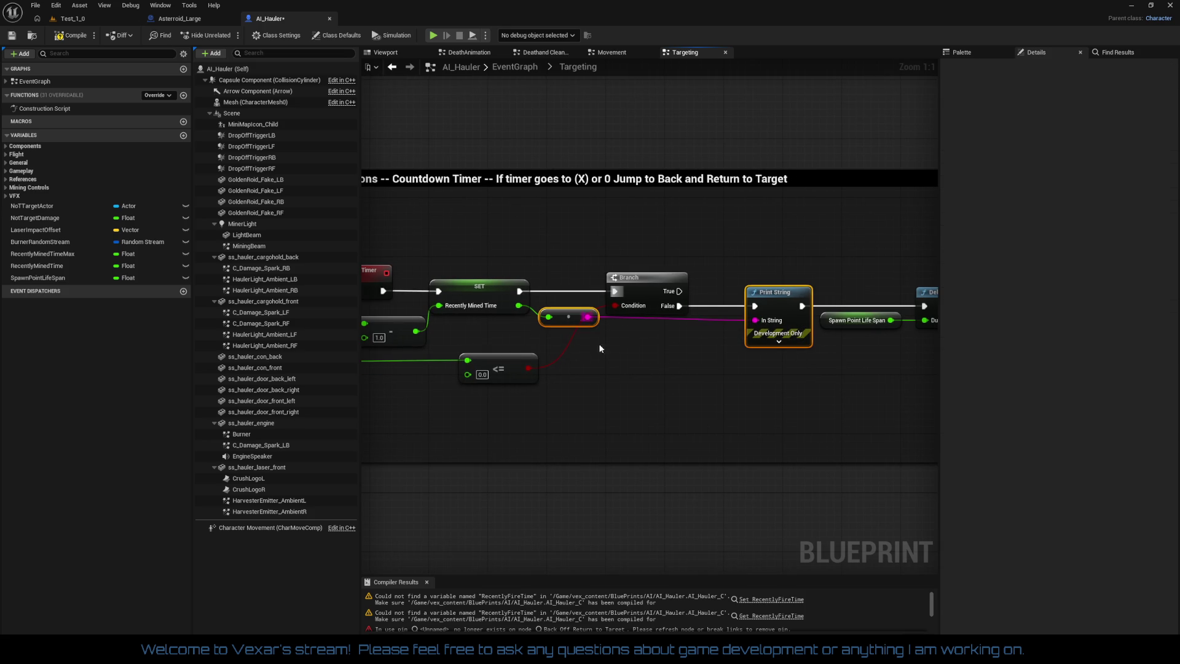
{"action": "left_click_drag", "start_coordinate": [762, 291], "coordinate": [766, 300]}
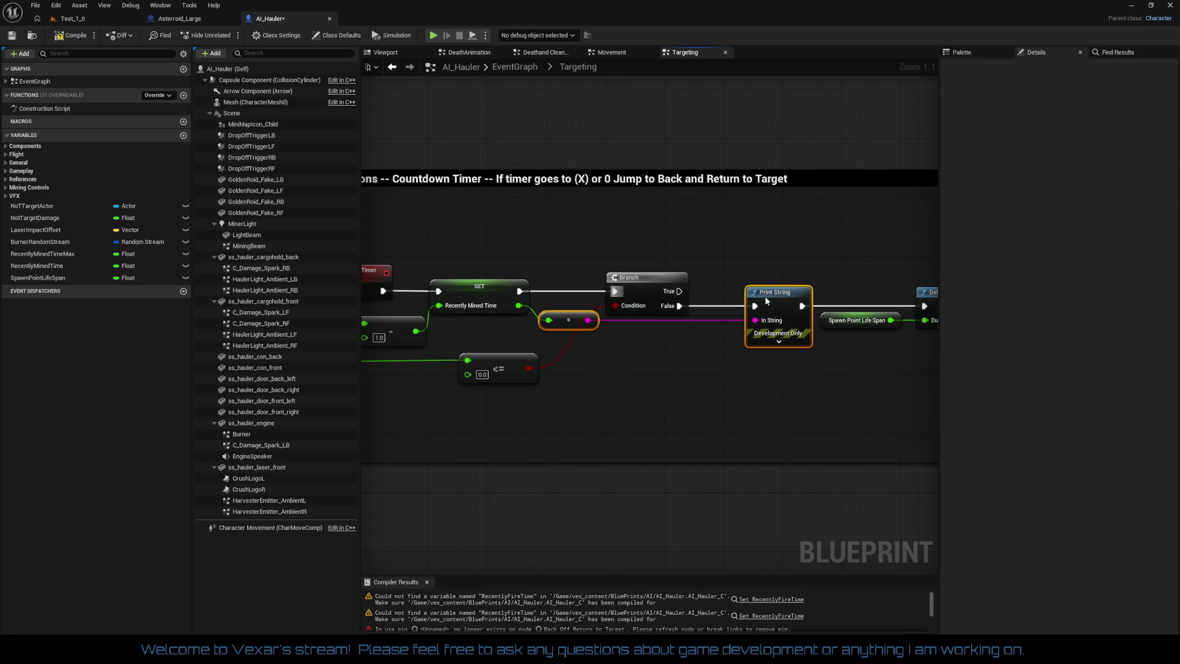
{"action": "left_click", "coordinate": [757, 364]}
{"action": "left_click", "coordinate": [779, 341]}
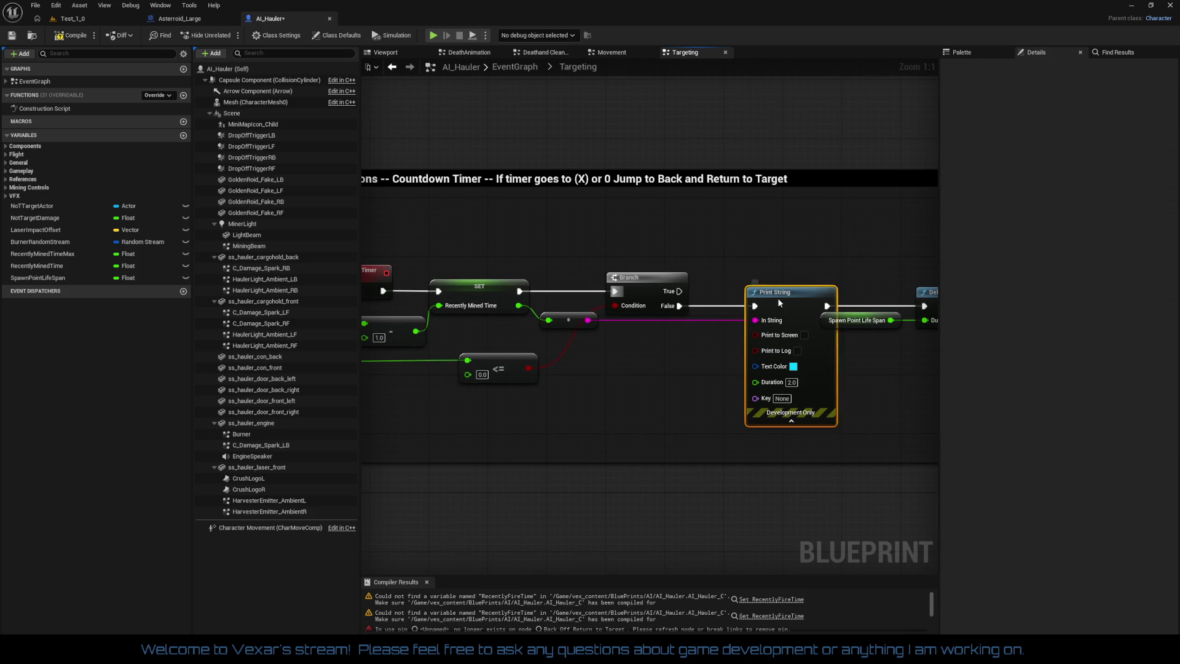
{"action": "left_click_drag", "start_coordinate": [776, 298], "coordinate": [747, 298]}
Straighten the getter, <= node and RecentlyFiredTimer event into one row
{"action": "left_click_drag", "start_coordinate": [664, 367], "coordinate": [783, 370]}
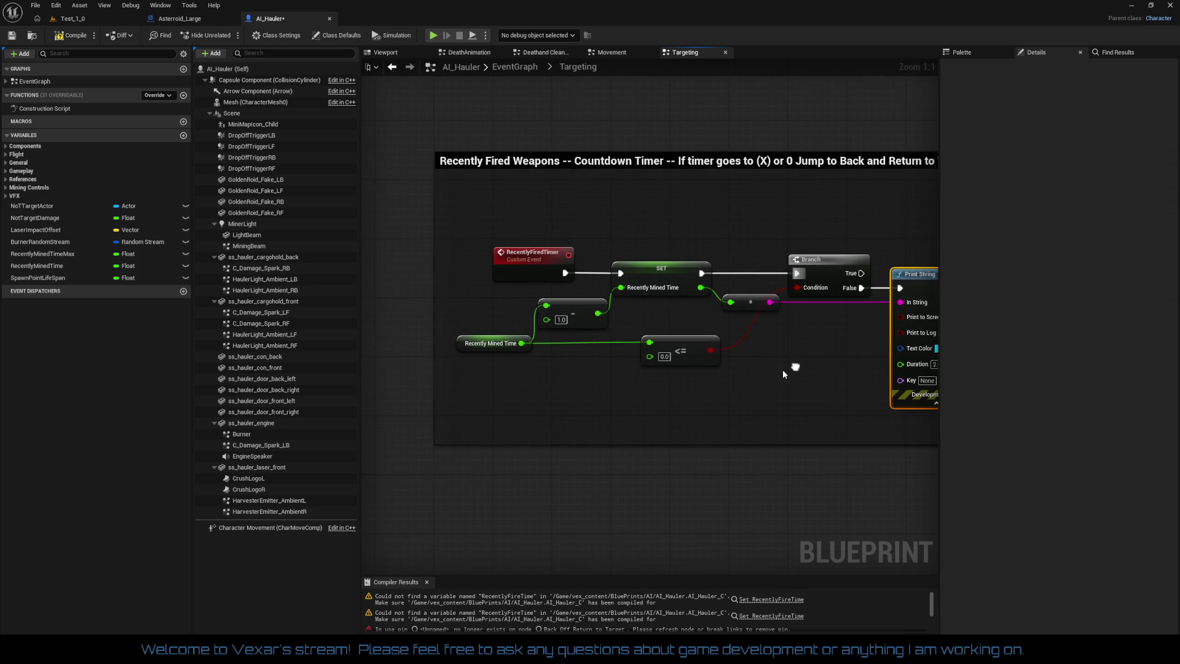
{"action": "left_click_drag", "start_coordinate": [668, 393], "coordinate": [492, 340]}
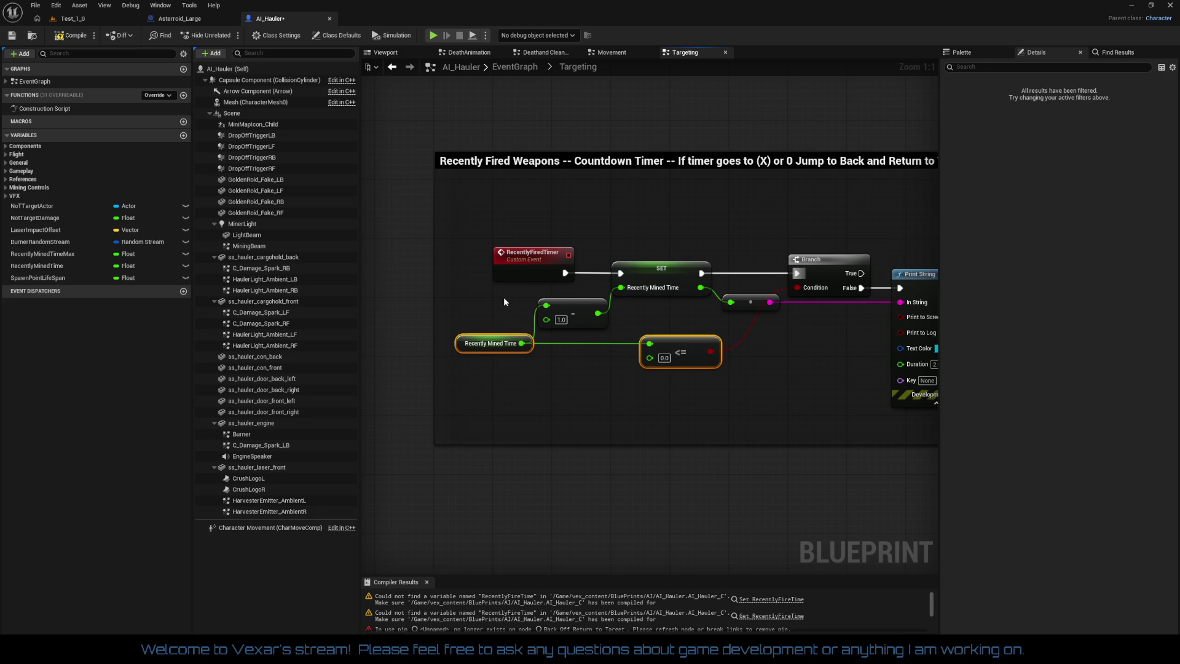
{"action": "mouse_move", "coordinate": [504, 296]}
{"action": "left_mouse_down"}
{"action": "mouse_move", "coordinate": [606, 260]}
{"action": "mouse_move", "coordinate": [444, 260]}
{"action": "left_mouse_up"}
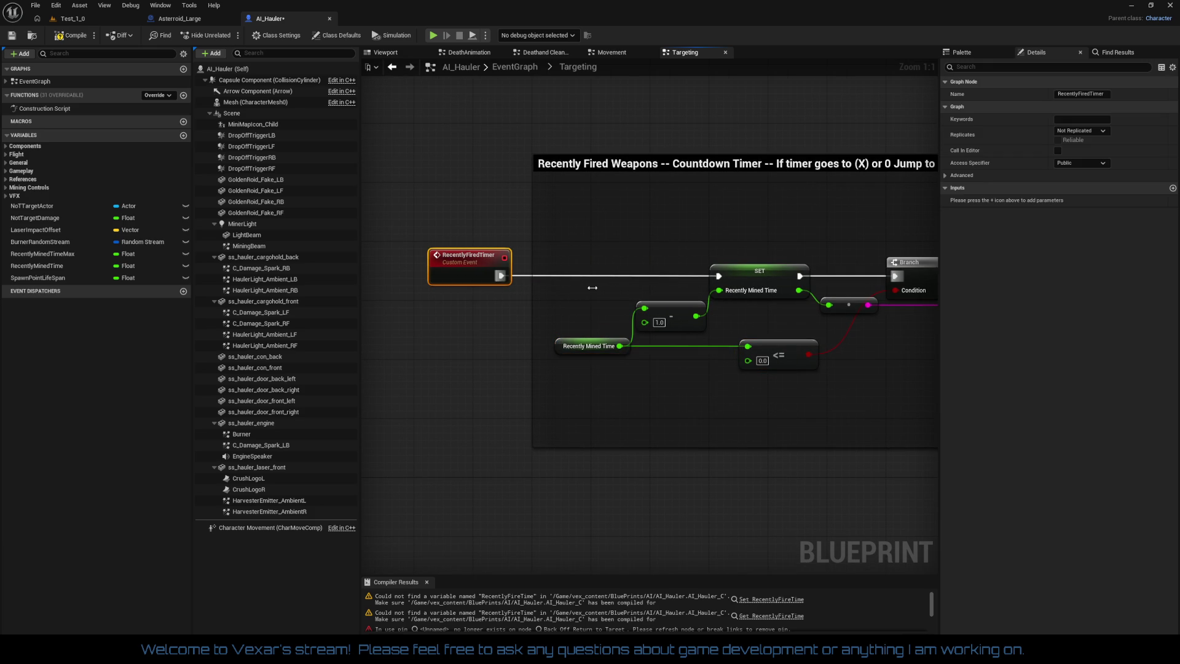
{"action": "mouse_move", "coordinate": [545, 244]}
{"action": "left_mouse_down"}
{"action": "mouse_move", "coordinate": [779, 363]}
{"action": "mouse_move", "coordinate": [841, 415]}
{"action": "mouse_move", "coordinate": [798, 440]}
{"action": "left_mouse_up"}
{"action": "key", "text": "q"}
{"action": "left_click", "coordinate": [738, 426]}
Move the getter, subtraction and SET nodes up into line and lower the <= node
{"action": "left_click_drag", "start_coordinate": [496, 355], "coordinate": [718, 416]}
{"action": "left_click_drag", "start_coordinate": [694, 374], "coordinate": [669, 298]}
{"action": "mouse_move", "coordinate": [687, 339]}
{"action": "left_mouse_down"}
{"action": "mouse_move", "coordinate": [655, 342]}
{"action": "mouse_move", "coordinate": [717, 329]}
{"action": "mouse_move", "coordinate": [653, 310]}
{"action": "left_mouse_up"}
{"action": "key", "text": "Home"}
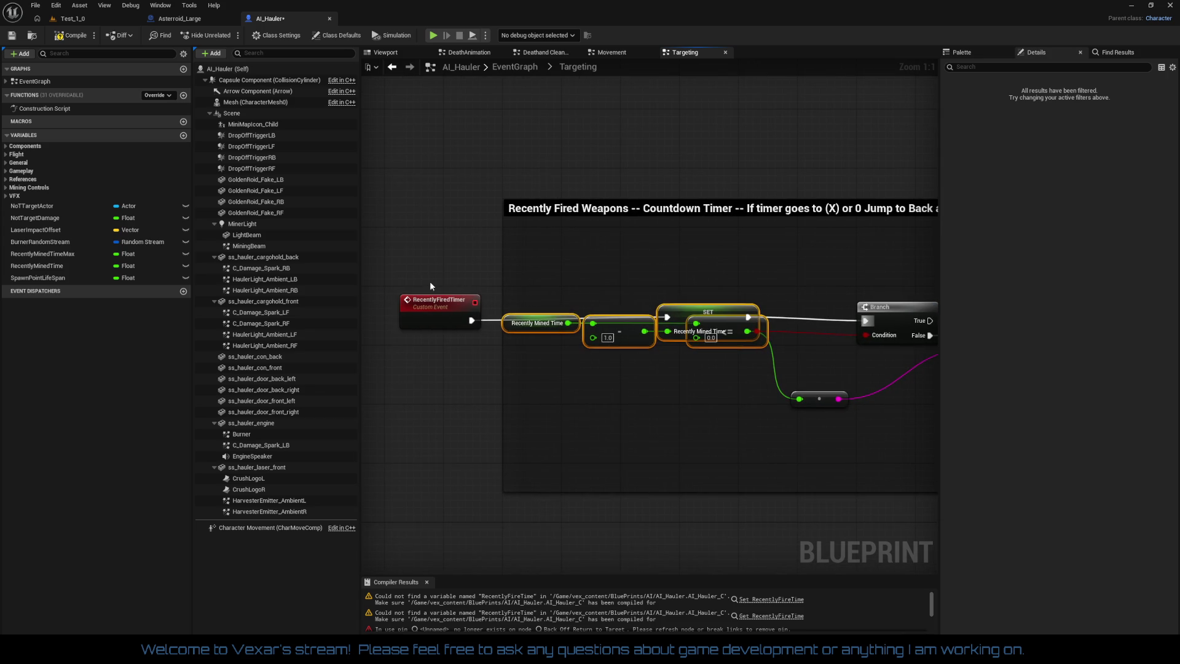
{"action": "left_click", "coordinate": [920, 348]}
{"action": "mouse_move", "coordinate": [767, 321]}
{"action": "left_mouse_down"}
{"action": "mouse_move", "coordinate": [672, 309]}
{"action": "mouse_move", "coordinate": [685, 337]}
{"action": "mouse_move", "coordinate": [735, 329]}
{"action": "mouse_move", "coordinate": [721, 363]}
{"action": "mouse_move", "coordinate": [628, 361]}
{"action": "mouse_move", "coordinate": [722, 351]}
{"action": "mouse_move", "coordinate": [752, 334]}
{"action": "mouse_move", "coordinate": [748, 324]}
{"action": "left_mouse_up"}
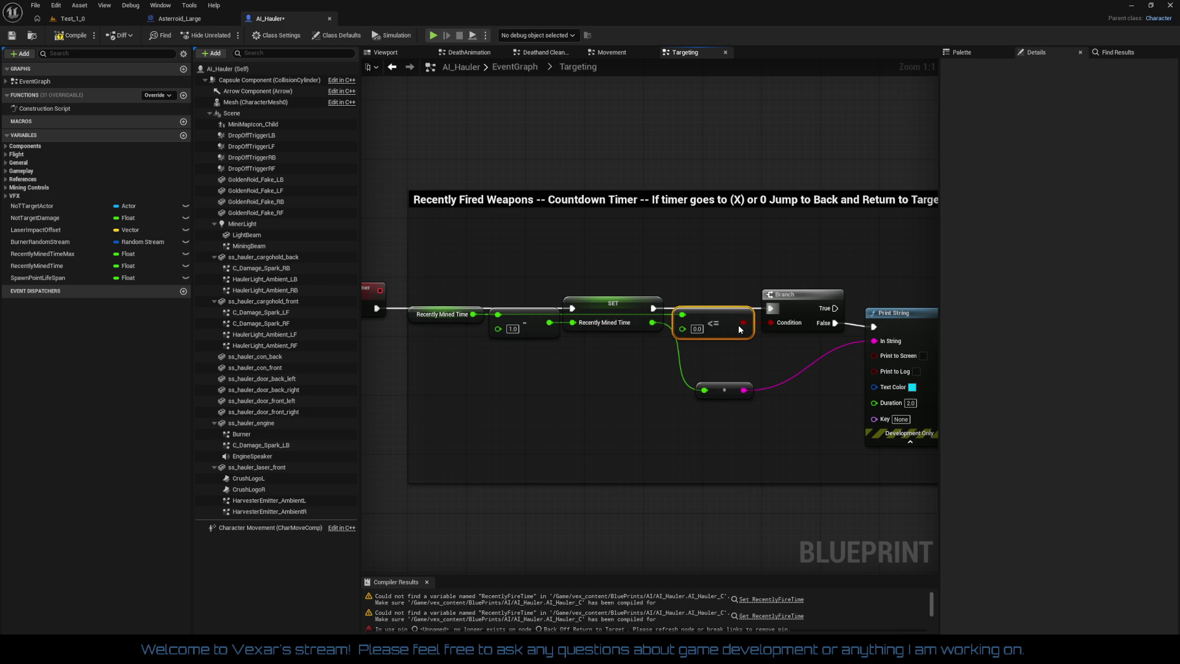
{"action": "left_click_drag", "start_coordinate": [739, 327], "coordinate": [746, 357]}
Duplicate the Recently Mined Time getter and wire the copy into the <= 0.0 comparison
{"action": "left_click_drag", "start_coordinate": [459, 348], "coordinate": [462, 346]}
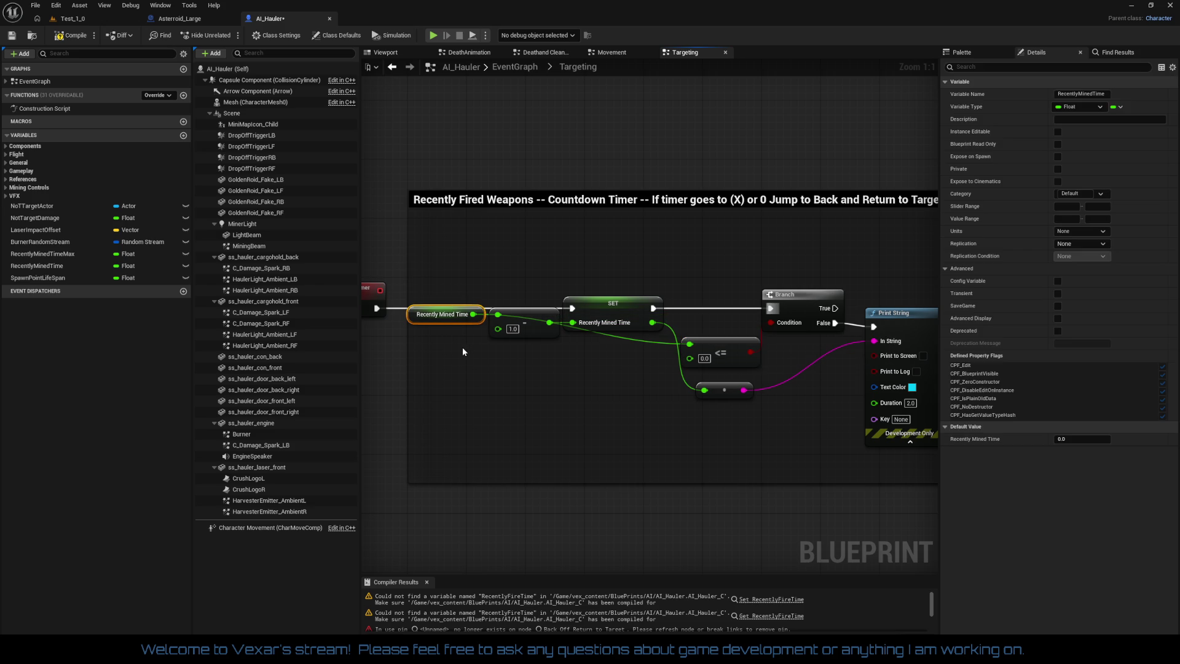
{"action": "key", "text": "ctrl+c"}
{"action": "key", "text": "ctrl+v"}
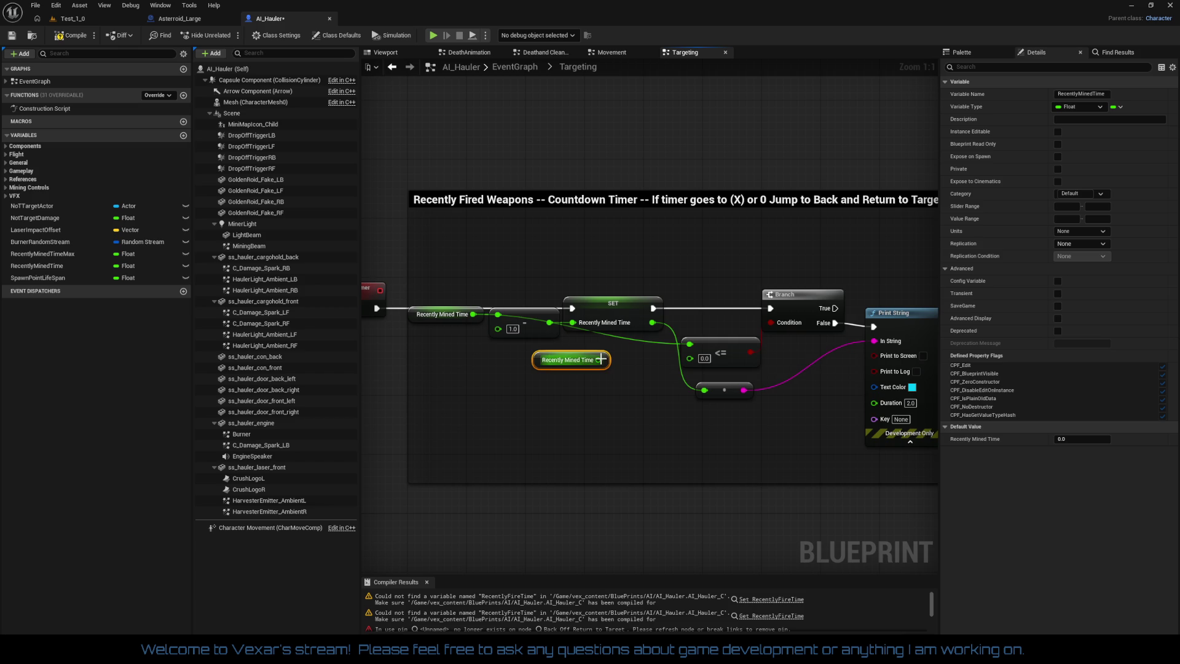
{"action": "left_click_drag", "start_coordinate": [599, 359], "coordinate": [689, 343]}
{"action": "left_click_drag", "start_coordinate": [561, 364], "coordinate": [611, 356]}
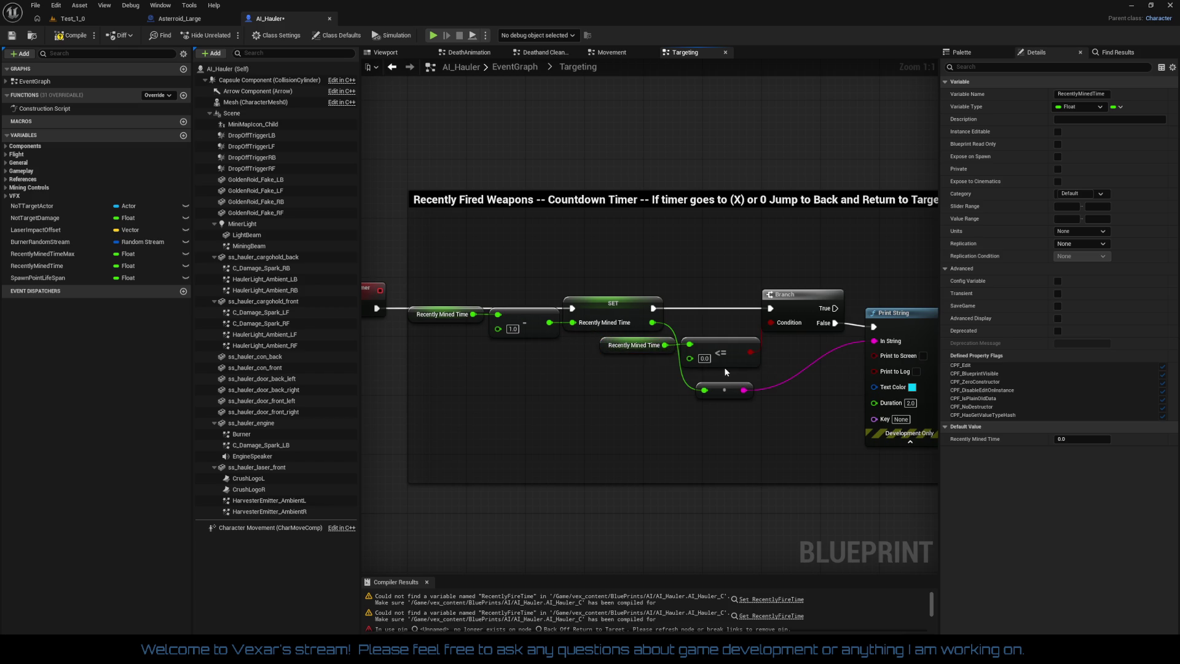
{"action": "left_click", "coordinate": [704, 355], "text": "ctrl"}
Shift the event chain left and line up the new getter and <= node with SET
{"action": "mouse_move", "coordinate": [701, 360]}
{"action": "left_mouse_down"}
{"action": "mouse_move", "coordinate": [651, 356]}
{"action": "mouse_move", "coordinate": [793, 354]}
{"action": "left_mouse_up"}
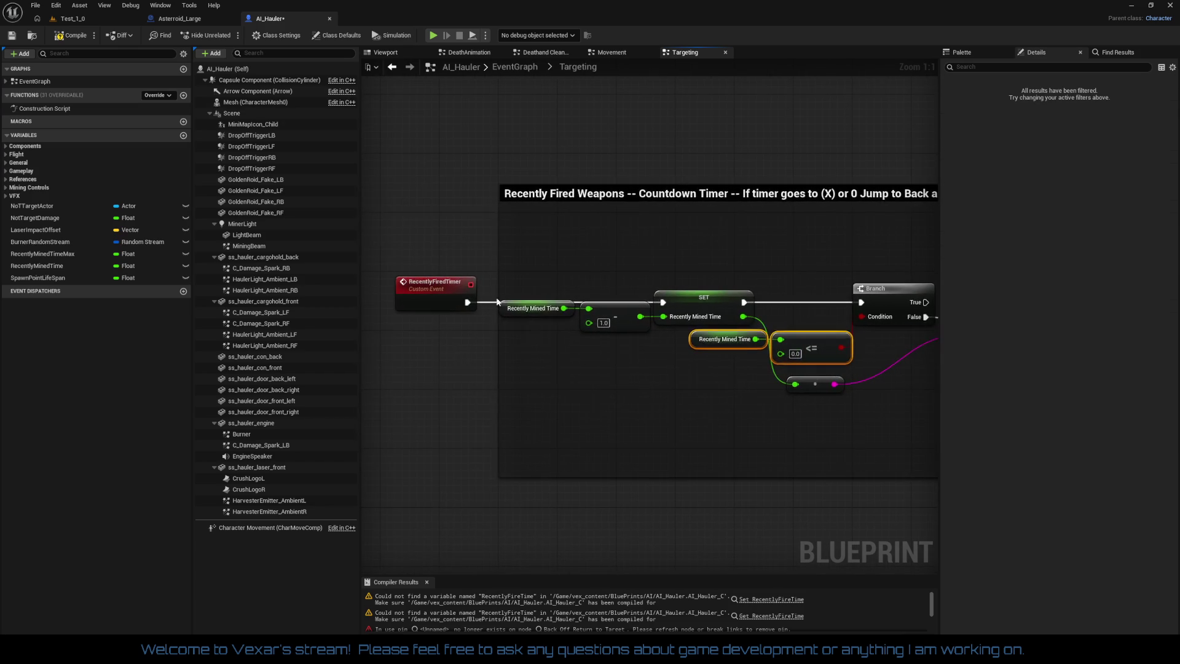
{"action": "mouse_move", "coordinate": [400, 335]}
{"action": "left_mouse_down"}
{"action": "mouse_move", "coordinate": [703, 261]}
{"action": "mouse_move", "coordinate": [613, 300]}
{"action": "left_mouse_up"}
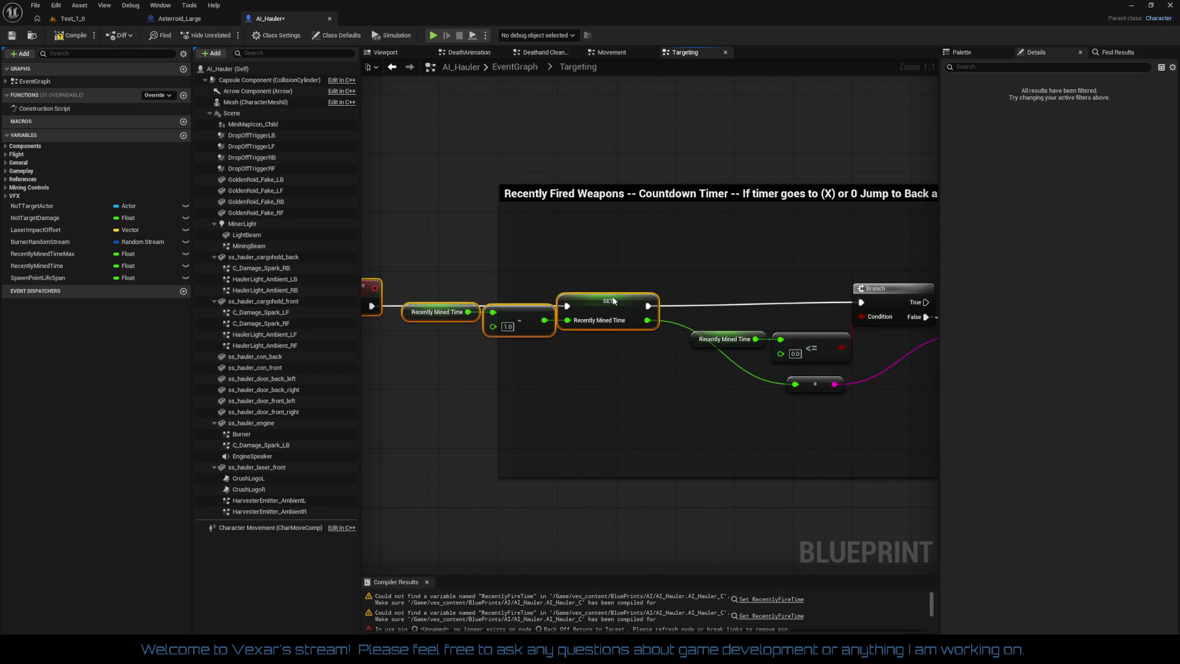
{"action": "left_click", "coordinate": [809, 332]}
{"action": "left_click_drag", "start_coordinate": [854, 322], "coordinate": [692, 362]}
{"action": "mouse_move", "coordinate": [811, 353]}
{"action": "left_mouse_down"}
{"action": "mouse_move", "coordinate": [805, 379]}
{"action": "mouse_move", "coordinate": [717, 401]}
{"action": "mouse_move", "coordinate": [653, 354]}
{"action": "mouse_move", "coordinate": [585, 331]}
{"action": "mouse_move", "coordinate": [585, 318]}
{"action": "left_mouse_up"}
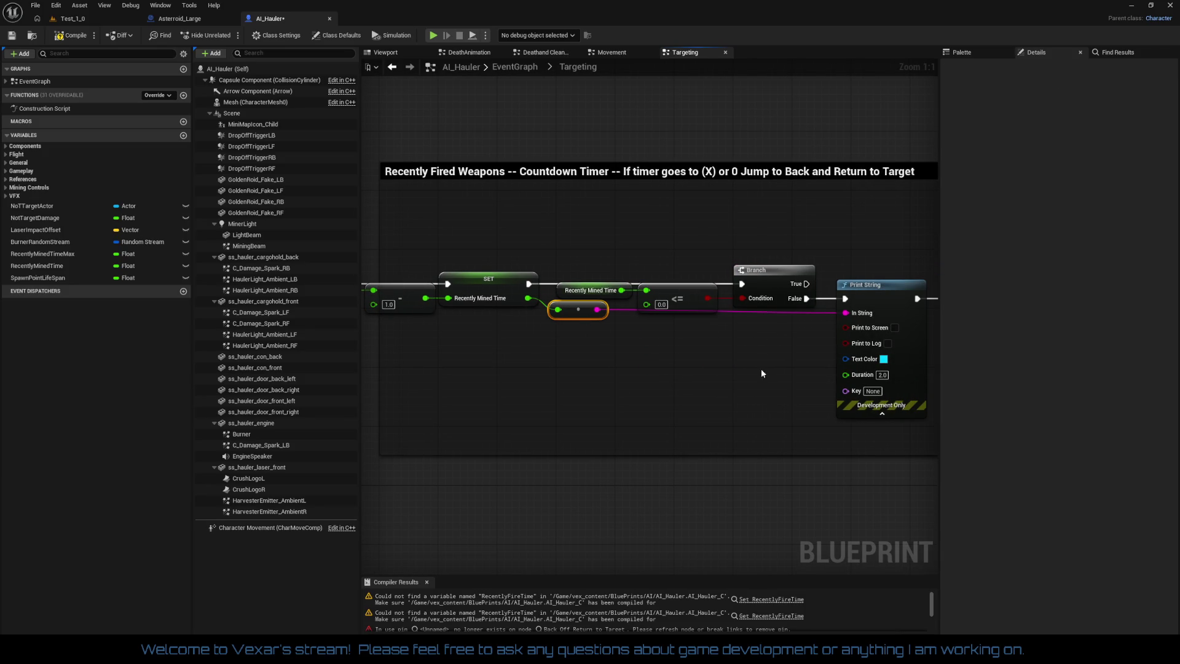
Move the whole RecentlyFiredTimer chain into place inside the Countdown Timer comment
{"action": "left_click_drag", "start_coordinate": [765, 353], "coordinate": [861, 387]}
{"action": "left_click", "coordinate": [713, 399]}
{"action": "mouse_move", "coordinate": [713, 399]}
{"action": "left_mouse_down"}
{"action": "mouse_move", "coordinate": [467, 374]}
{"action": "mouse_move", "coordinate": [676, 369]}
{"action": "mouse_move", "coordinate": [573, 377]}
{"action": "mouse_move", "coordinate": [584, 388]}
{"action": "mouse_move", "coordinate": [615, 377]}
{"action": "mouse_move", "coordinate": [393, 363]}
{"action": "left_mouse_up"}
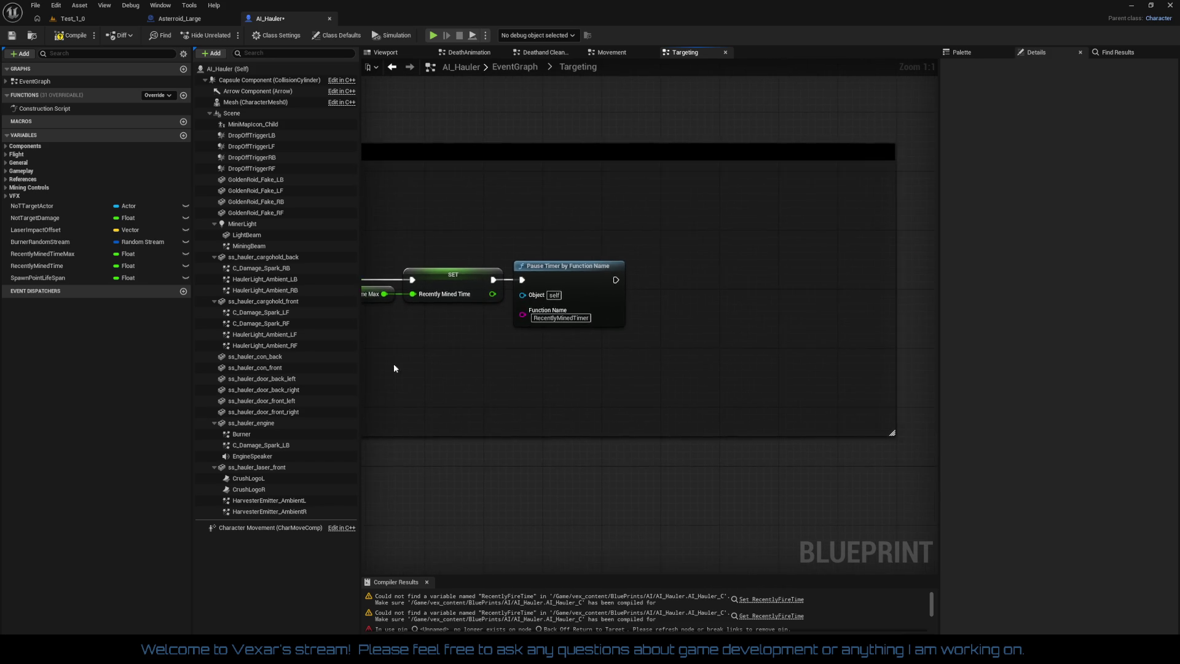
{"action": "scroll", "coordinate": [424, 338], "scroll_direction": "down", "scroll_amount": 3}
{"action": "left_click_drag", "start_coordinate": [461, 314], "coordinate": [838, 355]}
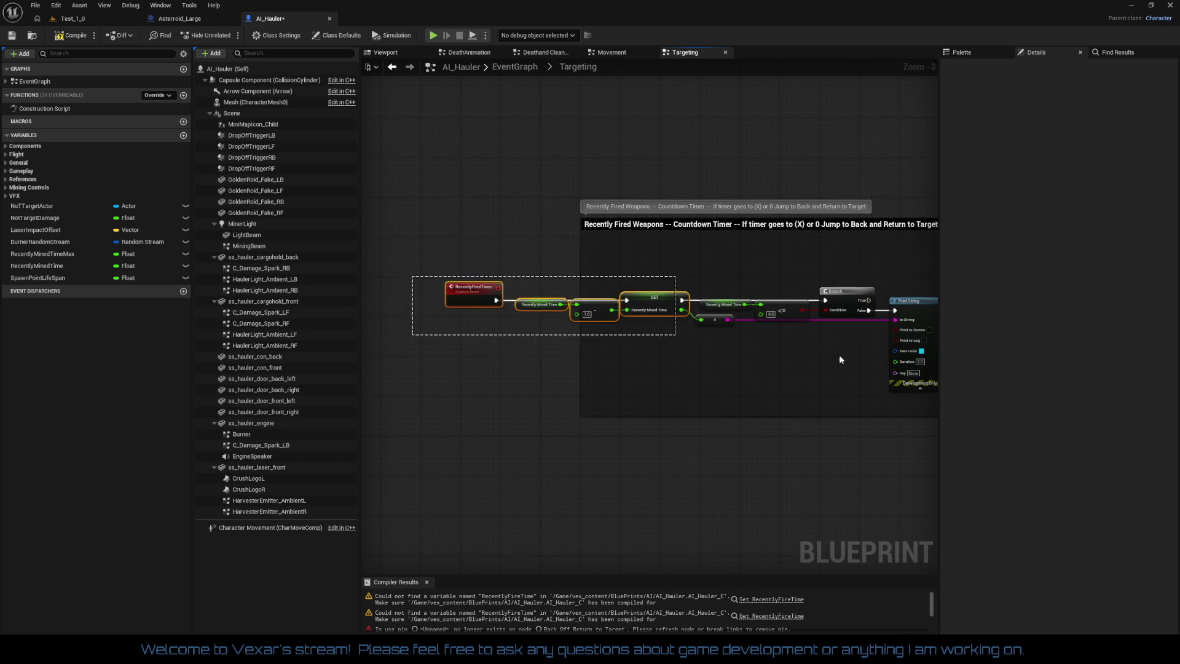
{"action": "scroll", "coordinate": [839, 355], "scroll_direction": "up", "scroll_amount": 2}
{"action": "scroll", "coordinate": [626, 388], "scroll_direction": "down", "scroll_amount": 2}
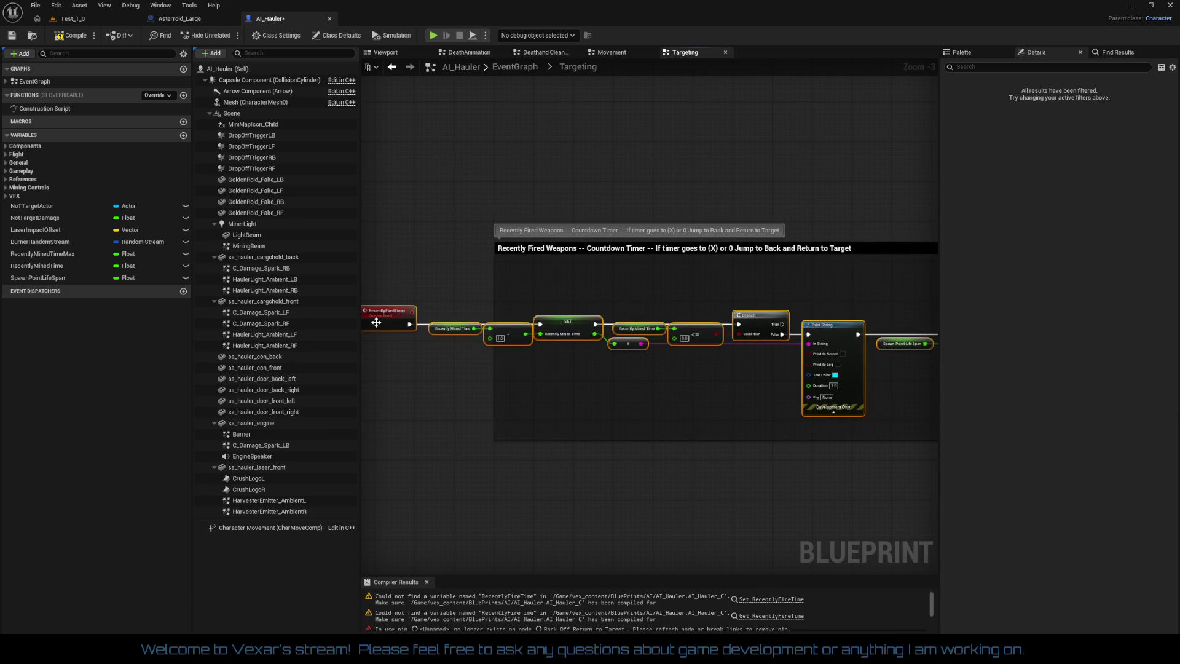
{"action": "mouse_move", "coordinate": [376, 322]}
{"action": "left_mouse_down"}
{"action": "mouse_move", "coordinate": [562, 319]}
{"action": "mouse_move", "coordinate": [553, 299]}
{"action": "mouse_move", "coordinate": [534, 295]}
{"action": "mouse_move", "coordinate": [203, 259]}
{"action": "mouse_move", "coordinate": [37, 259]}
{"action": "left_mouse_up"}
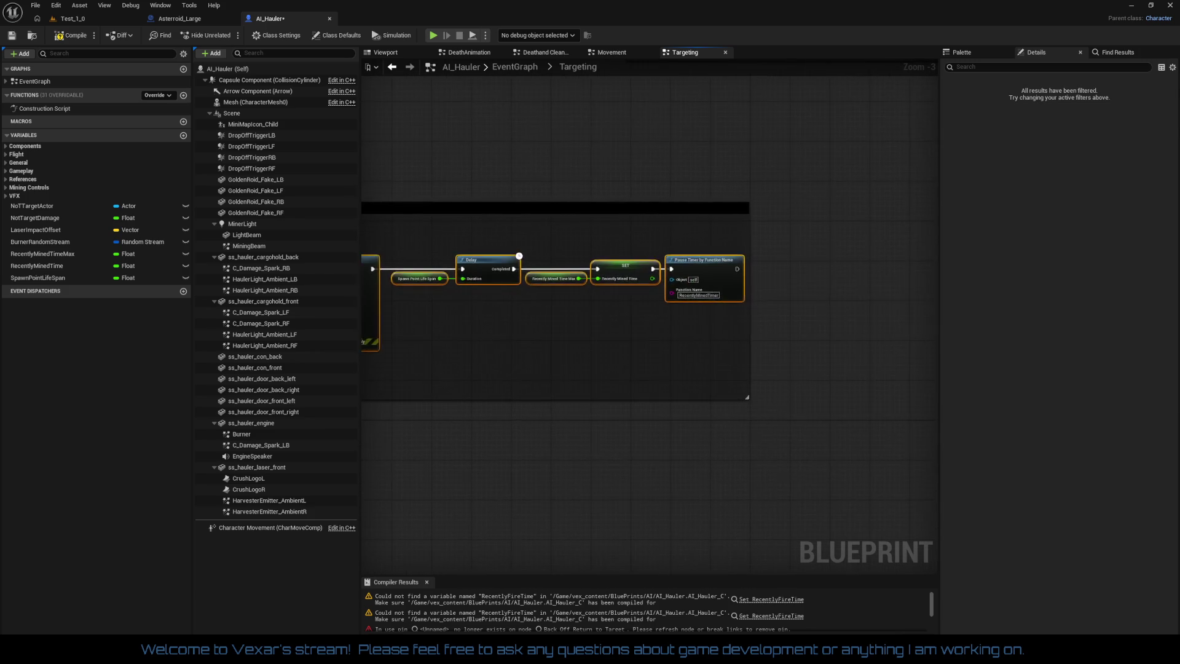
{"action": "scroll", "coordinate": [724, 348], "scroll_direction": "up", "scroll_amount": 3}
{"action": "left_click_drag", "start_coordinate": [610, 285], "coordinate": [610, 313]}
{"action": "mouse_move", "coordinate": [692, 358]}
{"action": "left_mouse_down"}
{"action": "mouse_move", "coordinate": [661, 349]}
{"action": "mouse_move", "coordinate": [656, 374]}
{"action": "mouse_move", "coordinate": [766, 354]}
{"action": "left_mouse_up"}
{"action": "scroll", "coordinate": [662, 349], "scroll_direction": "down", "scroll_amount": 2}
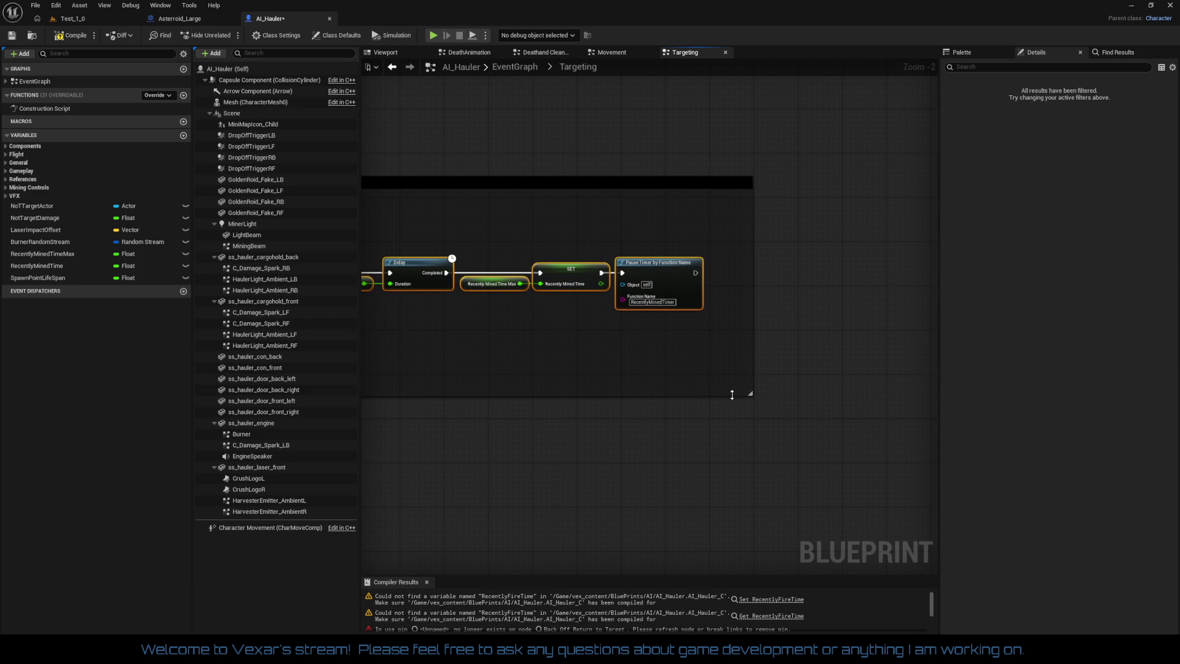
Extend the comment box downward and check the chain's Delay, SET and Pause Timer end
{"action": "mouse_move", "coordinate": [732, 395]}
{"action": "left_mouse_down"}
{"action": "mouse_move", "coordinate": [731, 420]}
{"action": "mouse_move", "coordinate": [650, 392]}
{"action": "mouse_move", "coordinate": [677, 370]}
{"action": "mouse_move", "coordinate": [694, 389]}
{"action": "mouse_move", "coordinate": [484, 373]}
{"action": "left_mouse_up"}
{"action": "left_click", "coordinate": [707, 430]}
{"action": "scroll", "coordinate": [677, 371], "scroll_direction": "up", "scroll_amount": 1}
{"action": "scroll", "coordinate": [695, 389], "scroll_direction": "up", "scroll_amount": 1}
{"action": "left_click_drag", "start_coordinate": [817, 384], "coordinate": [541, 380]}
{"action": "mouse_move", "coordinate": [861, 381]}
{"action": "left_mouse_down"}
{"action": "mouse_move", "coordinate": [694, 368]}
{"action": "mouse_move", "coordinate": [732, 364]}
{"action": "left_mouse_up"}
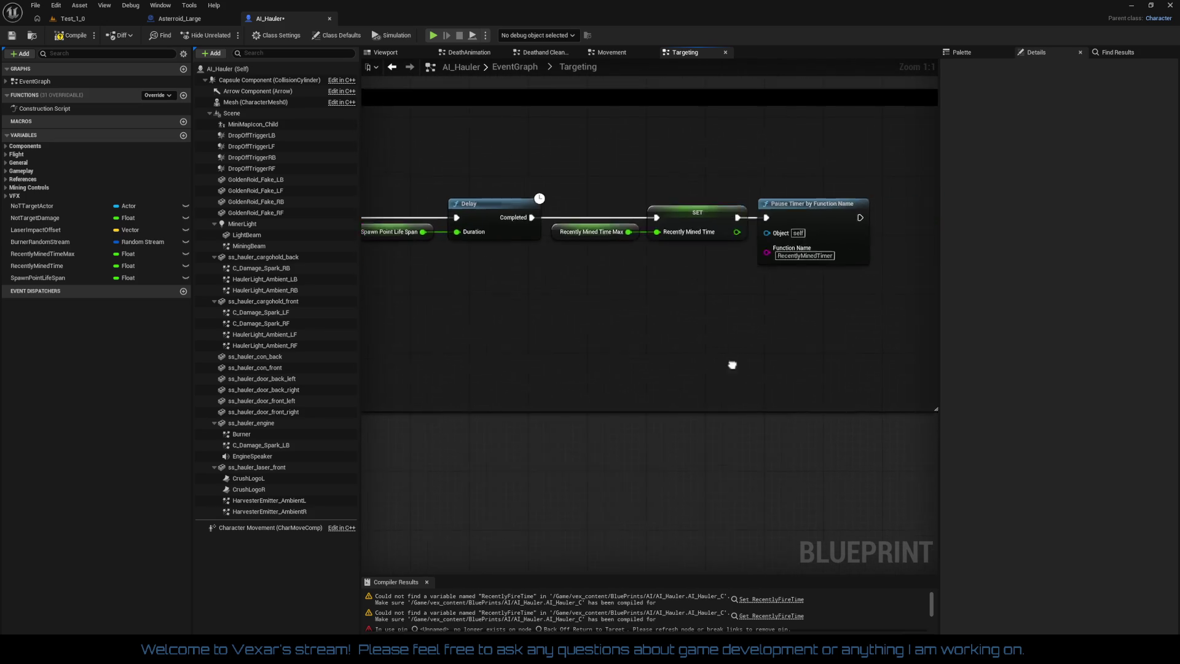
{"action": "scroll", "coordinate": [732, 364], "scroll_direction": "down", "scroll_amount": 2}
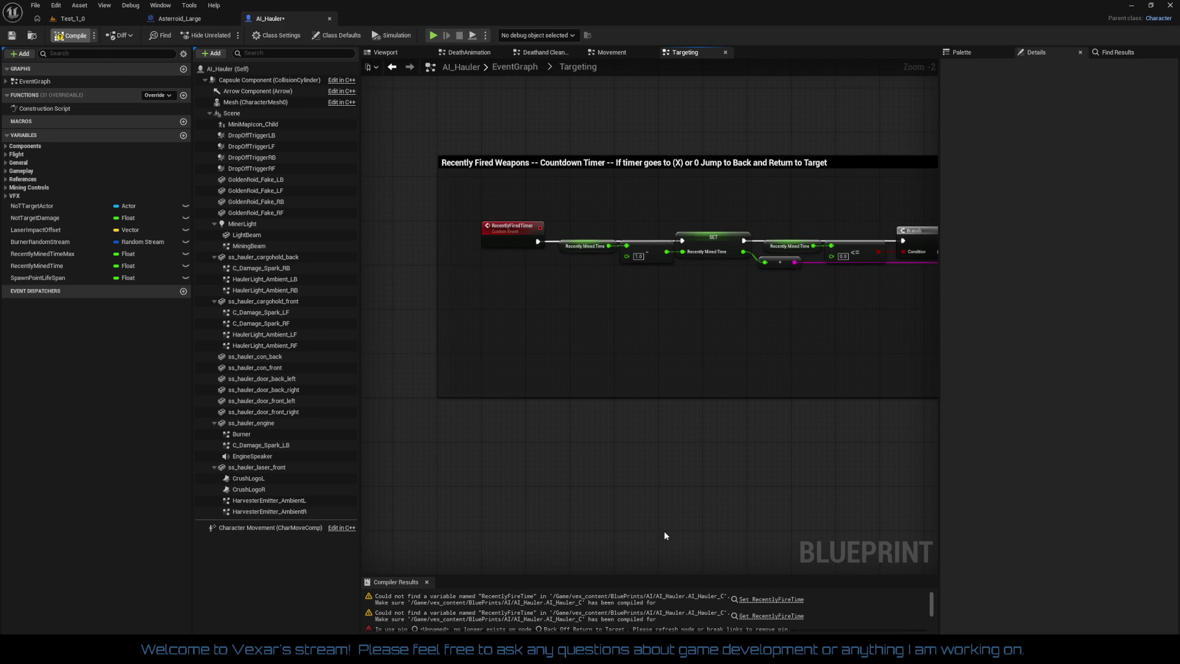
Review the clean Compiler Results and select the RecentlyFiredTimer custom event to show its details
{"action": "left_click_drag", "start_coordinate": [626, 576], "coordinate": [626, 554]}
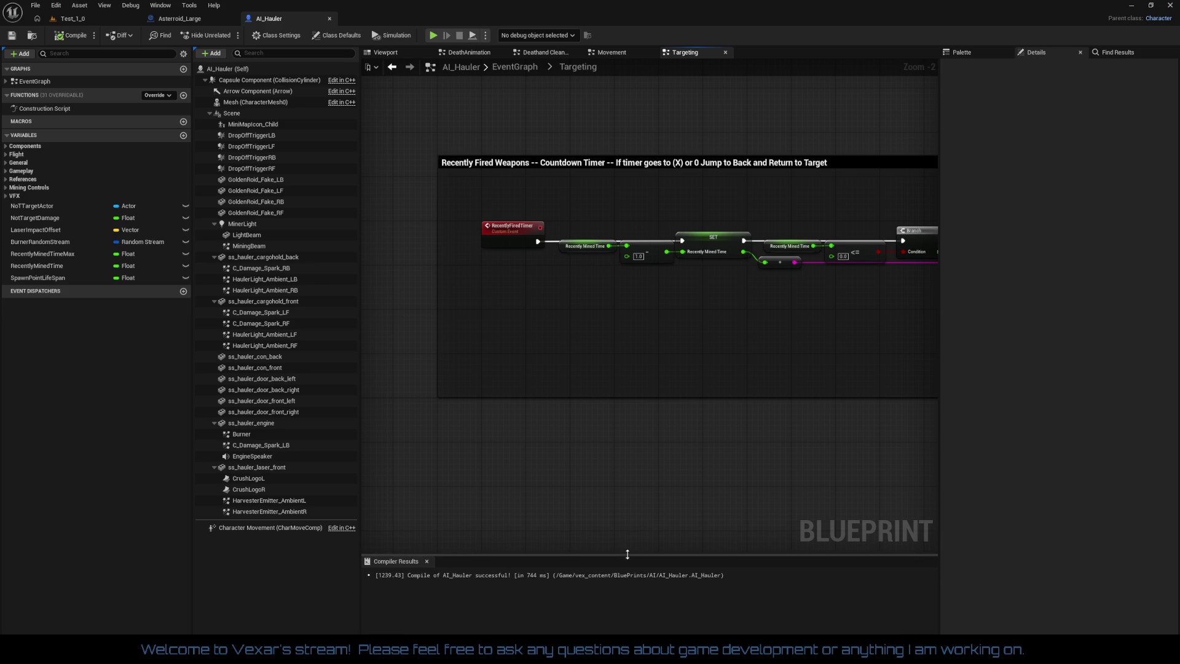
{"action": "left_click_drag", "start_coordinate": [777, 352], "coordinate": [629, 407]}
{"action": "scroll", "coordinate": [630, 407], "scroll_direction": "up", "scroll_amount": 2}
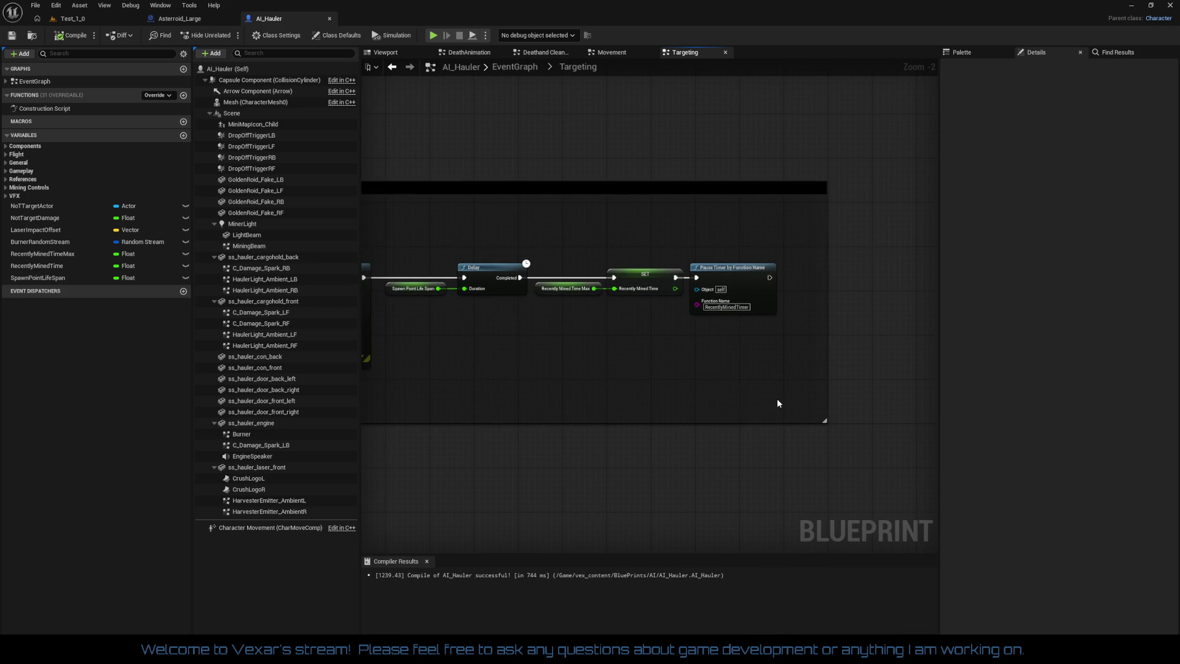
{"action": "left_click_drag", "start_coordinate": [776, 398], "coordinate": [716, 368]}
{"action": "mouse_move", "coordinate": [706, 293]}
{"action": "left_mouse_down"}
{"action": "mouse_move", "coordinate": [735, 378]}
{"action": "mouse_move", "coordinate": [811, 377]}
{"action": "mouse_move", "coordinate": [557, 318]}
{"action": "left_mouse_up"}
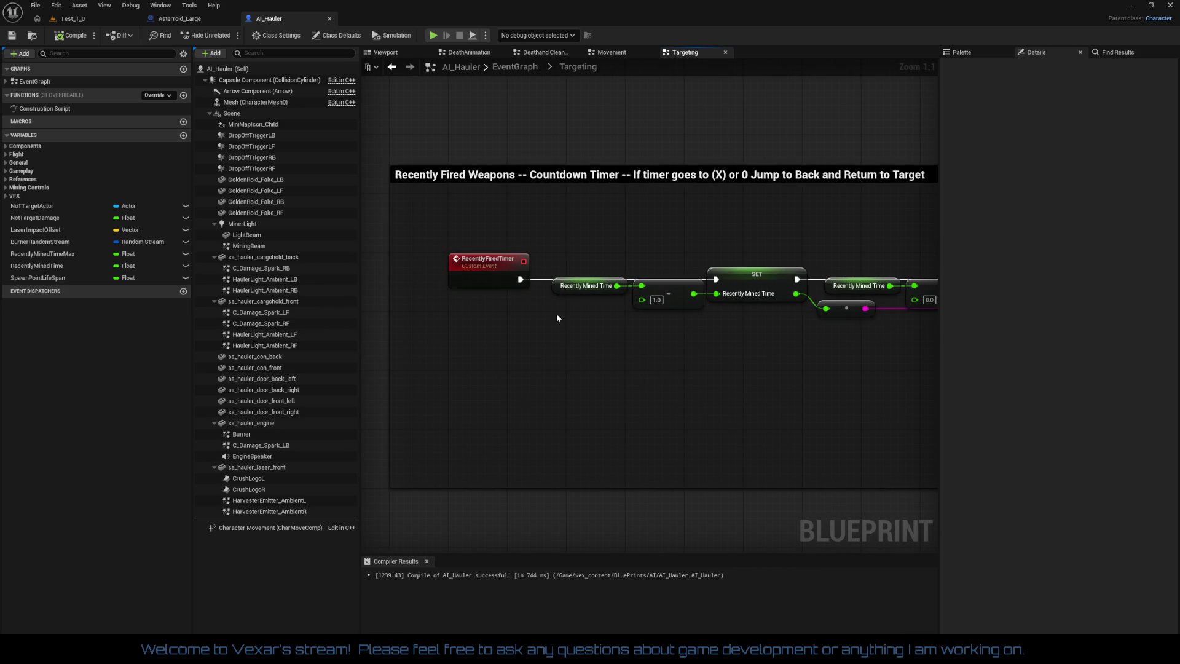
{"action": "left_click", "coordinate": [502, 270]}
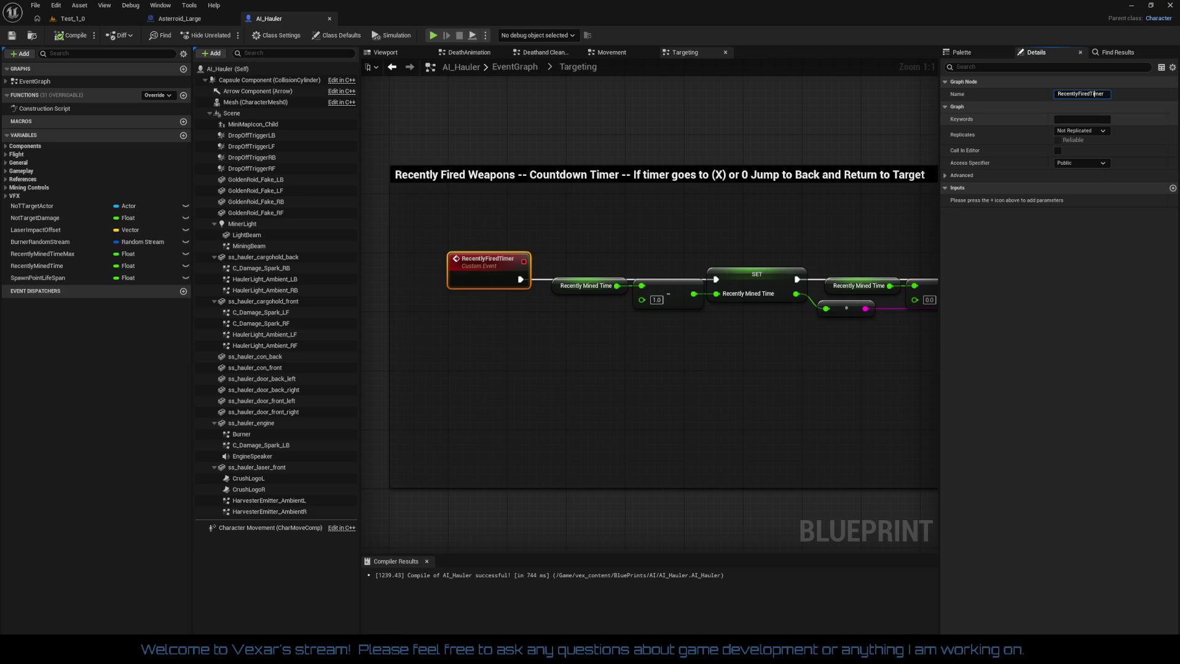
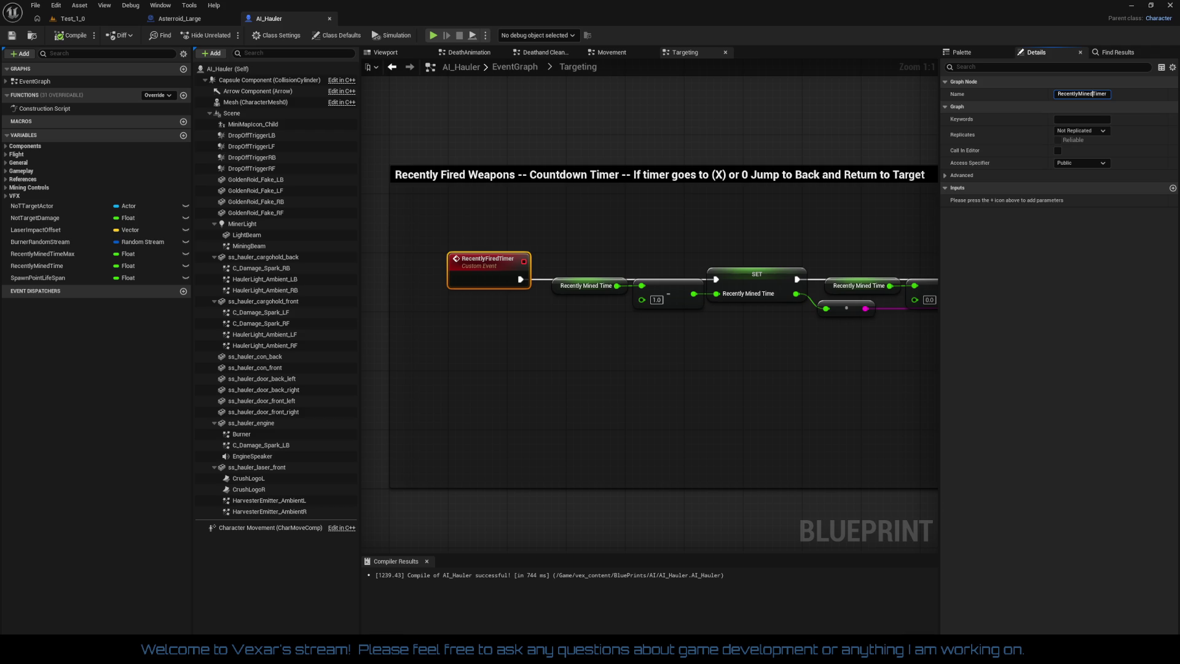
Confirm the event name RecentlyMinedTimer and bring the Delay, SET and Pause Timer nodes into view
{"action": "key", "text": "Return"}
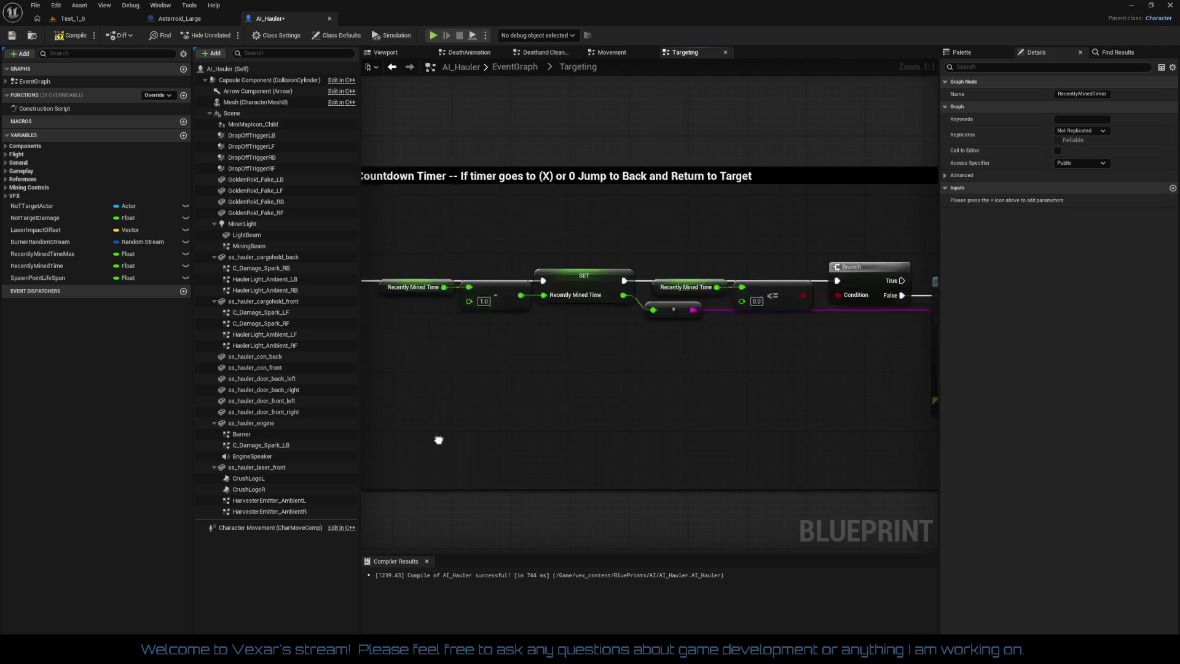
{"action": "left_click_drag", "start_coordinate": [922, 344], "coordinate": [619, 414]}
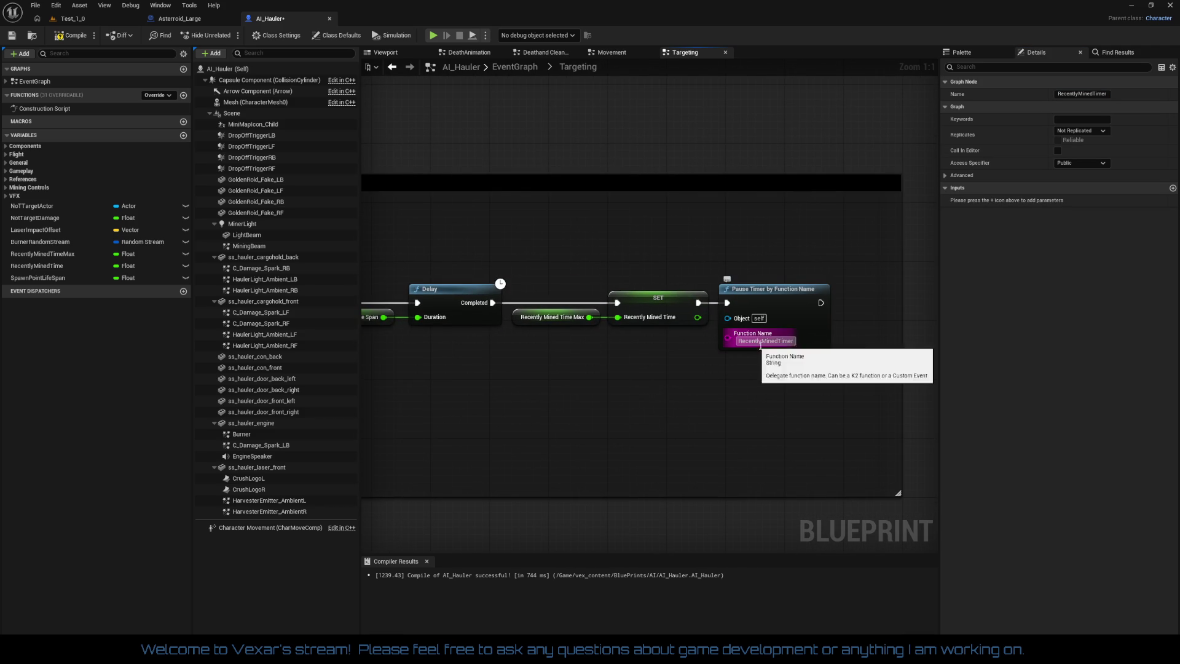
{"action": "double_click", "coordinate": [752, 339]}
{"action": "scroll", "coordinate": [572, 368], "scroll_direction": "down", "scroll_amount": 3}
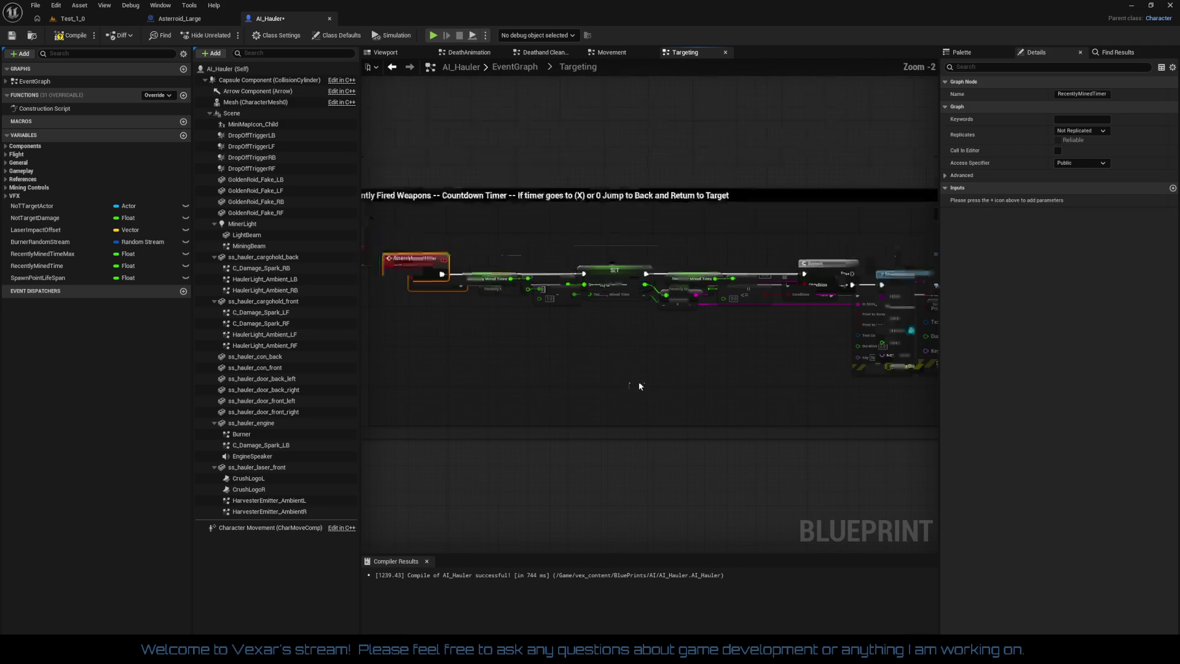
{"action": "scroll", "coordinate": [690, 349], "scroll_direction": "down", "scroll_amount": 2}
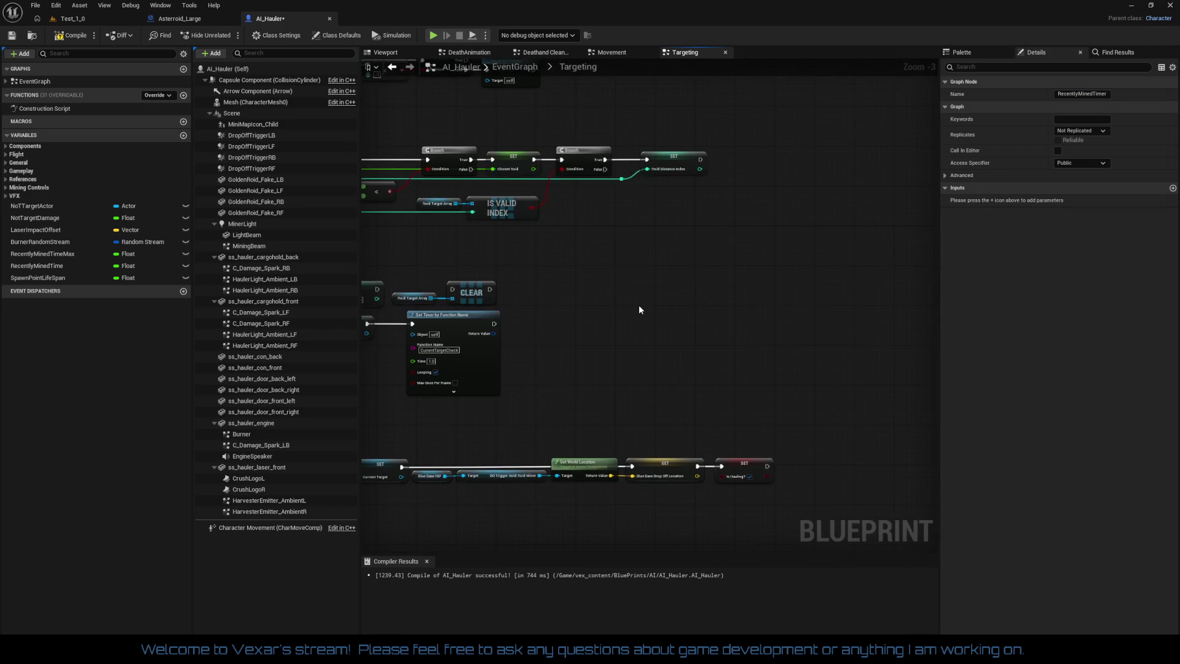
{"action": "scroll", "coordinate": [703, 396], "scroll_direction": "up", "scroll_amount": 3}
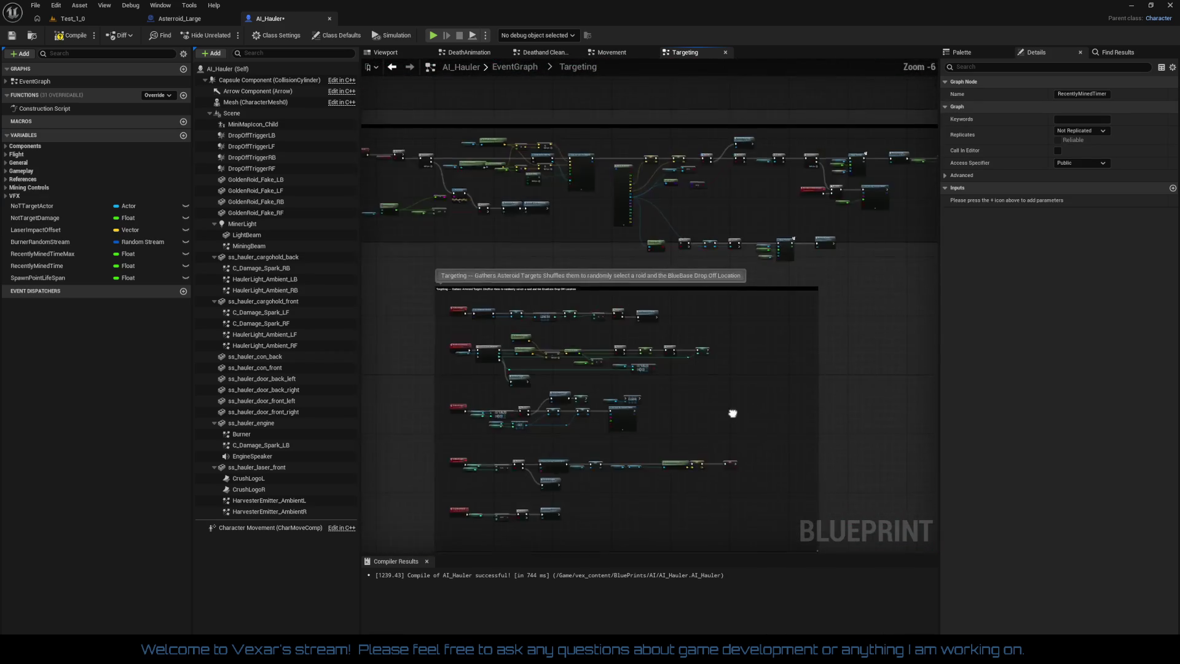
{"action": "scroll", "coordinate": [809, 360], "scroll_direction": "up", "scroll_amount": 2}
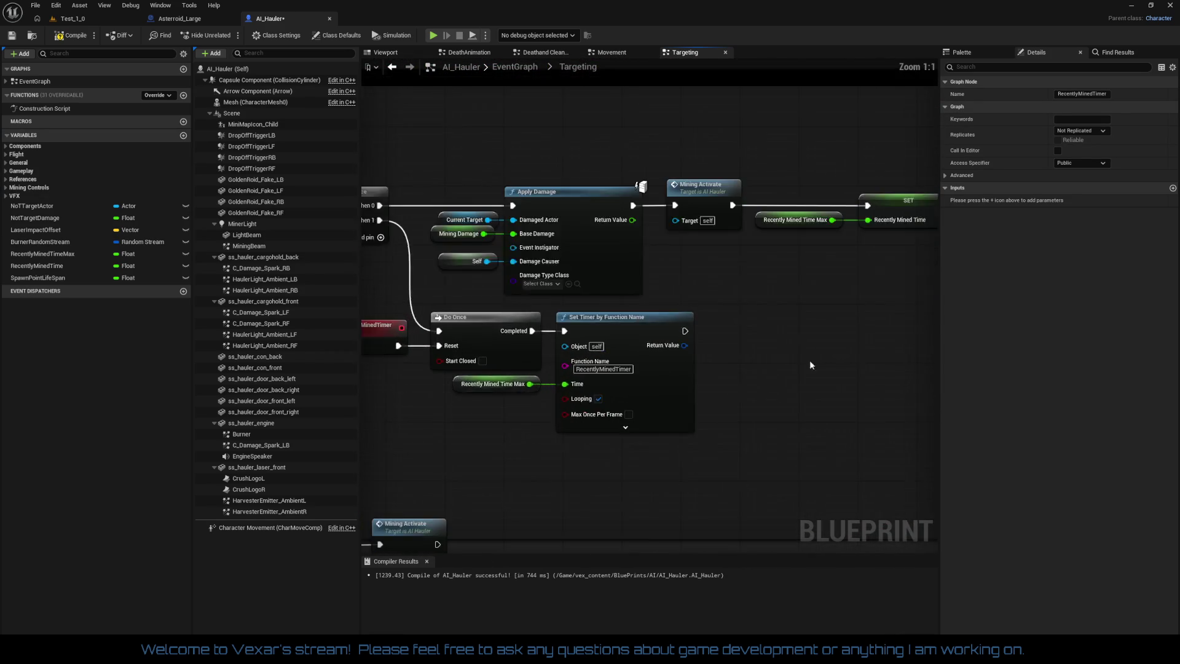
{"action": "scroll", "coordinate": [640, 391], "scroll_direction": "up", "scroll_amount": 1}
{"action": "scroll", "coordinate": [873, 311], "scroll_direction": "down", "scroll_amount": 1}
{"action": "mouse_move", "coordinate": [825, 362]}
{"action": "left_mouse_down"}
{"action": "mouse_move", "coordinate": [873, 369]}
{"action": "mouse_move", "coordinate": [701, 345]}
{"action": "mouse_move", "coordinate": [761, 330]}
{"action": "mouse_move", "coordinate": [828, 371]}
{"action": "left_mouse_up"}
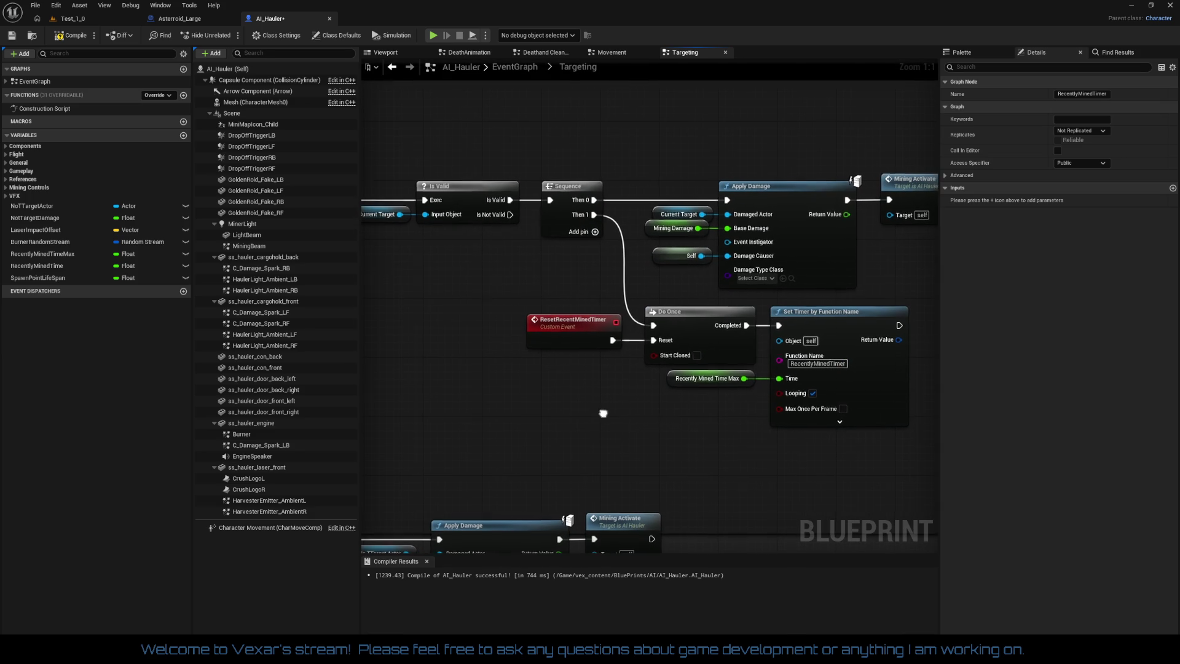
{"action": "scroll", "coordinate": [657, 417], "scroll_direction": "down", "scroll_amount": 3}
{"action": "mouse_move", "coordinate": [656, 417]}
{"action": "left_mouse_down"}
{"action": "mouse_move", "coordinate": [691, 426]}
{"action": "mouse_move", "coordinate": [770, 548]}
{"action": "mouse_move", "coordinate": [836, 310]}
{"action": "mouse_move", "coordinate": [540, 163]}
{"action": "mouse_move", "coordinate": [624, 105]}
{"action": "mouse_move", "coordinate": [644, 389]}
{"action": "mouse_move", "coordinate": [614, 310]}
{"action": "left_mouse_up"}
{"action": "scroll", "coordinate": [827, 344], "scroll_direction": "down", "scroll_amount": 1}
{"action": "scroll", "coordinate": [644, 389], "scroll_direction": "up", "scroll_amount": 4}
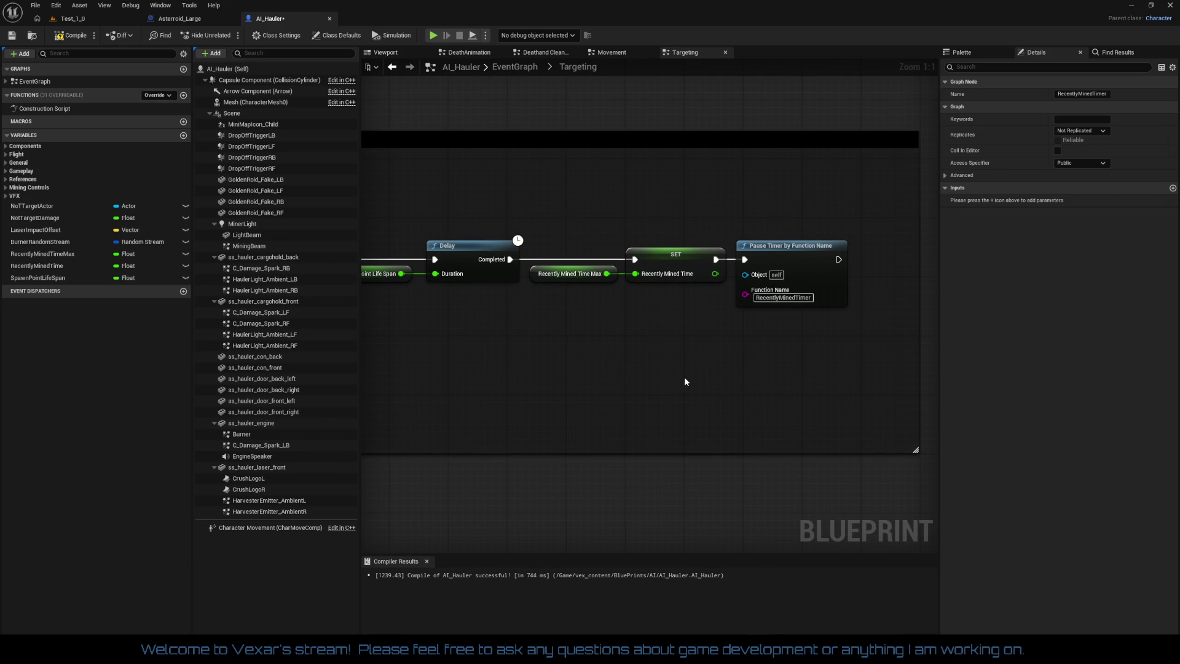
Add a Reset Recent Mined Timer call after Pause Timer and place it beside it
{"action": "left_click_drag", "start_coordinate": [684, 379], "coordinate": [554, 384]}
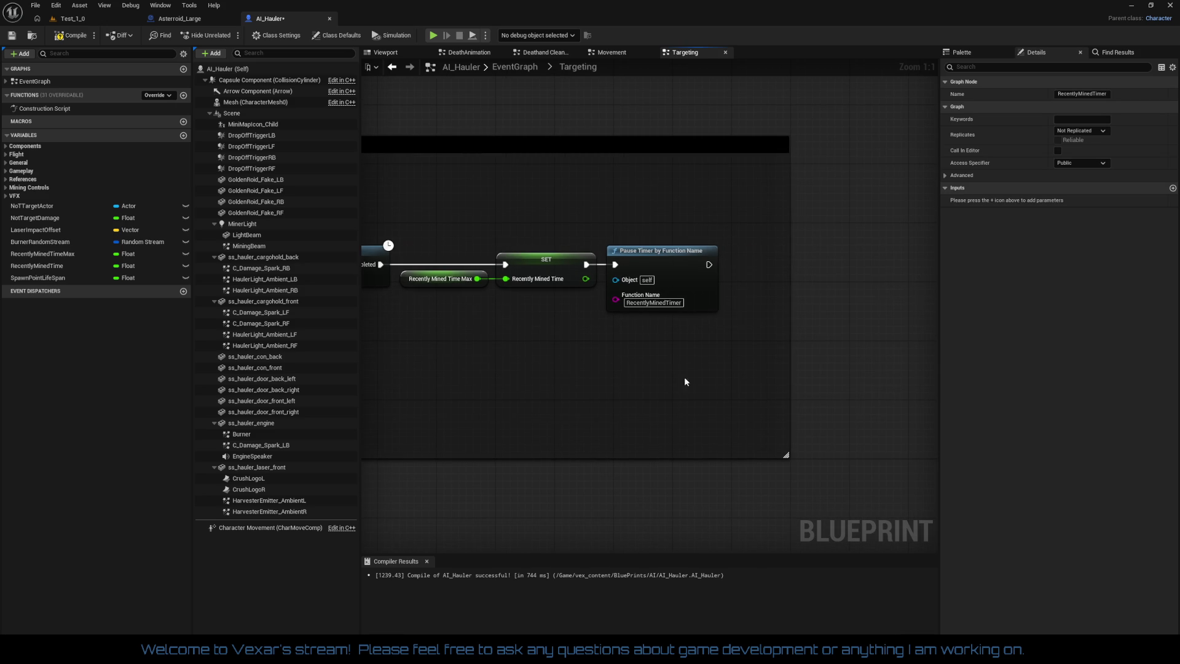
{"action": "left_click_drag", "start_coordinate": [709, 265], "coordinate": [839, 271]}
{"action": "type", "text": "re"}
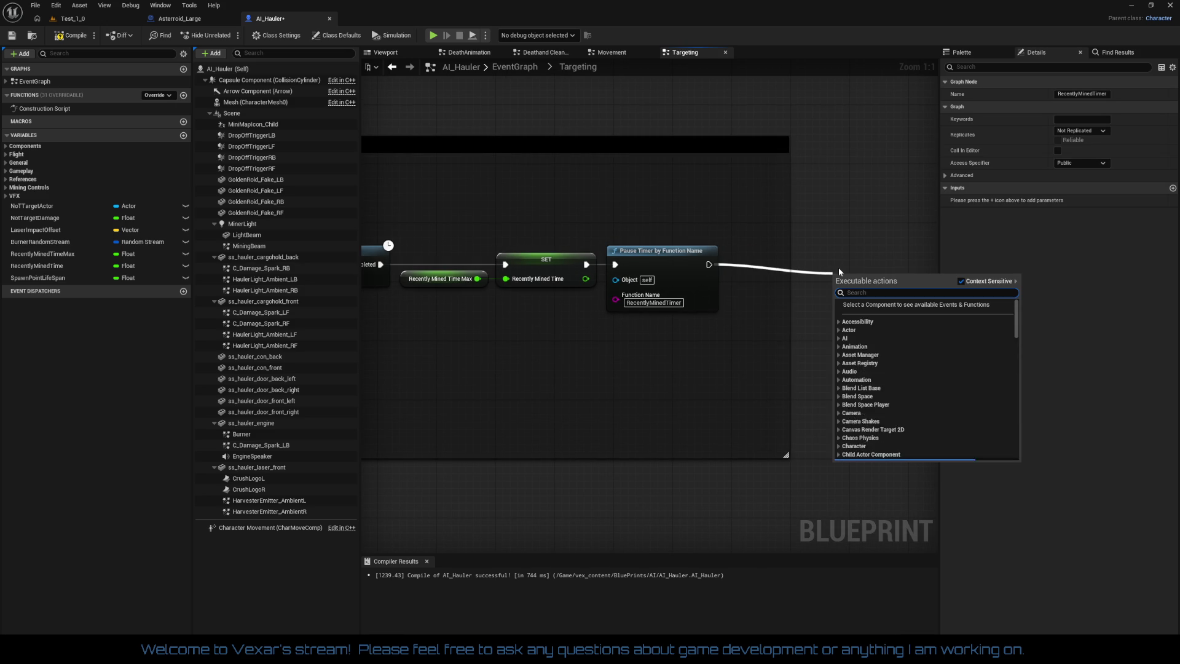
{"action": "type", "text": "set"}
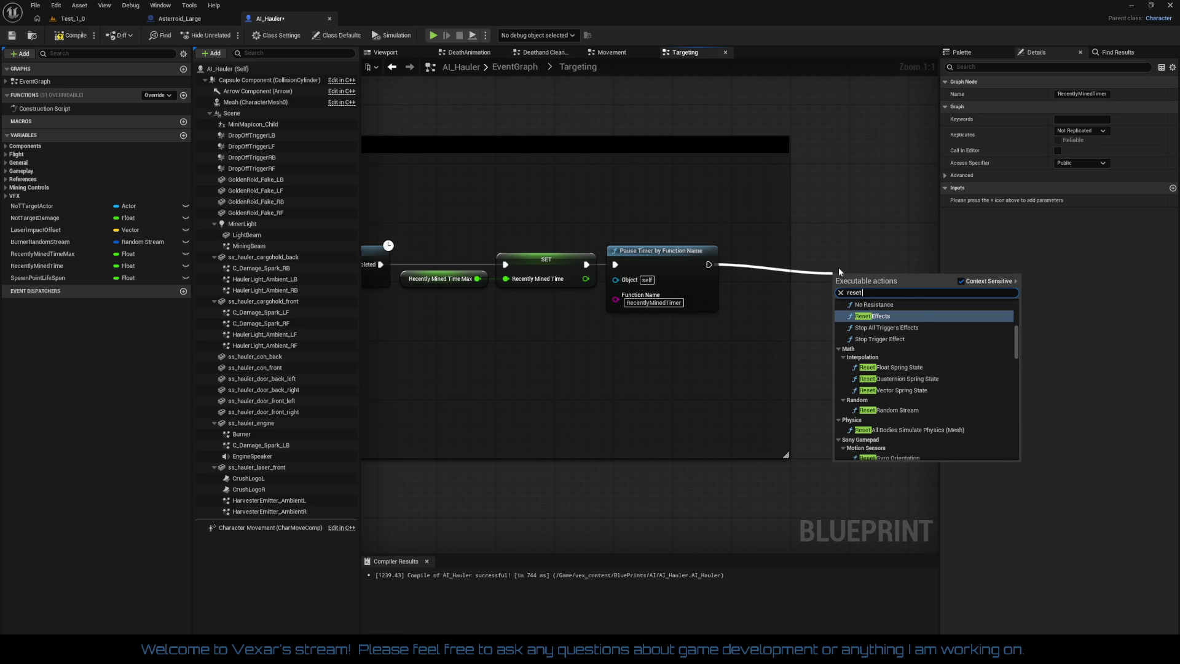
{"action": "type", "text": " recent"}
{"action": "key", "text": "Return"}
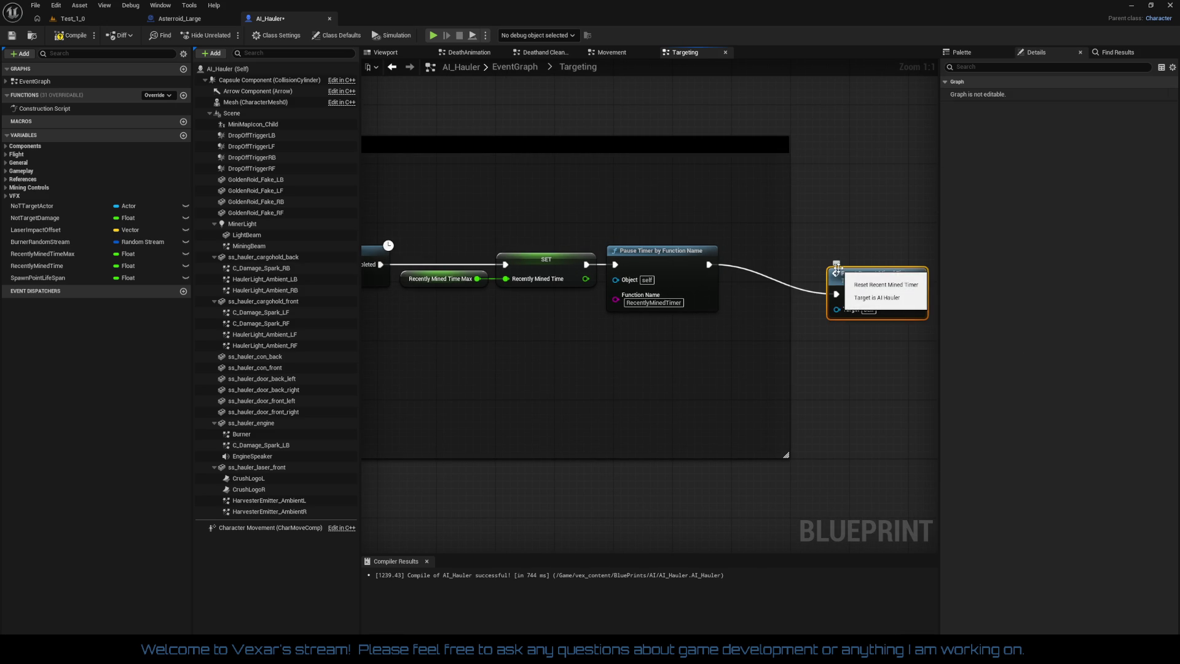
{"action": "left_click_drag", "start_coordinate": [867, 282], "coordinate": [771, 253]}
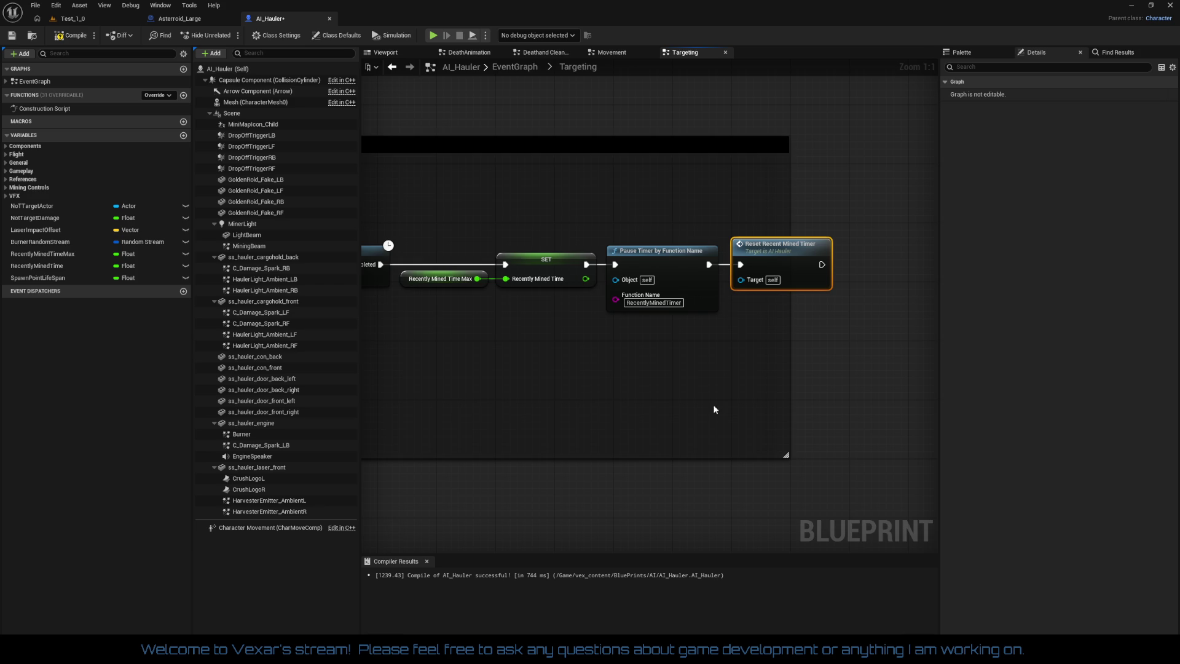
Widen the comment box so it encloses the new Reset Recent Mined Timer node
{"action": "left_click_drag", "start_coordinate": [715, 408], "coordinate": [856, 398]}
{"action": "left_click_drag", "start_coordinate": [800, 432], "coordinate": [519, 428]}
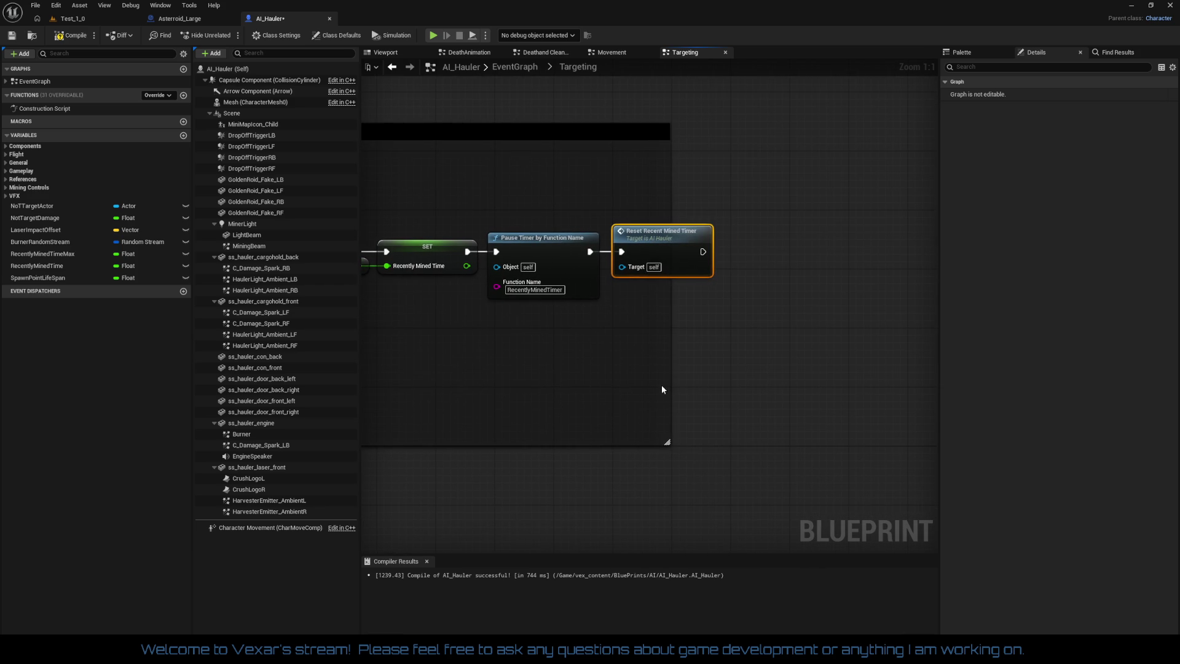
{"action": "mouse_move", "coordinate": [661, 385]}
{"action": "left_mouse_down"}
{"action": "mouse_move", "coordinate": [851, 377]}
{"action": "mouse_move", "coordinate": [371, 382]}
{"action": "left_mouse_up"}
{"action": "left_click", "coordinate": [669, 375]}
{"action": "scroll", "coordinate": [670, 375], "scroll_direction": "down", "scroll_amount": 1}
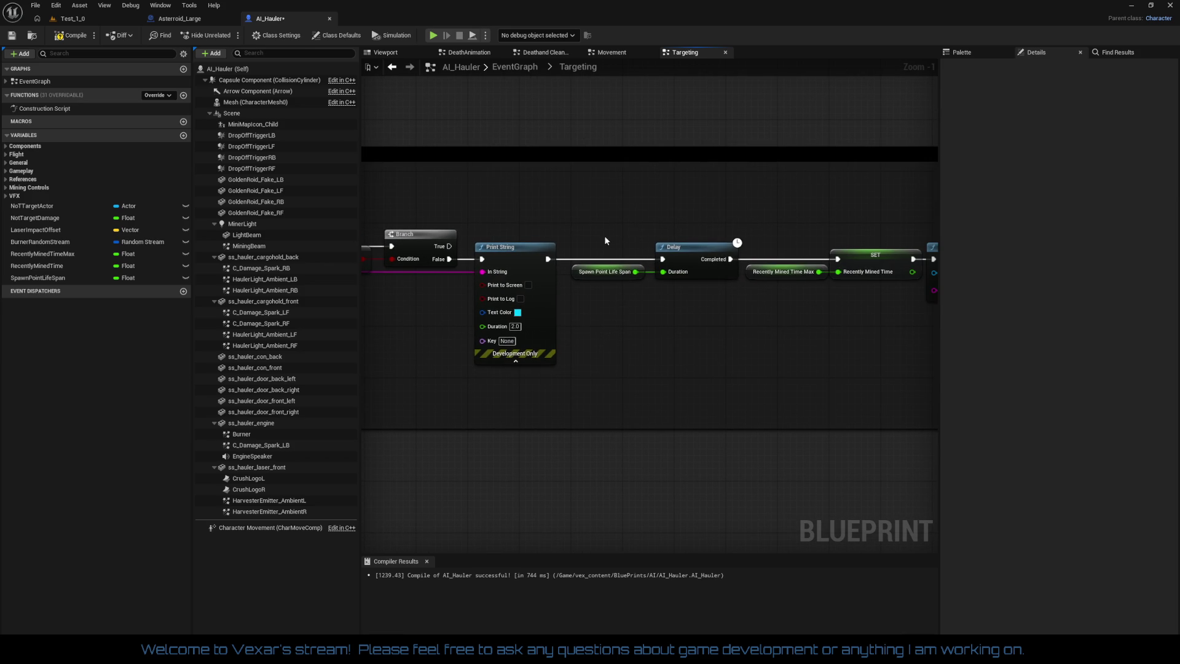
Paste a Spawn Point Life Span getter beside the upper Set Life Span node
{"action": "left_click", "coordinate": [606, 272]}
{"action": "scroll", "coordinate": [707, 362], "scroll_direction": "down", "scroll_amount": 2}
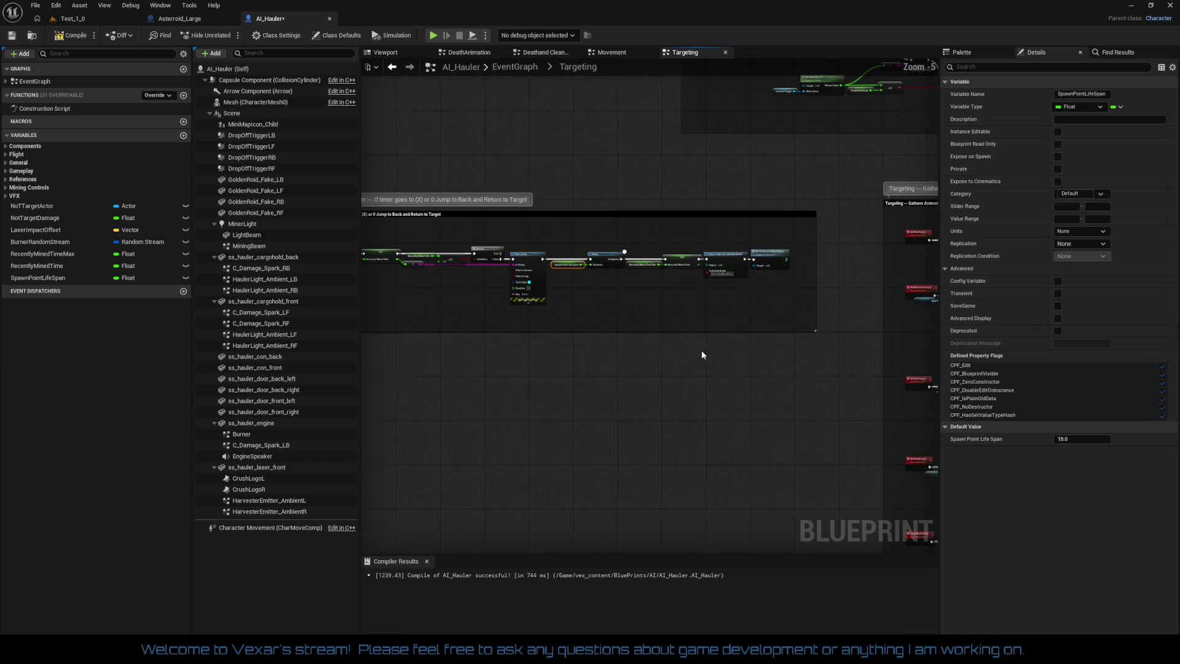
{"action": "scroll", "coordinate": [602, 301], "scroll_direction": "up", "scroll_amount": 2}
{"action": "mouse_move", "coordinate": [601, 300]}
{"action": "left_mouse_down"}
{"action": "mouse_move", "coordinate": [520, 229]}
{"action": "mouse_move", "coordinate": [666, 403]}
{"action": "left_mouse_up"}
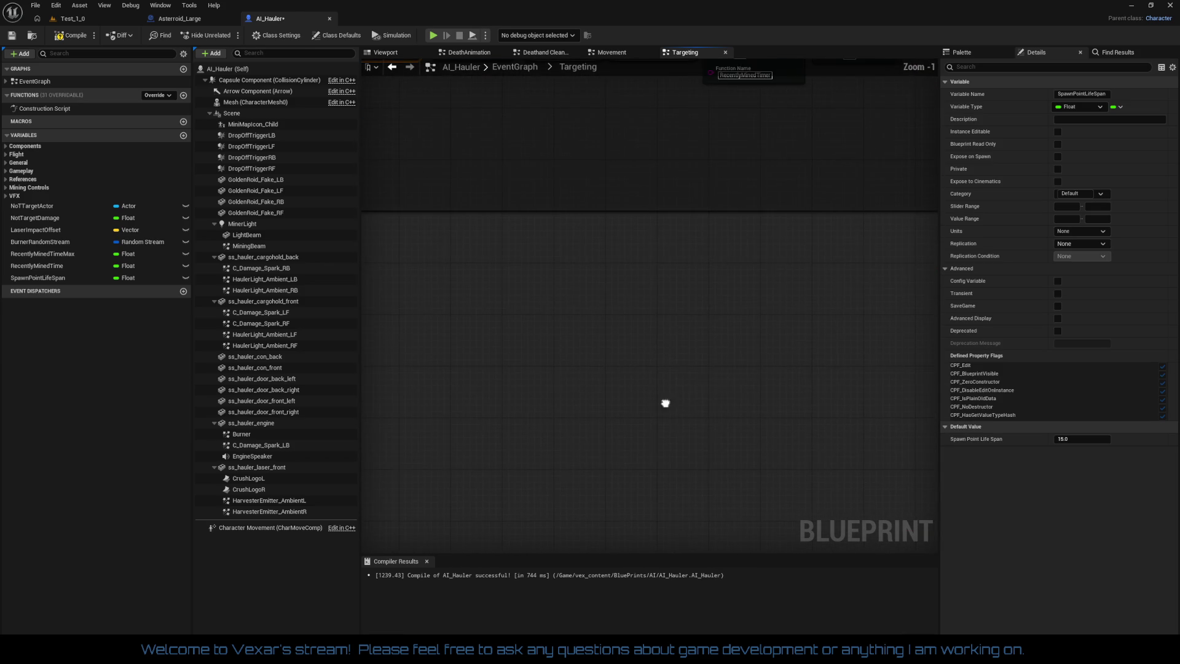
{"action": "scroll", "coordinate": [666, 403], "scroll_direction": "down", "scroll_amount": 4}
{"action": "left_click_drag", "start_coordinate": [605, 332], "coordinate": [412, 220]}
{"action": "scroll", "coordinate": [508, 367], "scroll_direction": "up", "scroll_amount": 5}
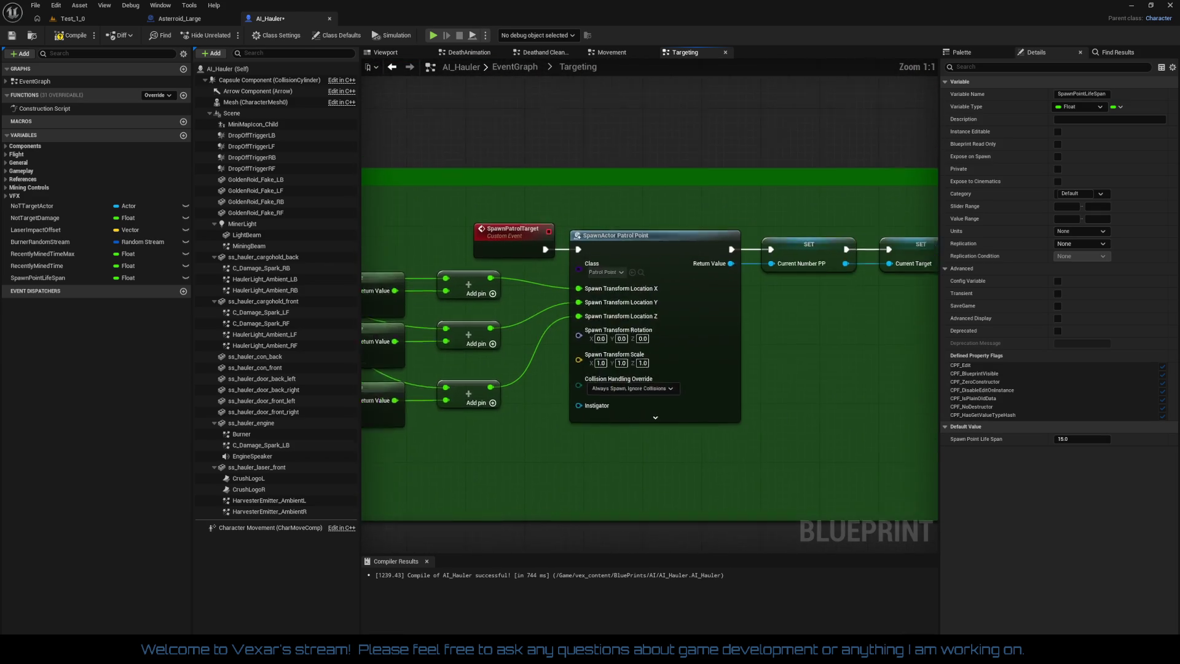
{"action": "left_click_drag", "start_coordinate": [508, 367], "coordinate": [416, 378]}
{"action": "left_click_drag", "start_coordinate": [575, 345], "coordinate": [483, 357]}
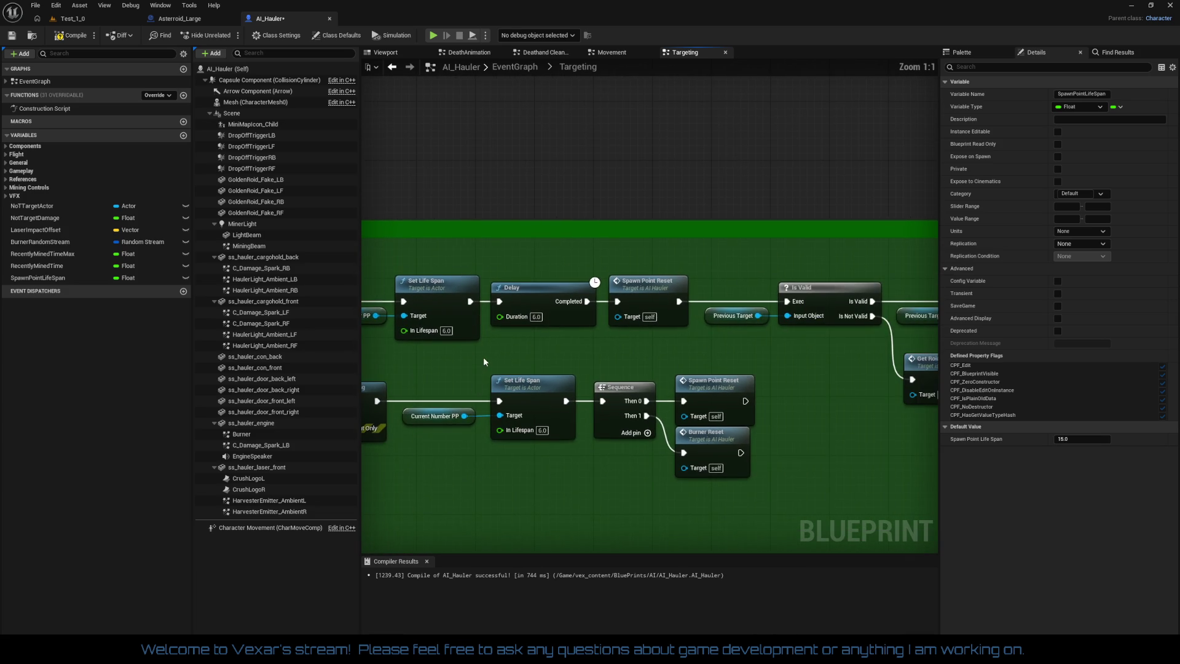
{"action": "mouse_move", "coordinate": [622, 350]}
{"action": "left_mouse_down"}
{"action": "mouse_move", "coordinate": [530, 361]}
{"action": "mouse_move", "coordinate": [528, 338]}
{"action": "mouse_move", "coordinate": [444, 344]}
{"action": "left_mouse_up"}
{"action": "key", "text": "ctrl+v"}
{"action": "left_click_drag", "start_coordinate": [468, 283], "coordinate": [550, 356]}
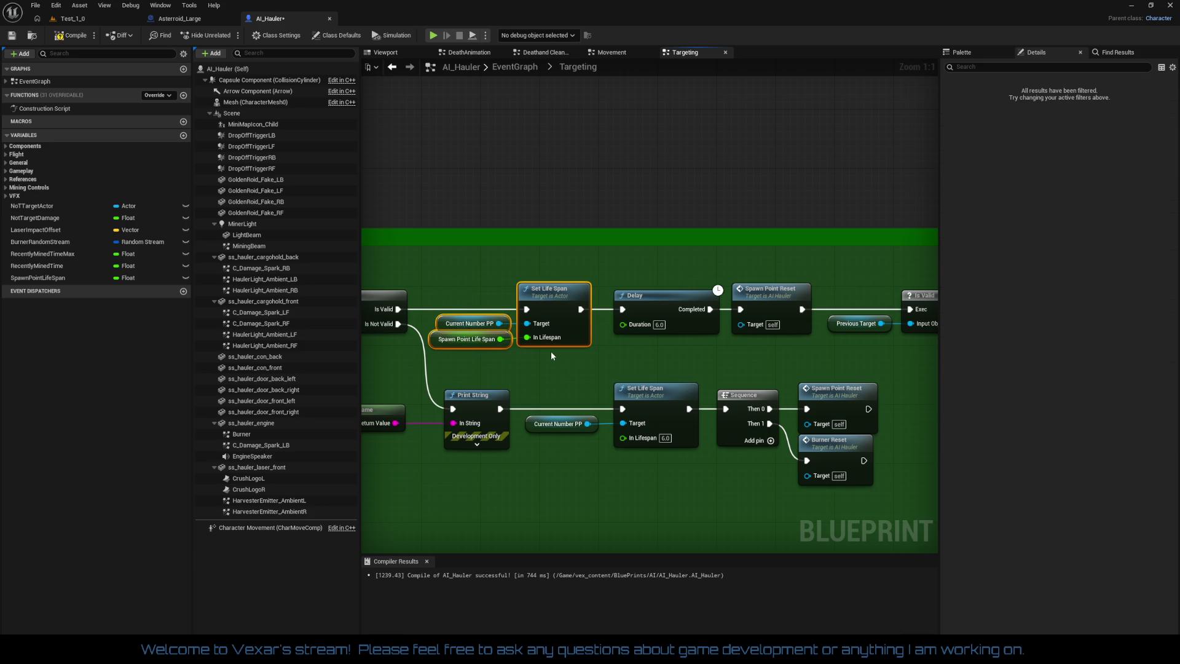
{"action": "left_click", "coordinate": [559, 354]}
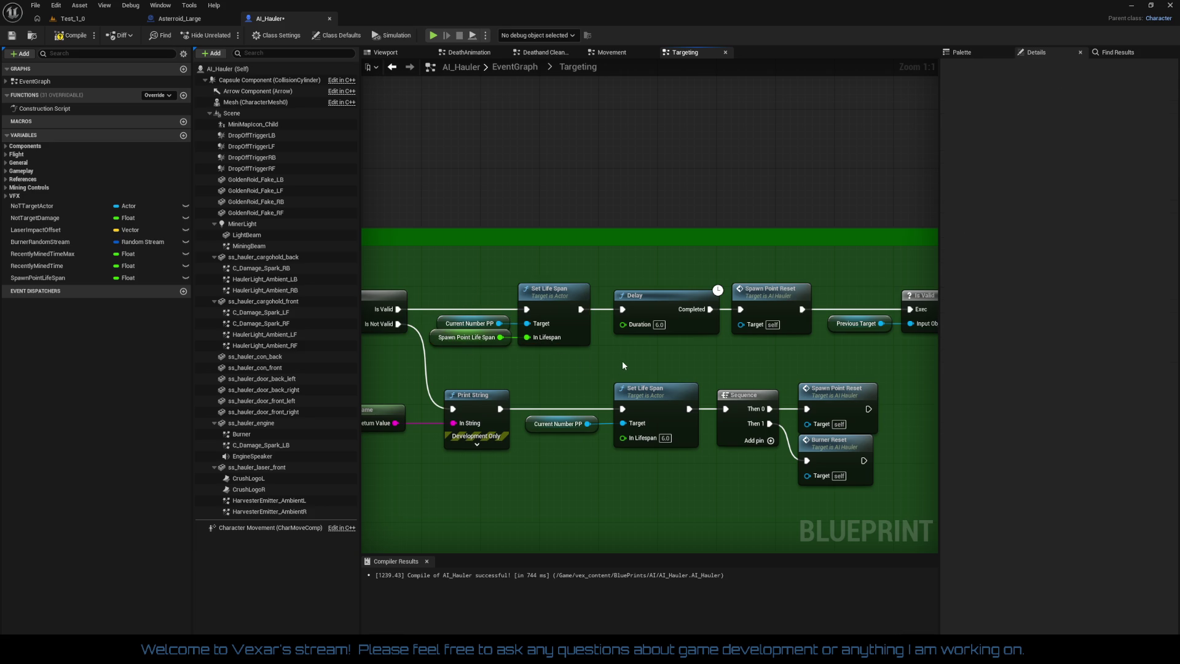
{"action": "left_click_drag", "start_coordinate": [621, 360], "coordinate": [636, 316]}
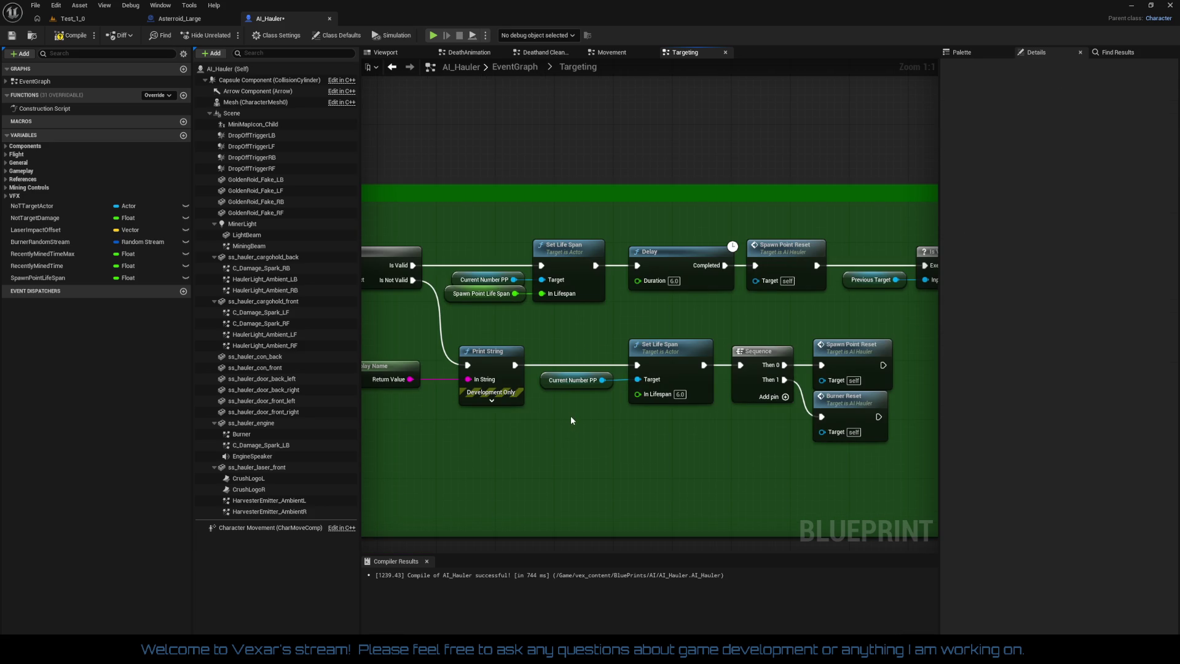
Add a second Spawn Point Life Span getter and wire it into the lower Set Life Span's lifespan
{"action": "key", "text": "ctrl+v"}
{"action": "mouse_move", "coordinate": [633, 420]}
{"action": "left_mouse_down"}
{"action": "mouse_move", "coordinate": [639, 393]}
{"action": "mouse_move", "coordinate": [571, 400]}
{"action": "left_mouse_up"}
{"action": "mouse_move", "coordinate": [571, 336]}
{"action": "left_mouse_down"}
{"action": "mouse_move", "coordinate": [677, 425]}
{"action": "mouse_move", "coordinate": [208, 452]}
{"action": "mouse_move", "coordinate": [831, 439]}
{"action": "mouse_move", "coordinate": [555, 457]}
{"action": "left_mouse_up"}
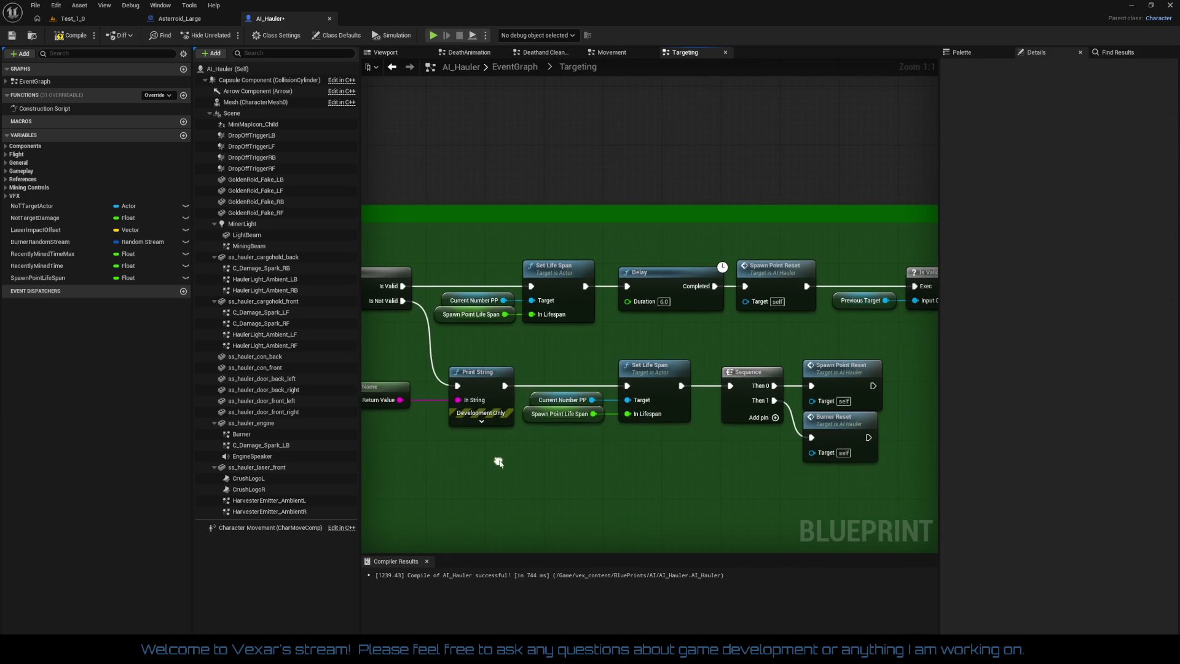
{"action": "left_click_drag", "start_coordinate": [690, 352], "coordinate": [630, 352]}
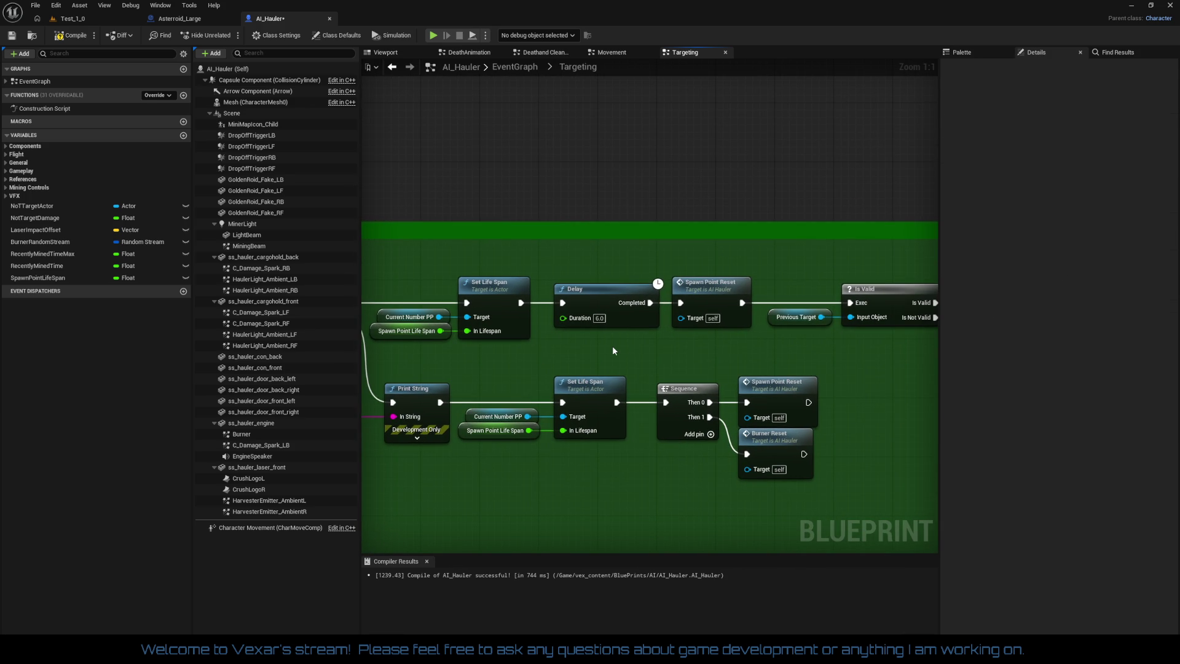
{"action": "left_click", "coordinate": [590, 300]}
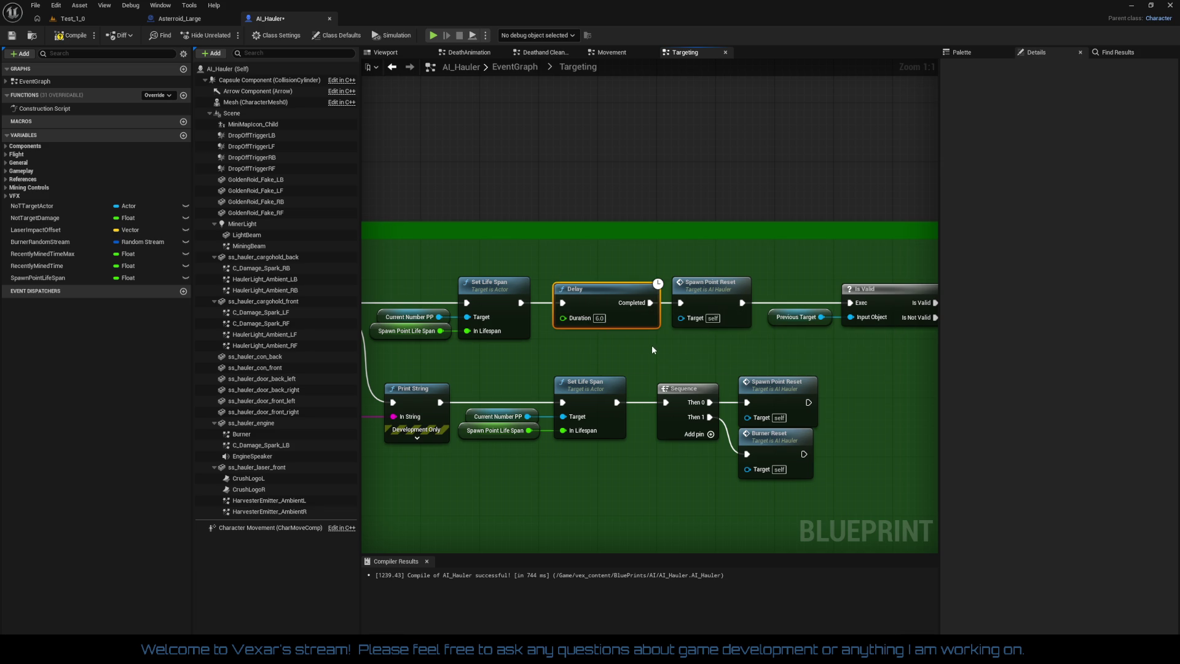
{"action": "mouse_move", "coordinate": [652, 345]}
{"action": "left_mouse_down"}
{"action": "mouse_move", "coordinate": [462, 353]}
{"action": "mouse_move", "coordinate": [536, 357]}
{"action": "left_mouse_up"}
{"action": "left_click", "coordinate": [407, 358]}
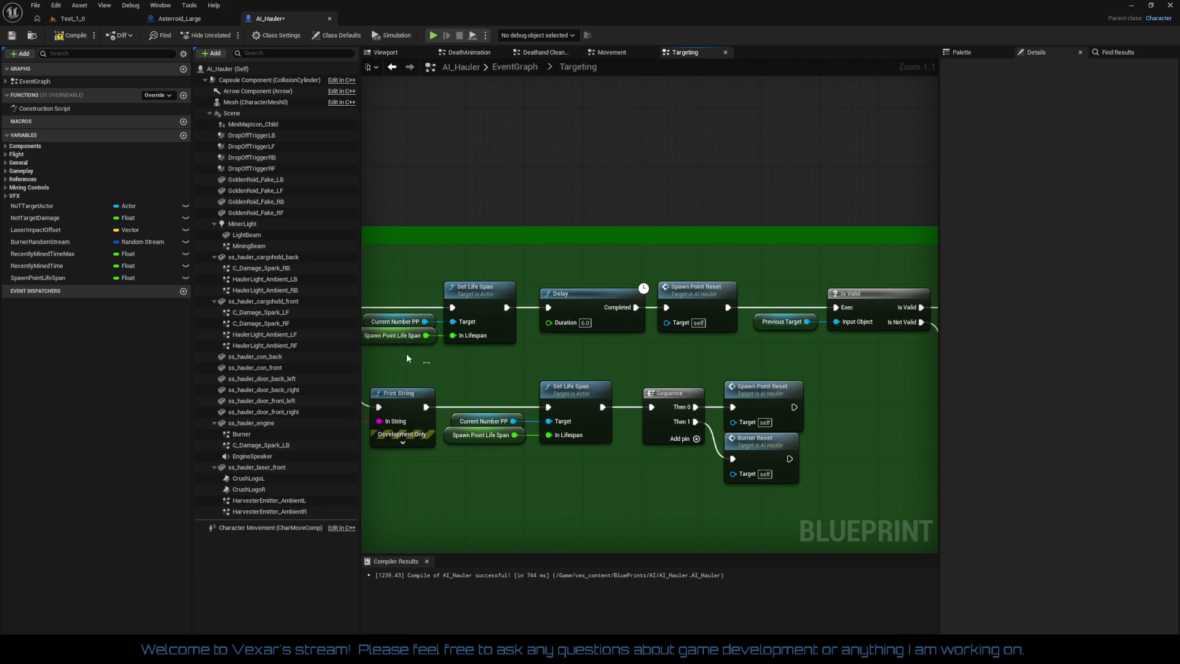
{"action": "left_click_drag", "start_coordinate": [394, 347], "coordinate": [395, 349]}
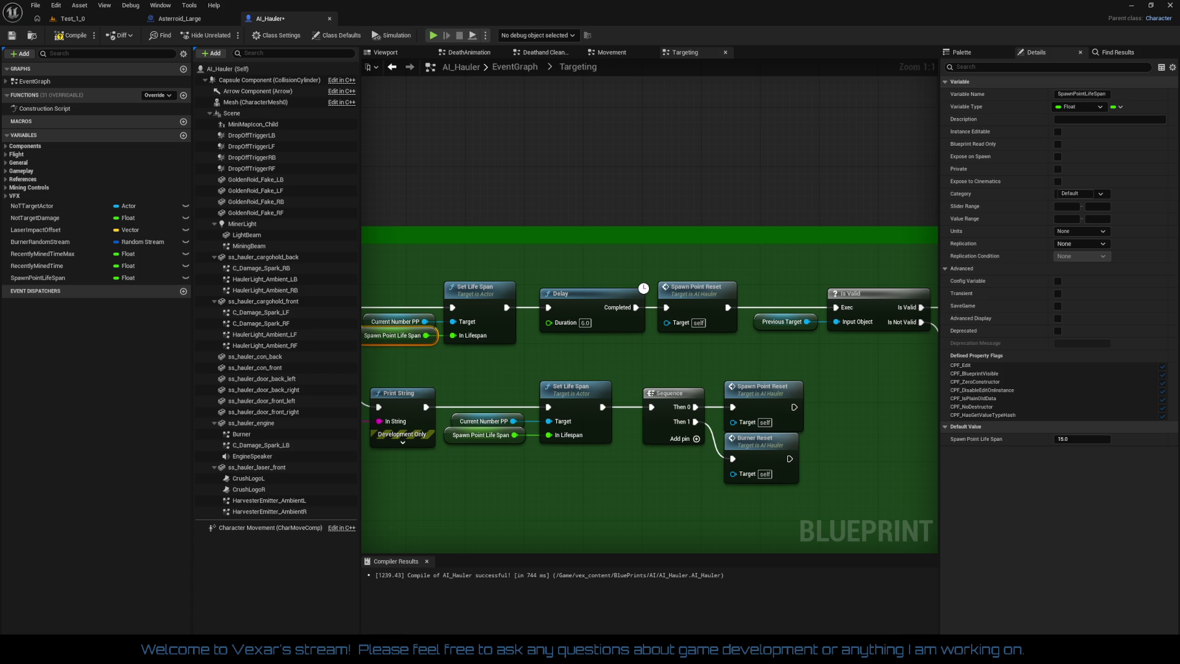
Feed a duplicated Spawn Point Life Span getter into the Delay duration and shift the Delay-to-Is Valid chain
{"action": "left_click_drag", "start_coordinate": [521, 503], "coordinate": [662, 474]}
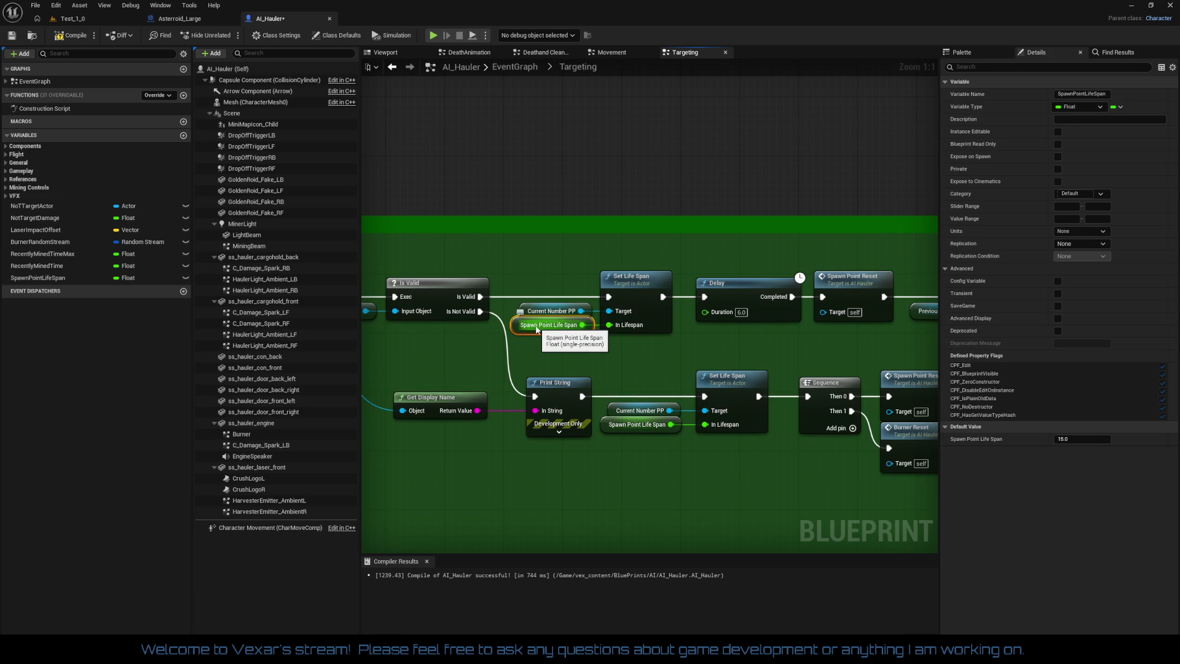
{"action": "key", "text": "ctrl+d"}
{"action": "left_click_drag", "start_coordinate": [656, 341], "coordinate": [705, 312]}
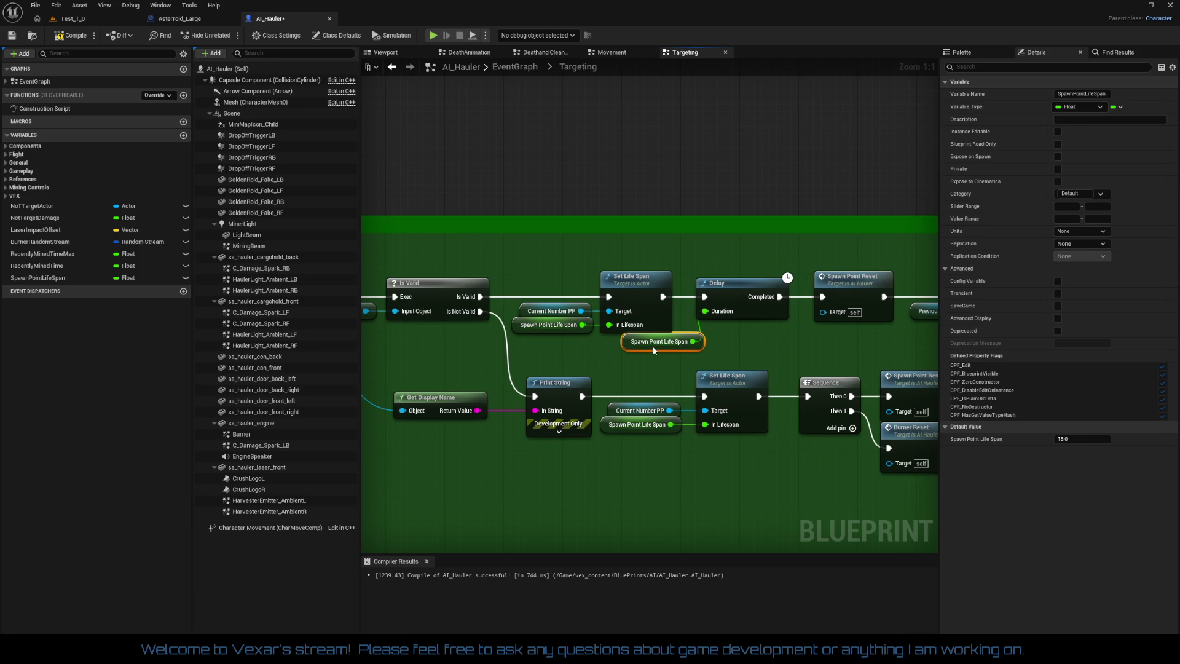
{"action": "left_click_drag", "start_coordinate": [651, 346], "coordinate": [449, 343]}
{"action": "mouse_move", "coordinate": [533, 258]}
{"action": "left_mouse_down"}
{"action": "mouse_move", "coordinate": [988, 337]}
{"action": "mouse_move", "coordinate": [861, 332]}
{"action": "left_mouse_up"}
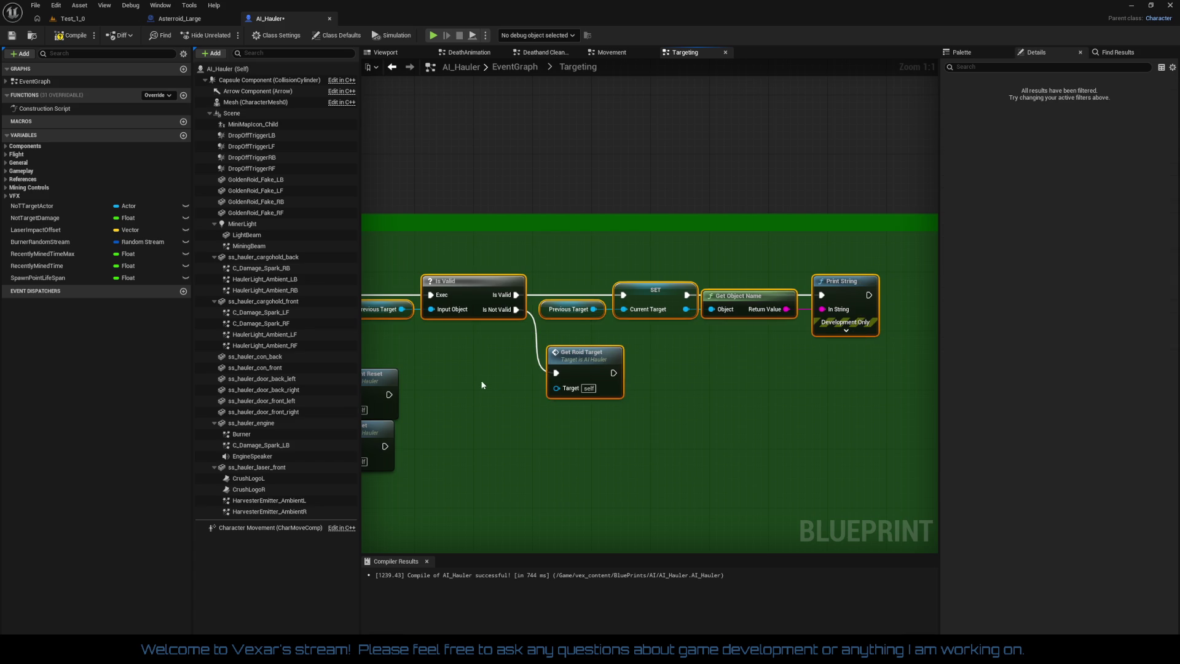
{"action": "left_click_drag", "start_coordinate": [482, 385], "coordinate": [909, 380]}
{"action": "left_click_drag", "start_coordinate": [631, 284], "coordinate": [699, 285]}
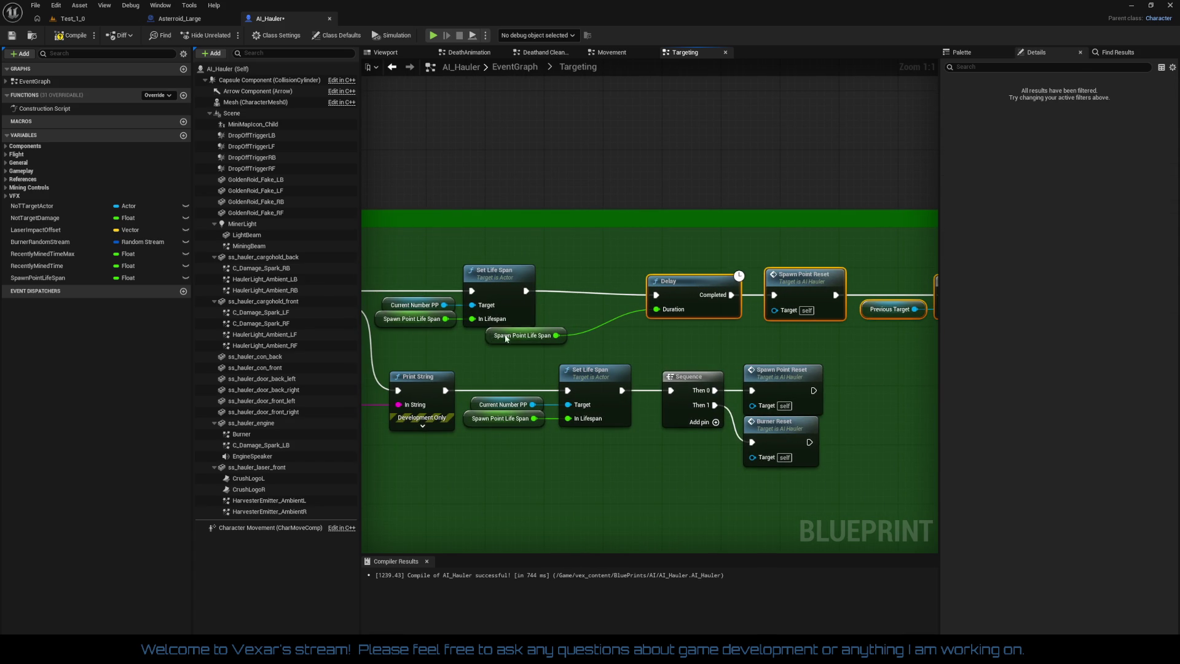
{"action": "left_click_drag", "start_coordinate": [505, 338], "coordinate": [565, 314]}
{"action": "mouse_move", "coordinate": [539, 274]}
{"action": "left_mouse_down"}
{"action": "mouse_move", "coordinate": [922, 319]}
{"action": "mouse_move", "coordinate": [823, 321]}
{"action": "left_mouse_up"}
{"action": "left_click_drag", "start_coordinate": [578, 294], "coordinate": [564, 292]}
Undo the stray node moves back to the earlier layout
{"action": "key", "text": "ctrl+z"}
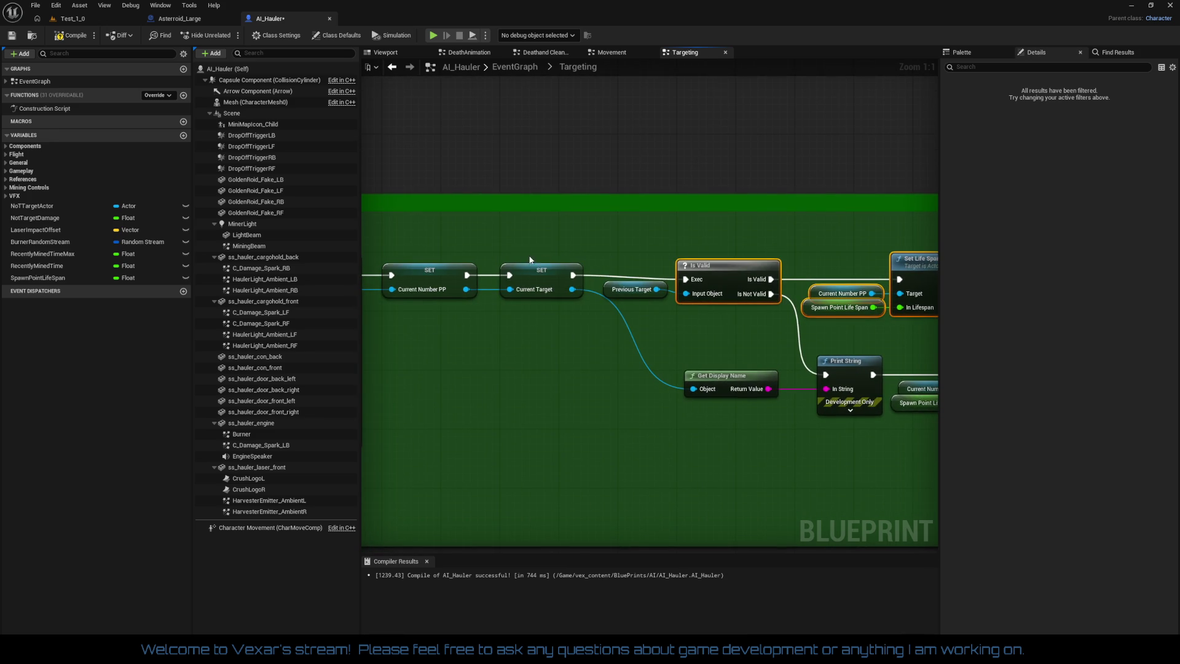
{"action": "key", "text": "ctrl+z"}
{"action": "key", "text": "ctrl+z"}
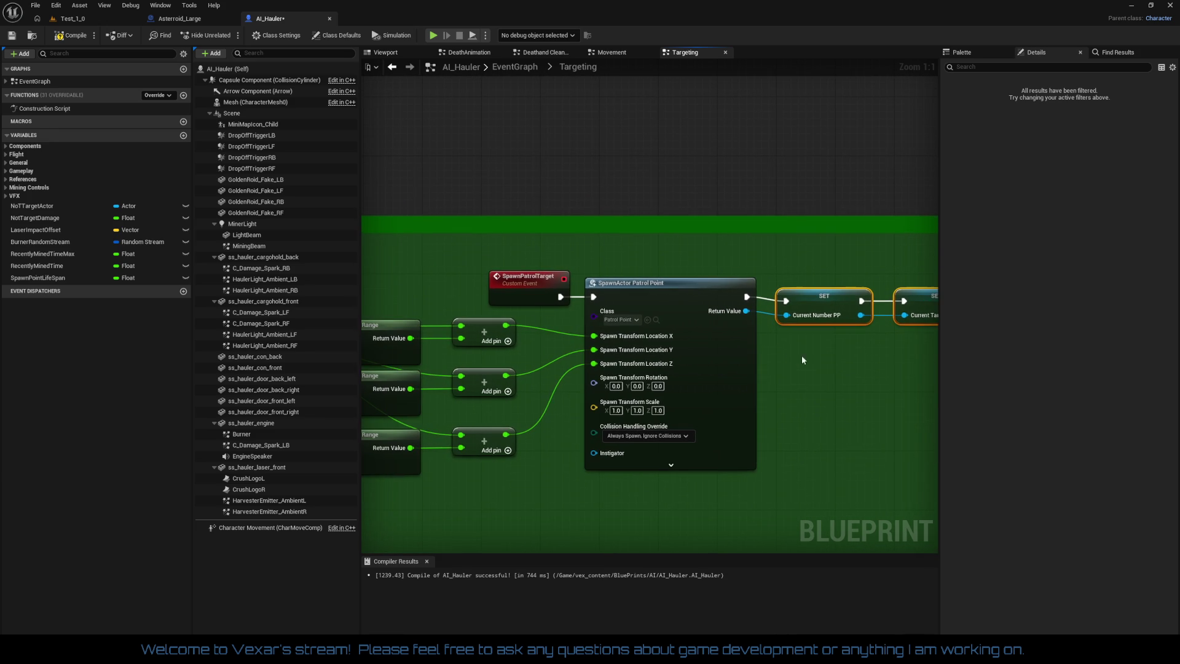
{"action": "left_click_drag", "start_coordinate": [491, 259], "coordinate": [608, 289]}
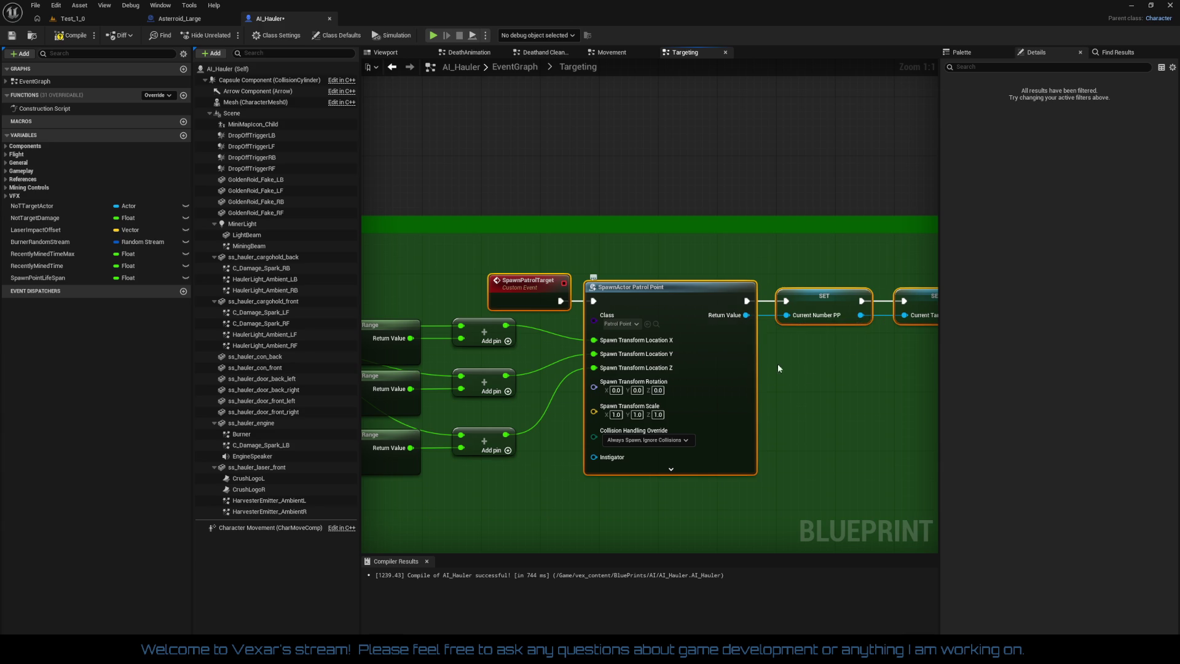
{"action": "key", "text": "ctrl+z"}
{"action": "key", "text": "ctrl+z"}
{"action": "key", "text": "ctrl+z"}
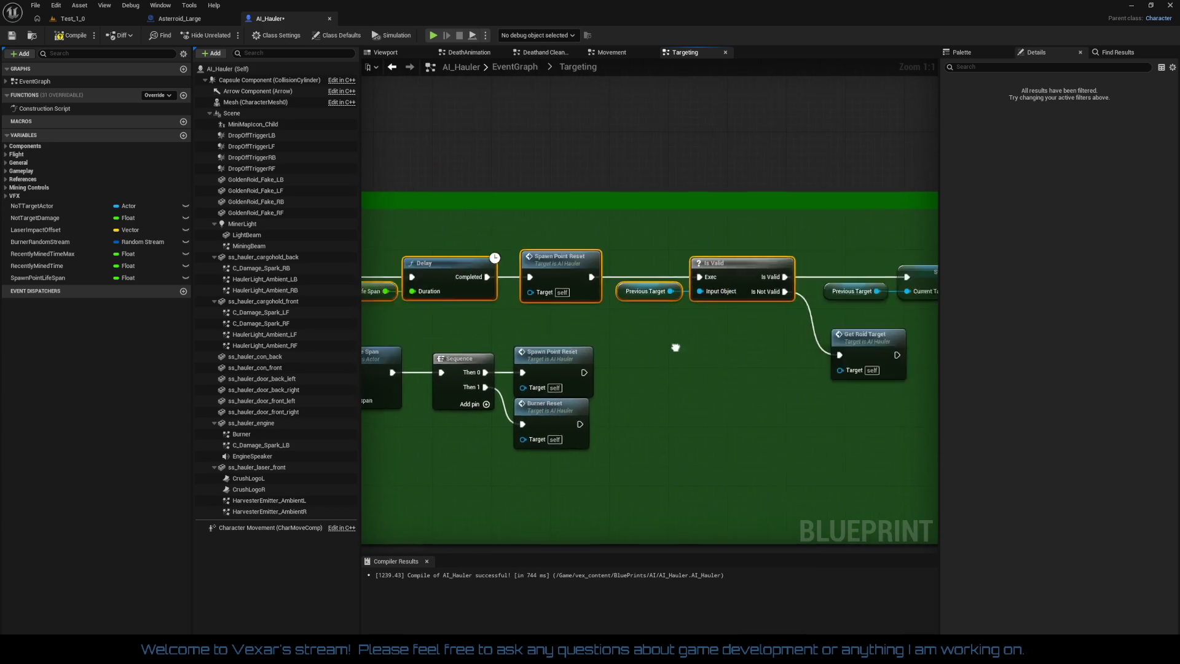
{"action": "key", "text": "ctrl+z"}
{"action": "key", "text": "ctrl+z"}
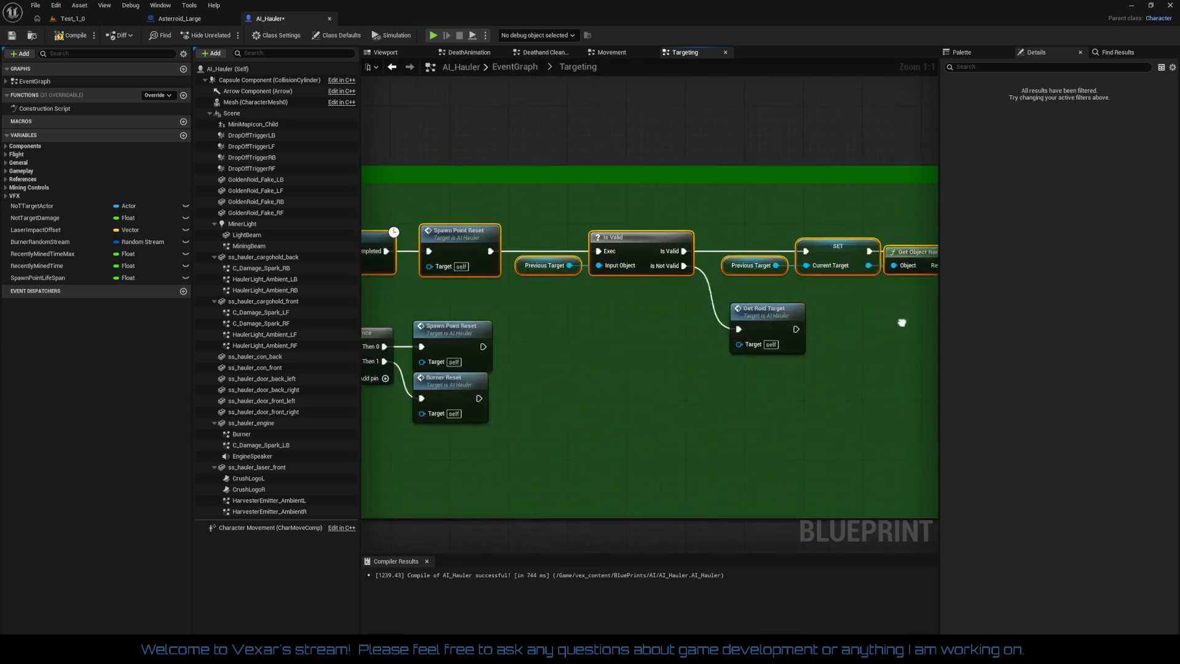
{"action": "key", "text": "ctrl+z"}
{"action": "key", "text": "ctrl+z"}
{"action": "key", "text": "ctrl+z"}
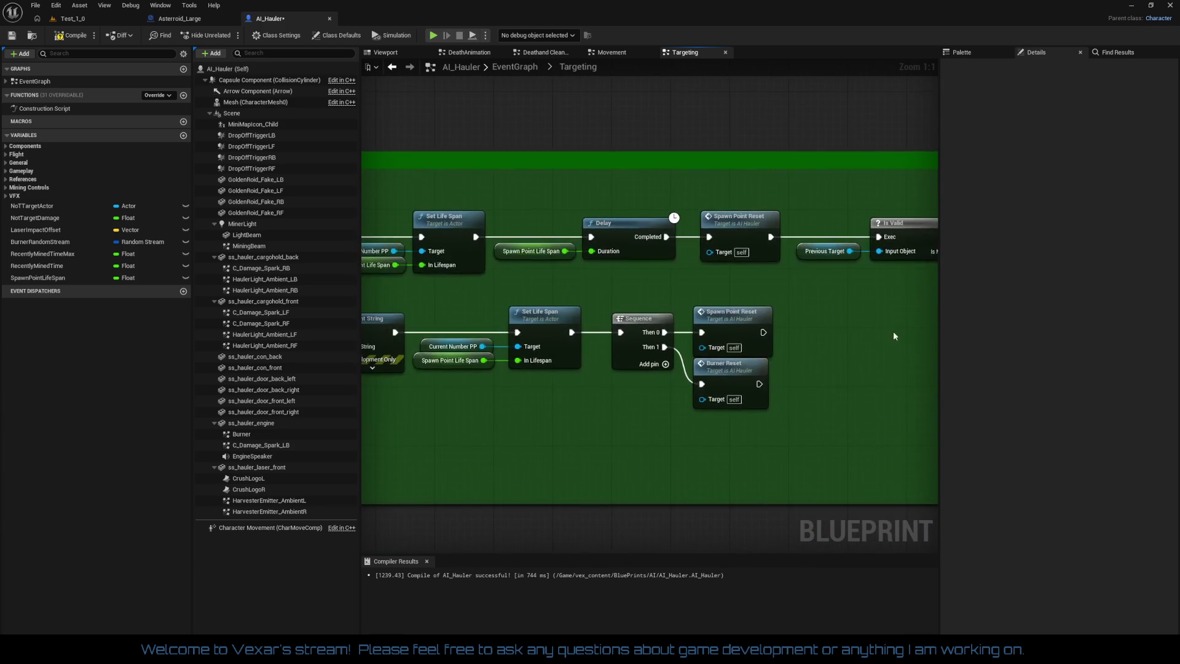
{"action": "left_click_drag", "start_coordinate": [812, 344], "coordinate": [898, 384]}
{"action": "scroll", "coordinate": [799, 387], "scroll_direction": "down", "scroll_amount": 3}
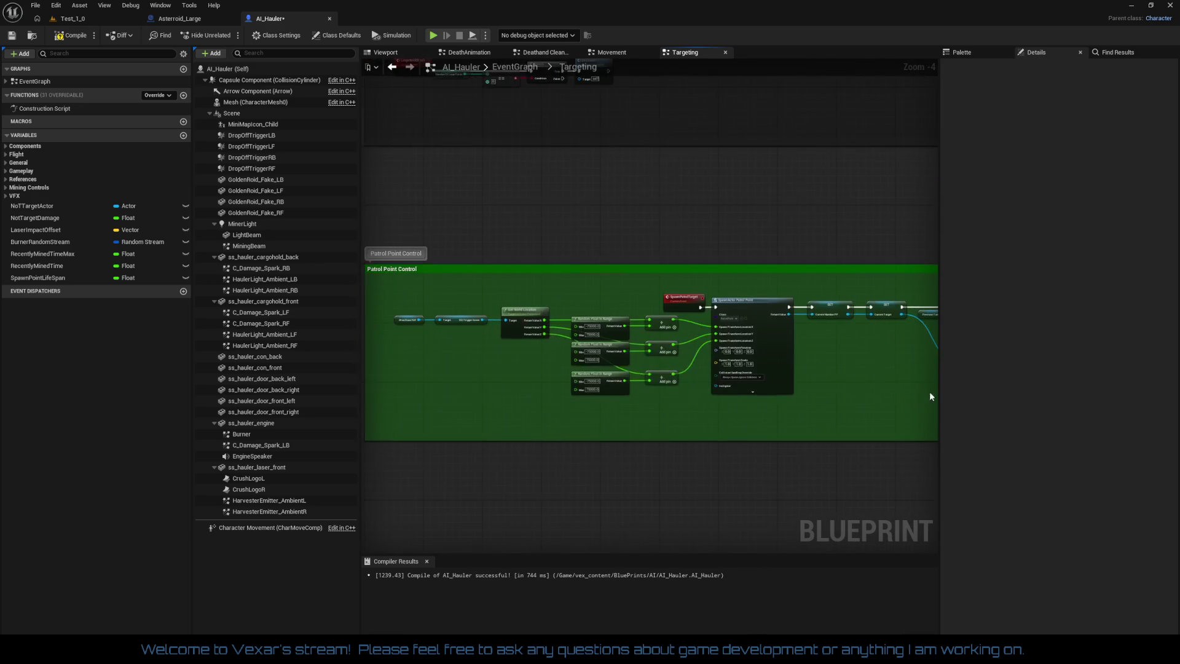
{"action": "scroll", "coordinate": [661, 403], "scroll_direction": "up", "scroll_amount": 3}
{"action": "mouse_move", "coordinate": [661, 403]}
{"action": "left_mouse_down"}
{"action": "mouse_move", "coordinate": [753, 418]}
{"action": "mouse_move", "coordinate": [628, 376]}
{"action": "left_mouse_up"}
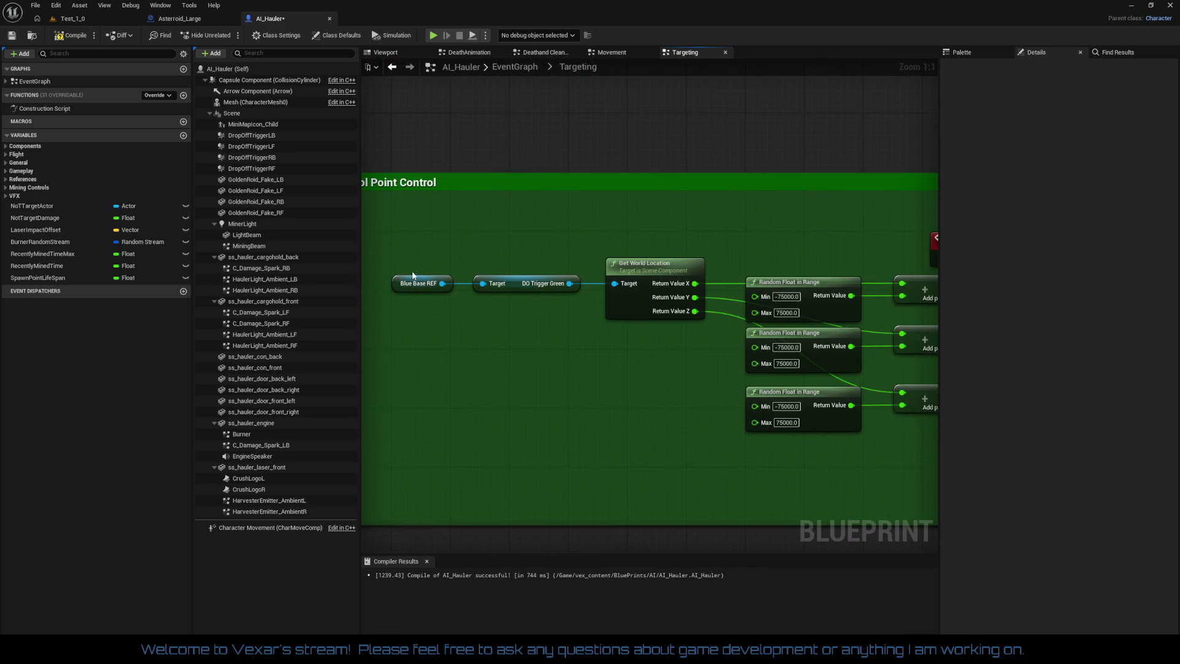
Rearrange the Patrol Point Control rows, raising the bottom Random Float and Add nodes
{"action": "mouse_move", "coordinate": [413, 275]}
{"action": "left_mouse_down"}
{"action": "mouse_move", "coordinate": [916, 307]}
{"action": "mouse_move", "coordinate": [639, 314]}
{"action": "mouse_move", "coordinate": [662, 290]}
{"action": "left_mouse_up"}
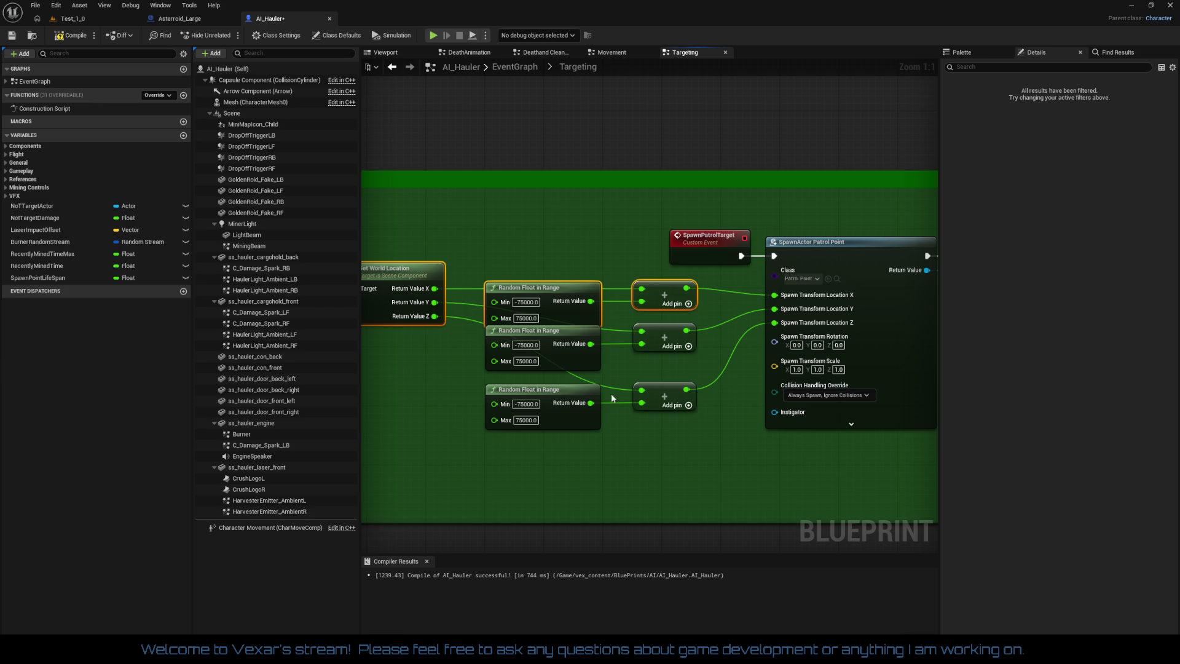
{"action": "left_click_drag", "start_coordinate": [476, 450], "coordinate": [727, 381]}
{"action": "left_click_drag", "start_coordinate": [662, 397], "coordinate": [663, 377]}
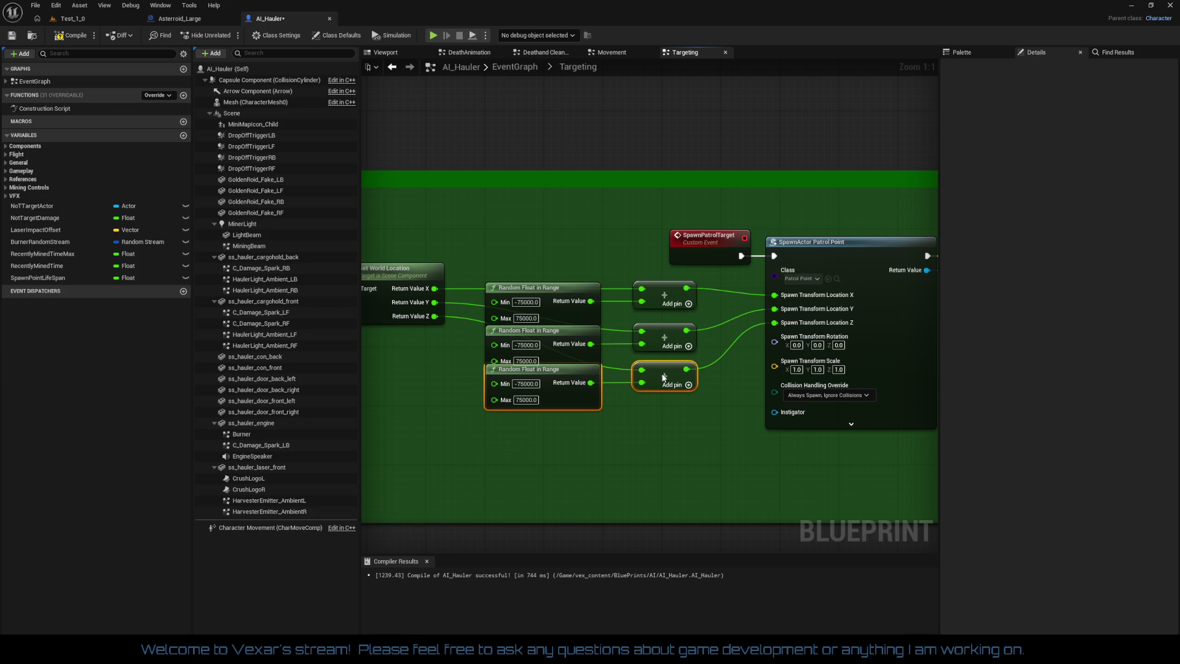
{"action": "left_click", "coordinate": [666, 423]}
{"action": "scroll", "coordinate": [633, 427], "scroll_direction": "down", "scroll_amount": 2}
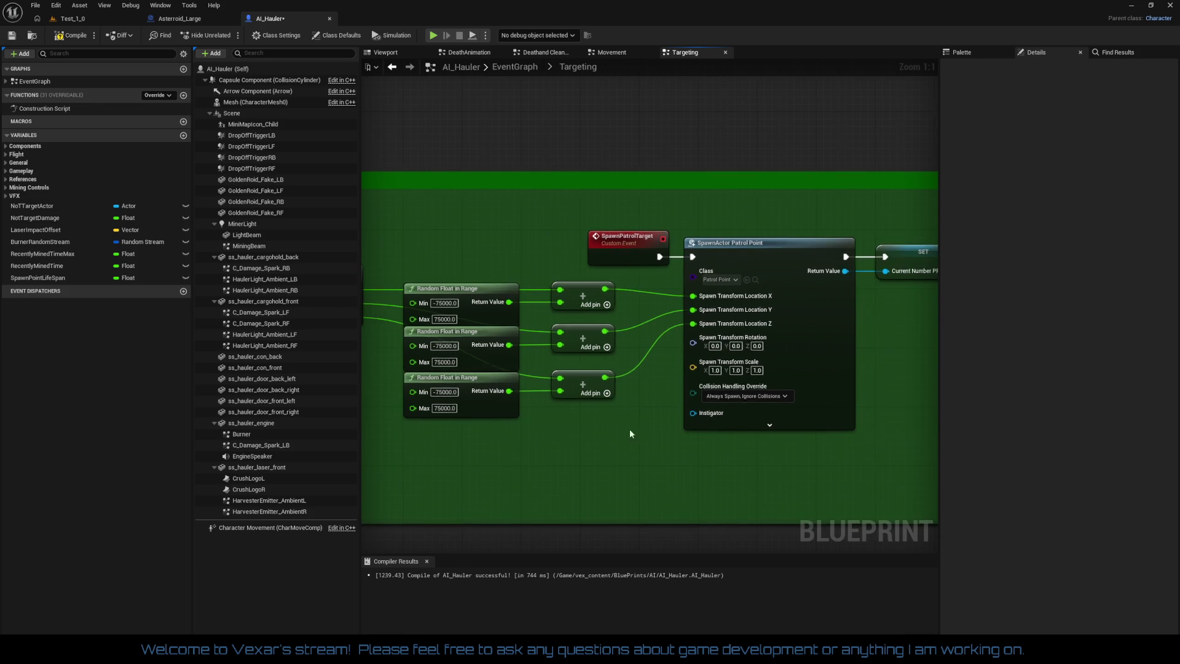
{"action": "left_click_drag", "start_coordinate": [640, 410], "coordinate": [797, 415]}
{"action": "left_click_drag", "start_coordinate": [418, 317], "coordinate": [798, 360]}
{"action": "mouse_move", "coordinate": [929, 362]}
{"action": "left_mouse_down"}
{"action": "mouse_move", "coordinate": [774, 352]}
{"action": "mouse_move", "coordinate": [802, 344]}
{"action": "left_mouse_up"}
{"action": "left_click", "coordinate": [801, 342], "text": "ctrl"}
{"action": "scroll", "coordinate": [666, 413], "scroll_direction": "up", "scroll_amount": 2}
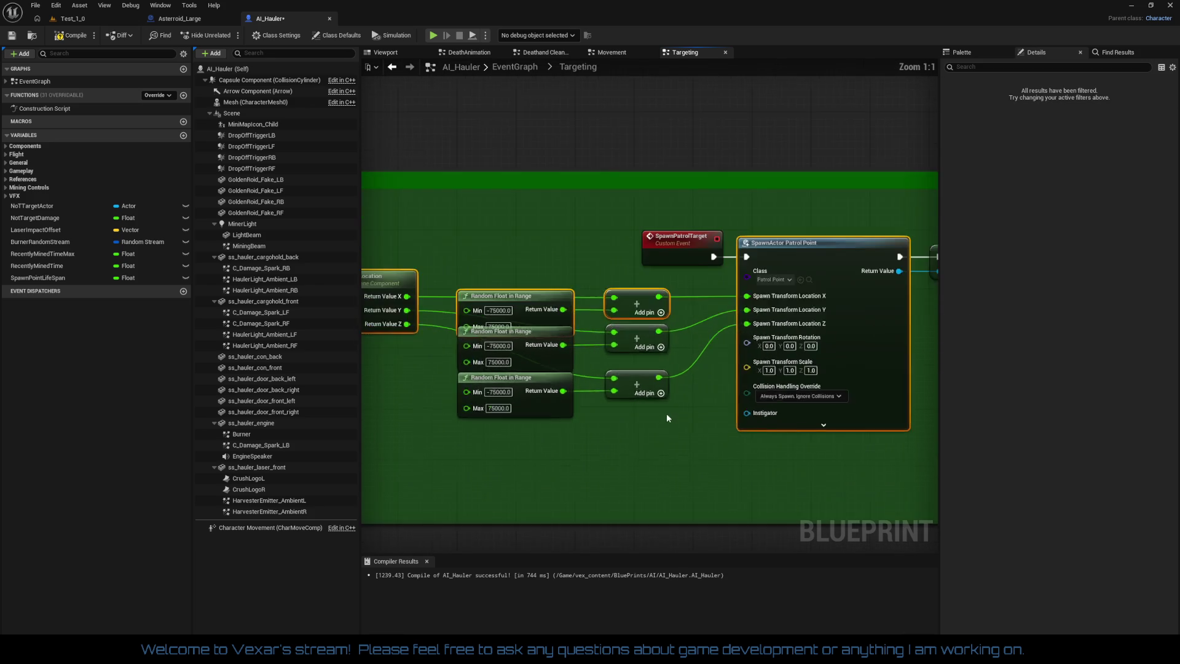
{"action": "left_click", "coordinate": [762, 407]}
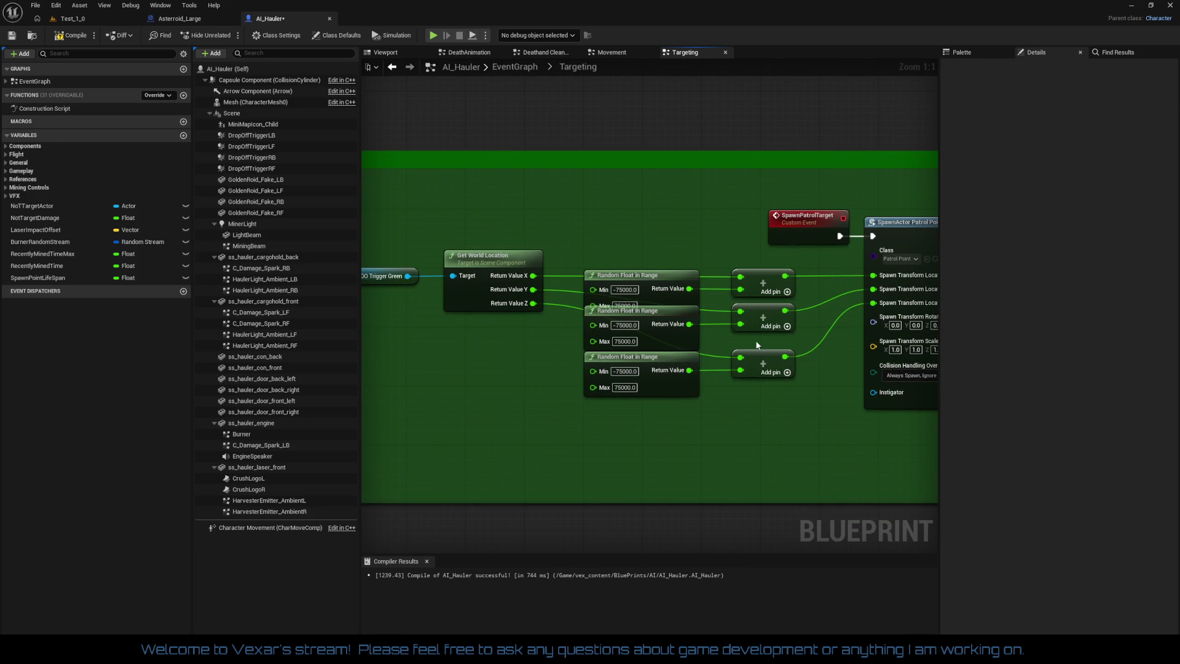
Straighten connections (Q) on the middle and bottom Random Float in Range/Add rows
{"action": "left_click", "coordinate": [757, 331]}
{"action": "left_click", "coordinate": [671, 330], "text": "ctrl"}
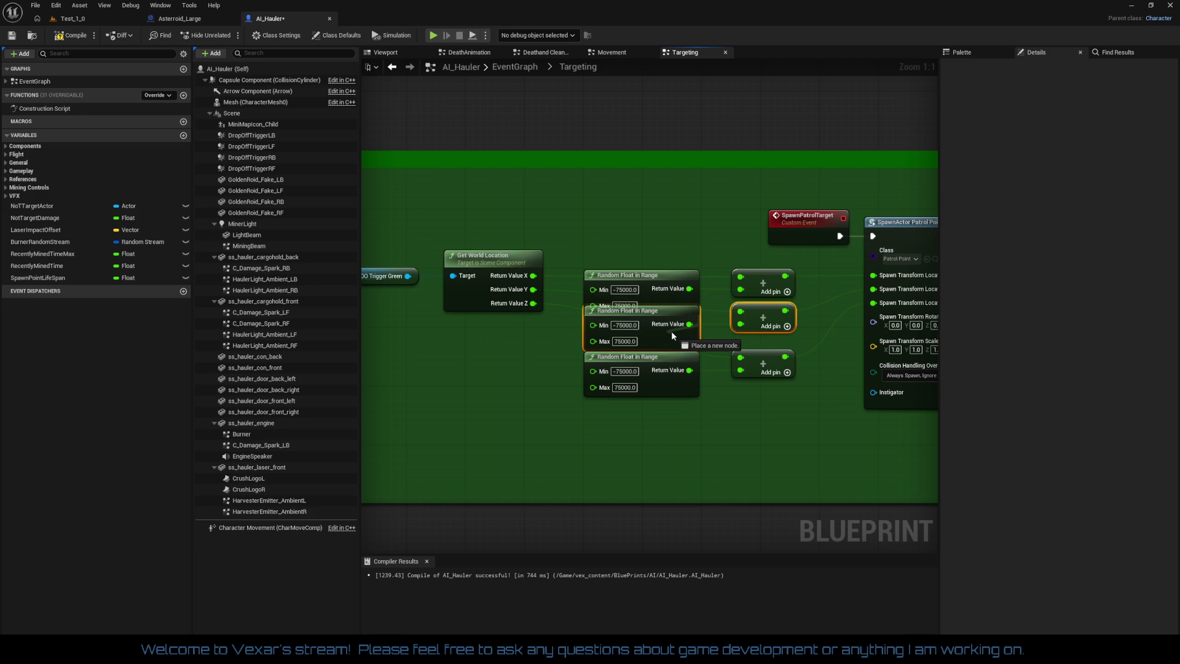
{"action": "right_click", "coordinate": [671, 330]}
{"action": "key", "text": "q"}
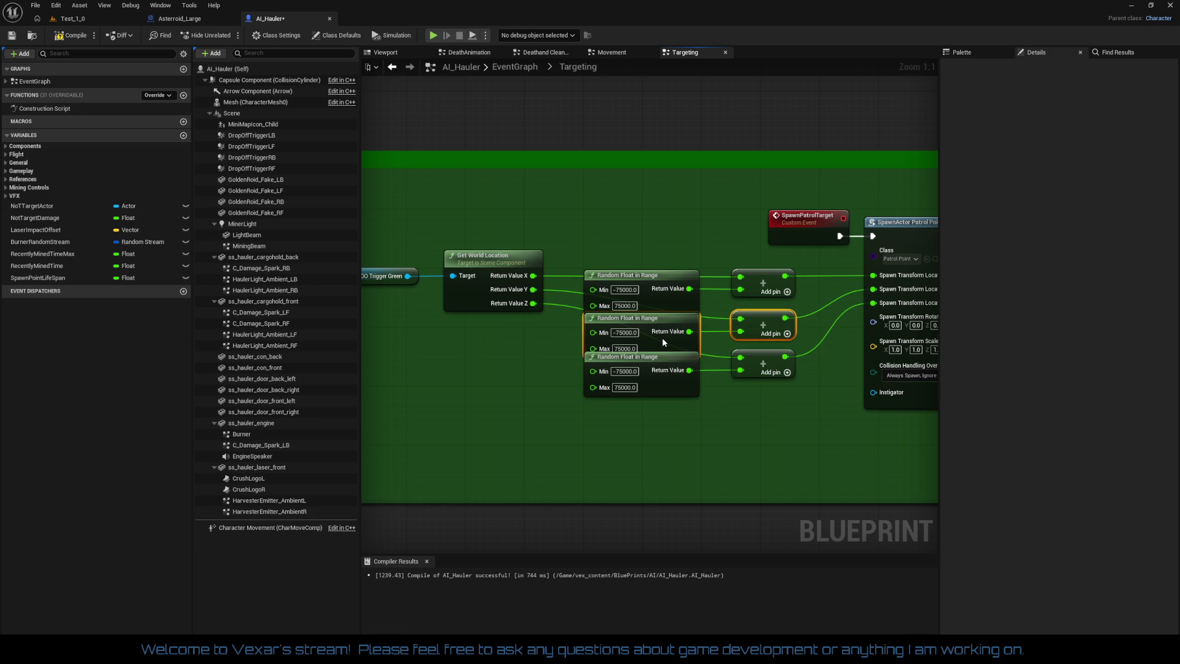
{"action": "left_click_drag", "start_coordinate": [765, 409], "coordinate": [583, 350]}
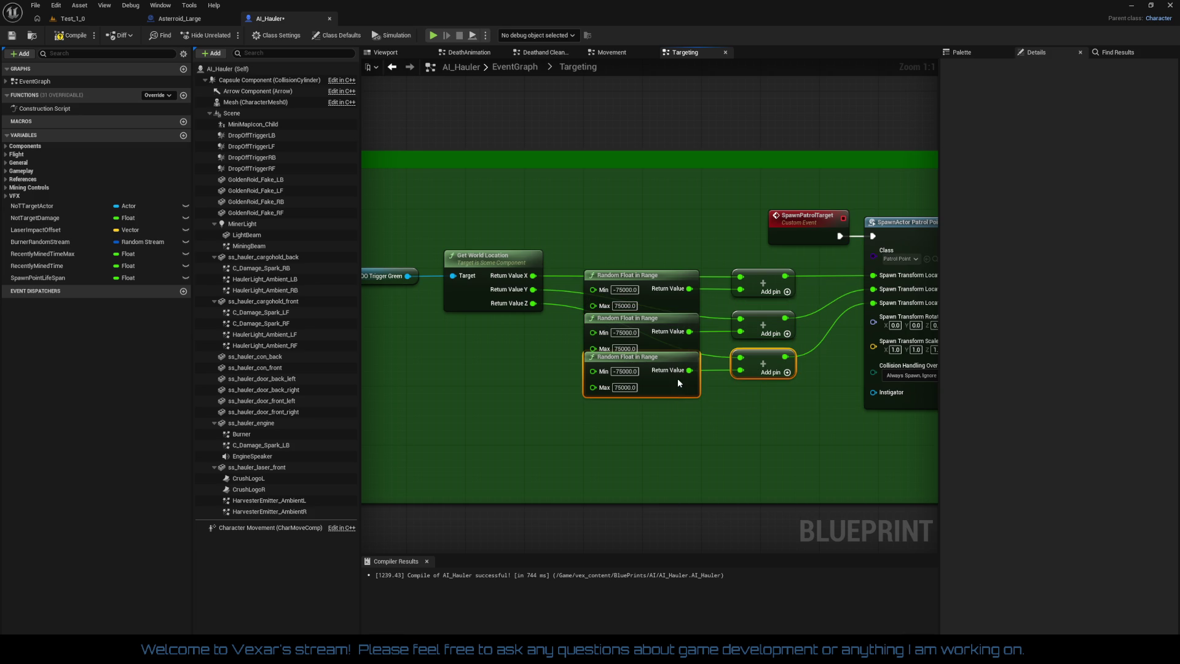
{"action": "key", "text": "q"}
{"action": "left_click", "coordinate": [715, 433]}
Shift the Blue Base REF and DO Trigger Green nodes right beside Get World Location
{"action": "scroll", "coordinate": [715, 434], "scroll_direction": "down", "scroll_amount": 3}
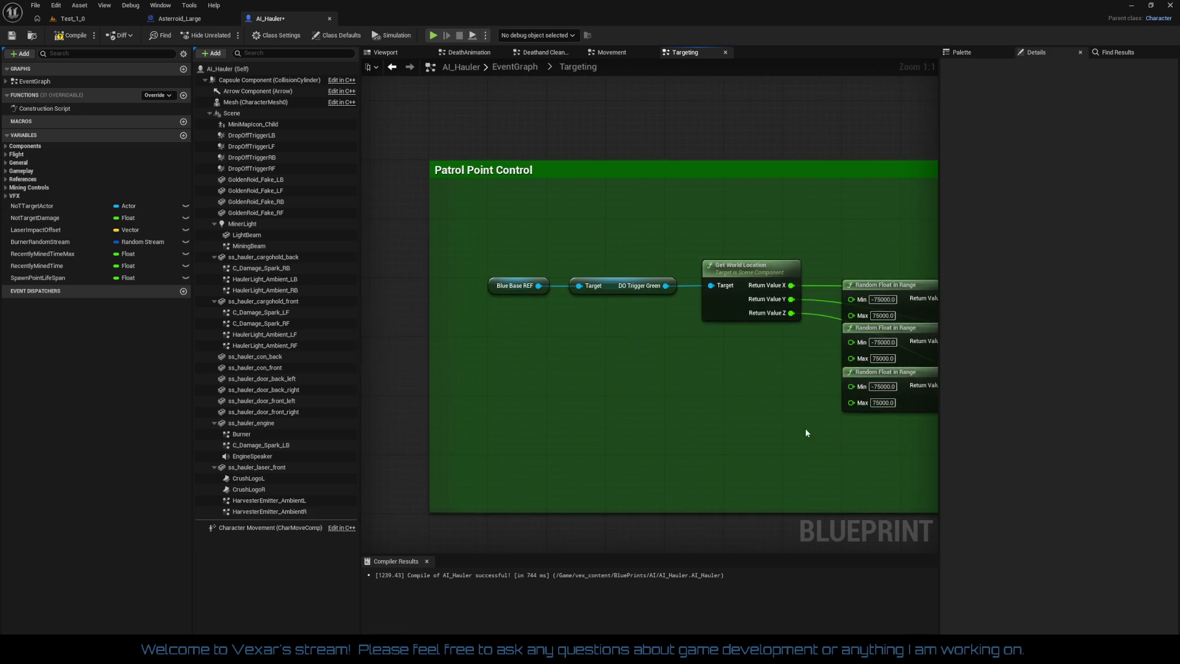
{"action": "scroll", "coordinate": [666, 408], "scroll_direction": "up", "scroll_amount": 3}
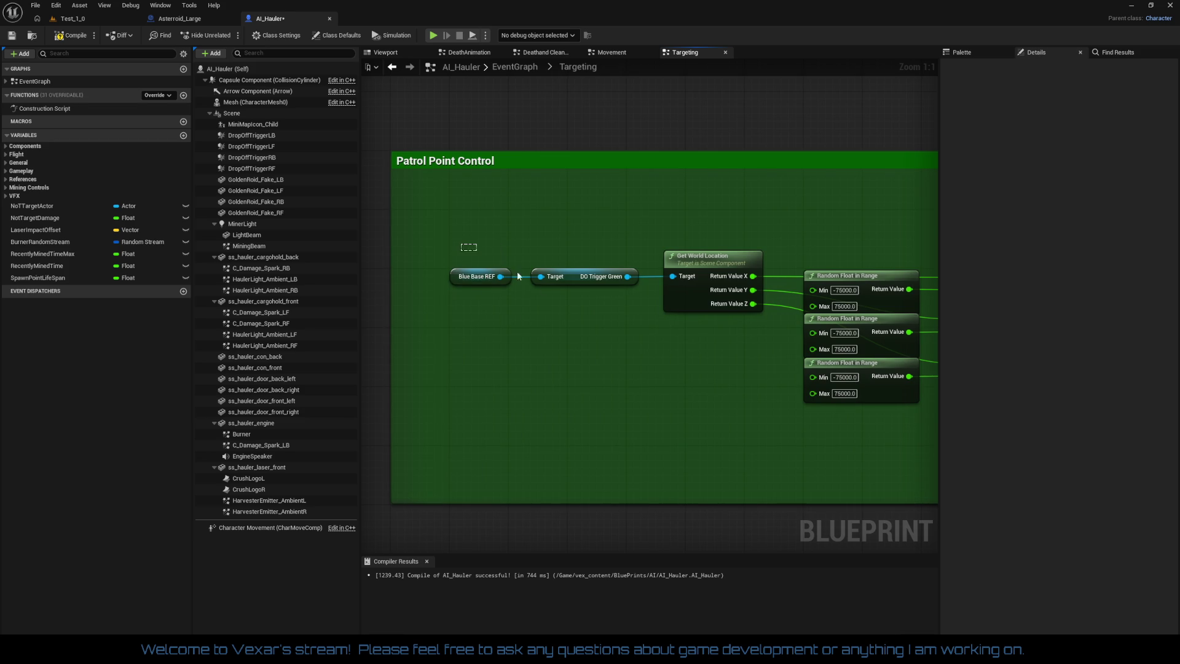
{"action": "left_click_drag", "start_coordinate": [518, 277], "coordinate": [582, 277]}
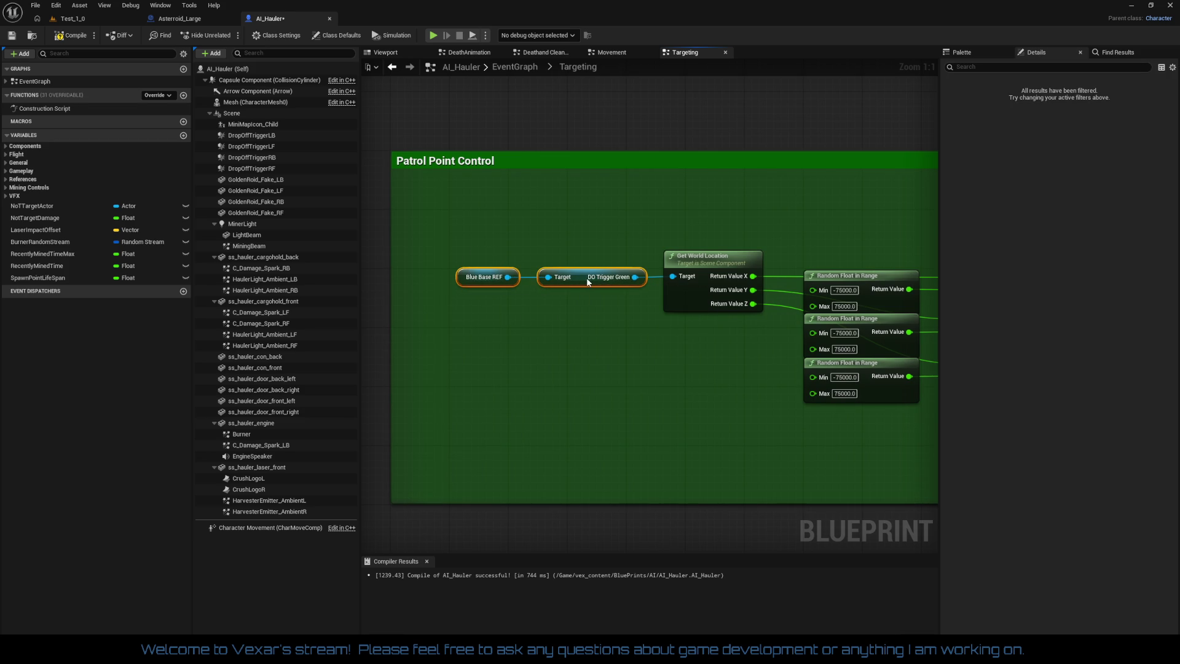
{"action": "left_click_drag", "start_coordinate": [475, 271], "coordinate": [754, 366]}
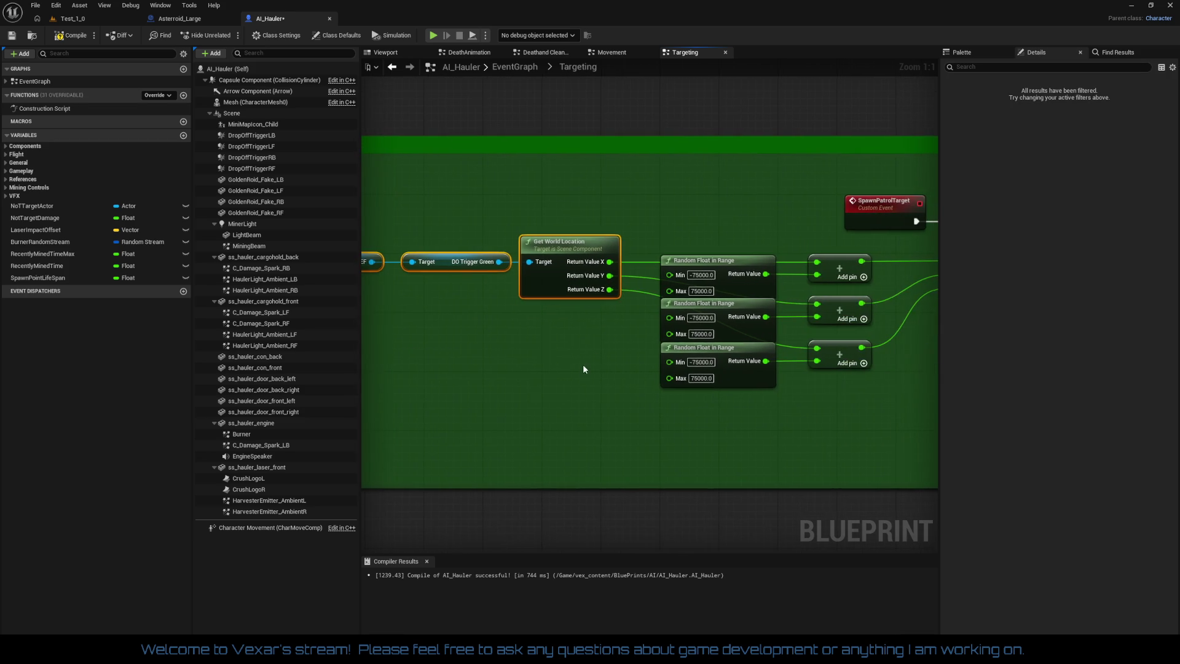
{"action": "scroll", "coordinate": [584, 369], "scroll_direction": "down", "scroll_amount": 3}
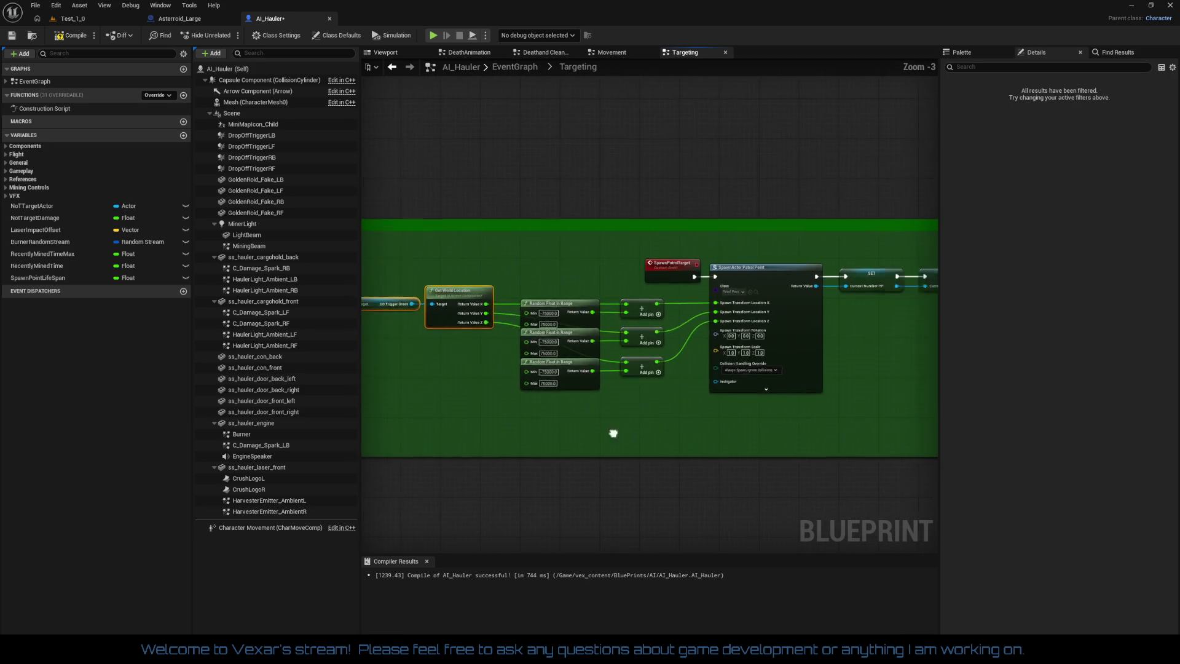
{"action": "scroll", "coordinate": [613, 433], "scroll_direction": "down", "scroll_amount": 4}
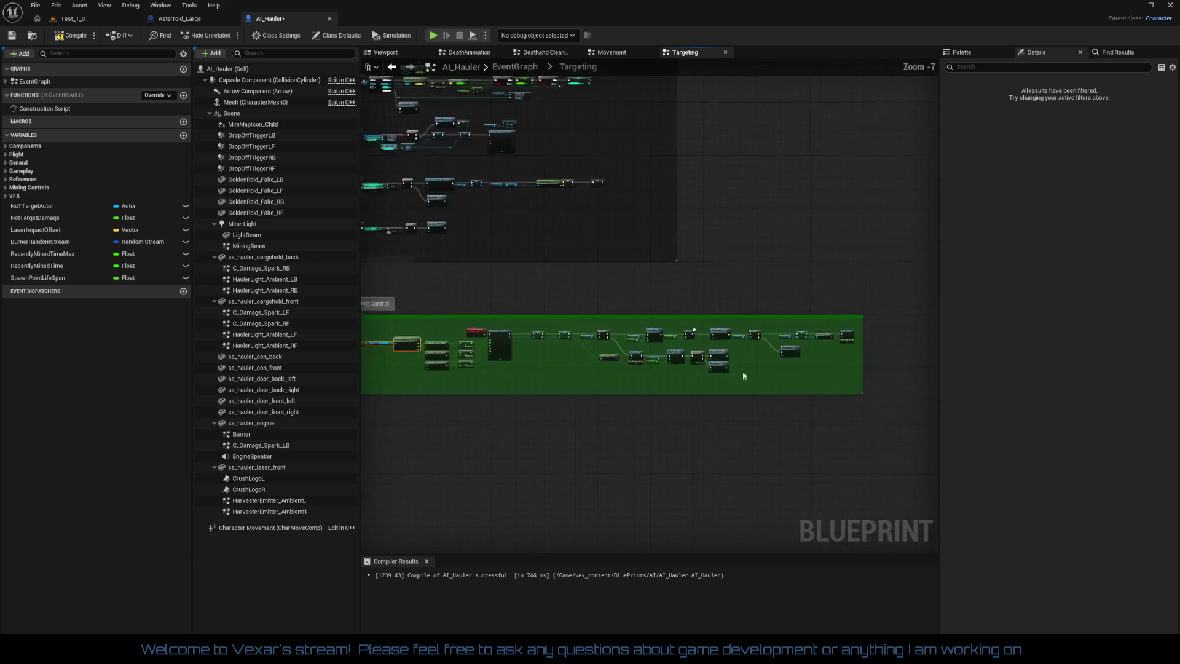
Drag the Exit the level. comment group upward, clear of Roid Range Check
{"action": "mouse_move", "coordinate": [742, 370]}
{"action": "left_mouse_down"}
{"action": "mouse_move", "coordinate": [817, 553]}
{"action": "mouse_move", "coordinate": [508, 190]}
{"action": "mouse_move", "coordinate": [540, 232]}
{"action": "mouse_move", "coordinate": [704, 172]}
{"action": "left_mouse_up"}
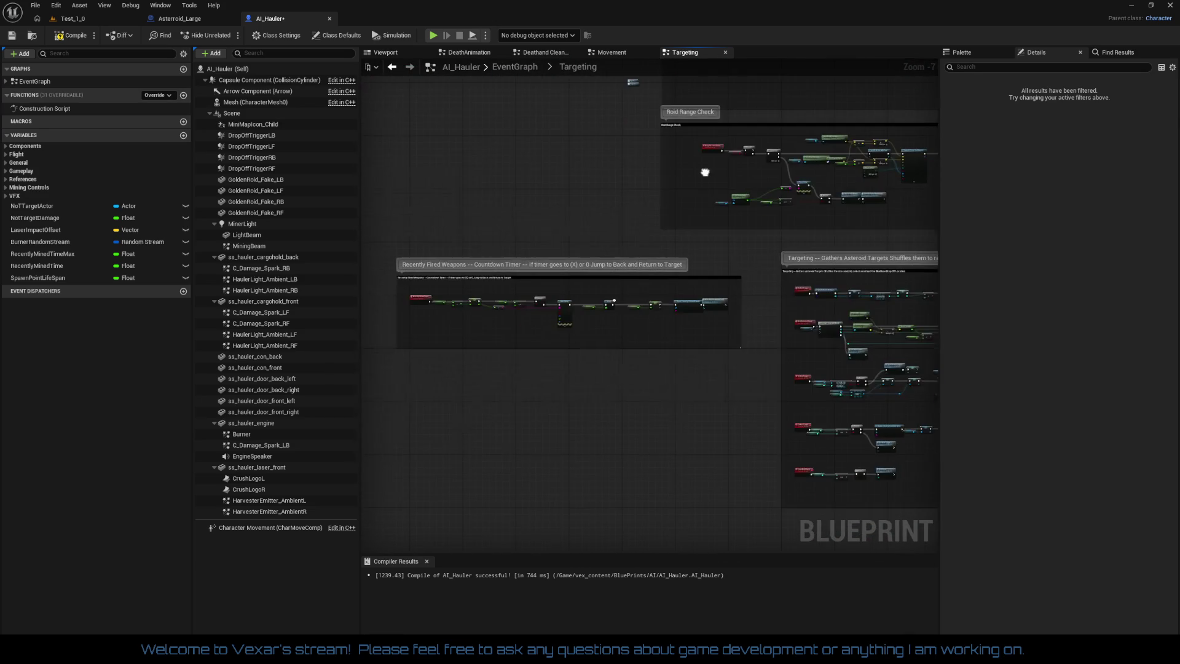
{"action": "scroll", "coordinate": [545, 231], "scroll_direction": "up", "scroll_amount": 3}
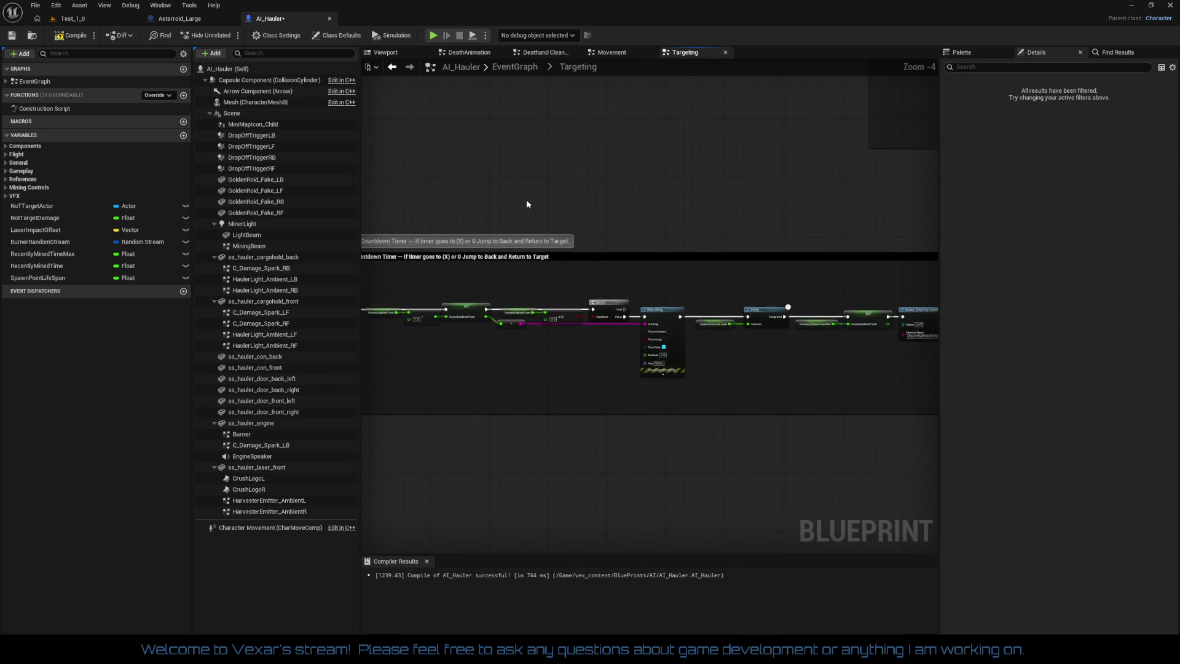
{"action": "scroll", "coordinate": [526, 204], "scroll_direction": "down", "scroll_amount": 5}
{"action": "left_click_drag", "start_coordinate": [393, 200], "coordinate": [721, 325]}
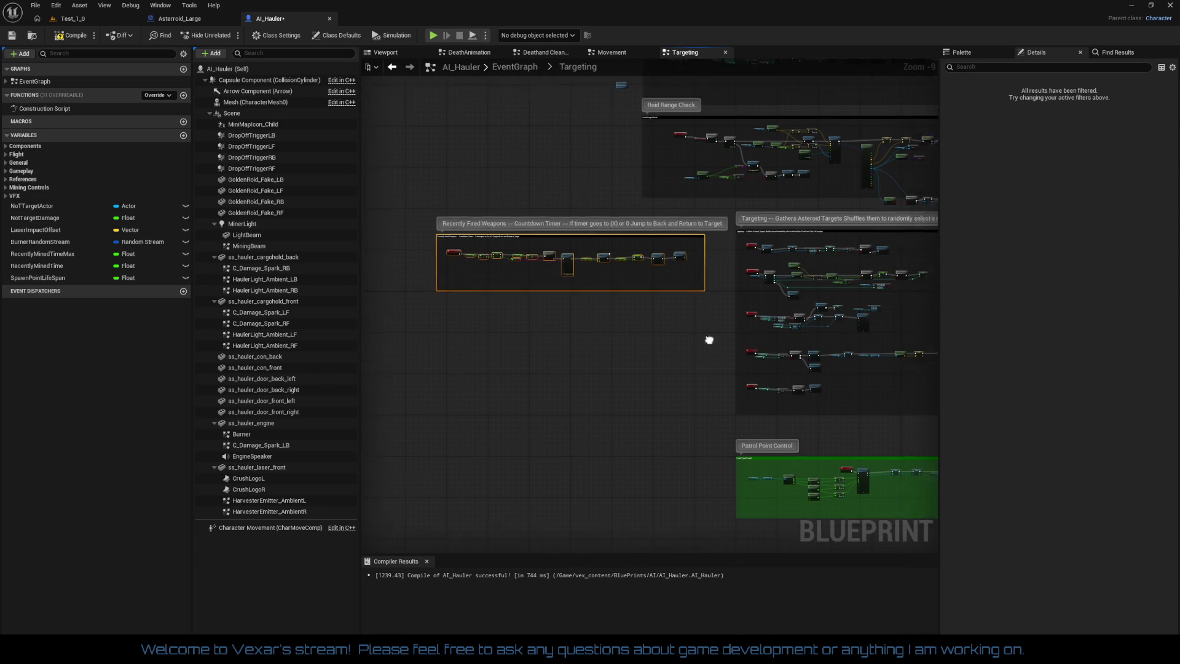
{"action": "scroll", "coordinate": [633, 381], "scroll_direction": "up", "scroll_amount": 8}
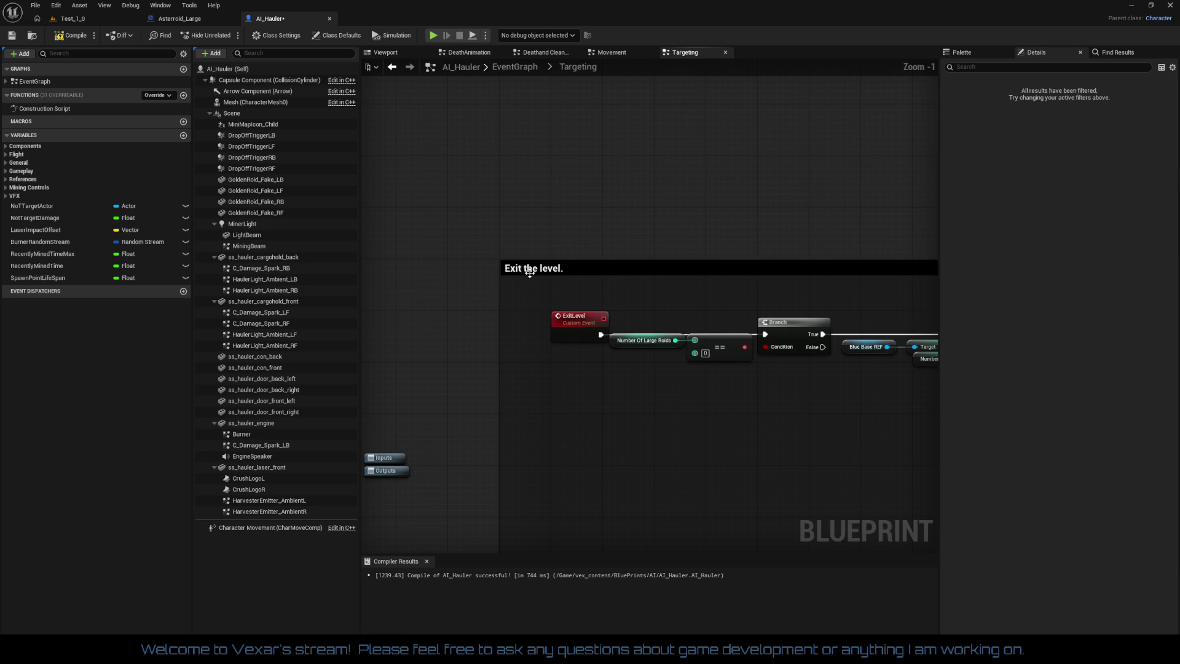
{"action": "mouse_move", "coordinate": [530, 272]}
{"action": "left_mouse_down"}
{"action": "mouse_move", "coordinate": [538, 201]}
{"action": "mouse_move", "coordinate": [550, 199]}
{"action": "left_mouse_up"}
{"action": "scroll", "coordinate": [577, 279], "scroll_direction": "down", "scroll_amount": 4}
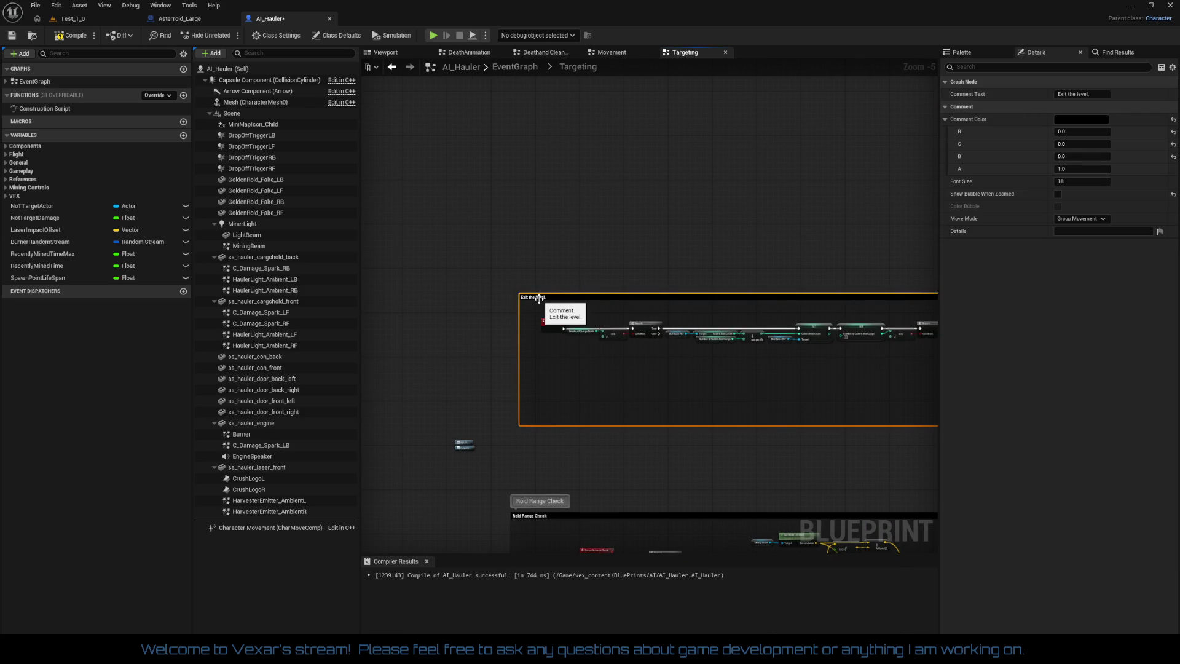
{"action": "mouse_move", "coordinate": [539, 300]}
{"action": "left_mouse_down"}
{"action": "mouse_move", "coordinate": [560, 188]}
{"action": "mouse_move", "coordinate": [510, 186]}
{"action": "left_mouse_up"}
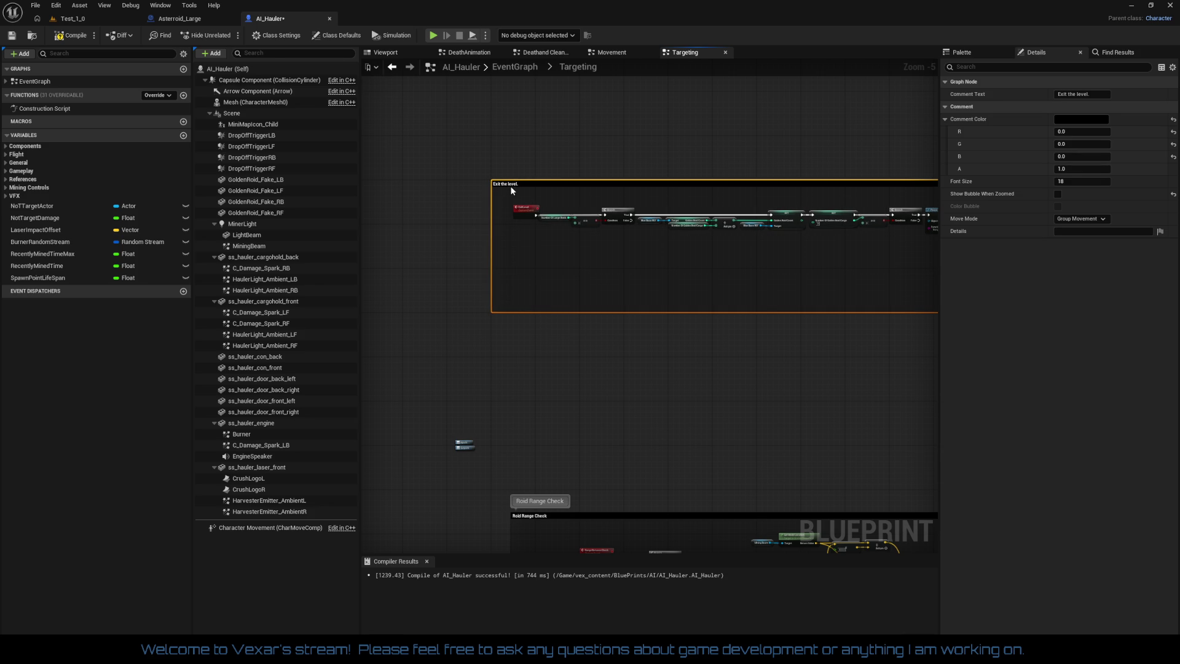
{"action": "scroll", "coordinate": [581, 215], "scroll_direction": "up", "scroll_amount": 2}
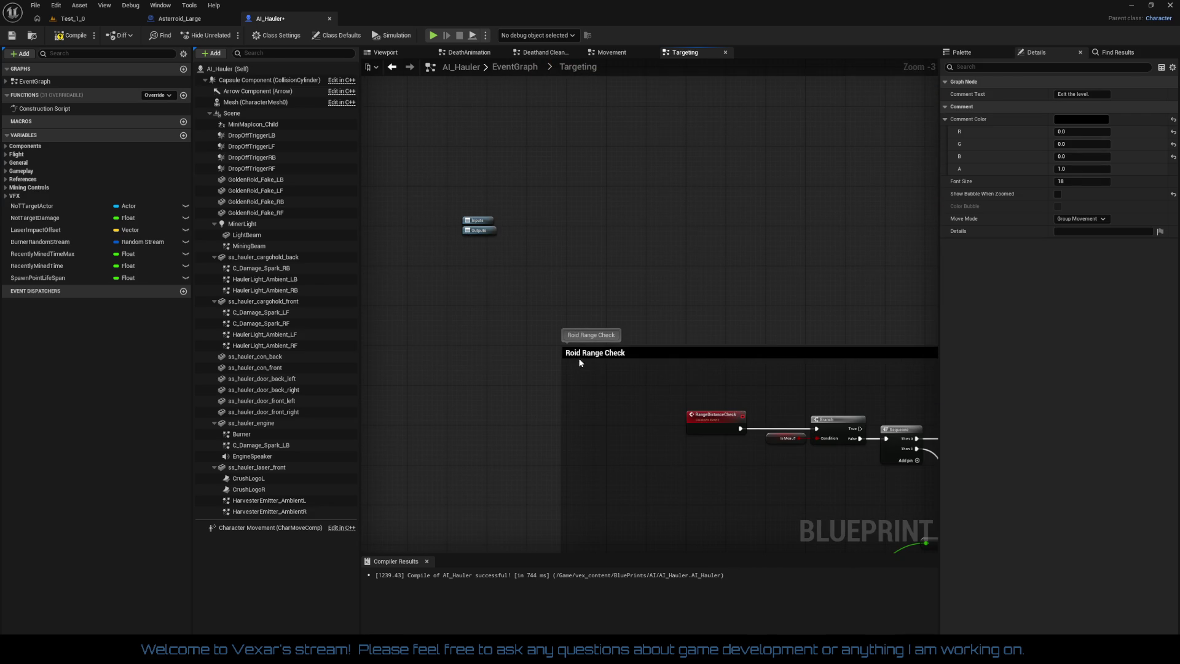
Move the Recently Fired Weapons block above the Roid Range Check block
{"action": "left_click_drag", "start_coordinate": [578, 360], "coordinate": [545, 356]}
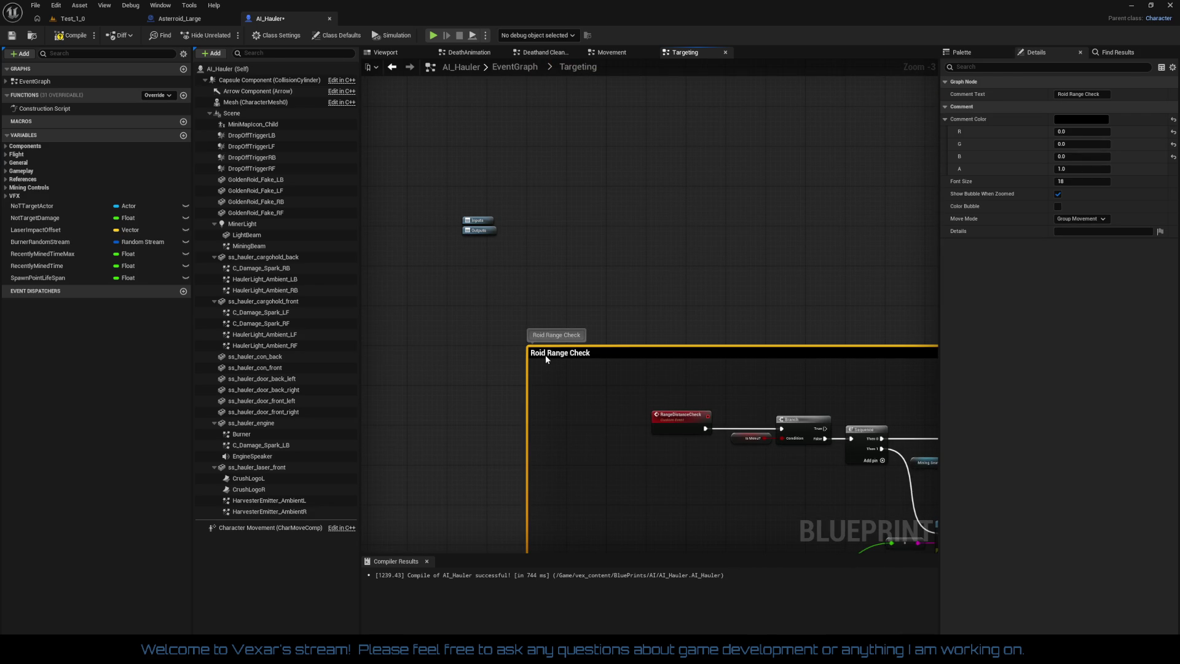
{"action": "scroll", "coordinate": [544, 355], "scroll_direction": "down", "scroll_amount": 3}
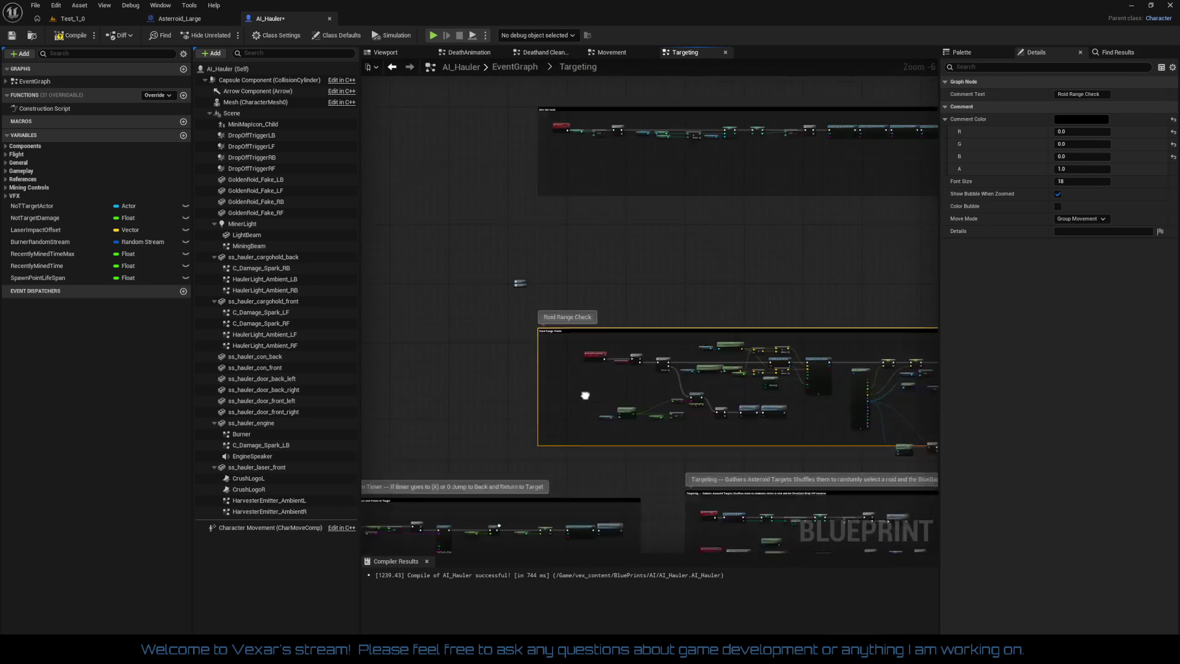
{"action": "mouse_move", "coordinate": [585, 395]}
{"action": "left_mouse_down"}
{"action": "mouse_move", "coordinate": [596, 219]}
{"action": "mouse_move", "coordinate": [791, 248]}
{"action": "left_mouse_up"}
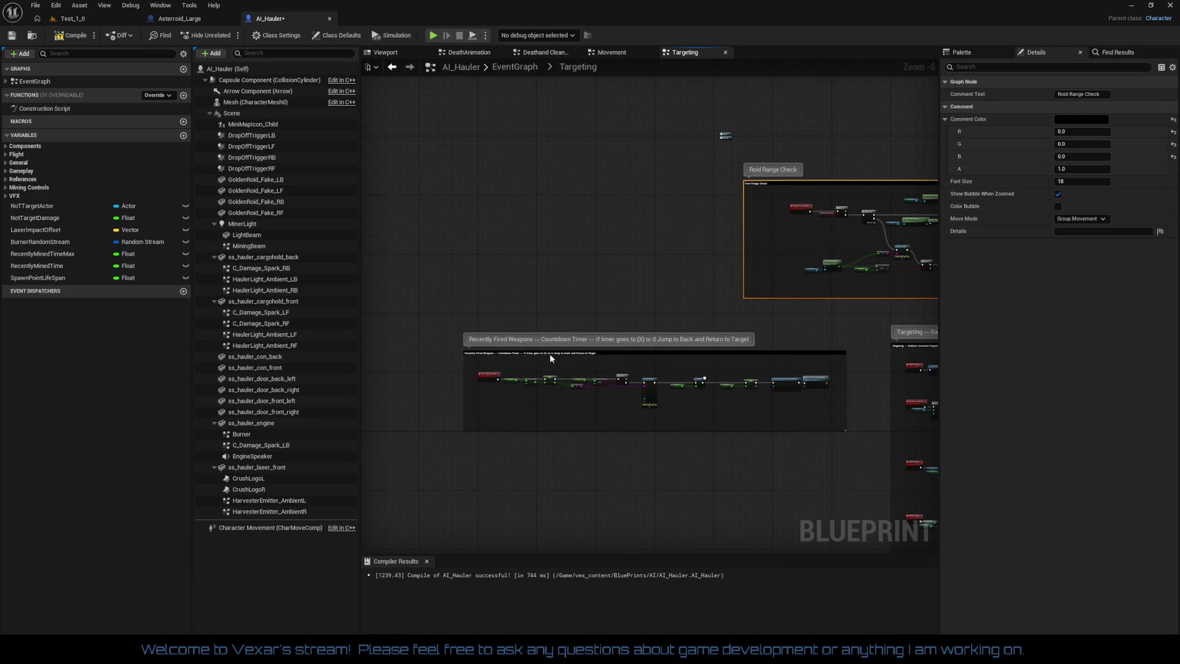
{"action": "left_click_drag", "start_coordinate": [549, 353], "coordinate": [831, 84]}
{"action": "scroll", "coordinate": [614, 337], "scroll_direction": "up", "scroll_amount": 4}
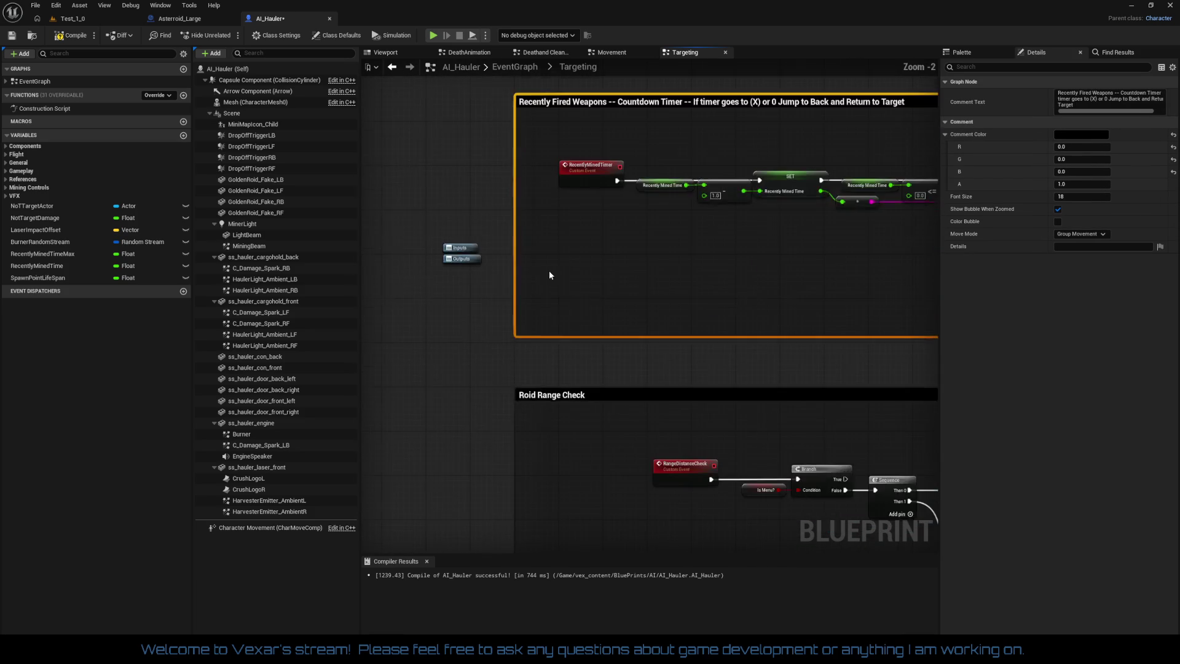
{"action": "scroll", "coordinate": [551, 215], "scroll_direction": "up", "scroll_amount": 2}
{"action": "left_click_drag", "start_coordinate": [557, 163], "coordinate": [558, 171]}
Nudge the countdown timer block into place and shorten its comment box from the bottom
{"action": "scroll", "coordinate": [585, 225], "scroll_direction": "down", "scroll_amount": 4}
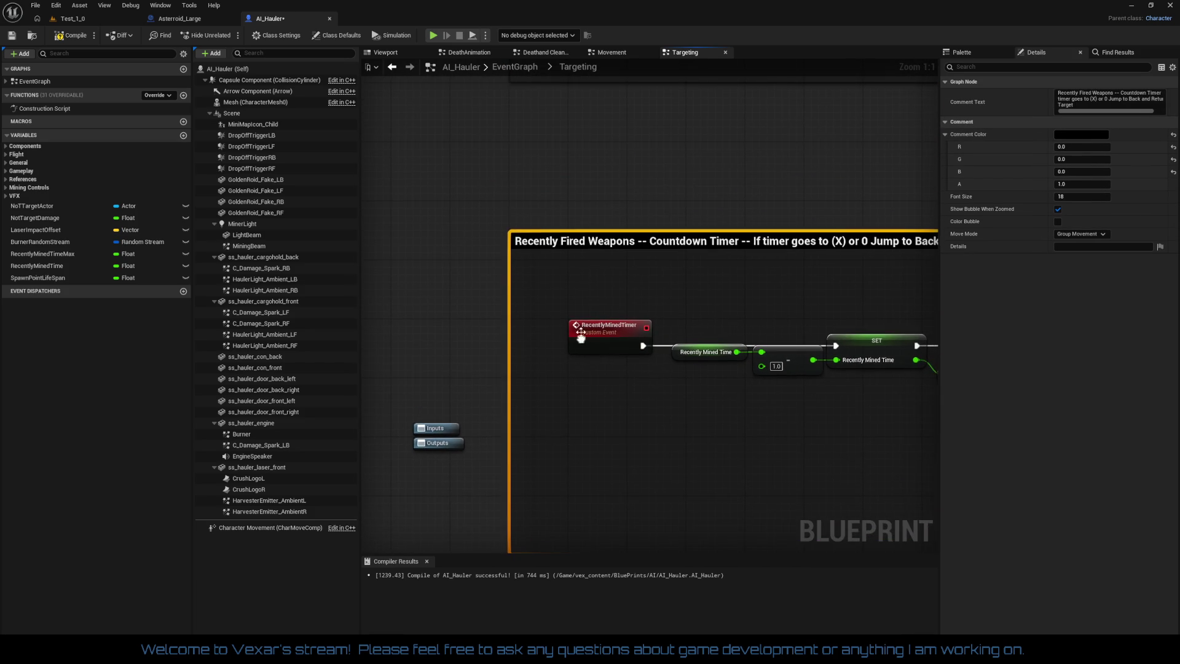
{"action": "left_click_drag", "start_coordinate": [553, 270], "coordinate": [759, 206]}
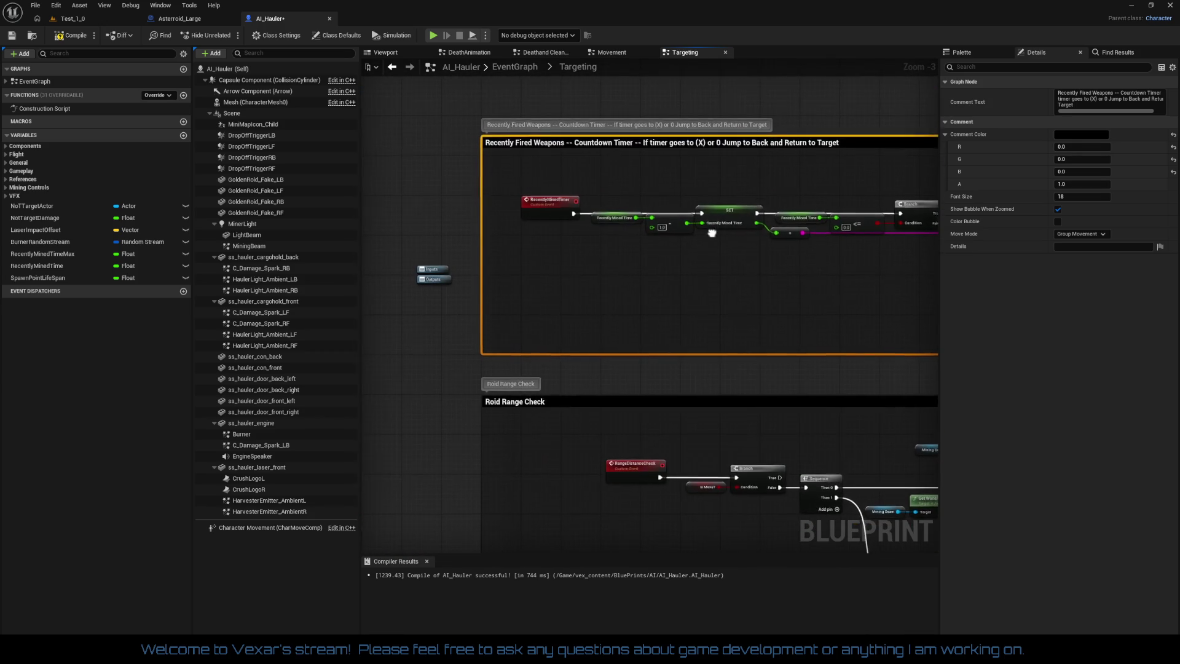
{"action": "left_click_drag", "start_coordinate": [523, 153], "coordinate": [533, 337]}
{"action": "scroll", "coordinate": [533, 337], "scroll_direction": "up", "scroll_amount": 1}
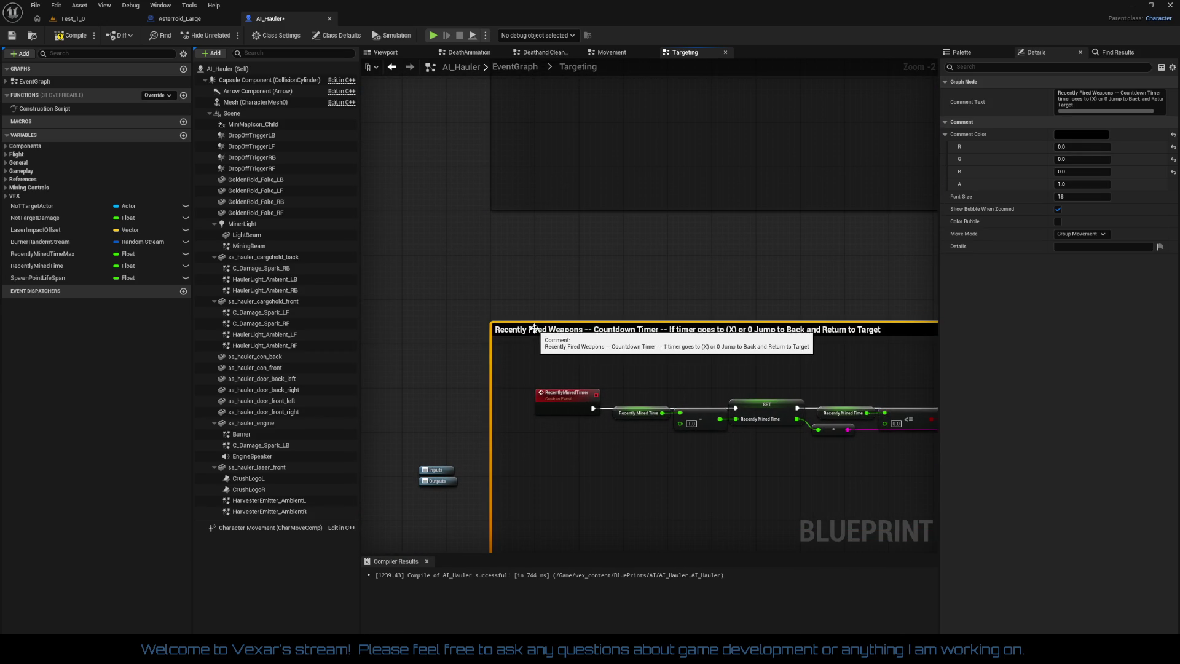
{"action": "left_click_drag", "start_coordinate": [533, 330], "coordinate": [535, 307]}
{"action": "left_click_drag", "start_coordinate": [534, 385], "coordinate": [588, 260]}
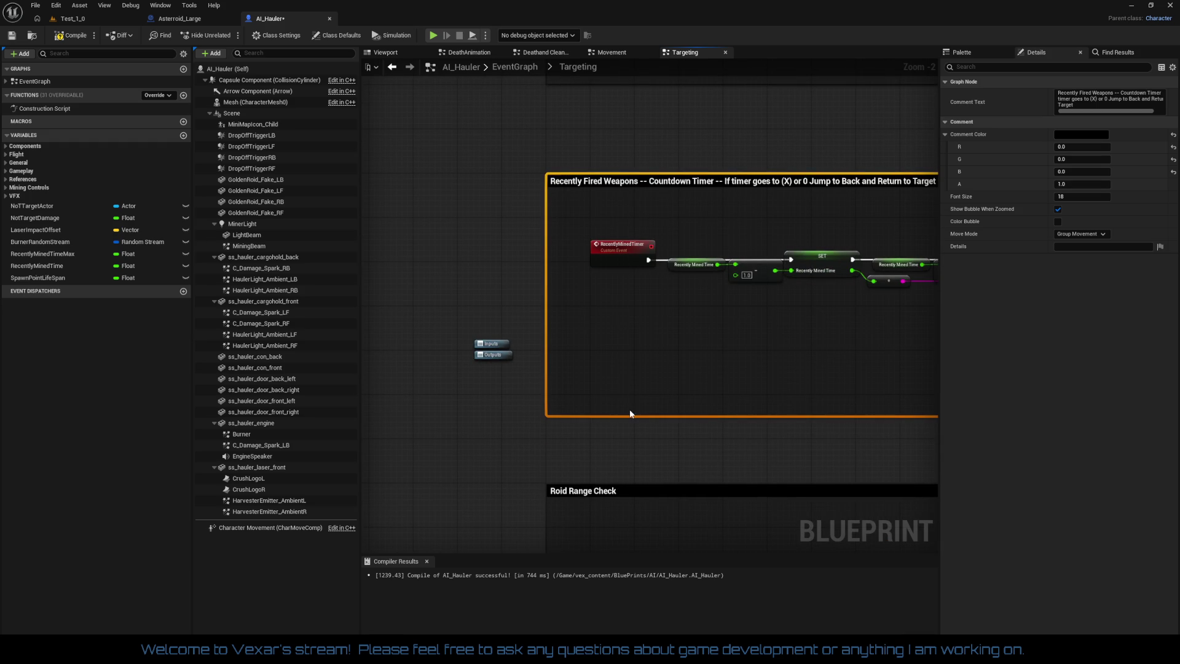
{"action": "mouse_move", "coordinate": [630, 415]}
{"action": "left_mouse_down"}
{"action": "mouse_move", "coordinate": [630, 395]}
{"action": "mouse_move", "coordinate": [135, 369]}
{"action": "left_mouse_up"}
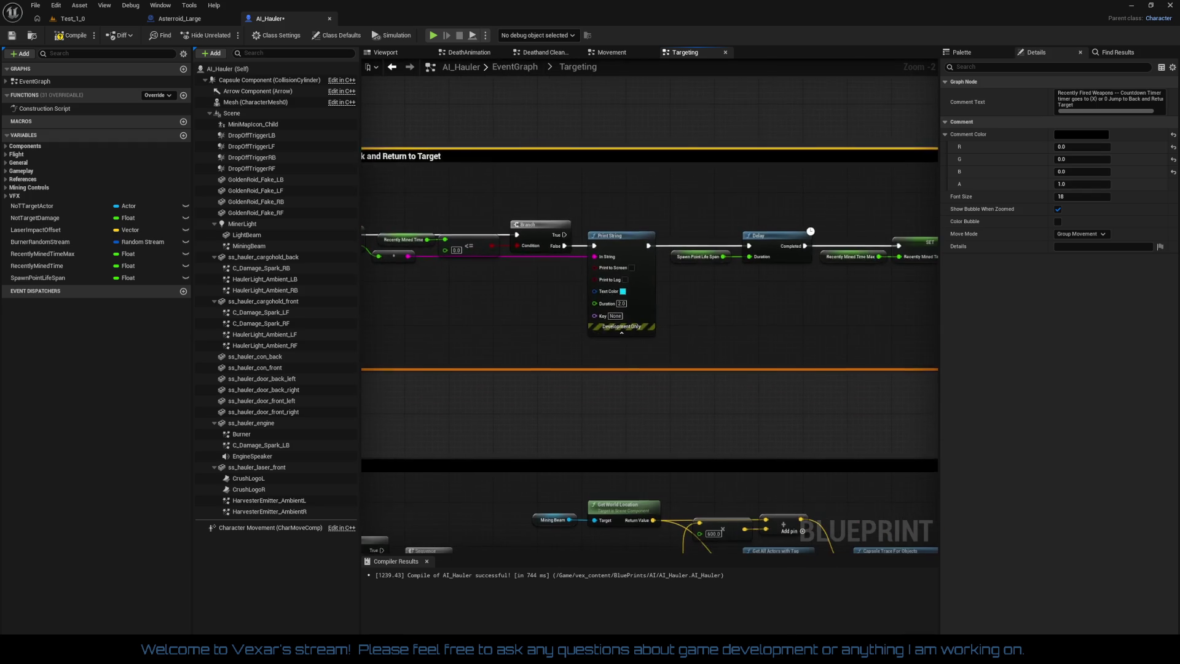
{"action": "scroll", "coordinate": [606, 385], "scroll_direction": "down", "scroll_amount": 4}
{"action": "left_click", "coordinate": [690, 386]}
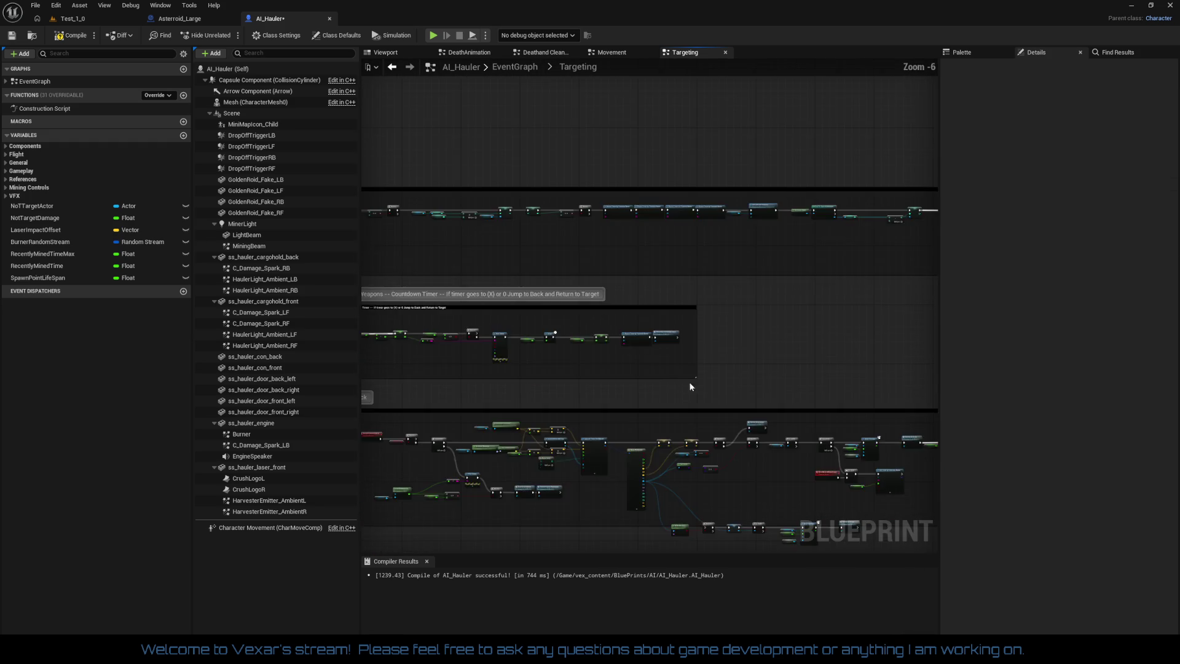
{"action": "mouse_move", "coordinate": [690, 386]}
{"action": "left_mouse_down"}
{"action": "mouse_move", "coordinate": [850, 366]}
{"action": "mouse_move", "coordinate": [377, 326]}
{"action": "mouse_move", "coordinate": [482, 192]}
{"action": "mouse_move", "coordinate": [718, 153]}
{"action": "left_mouse_up"}
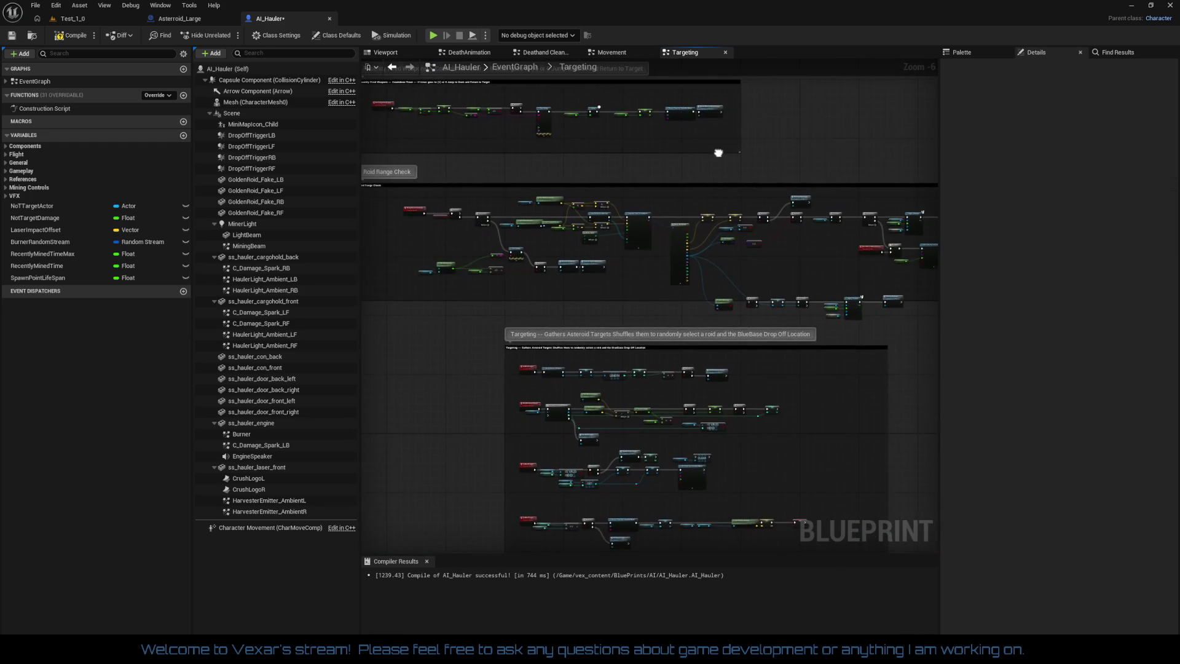
Break the hit-actor links into No TTarget Actor and the Actor Has Tag Target pin
{"action": "scroll", "coordinate": [692, 274], "scroll_direction": "up", "scroll_amount": 4}
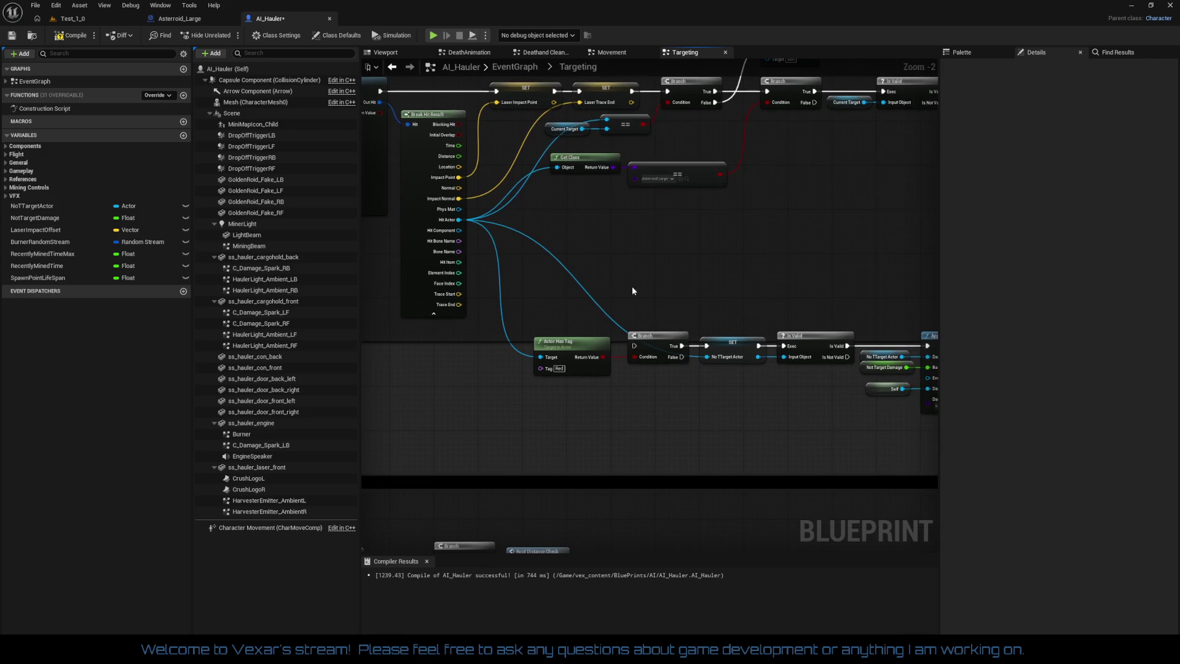
{"action": "right_click", "coordinate": [704, 348]}
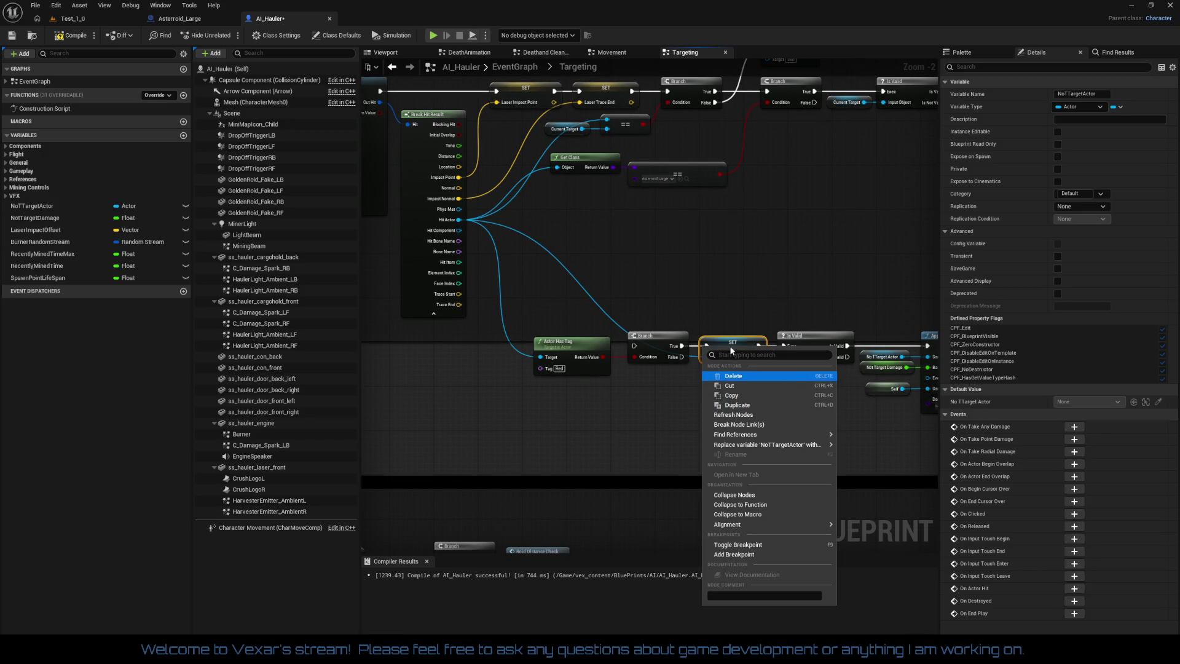
{"action": "left_click", "coordinate": [707, 291]}
{"action": "left_click_drag", "start_coordinate": [708, 291], "coordinate": [644, 248]}
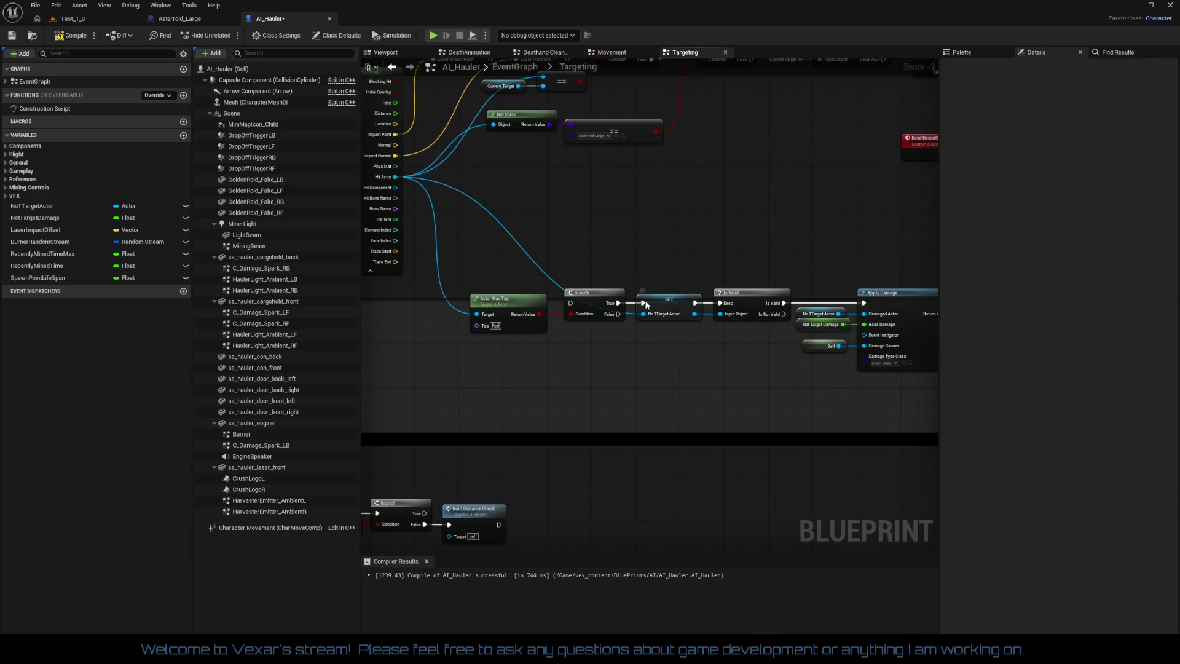
{"action": "right_click", "coordinate": [650, 306]}
{"action": "right_click", "coordinate": [627, 270]}
{"action": "scroll", "coordinate": [541, 240], "scroll_direction": "up", "scroll_amount": 2}
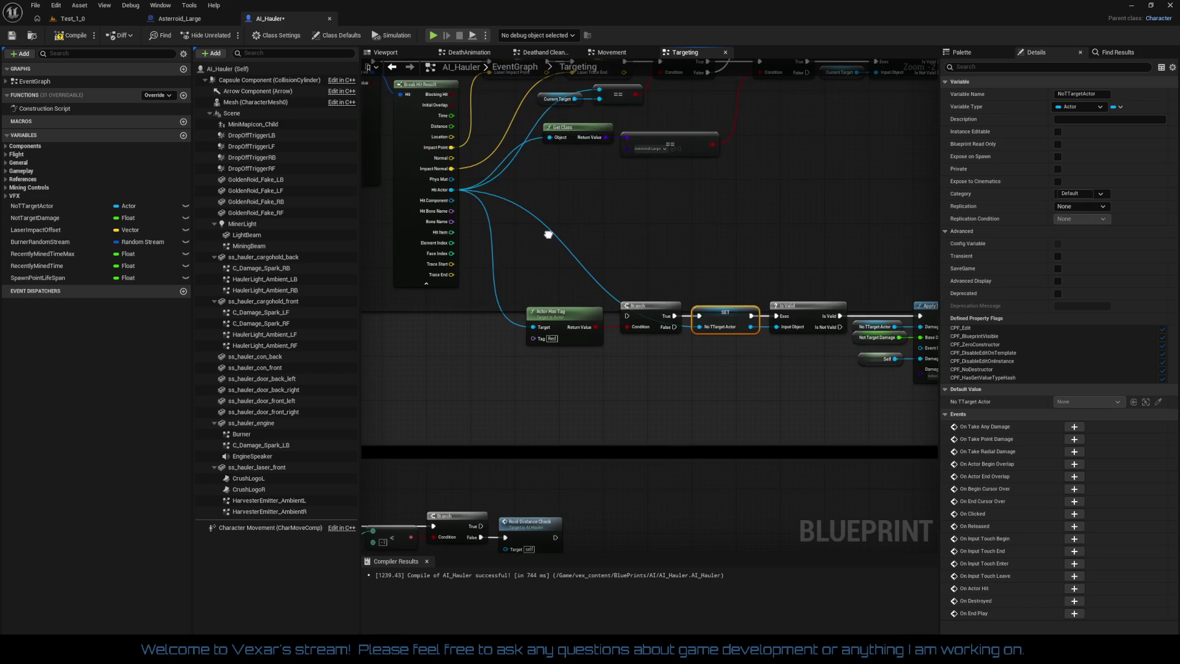
{"action": "right_click", "coordinate": [721, 344]}
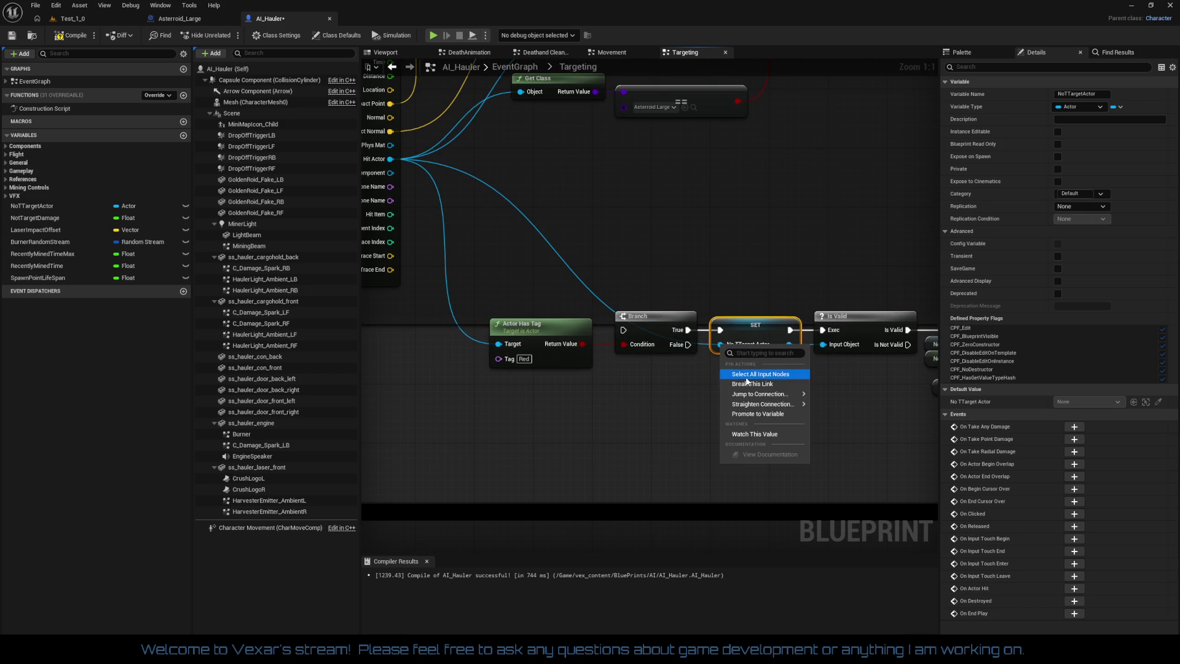
{"action": "left_click", "coordinate": [744, 381]}
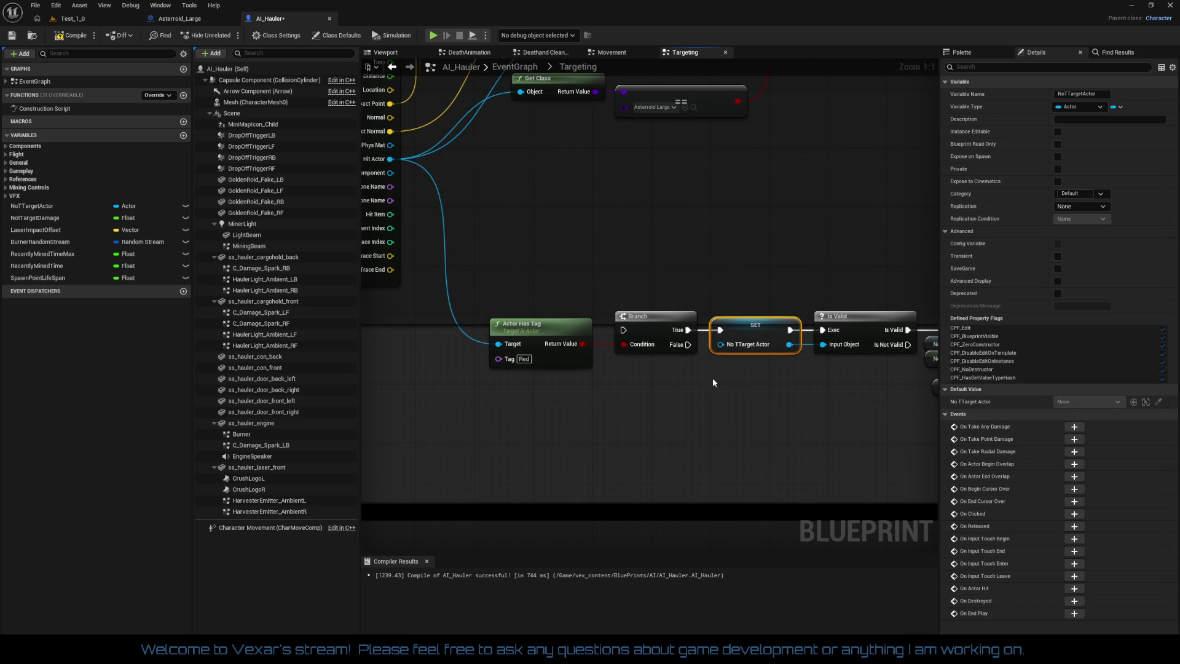
{"action": "right_click", "coordinate": [509, 345]}
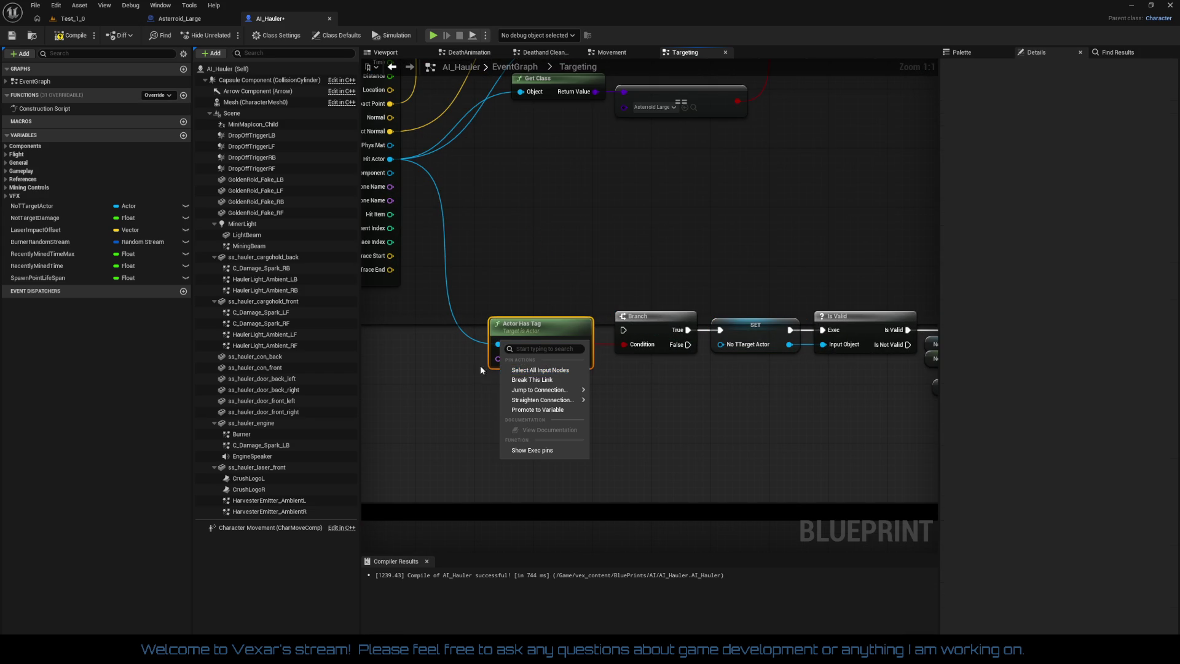
{"action": "left_click", "coordinate": [480, 365]}
{"action": "right_click", "coordinate": [499, 344]}
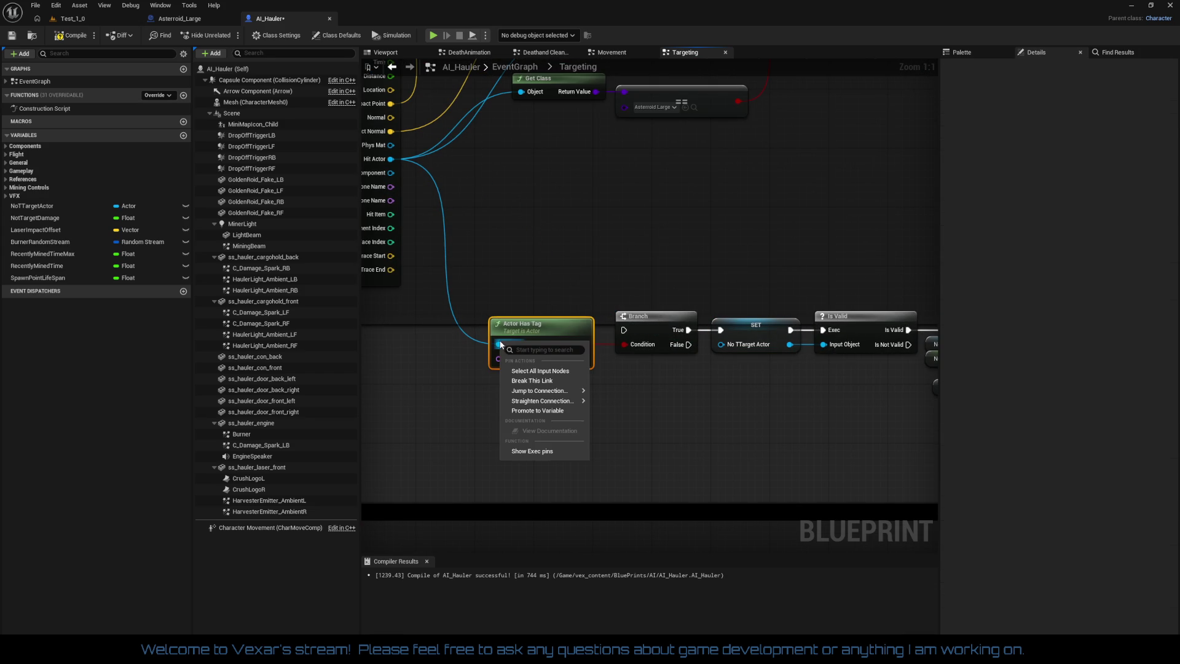
{"action": "left_click", "coordinate": [538, 380]}
Comment the Actor Has Tag to Apply Damage nodes 'Incase we want the Hauler to attack and damage AI to defend itself (PROTOTYPE)'
{"action": "mouse_move", "coordinate": [495, 280]}
{"action": "left_mouse_down"}
{"action": "mouse_move", "coordinate": [934, 436]}
{"action": "mouse_move", "coordinate": [790, 426]}
{"action": "left_mouse_up"}
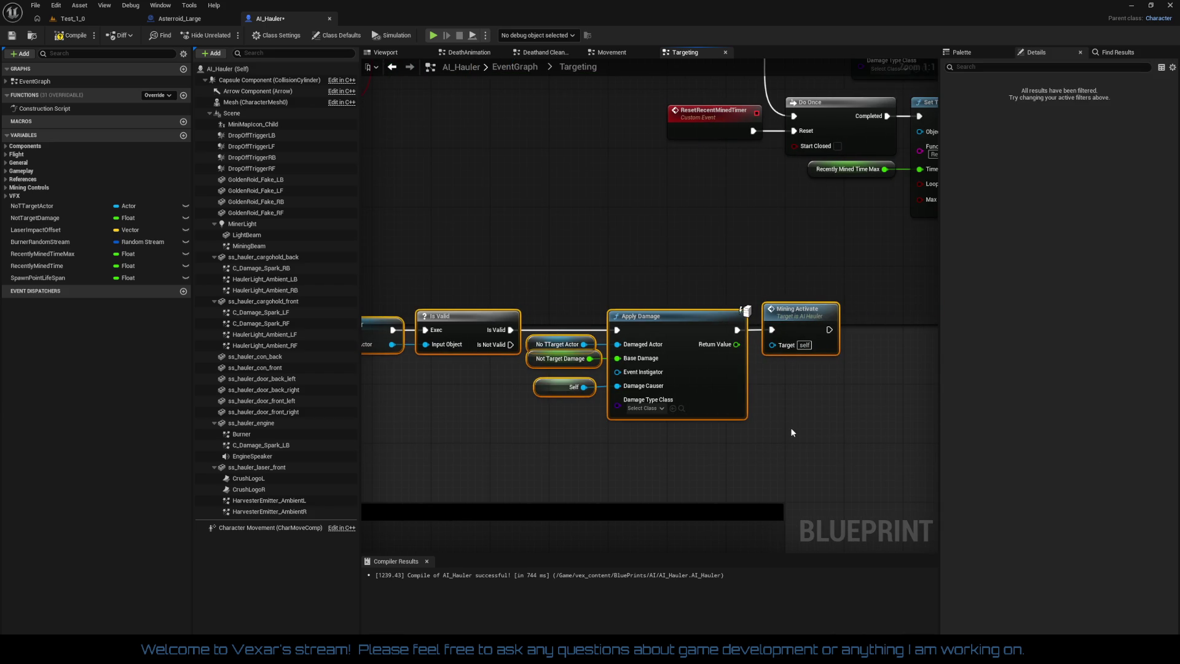
{"action": "key", "text": "c"}
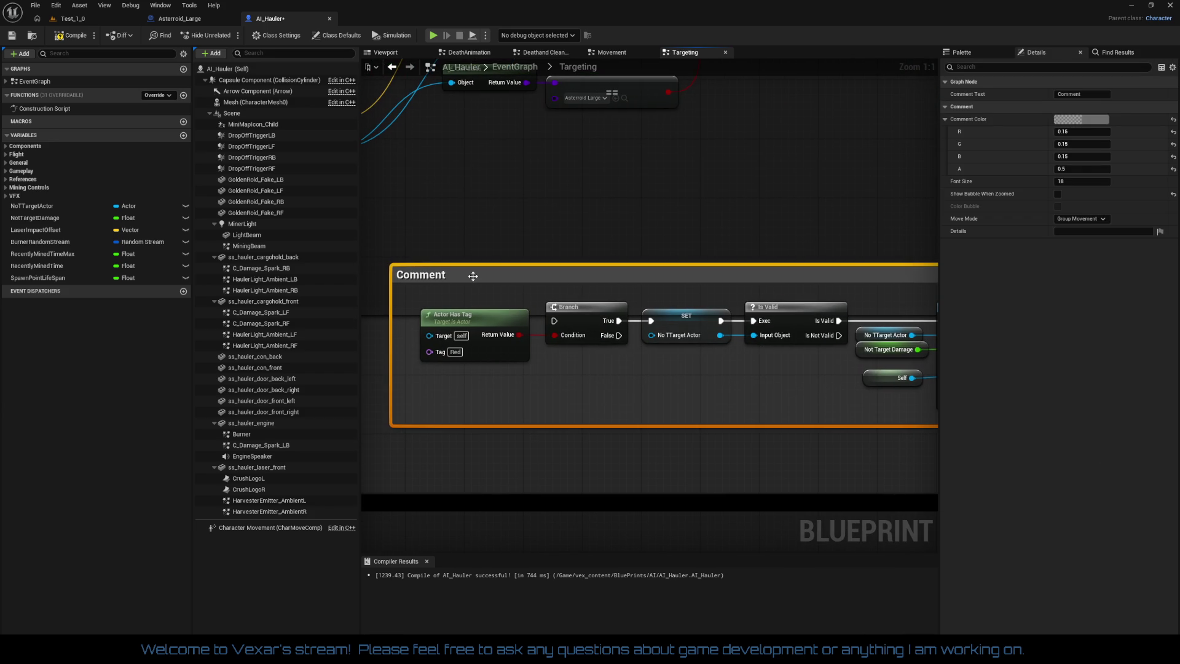
{"action": "type", "text": "Incase "}
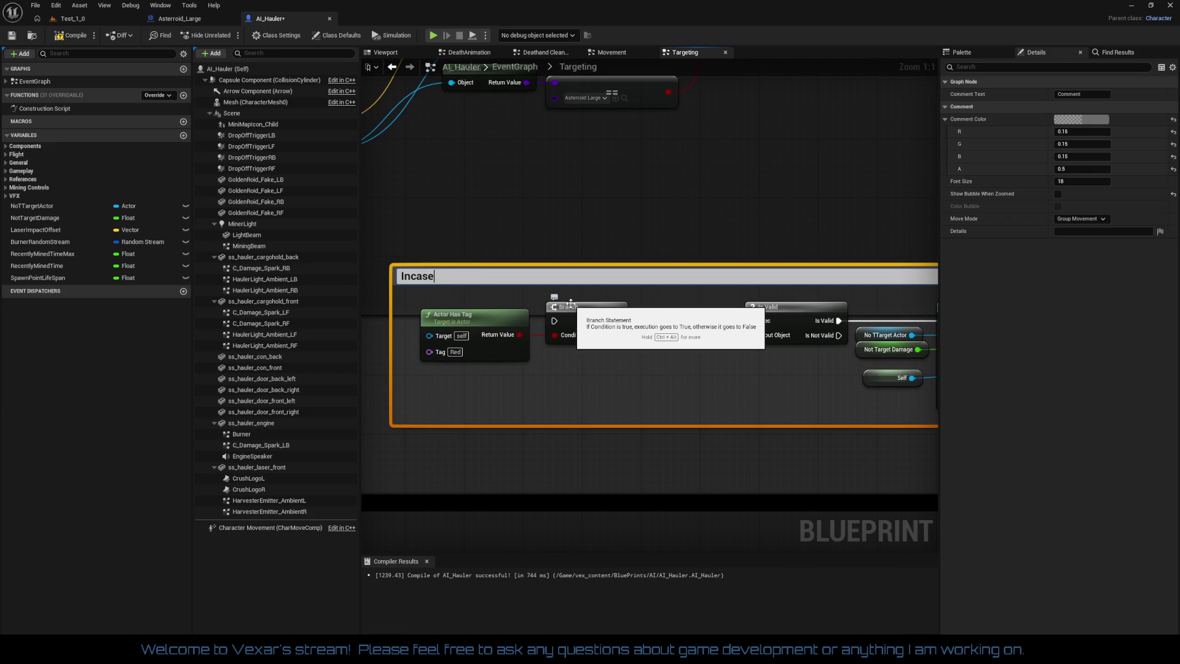
{"action": "type", "text": "we want the Hau"}
{"action": "type", "text": "ler to "}
{"action": "type", "text": "attack and damage AI(P"}
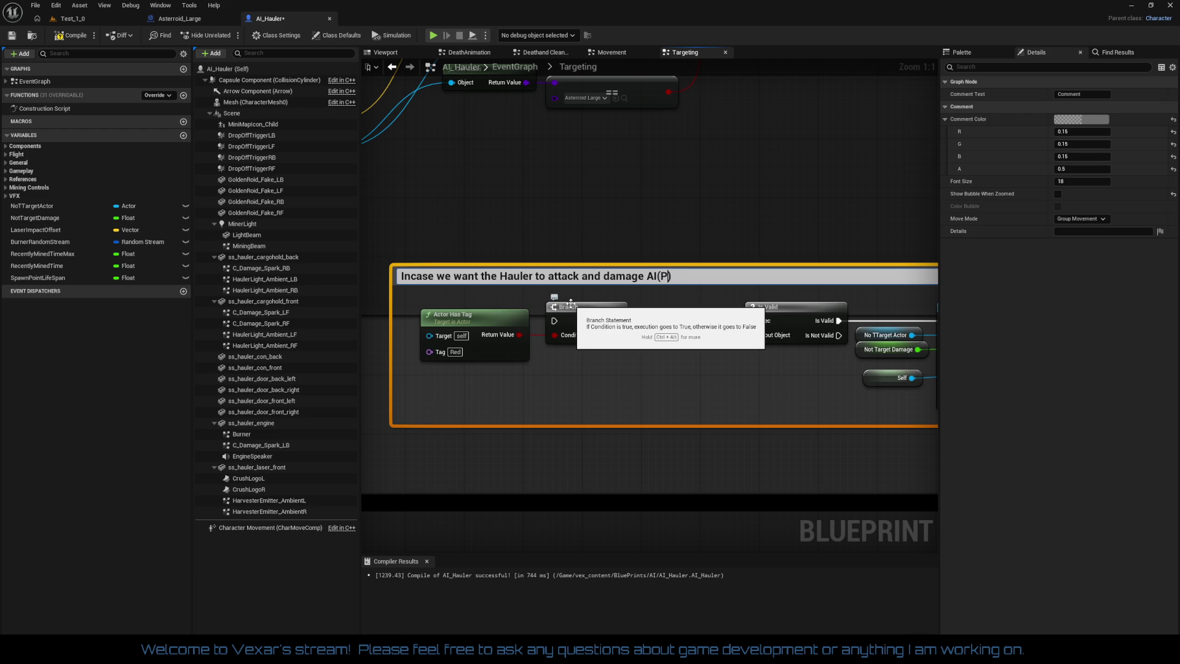
{"action": "type", "text": "ROT"}
{"action": "type", "text": "O"}
{"action": "type", "text": "TYP"}
{"action": "type", "text": " to defend "}
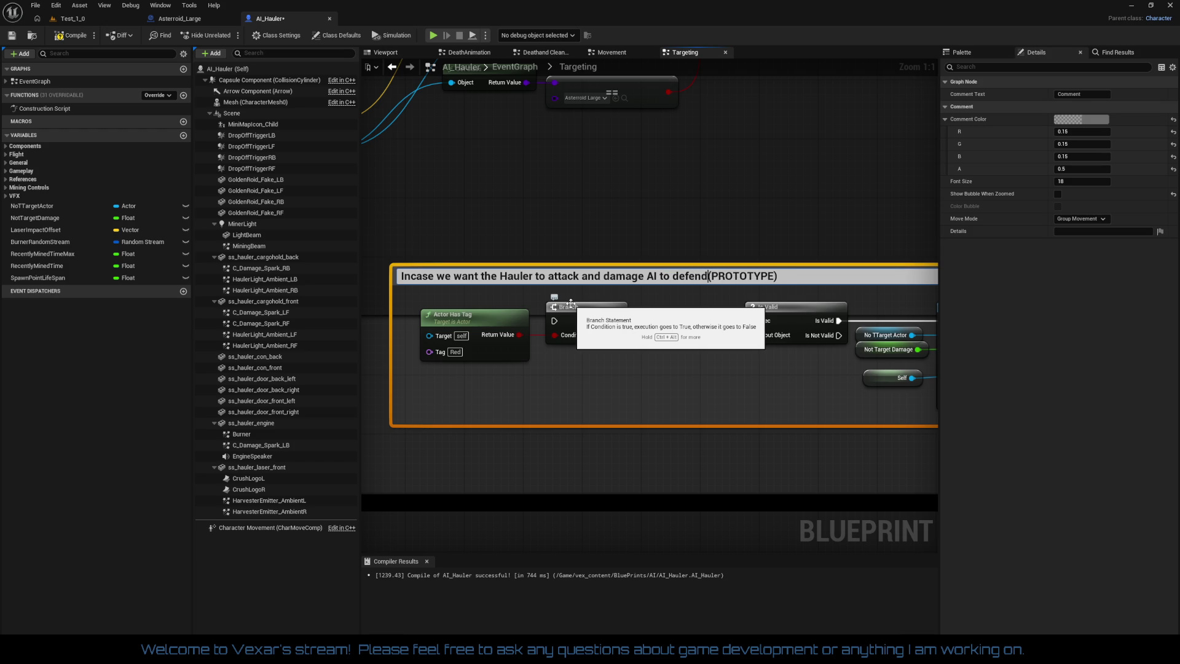
{"action": "type", "text": "itself"}
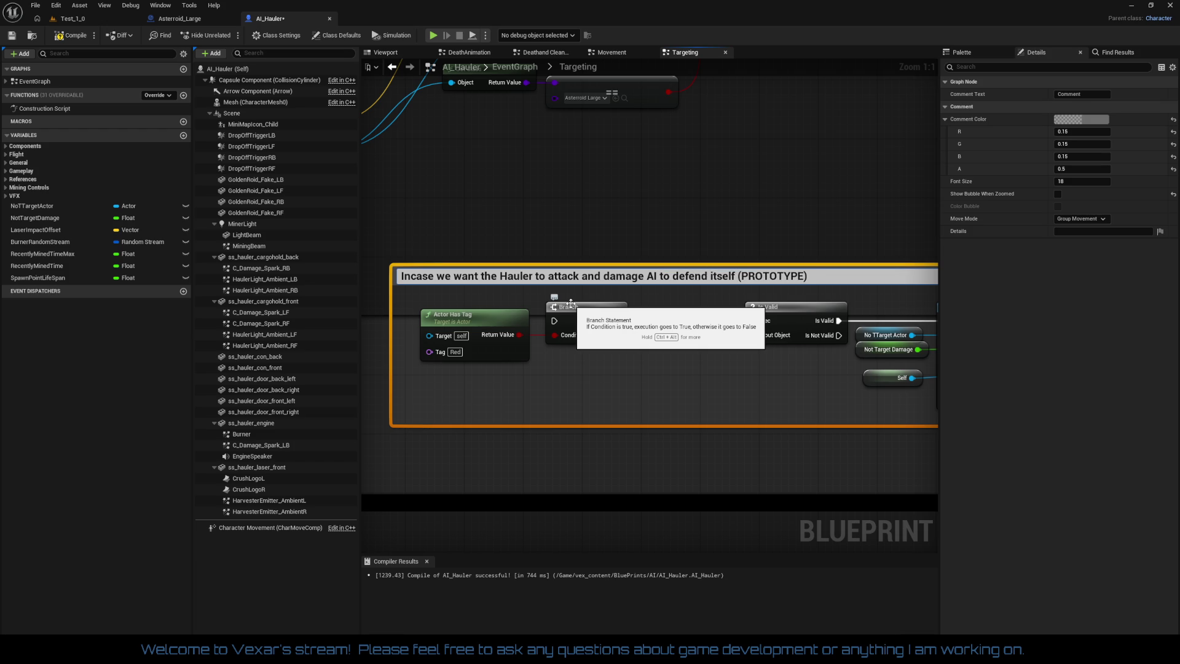
{"action": "key", "text": "Return"}
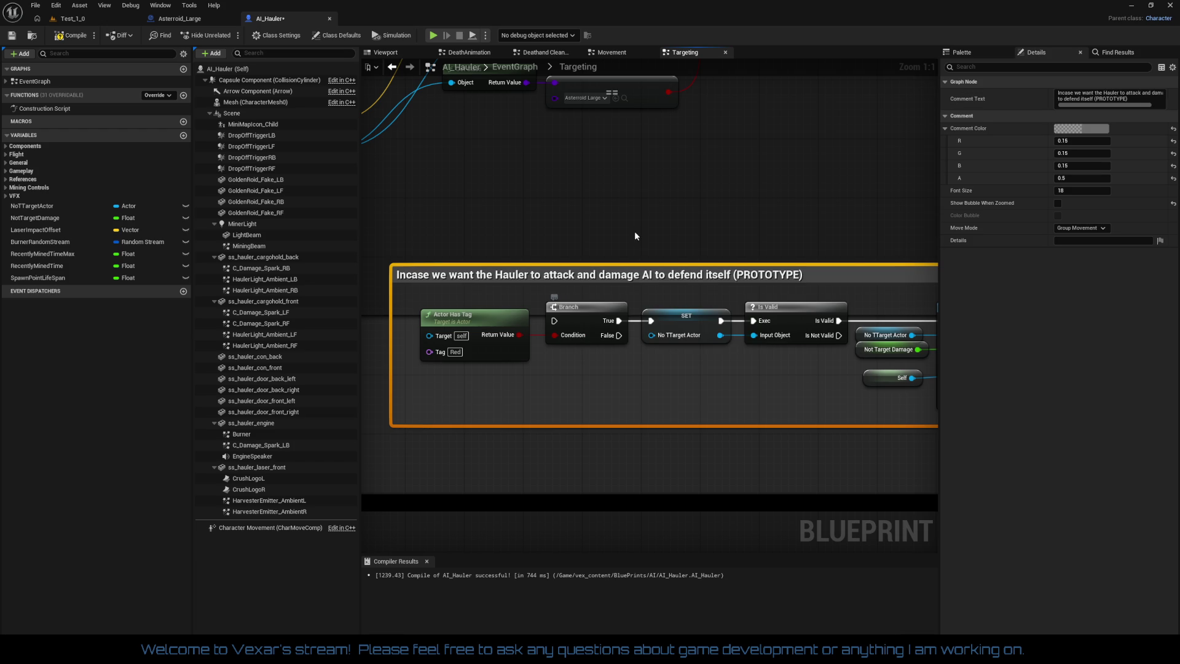
Move the PROTOTYPE comment block up between the other blocks and nudge it into place
{"action": "scroll", "coordinate": [651, 294], "scroll_direction": "down", "scroll_amount": 3}
{"action": "scroll", "coordinate": [655, 306], "scroll_direction": "down", "scroll_amount": 3}
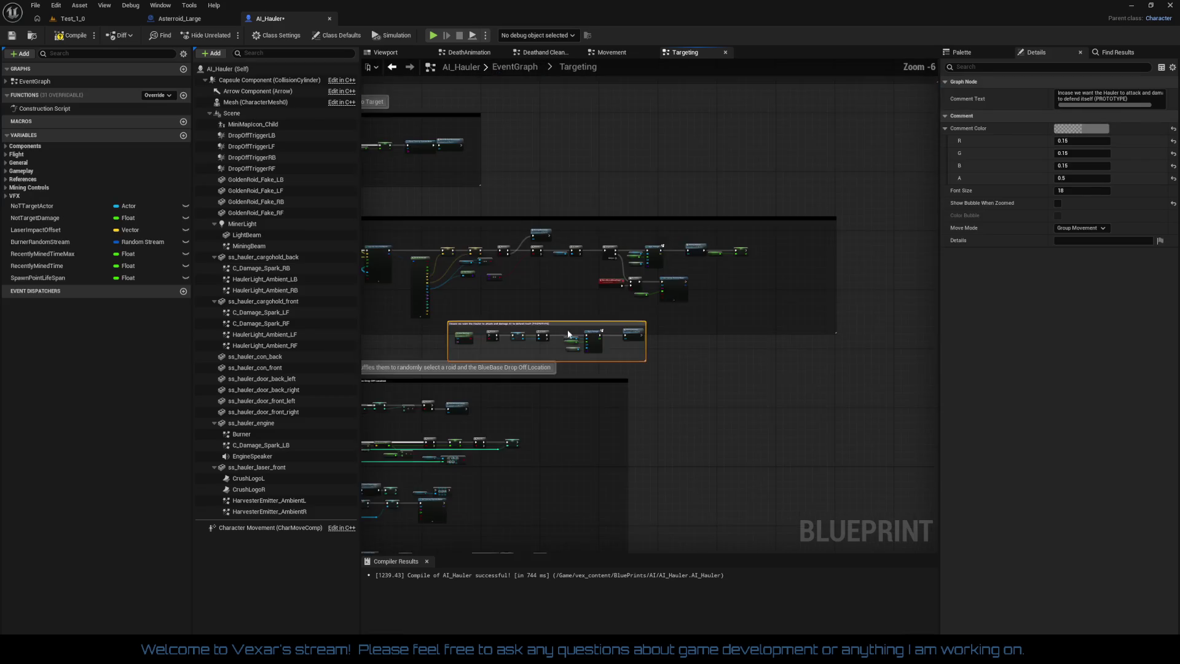
{"action": "mouse_move", "coordinate": [611, 420]}
{"action": "left_mouse_down"}
{"action": "mouse_move", "coordinate": [661, 289]}
{"action": "mouse_move", "coordinate": [703, 227]}
{"action": "left_mouse_up"}
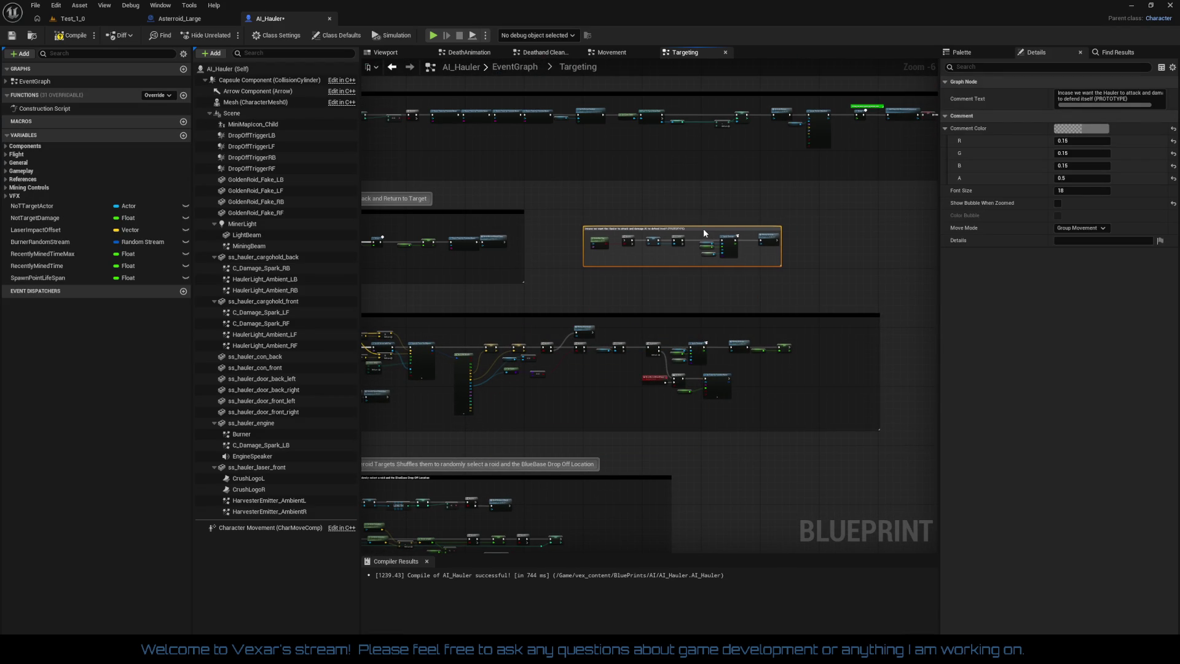
{"action": "scroll", "coordinate": [680, 275], "scroll_direction": "up", "scroll_amount": 4}
{"action": "left_click_drag", "start_coordinate": [808, 347], "coordinate": [817, 348]}
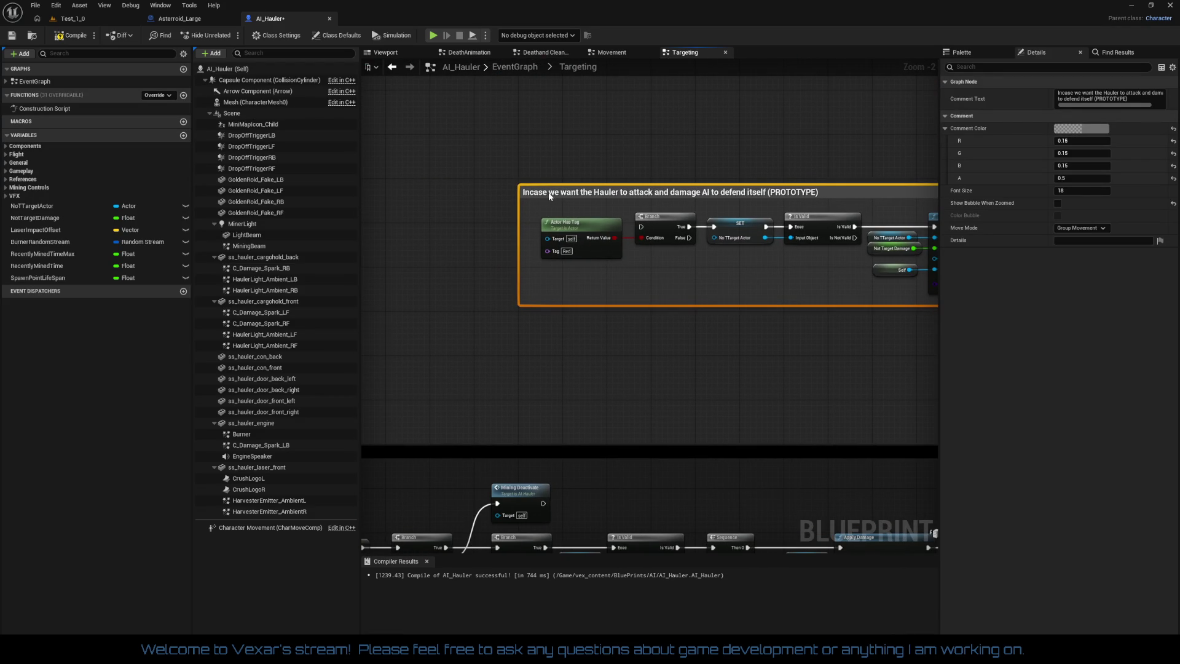
{"action": "left_click_drag", "start_coordinate": [550, 196], "coordinate": [550, 202]}
Set the PROTOTYPE comment's colour to dark red (R 0.125, alpha 1.0)
{"action": "left_click", "coordinate": [1098, 130]}
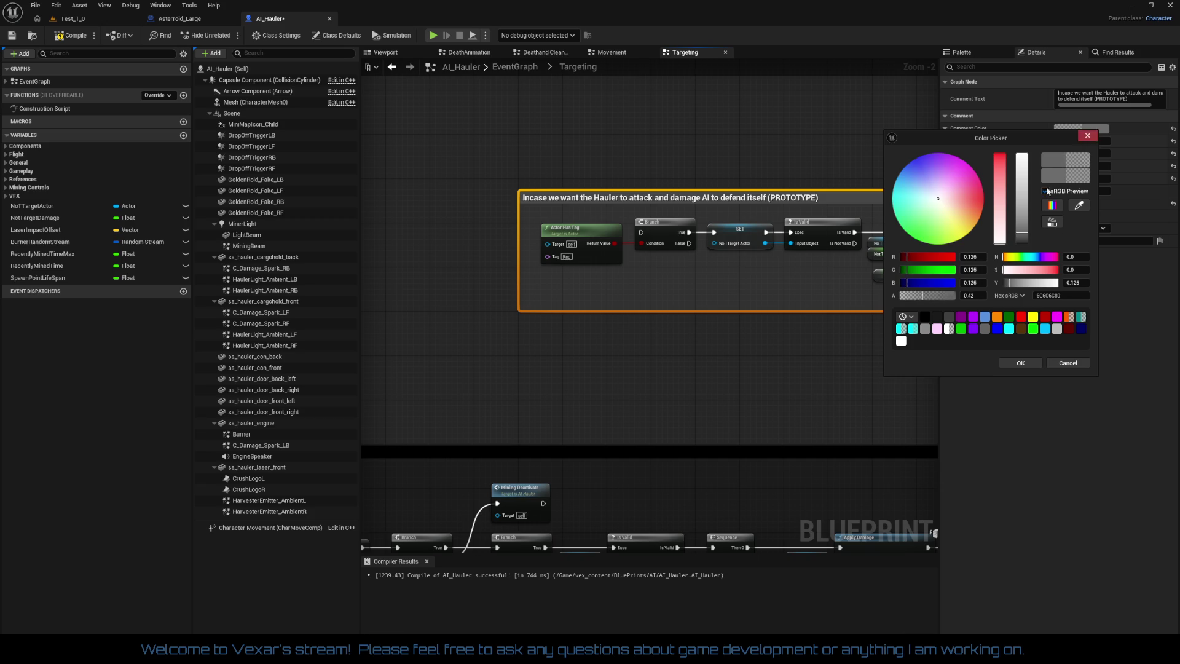
{"action": "left_click", "coordinate": [1047, 191]}
{"action": "left_click", "coordinate": [910, 319]}
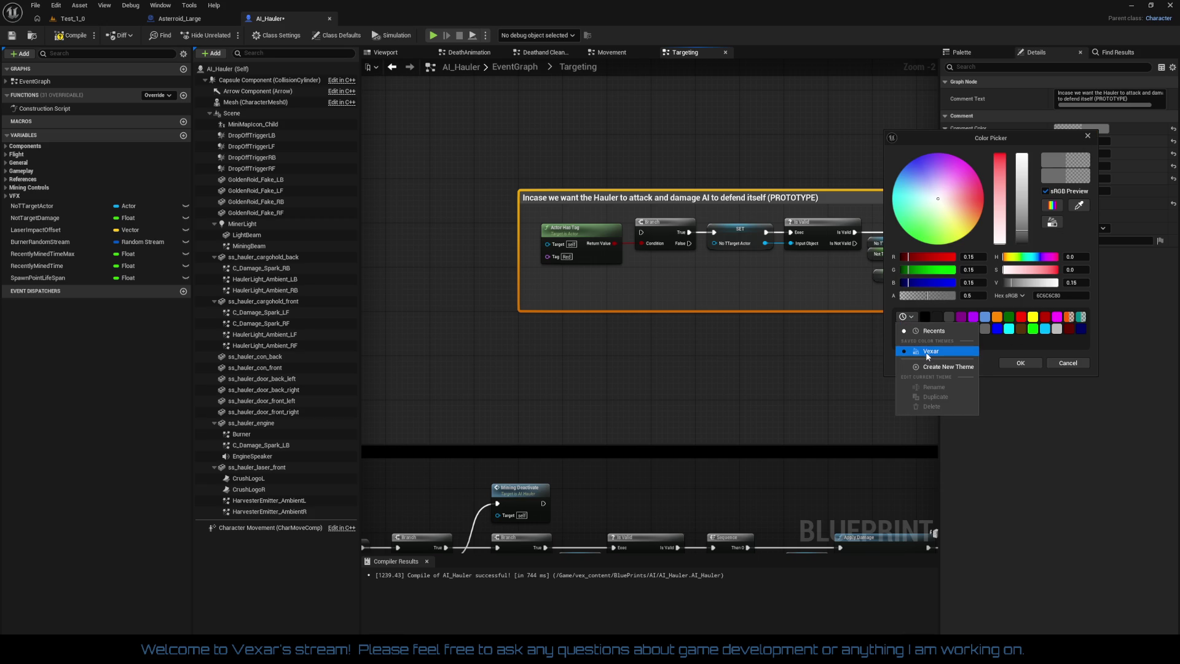
{"action": "left_click", "coordinate": [1008, 340]}
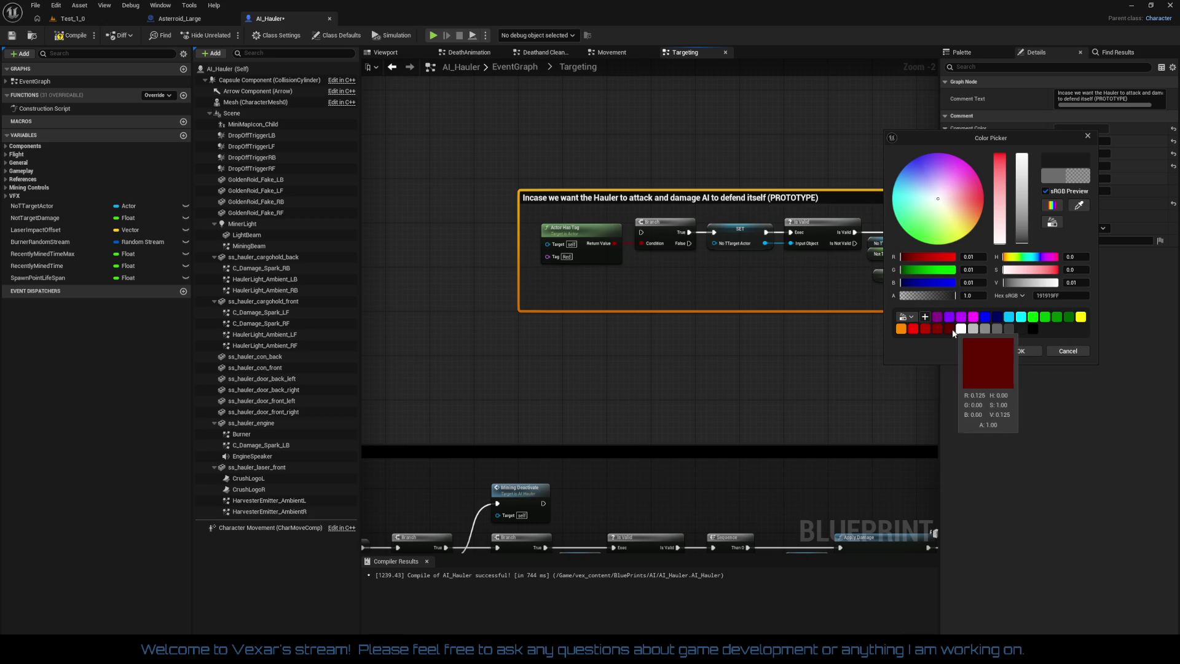
{"action": "left_click", "coordinate": [950, 329]}
{"action": "left_click", "coordinate": [1027, 352]}
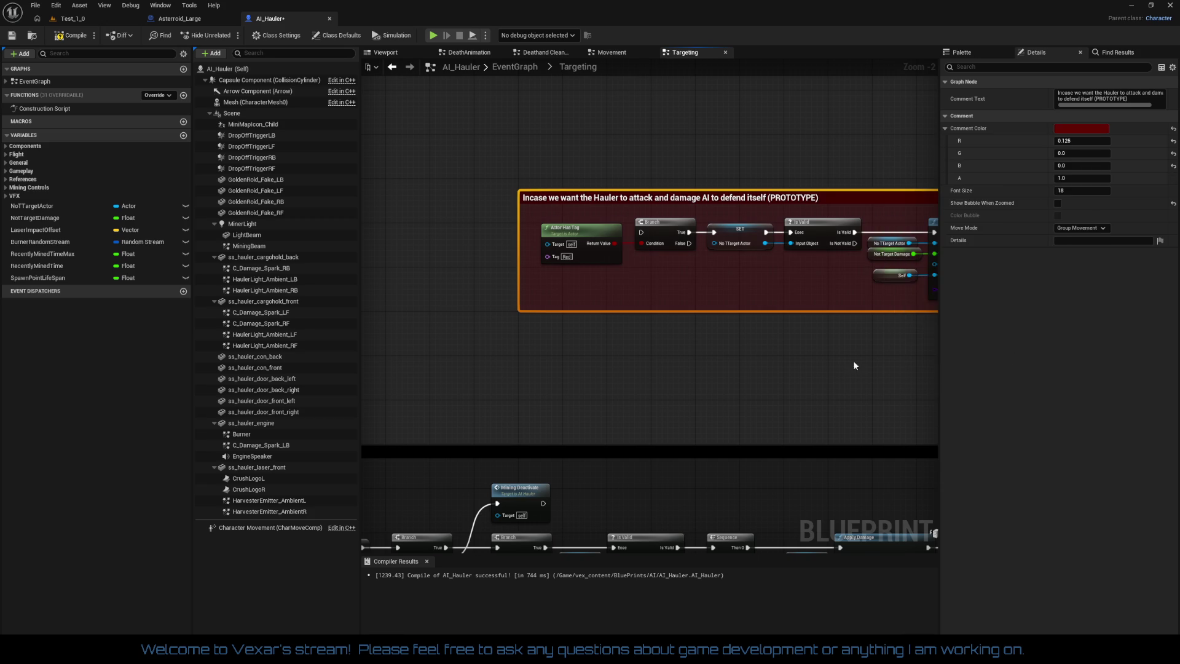
{"action": "left_click", "coordinate": [695, 278]}
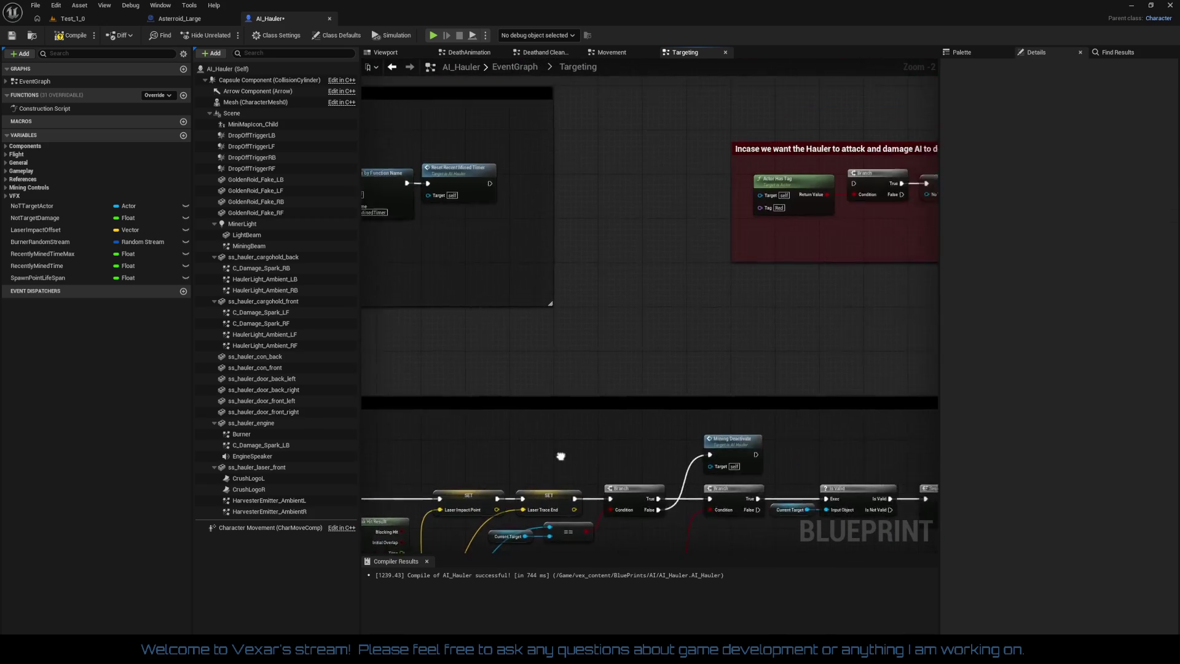
Narrow the comment box around the Set Timer by Function Name nodes
{"action": "mouse_move", "coordinate": [564, 202]}
{"action": "left_mouse_down"}
{"action": "mouse_move", "coordinate": [669, 397]}
{"action": "mouse_move", "coordinate": [464, 349]}
{"action": "mouse_move", "coordinate": [727, 356]}
{"action": "left_mouse_up"}
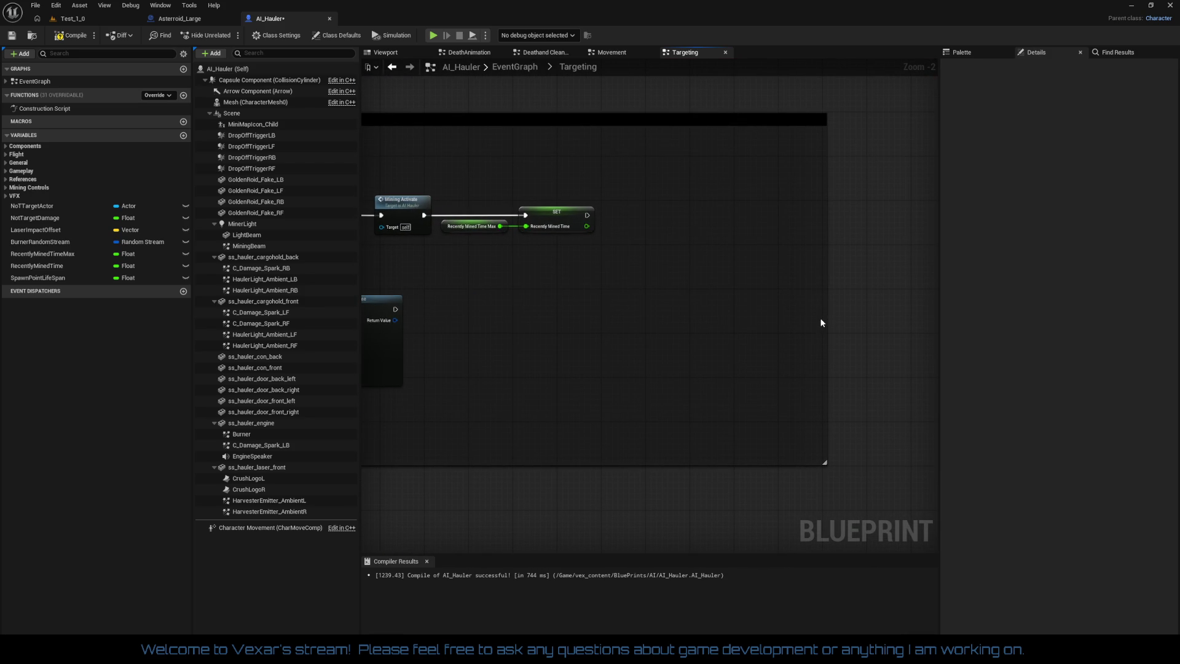
{"action": "left_click_drag", "start_coordinate": [824, 319], "coordinate": [685, 318]}
{"action": "scroll", "coordinate": [685, 318], "scroll_direction": "down", "scroll_amount": 2}
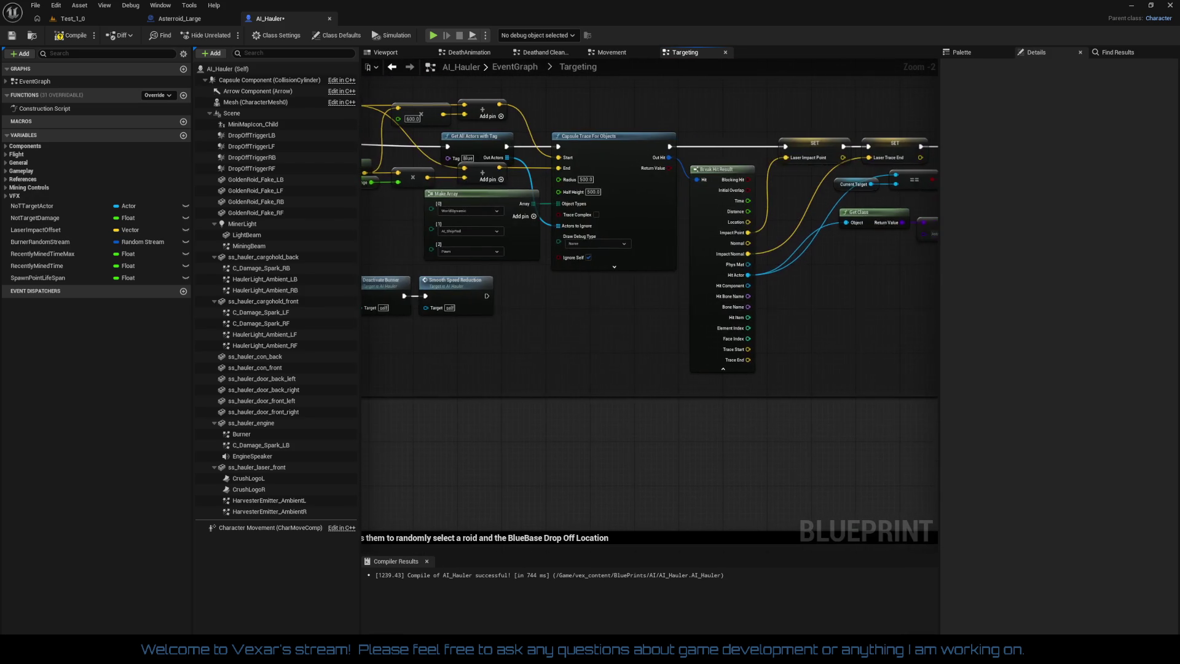
{"action": "scroll", "coordinate": [679, 327], "scroll_direction": "up", "scroll_amount": 3}
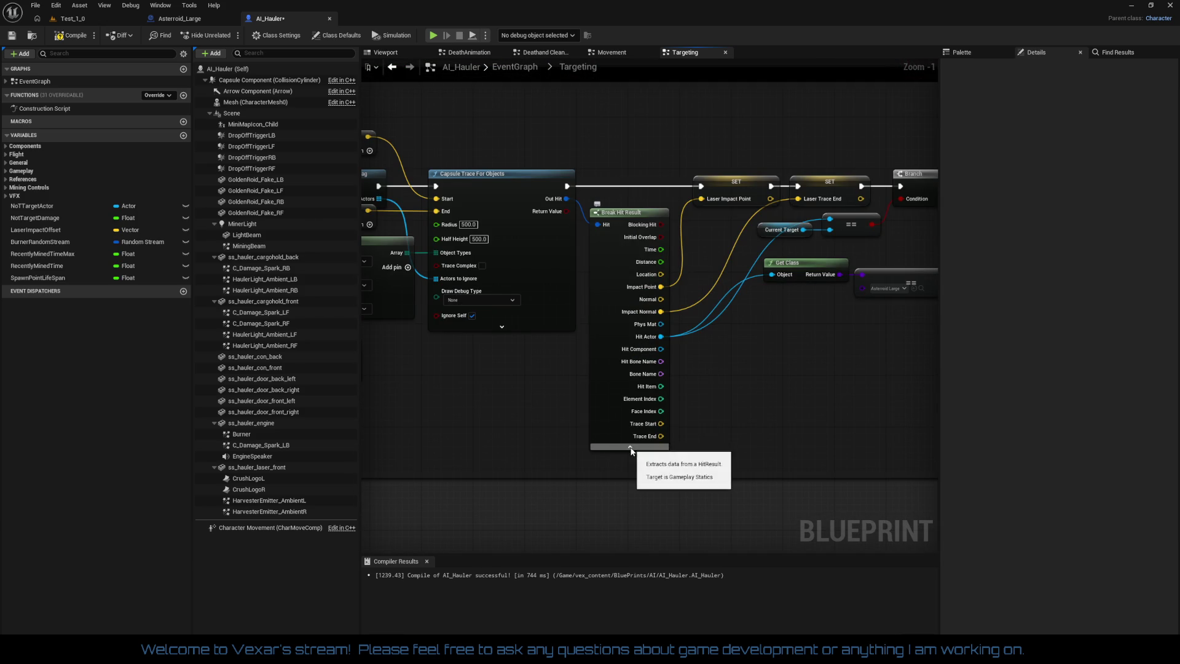
{"action": "scroll", "coordinate": [624, 348], "scroll_direction": "down", "scroll_amount": 4}
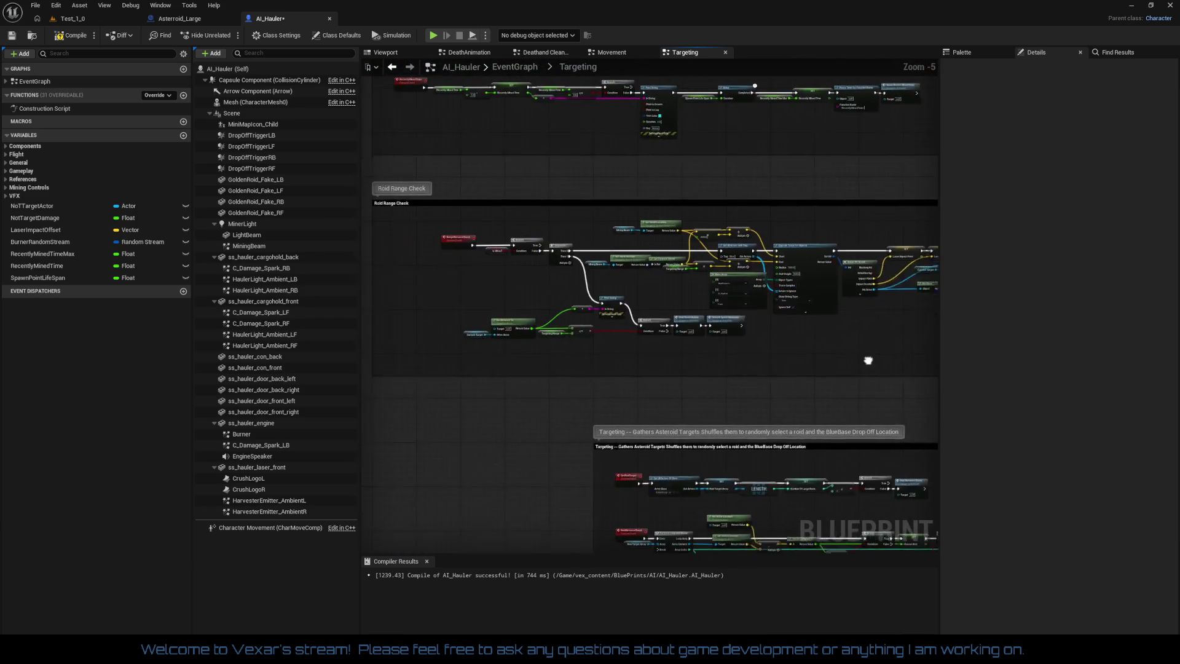
{"action": "scroll", "coordinate": [703, 337], "scroll_direction": "up", "scroll_amount": 2}
Recompile AI_Hauler and return to its graph near the Countdown Timer nodes
{"action": "mouse_move", "coordinate": [690, 338]}
{"action": "left_mouse_down"}
{"action": "mouse_move", "coordinate": [424, 329]}
{"action": "mouse_move", "coordinate": [365, 351]}
{"action": "mouse_move", "coordinate": [376, 387]}
{"action": "mouse_move", "coordinate": [466, 388]}
{"action": "left_mouse_up"}
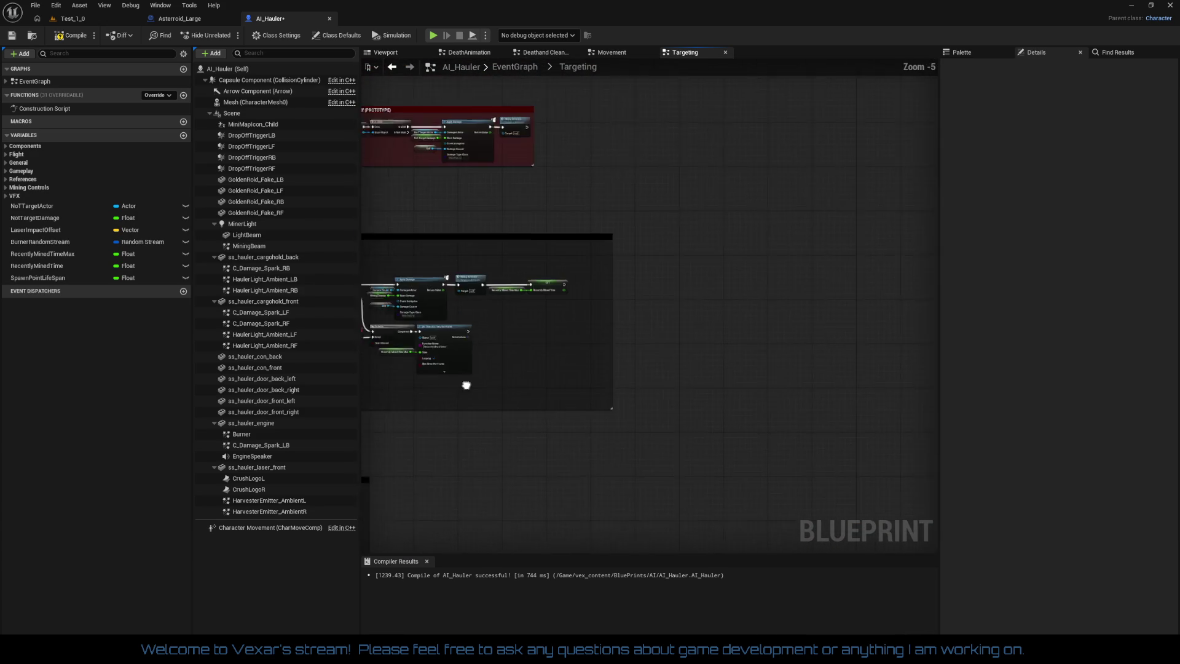
{"action": "scroll", "coordinate": [440, 268], "scroll_direction": "down", "scroll_amount": 2}
{"action": "left_click", "coordinate": [71, 35]}
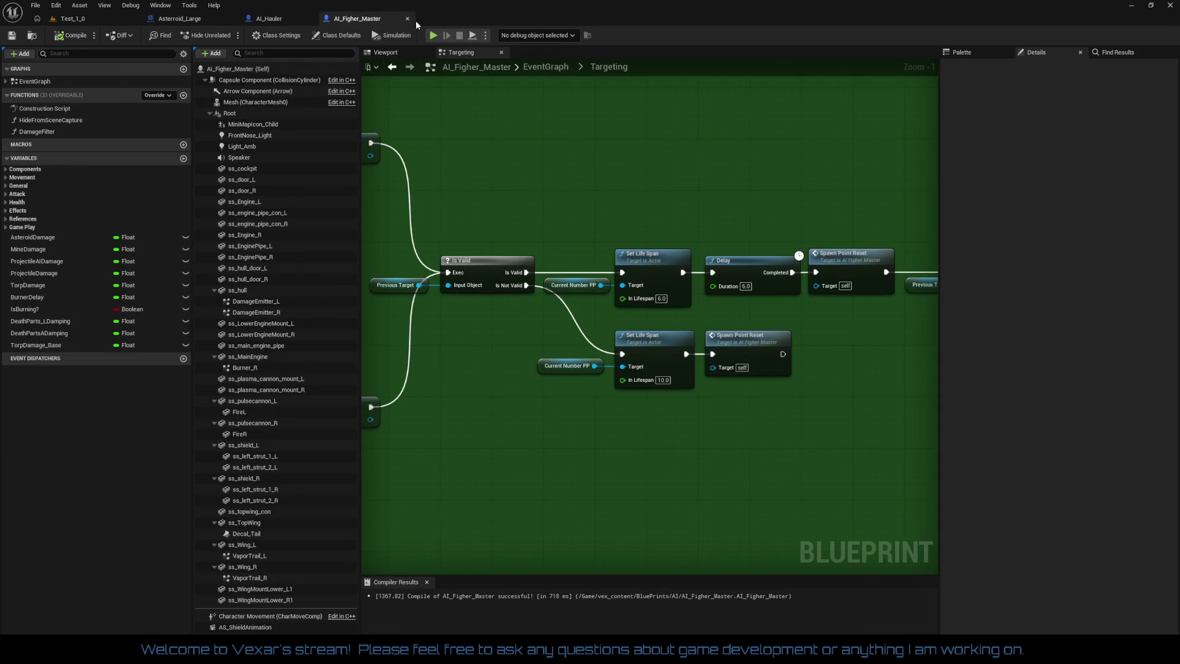
{"action": "left_click", "coordinate": [269, 18]}
{"action": "left_click_drag", "start_coordinate": [611, 248], "coordinate": [679, 394]}
{"action": "scroll", "coordinate": [621, 320], "scroll_direction": "up", "scroll_amount": 6}
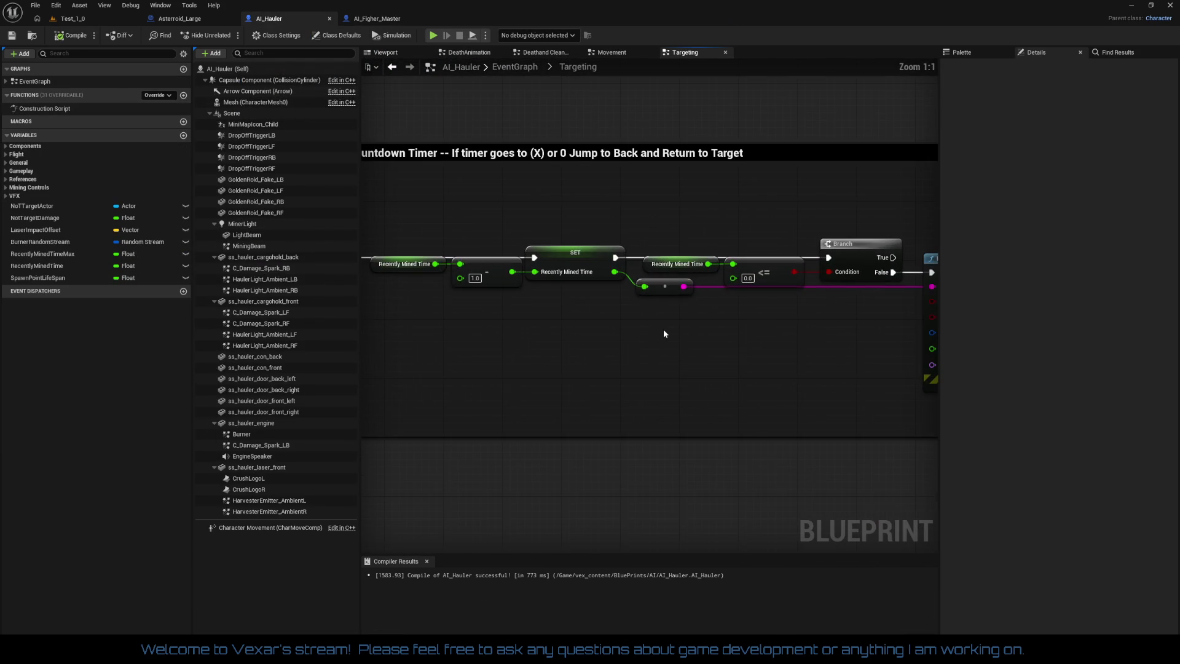
In the countdown timer comment title, replace 'Fired Weapons' with 'Mined'
{"action": "mouse_move", "coordinate": [761, 324]}
{"action": "left_mouse_down"}
{"action": "mouse_move", "coordinate": [866, 321]}
{"action": "mouse_move", "coordinate": [847, 338]}
{"action": "left_mouse_up"}
{"action": "left_click_drag", "start_coordinate": [639, 233], "coordinate": [655, 289]}
{"action": "double_click", "coordinate": [503, 225]}
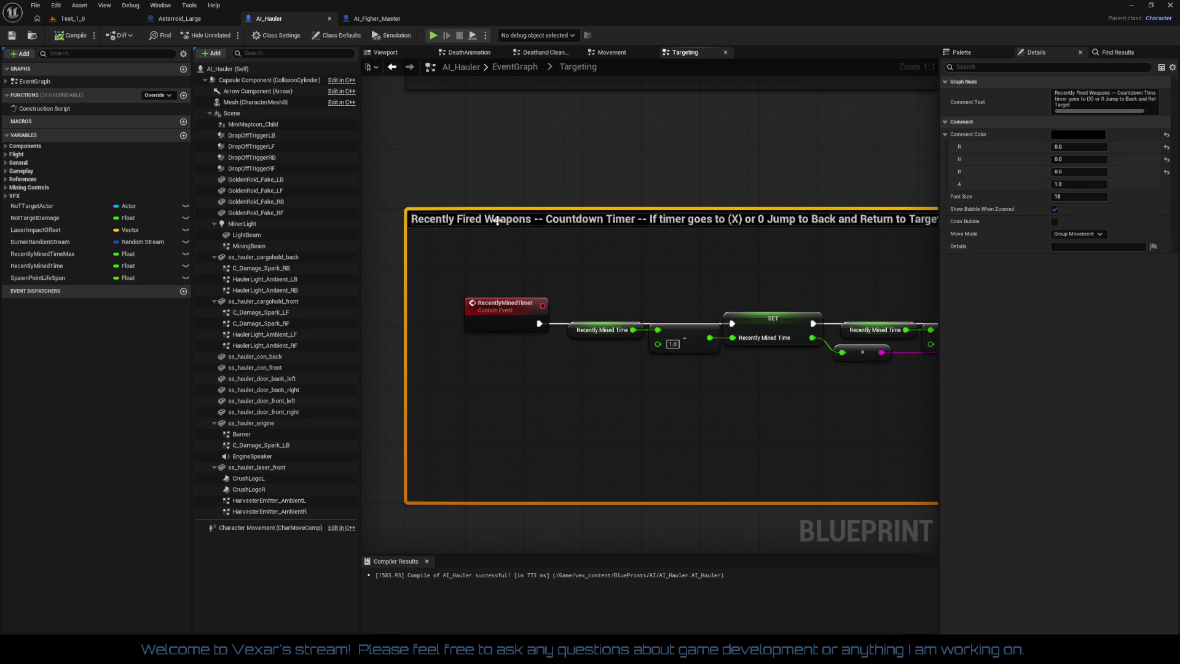
{"action": "key", "text": "Left"}
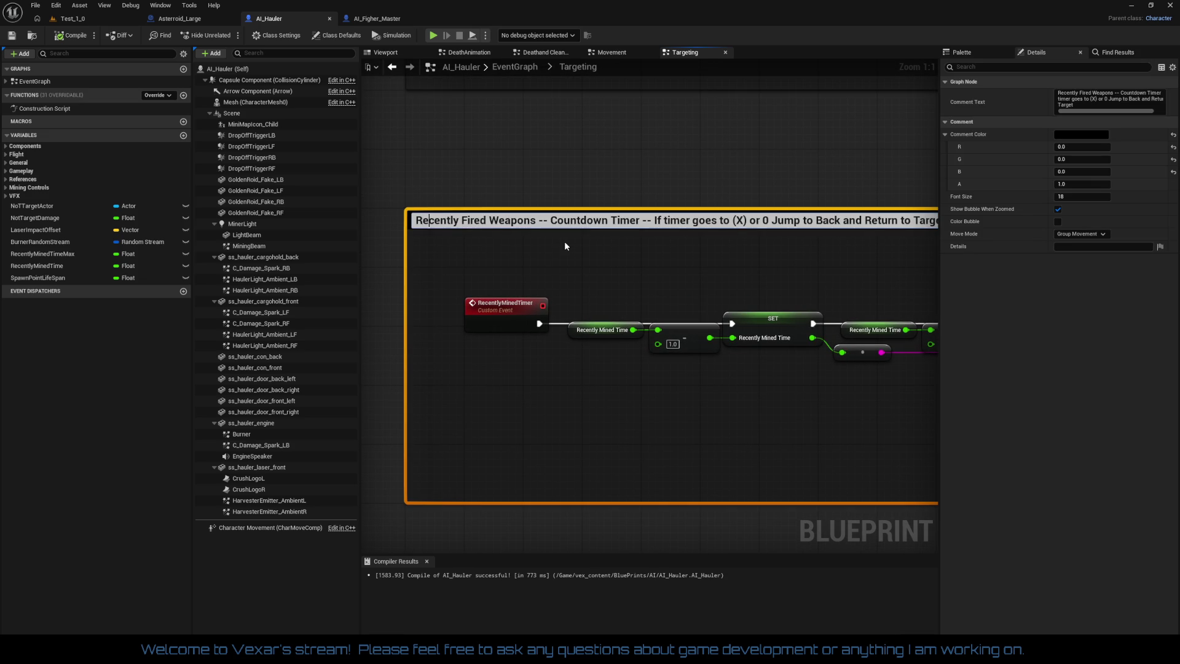
{"action": "key", "text": "Right"}
{"action": "key", "text": "Right"}
{"action": "key", "text": "Right"}
{"action": "type", "text": "Mined"}
{"action": "key", "text": "Delete"}
{"action": "key", "text": "Delete"}
{"action": "key", "text": "Delete"}
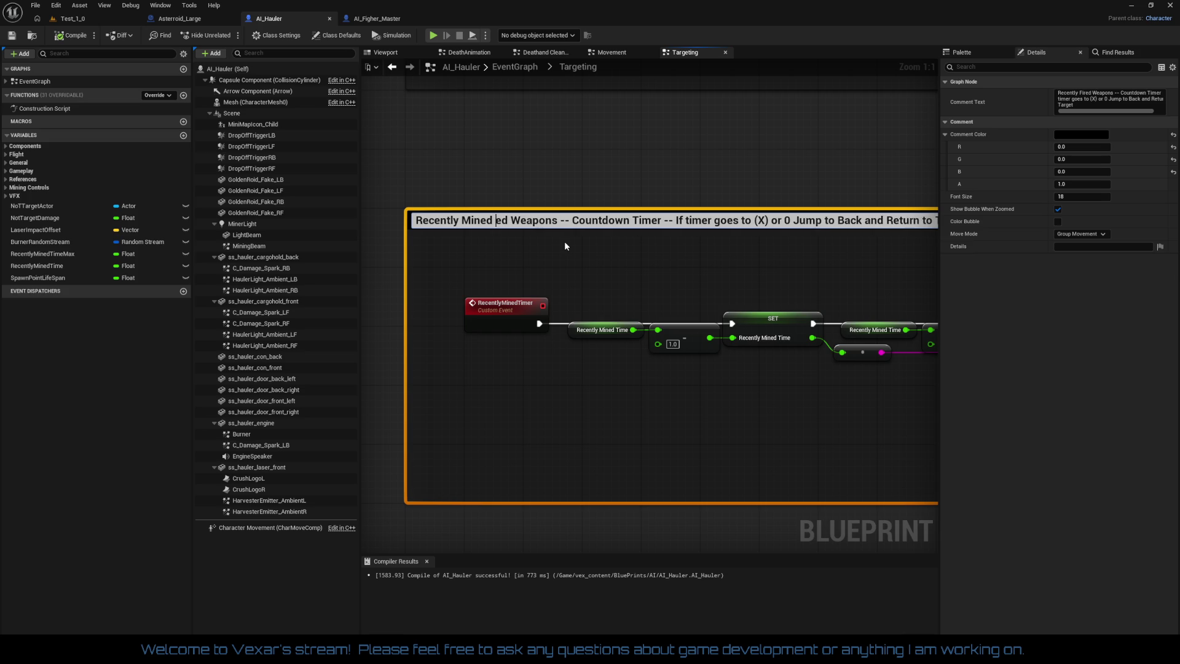
{"action": "key", "text": "Delete"}
{"action": "key", "text": "Delete"}
{"action": "key", "text": "Delete"}
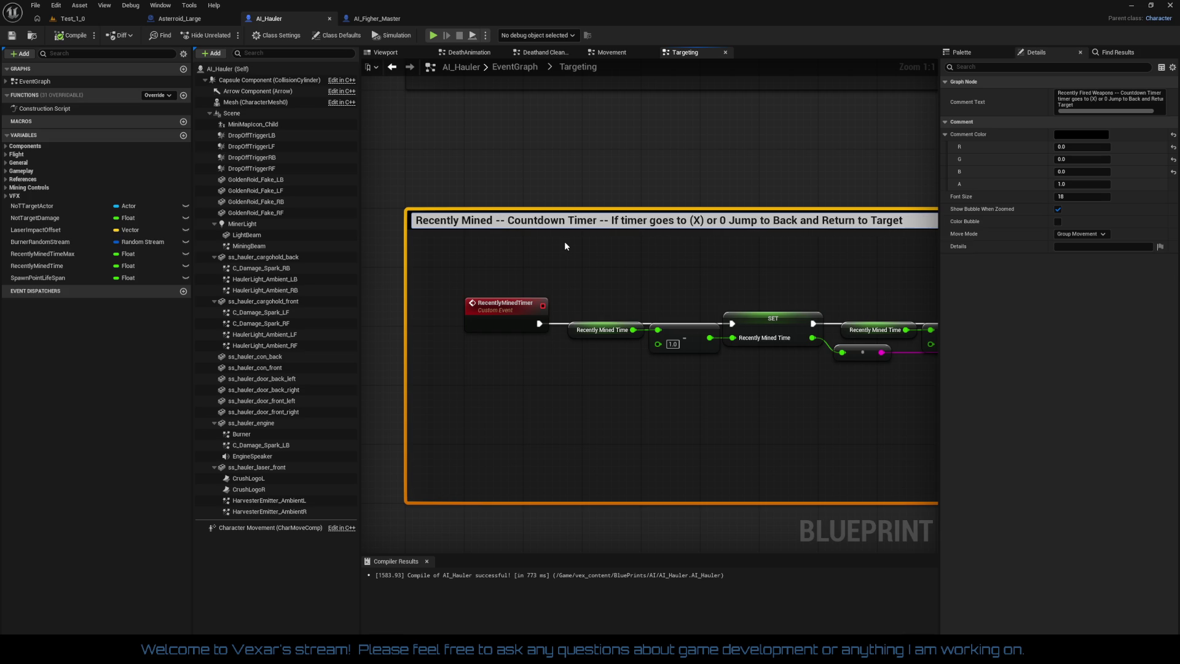
{"action": "left_click_drag", "start_coordinate": [672, 262], "coordinate": [712, 245]}
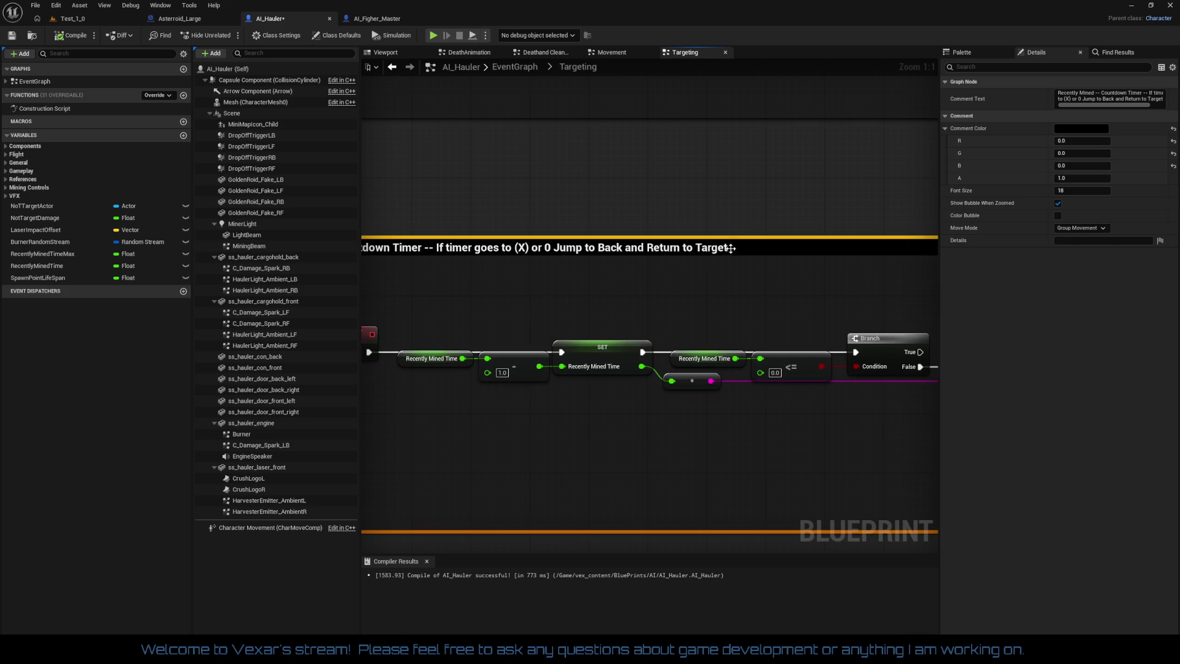
Append 'or find new target.' to the end of the comment title
{"action": "double_click", "coordinate": [725, 248]}
{"action": "key", "text": "End"}
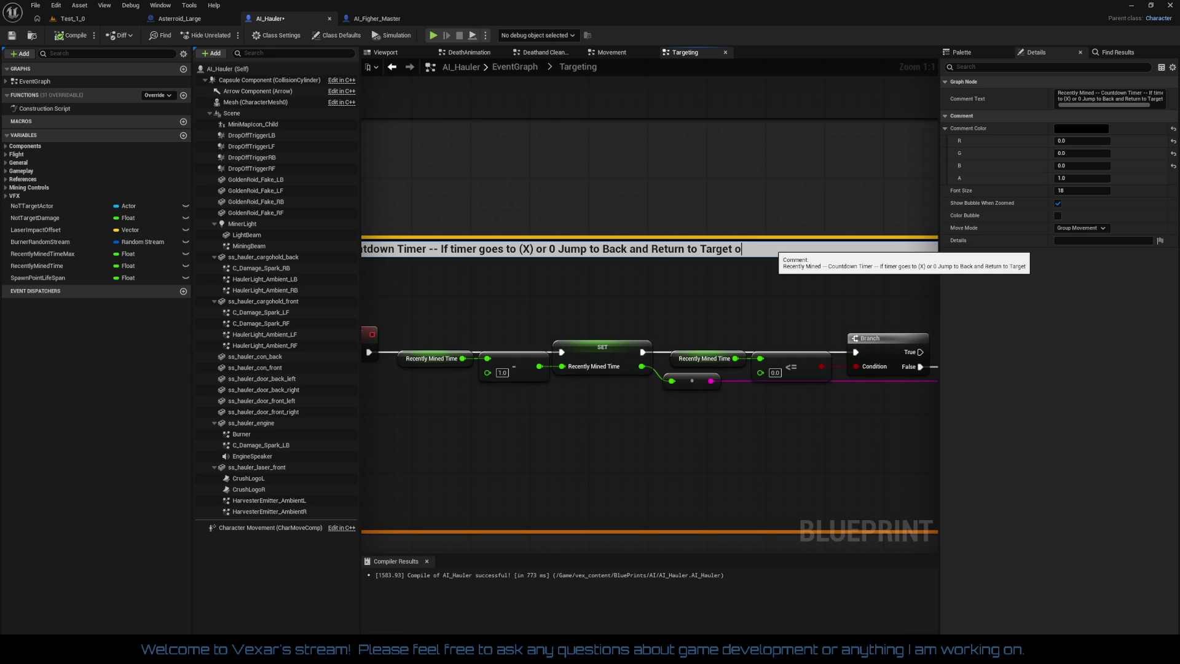
{"action": "type", "text": "r fine"}
{"action": "type", "text": "nd"}
{"action": "type", "text": "we"}
{"action": "type", "text": "ew target."}
{"action": "left_click", "coordinate": [653, 296]}
{"action": "mouse_move", "coordinate": [654, 296]}
{"action": "left_mouse_down"}
{"action": "mouse_move", "coordinate": [652, 269]}
{"action": "mouse_move", "coordinate": [899, 223]}
{"action": "mouse_move", "coordinate": [855, 254]}
{"action": "left_mouse_up"}
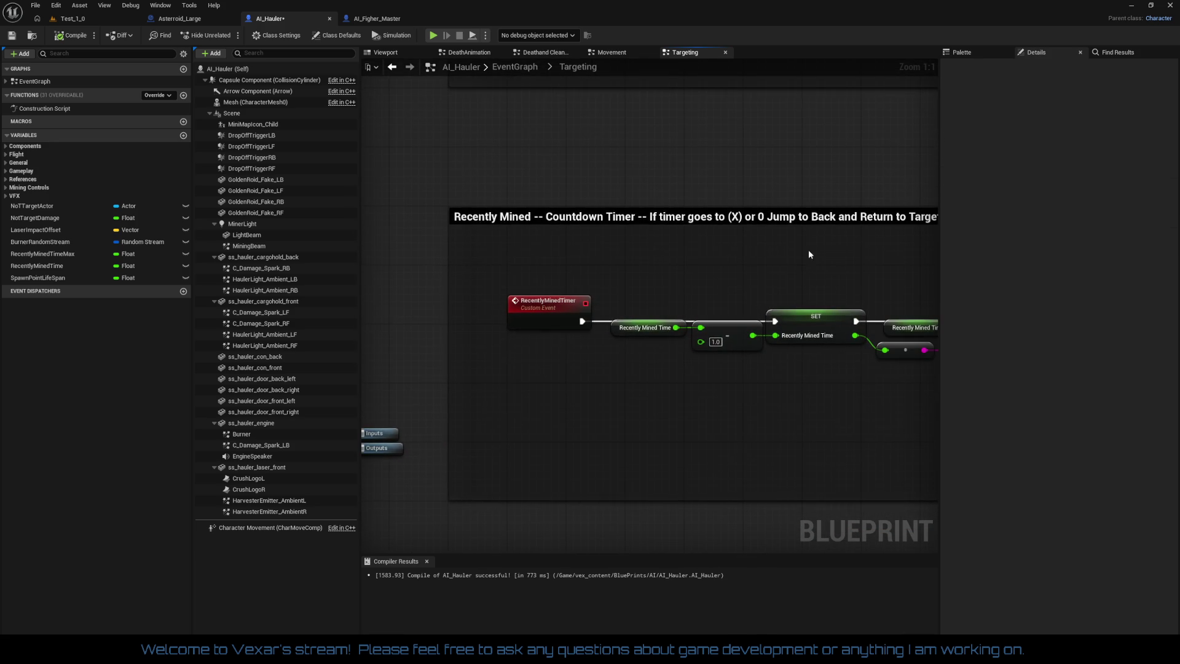
Add a comment noting a mine destroyed mid-mining can leave the Hauler stuck in mining mode
{"action": "key", "text": "c"}
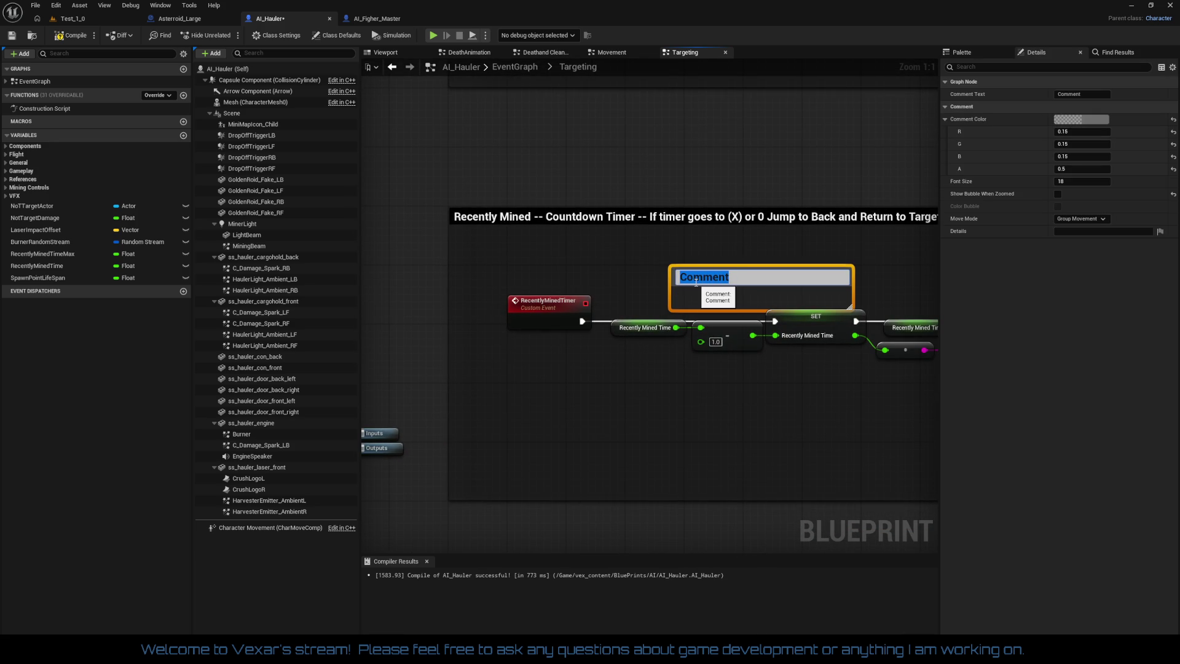
{"action": "type", "text": "If the playe"}
{"action": "type", "text": "r destro"}
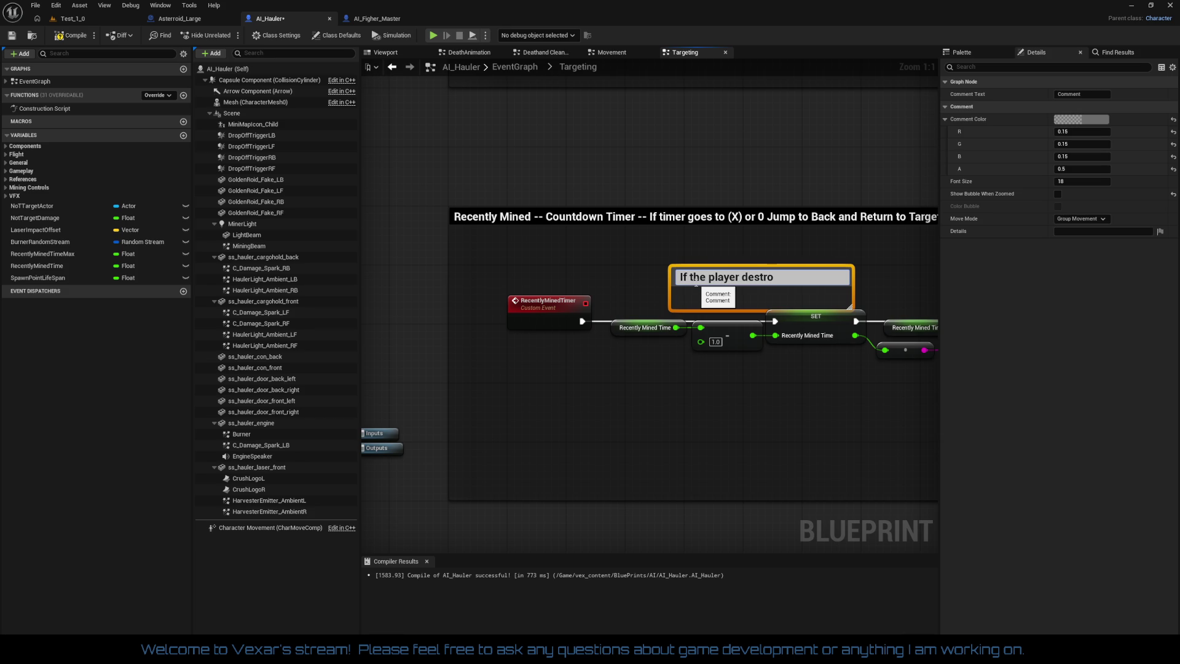
{"action": "type", "text": "ye"}
{"action": "type", "text": "min"}
{"action": "type", "text": "during mining"}
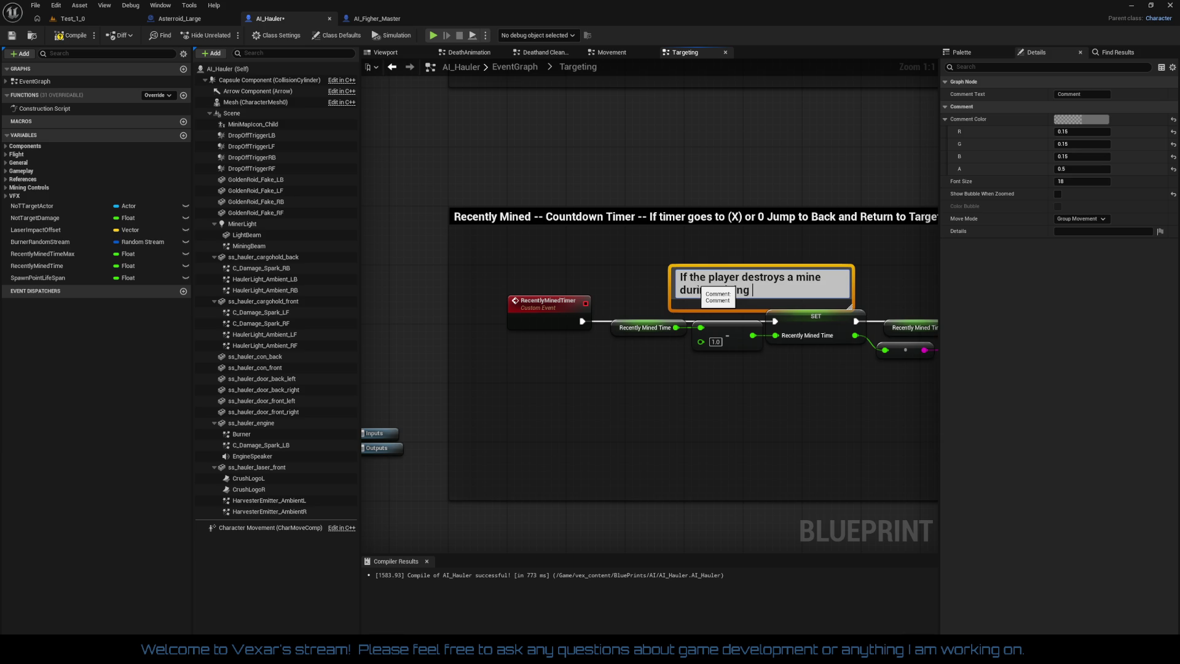
{"action": "type", "text": "Hau"}
{"action": "type", "text": "ler can get"}
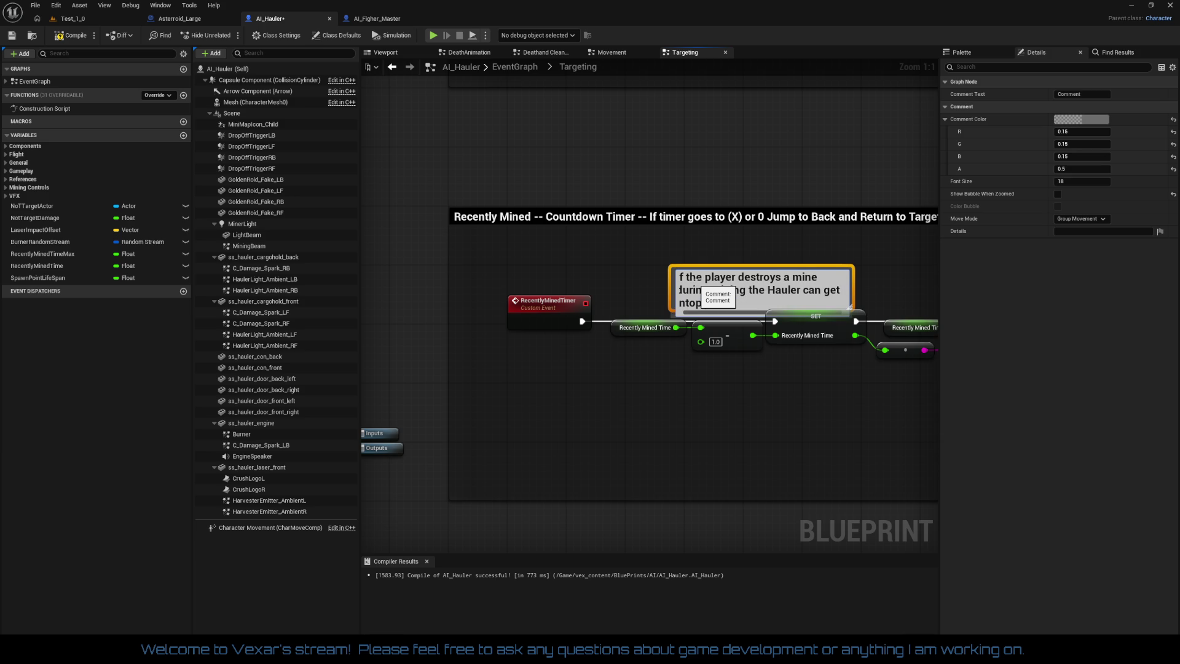
{"action": "key", "text": "BackSpace"}
{"action": "key", "text": "BackSpace"}
{"action": "key", "text": "BackSpace"}
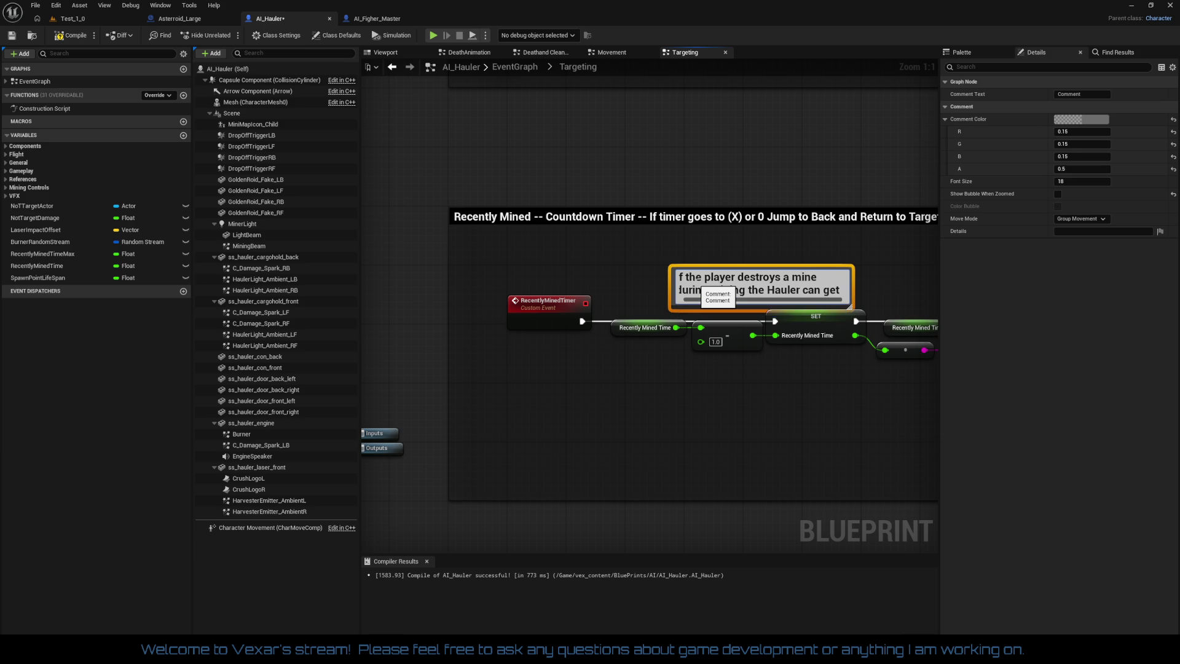
{"action": "type", "text": "nto a"}
{"action": "key", "text": "BackSpace"}
{"action": "key", "text": "BackSpace"}
{"action": "key", "text": "BackSpace"}
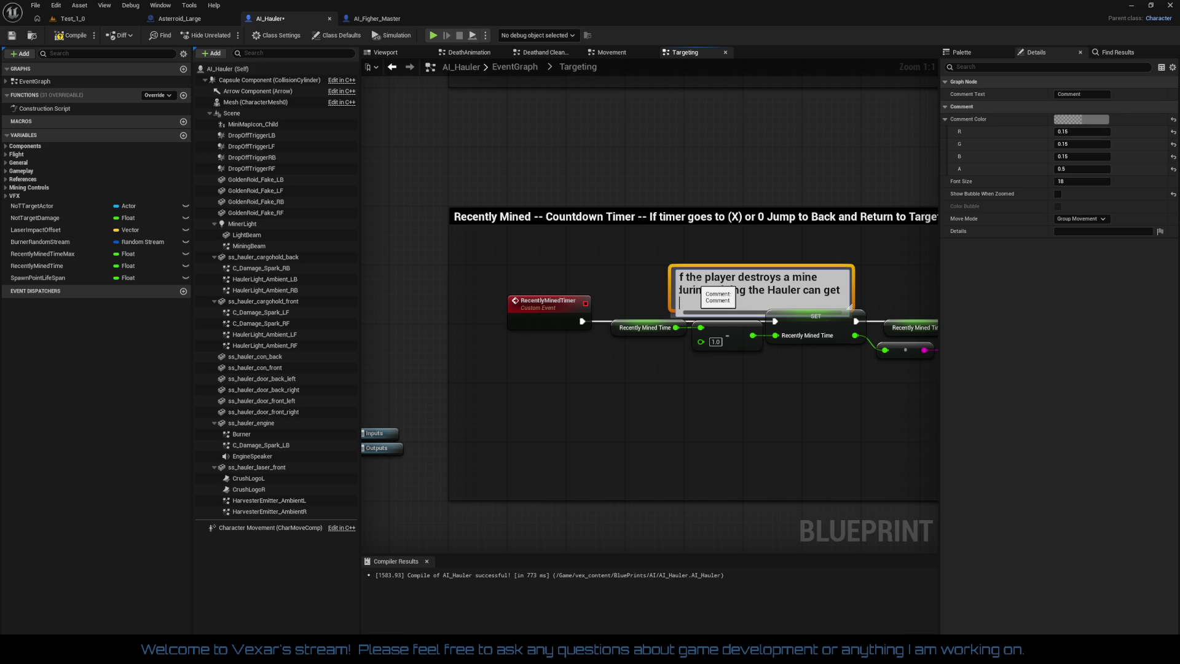
{"action": "type", "text": "nto "}
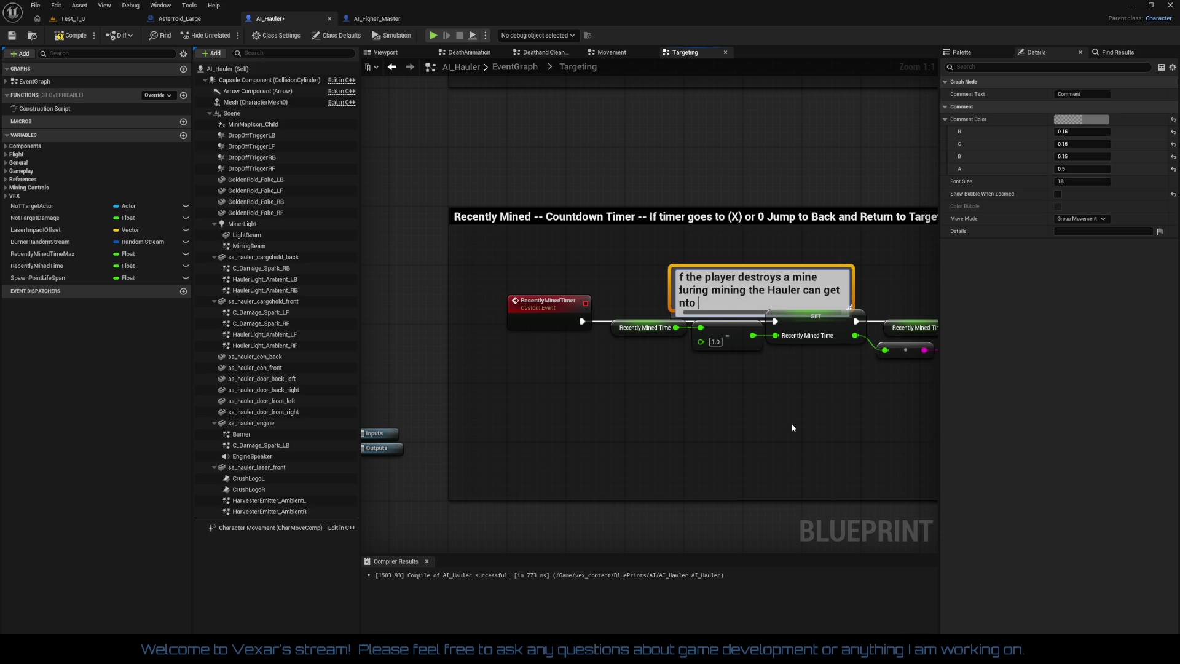
{"action": "type", "text": "a state where "}
{"action": "type", "text": "it thinks it"}
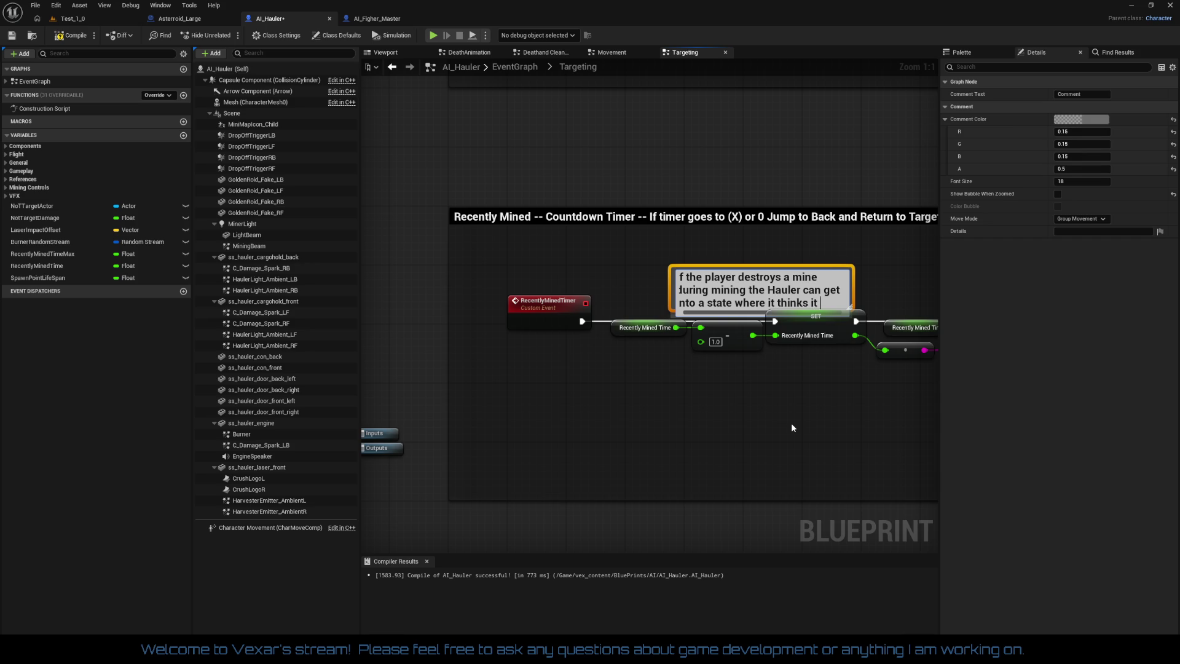
{"action": "type", "text": " is still"}
{"action": "type", "text": " in"}
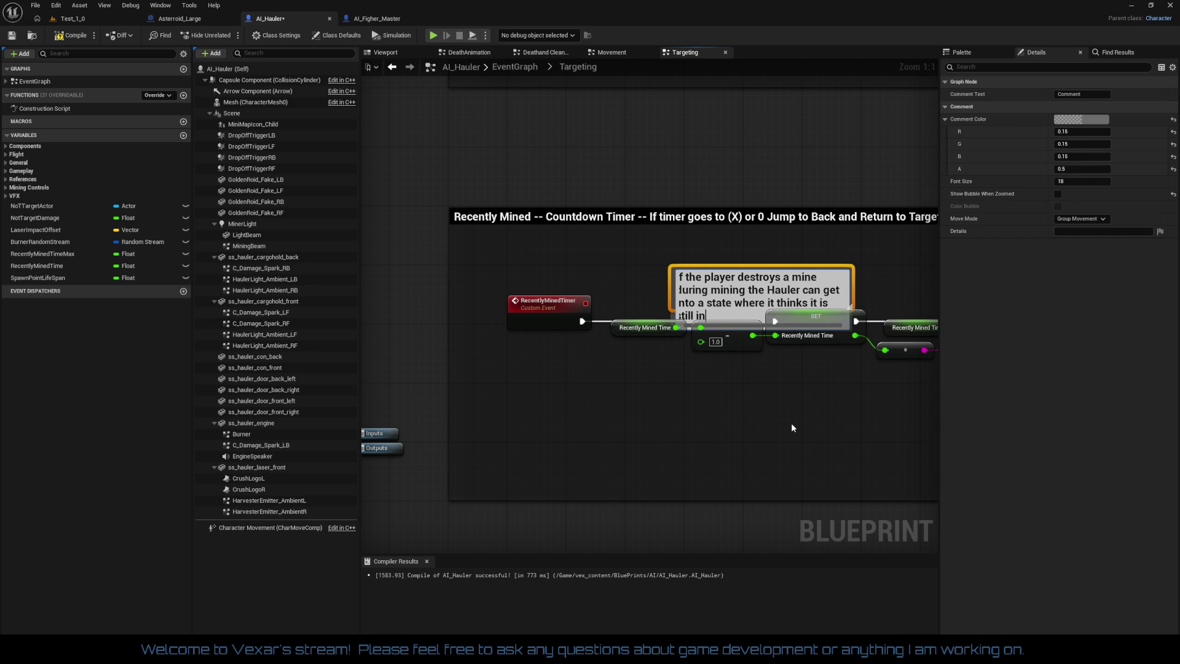
{"action": "type", "text": " mining mode"}
{"action": "type", "text": "M"}
{"action": "key", "text": "BackSpace"}
{"action": "type", "text": "moving u"}
{"action": "type", "text": "t in"}
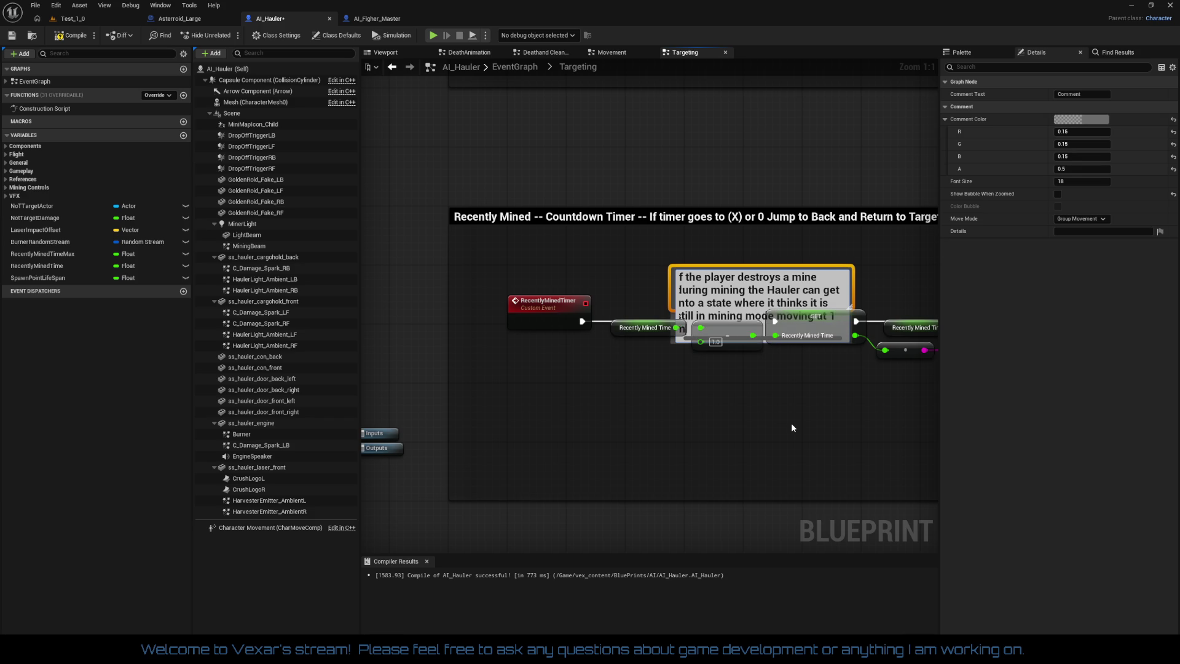
{"action": "type", "text": "et"}
{"action": "key", "text": "BackSpace"}
{"action": "key", "text": "BackSpace"}
{"action": "key", "text": "BackSpace"}
{"action": "type", "text": "nit per second."}
{"action": "key", "text": "Return"}
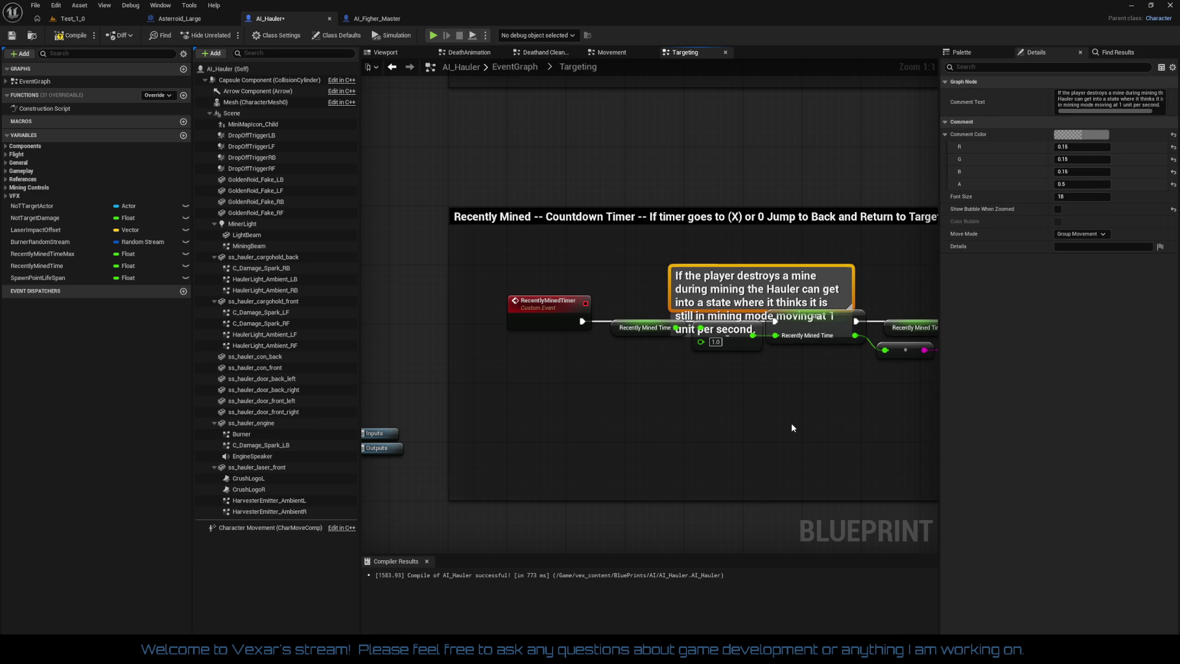
Select the mining-state comment and go to its Font Size setting
{"action": "mouse_move", "coordinate": [738, 321]}
{"action": "left_mouse_down"}
{"action": "mouse_move", "coordinate": [608, 423]}
{"action": "mouse_move", "coordinate": [650, 289]}
{"action": "mouse_move", "coordinate": [685, 266]}
{"action": "left_mouse_up"}
{"action": "left_click", "coordinate": [850, 248]}
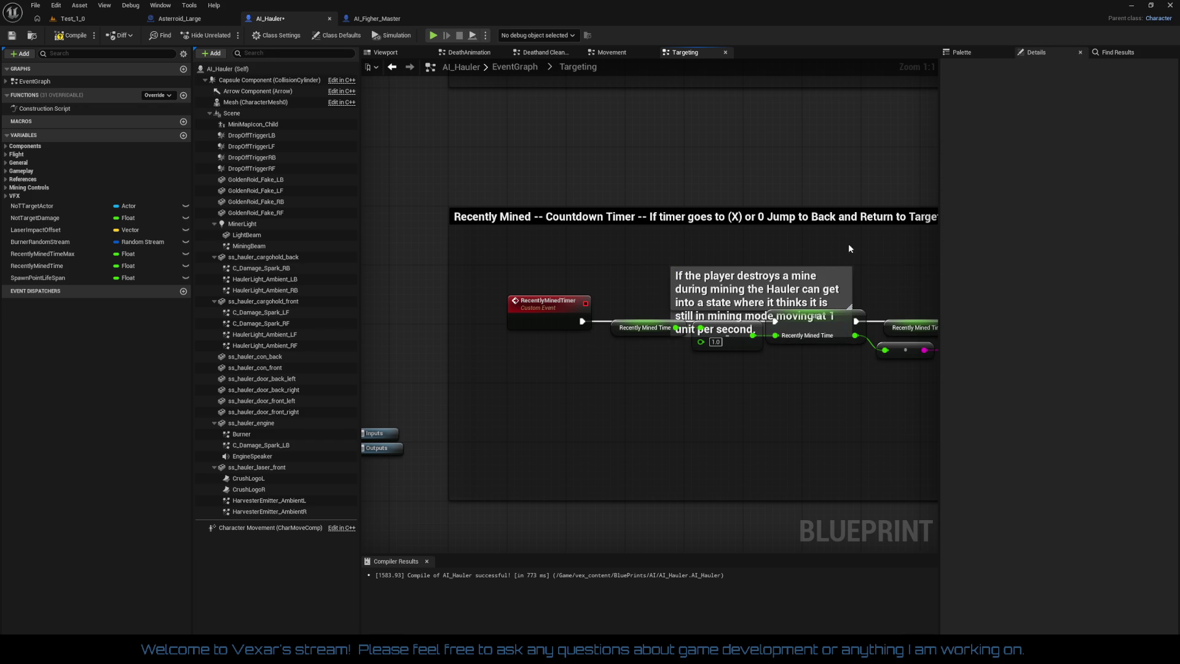
{"action": "left_click", "coordinate": [777, 274]}
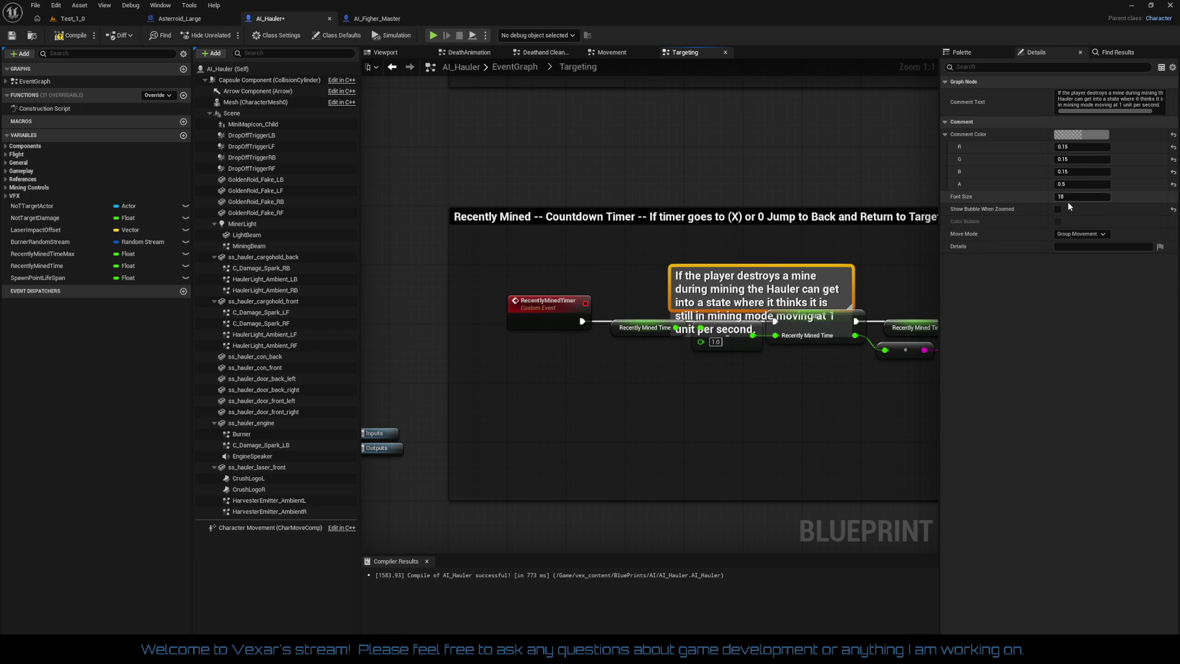
{"action": "left_click", "coordinate": [1068, 196]}
Set the comment's font size to 12 and its colour to dark red
{"action": "type", "text": "12"}
{"action": "key", "text": "Return"}
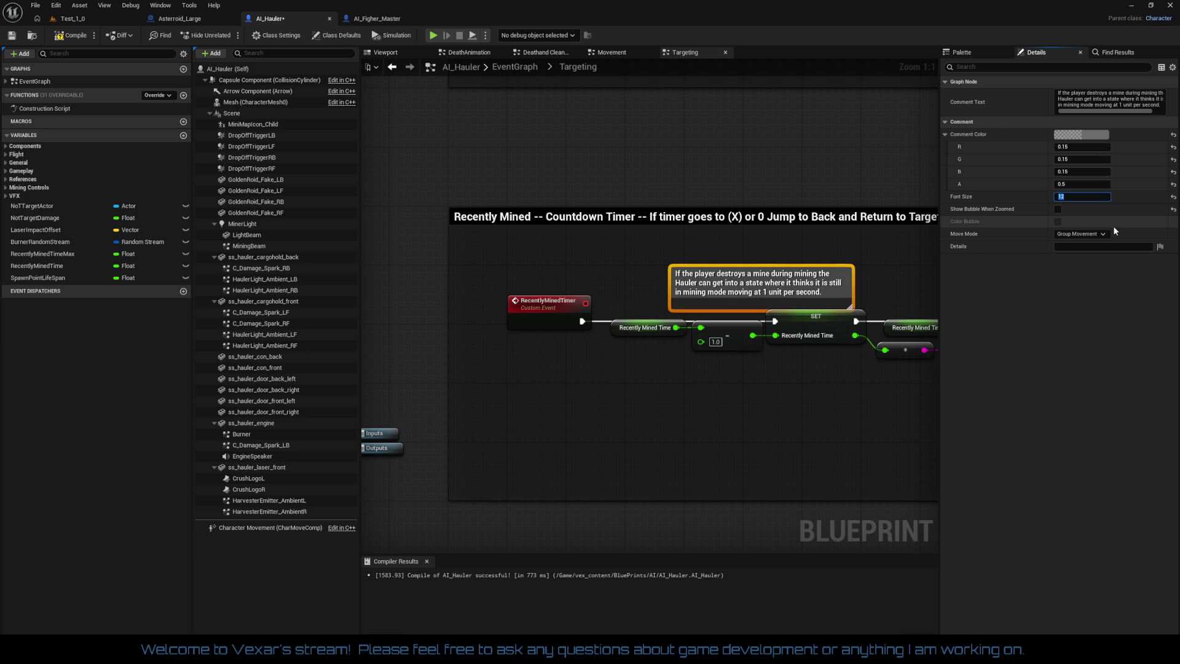
{"action": "left_click", "coordinate": [1096, 134]}
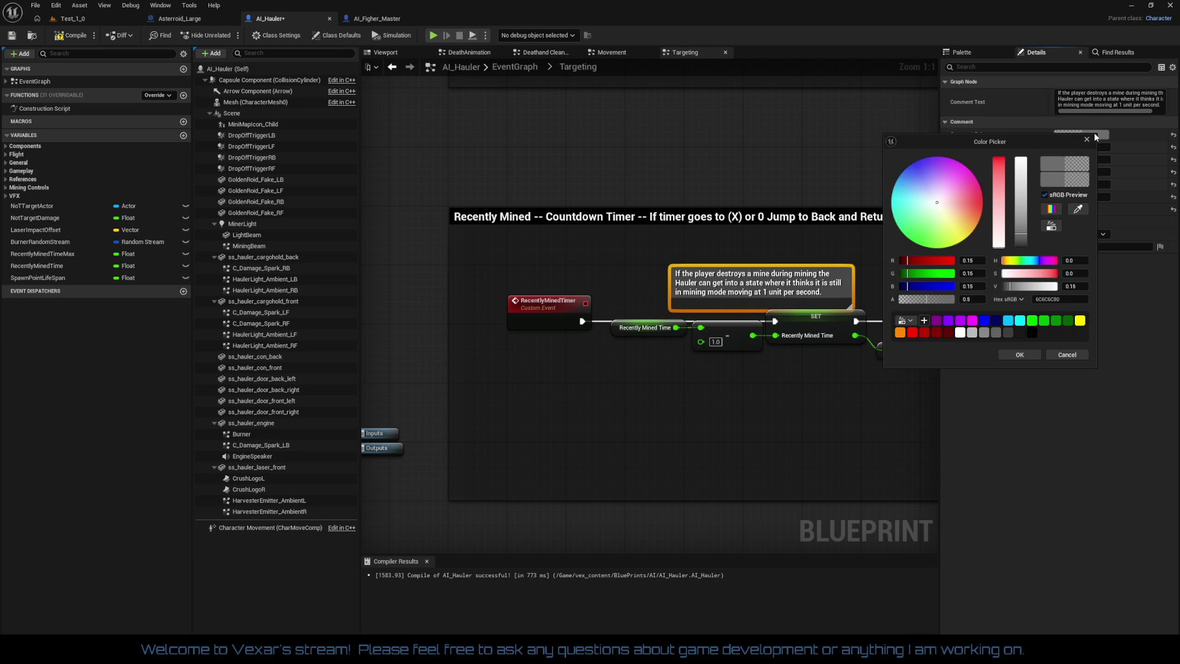
{"action": "left_click", "coordinate": [947, 331]}
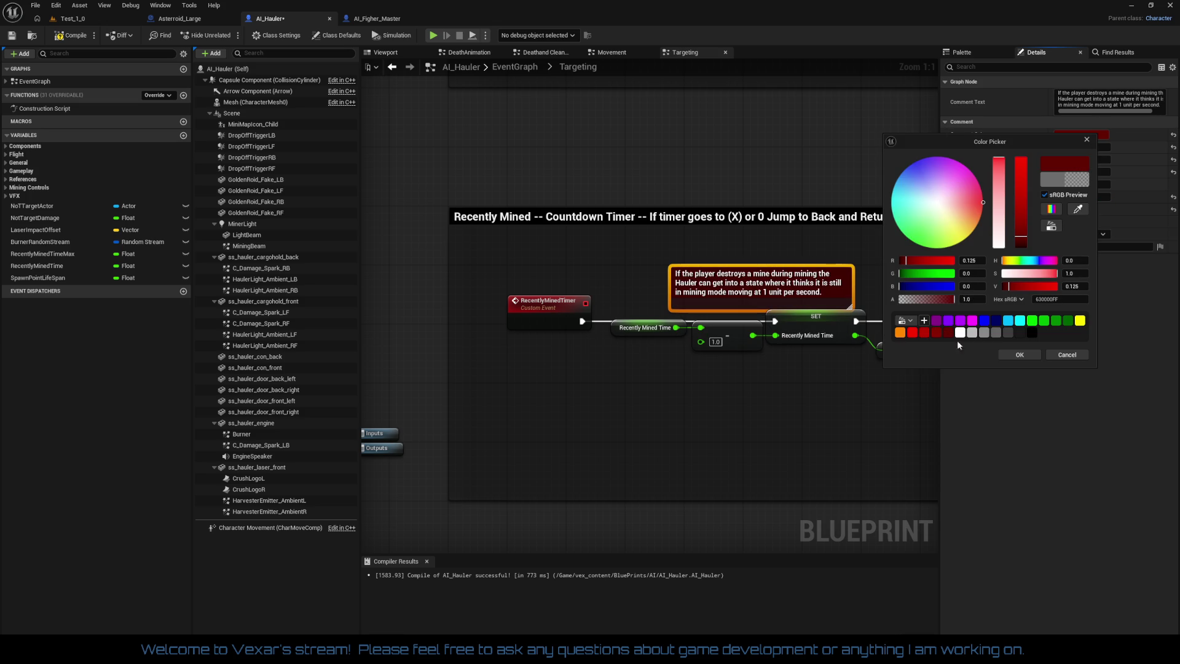
{"action": "left_click", "coordinate": [1011, 355]}
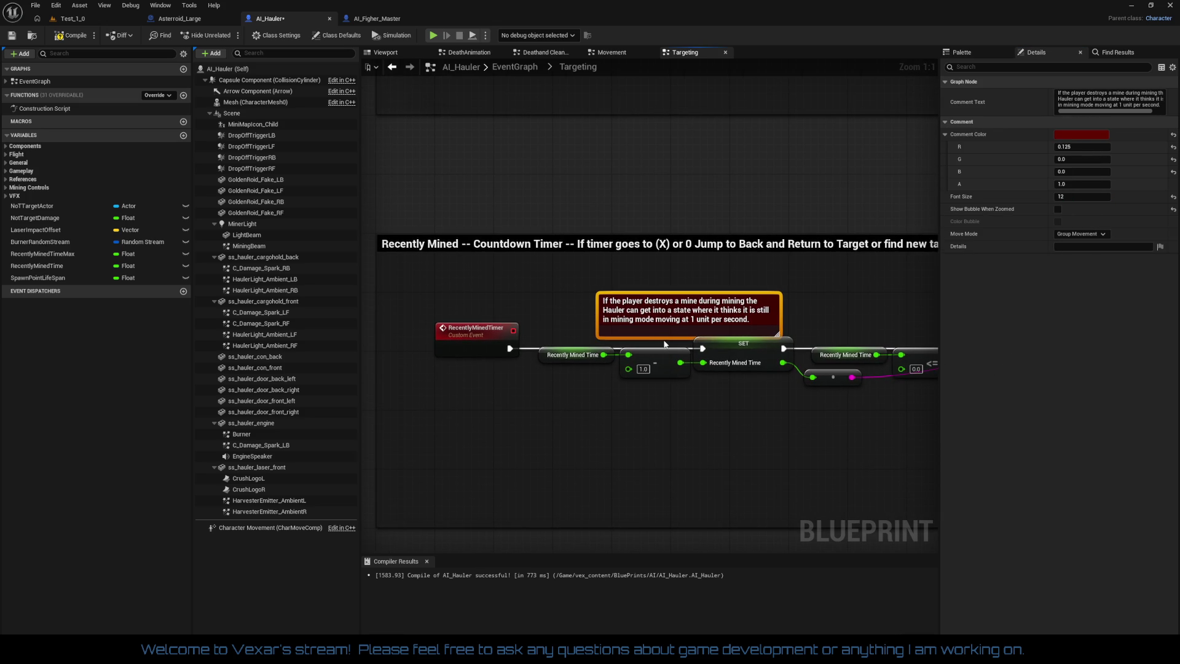
Resize the red comment box and set its Move Mode to Comment
{"action": "left_click", "coordinate": [637, 306]}
{"action": "left_click", "coordinate": [661, 296]}
{"action": "left_click", "coordinate": [661, 287]}
{"action": "mouse_move", "coordinate": [660, 287]}
{"action": "left_mouse_down"}
{"action": "mouse_move", "coordinate": [661, 211]}
{"action": "mouse_move", "coordinate": [512, 171]}
{"action": "mouse_move", "coordinate": [682, 193]}
{"action": "mouse_move", "coordinate": [595, 181]}
{"action": "mouse_move", "coordinate": [604, 267]}
{"action": "left_mouse_up"}
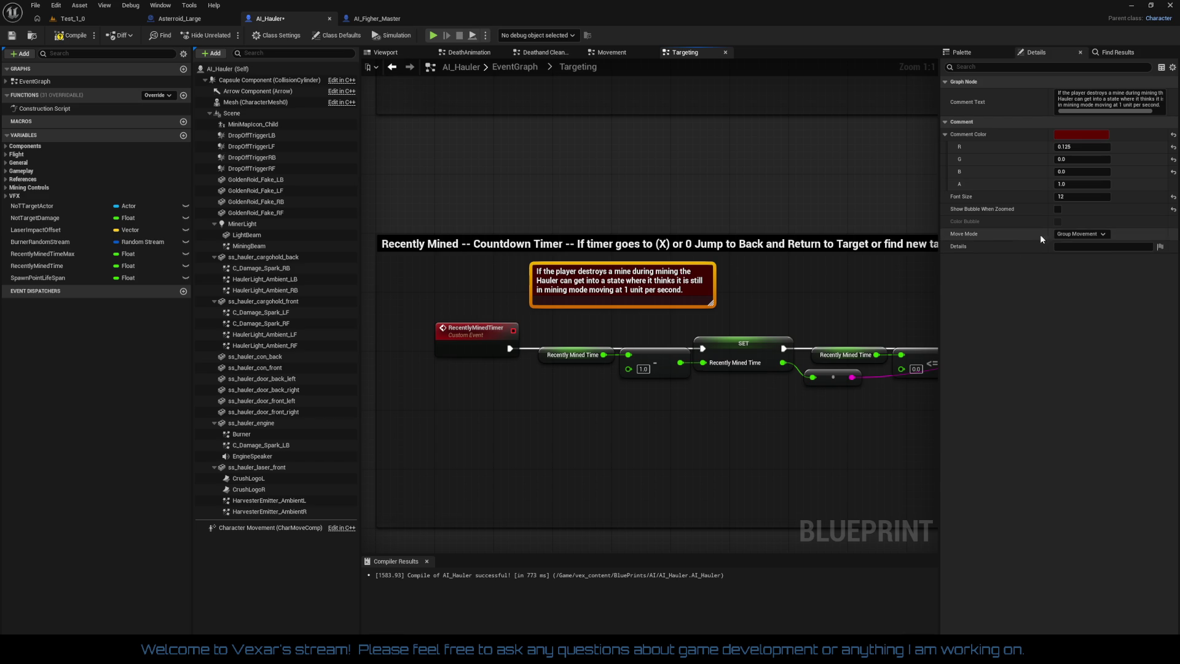
{"action": "left_click", "coordinate": [1068, 252]}
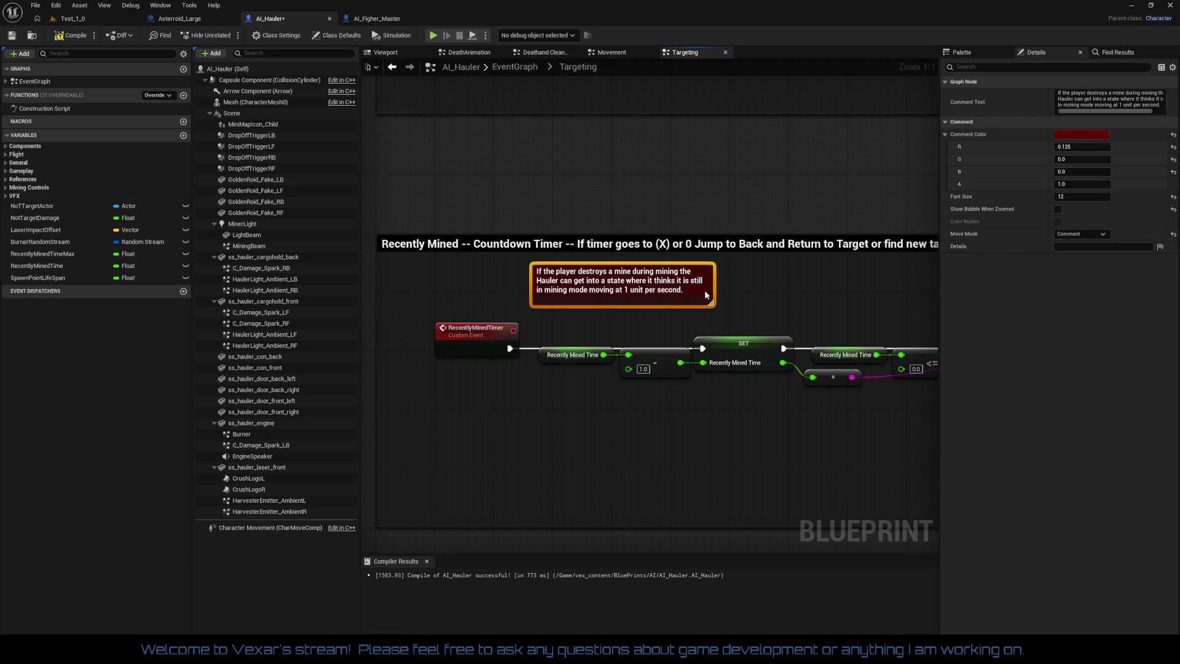
{"action": "left_click", "coordinate": [725, 295]}
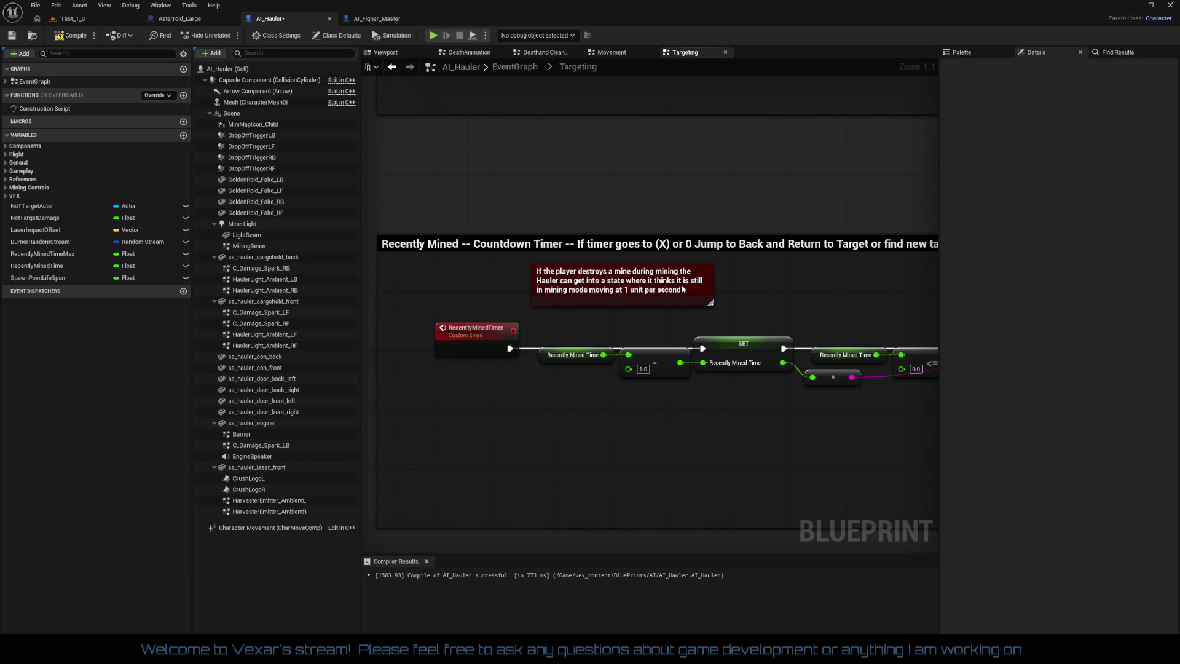
{"action": "left_click", "coordinate": [675, 291]}
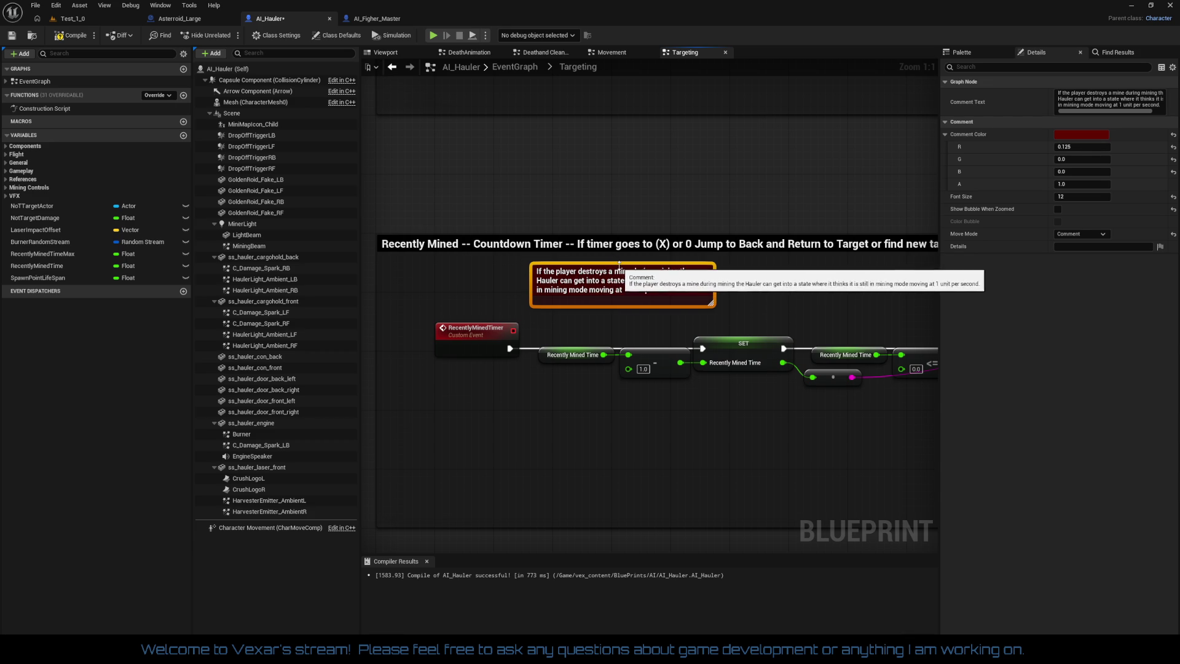
{"action": "left_click_drag", "start_coordinate": [620, 263], "coordinate": [617, 136]}
{"action": "left_click", "coordinate": [772, 179]}
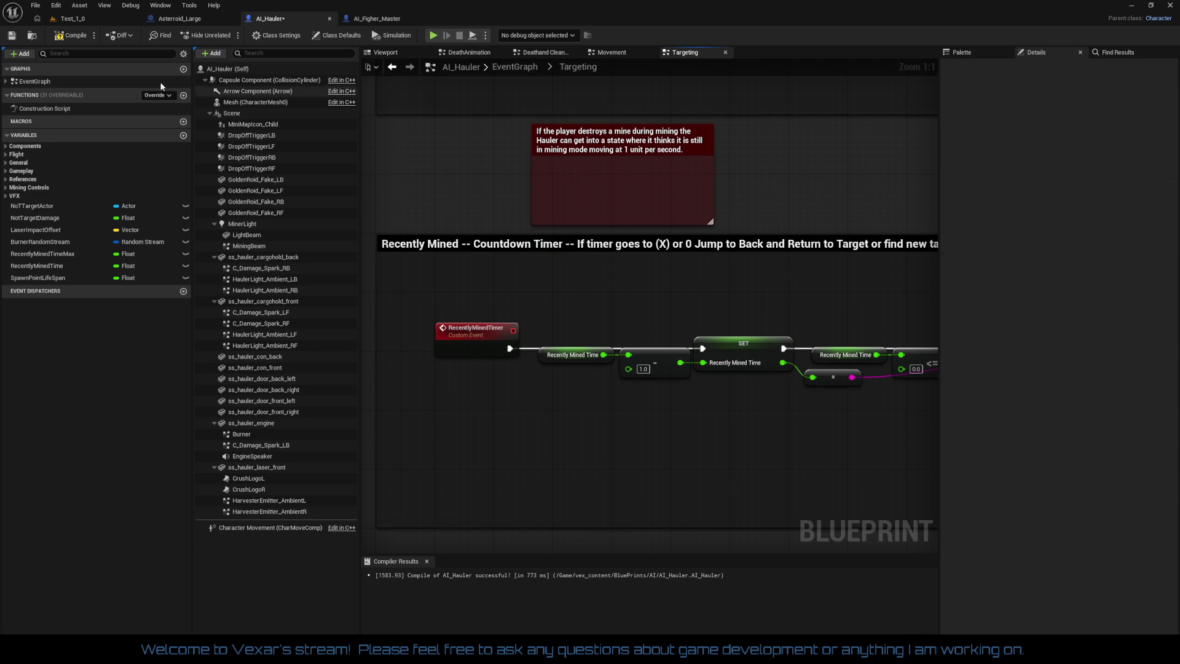
Compile AI_Hauler and move the comment down beside the timer nodes
{"action": "left_click", "coordinate": [77, 37]}
{"action": "left_click", "coordinate": [649, 155]}
{"action": "mouse_move", "coordinate": [649, 154]}
{"action": "left_mouse_down"}
{"action": "mouse_move", "coordinate": [656, 199]}
{"action": "mouse_move", "coordinate": [599, 231]}
{"action": "mouse_move", "coordinate": [668, 252]}
{"action": "mouse_move", "coordinate": [633, 234]}
{"action": "mouse_move", "coordinate": [607, 270]}
{"action": "mouse_move", "coordinate": [631, 288]}
{"action": "mouse_move", "coordinate": [660, 283]}
{"action": "mouse_move", "coordinate": [615, 289]}
{"action": "left_mouse_up"}
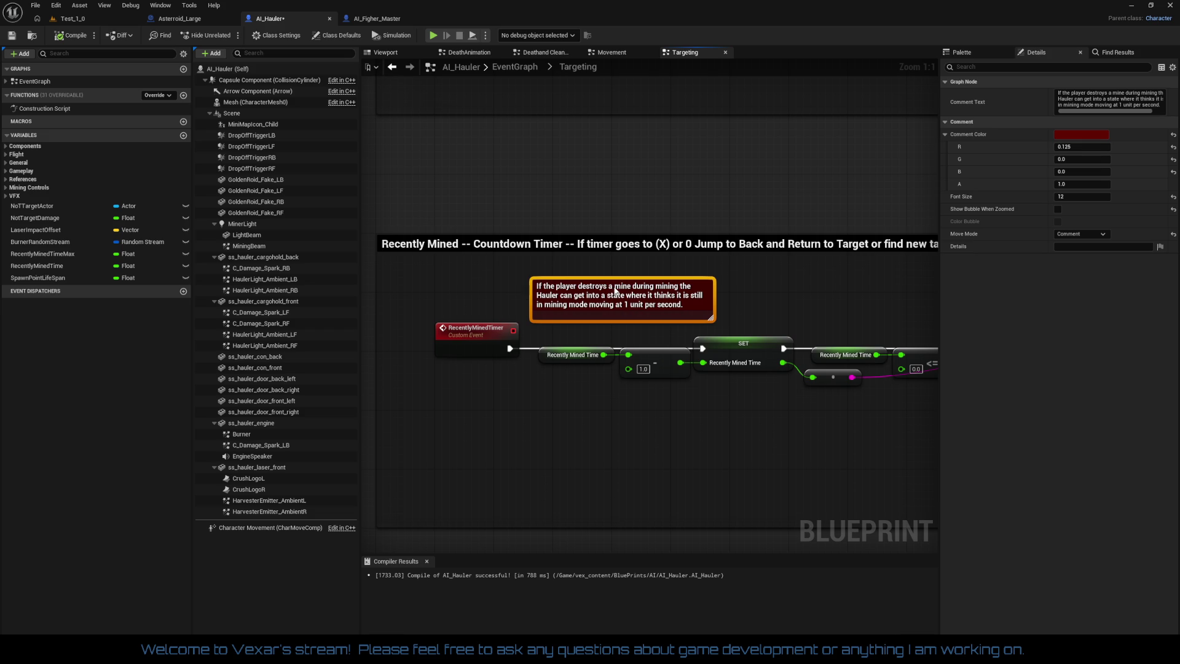
Inspect the Recently Mined Time Max, RecentlyMinedTime SET and Spawn Point Life Span nodes
{"action": "left_click", "coordinate": [679, 385]}
{"action": "scroll", "coordinate": [717, 417], "scroll_direction": "down", "scroll_amount": 1}
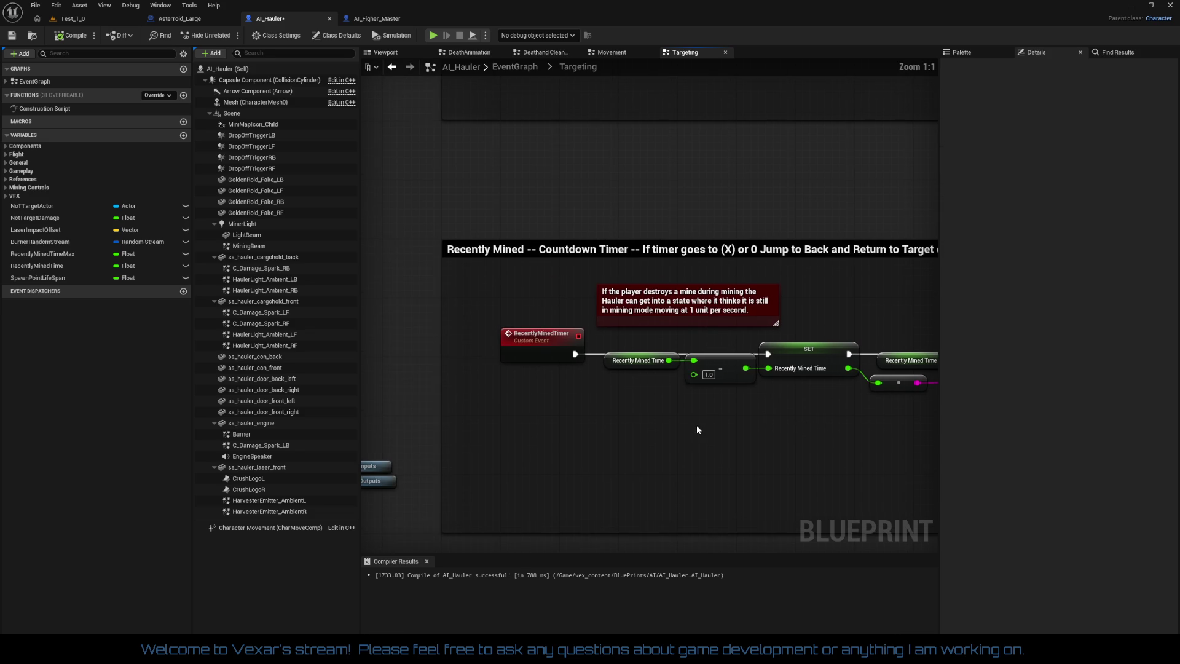
{"action": "scroll", "coordinate": [695, 425], "scroll_direction": "up", "scroll_amount": 1}
{"action": "scroll", "coordinate": [633, 372], "scroll_direction": "up", "scroll_amount": 4}
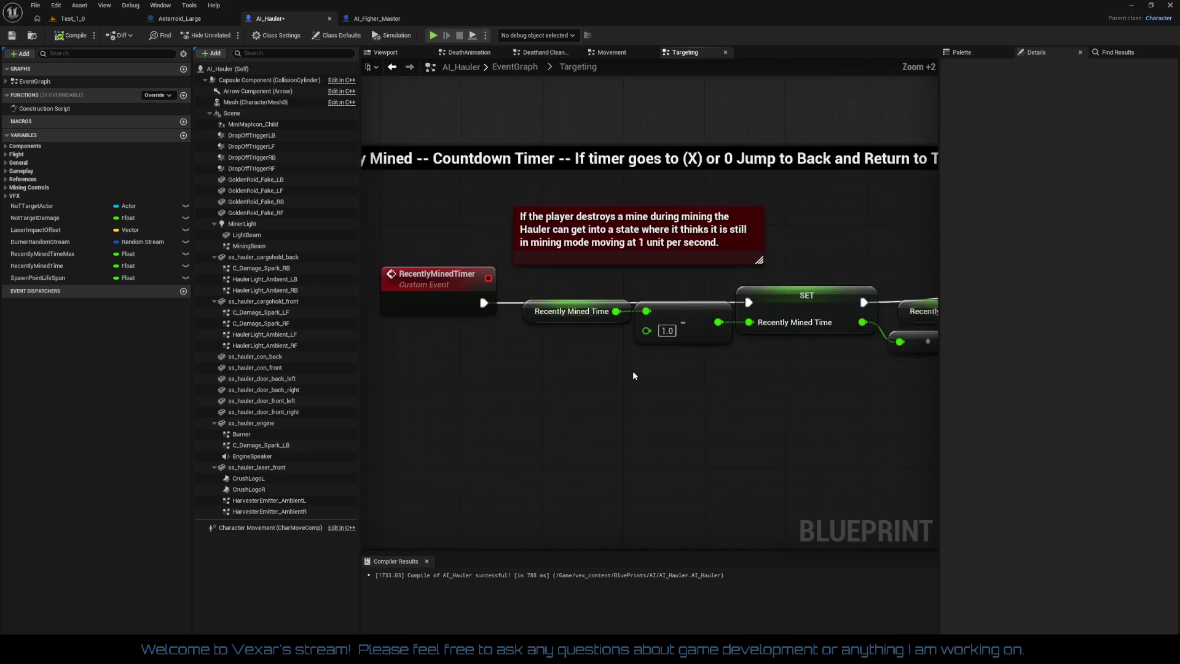
{"action": "scroll", "coordinate": [632, 368], "scroll_direction": "down", "scroll_amount": 3}
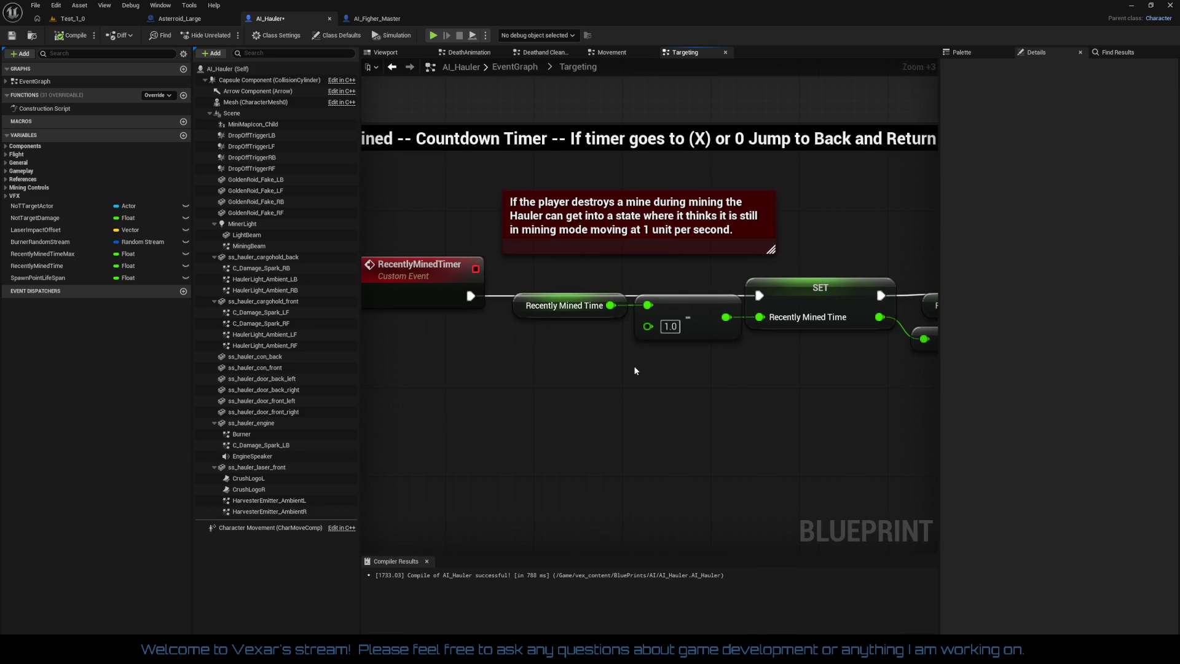
{"action": "scroll", "coordinate": [635, 369], "scroll_direction": "down", "scroll_amount": 1}
{"action": "mouse_move", "coordinate": [635, 369]}
{"action": "left_mouse_down"}
{"action": "mouse_move", "coordinate": [680, 382]}
{"action": "mouse_move", "coordinate": [422, 369]}
{"action": "mouse_move", "coordinate": [666, 369]}
{"action": "mouse_move", "coordinate": [578, 367]}
{"action": "mouse_move", "coordinate": [713, 357]}
{"action": "left_mouse_up"}
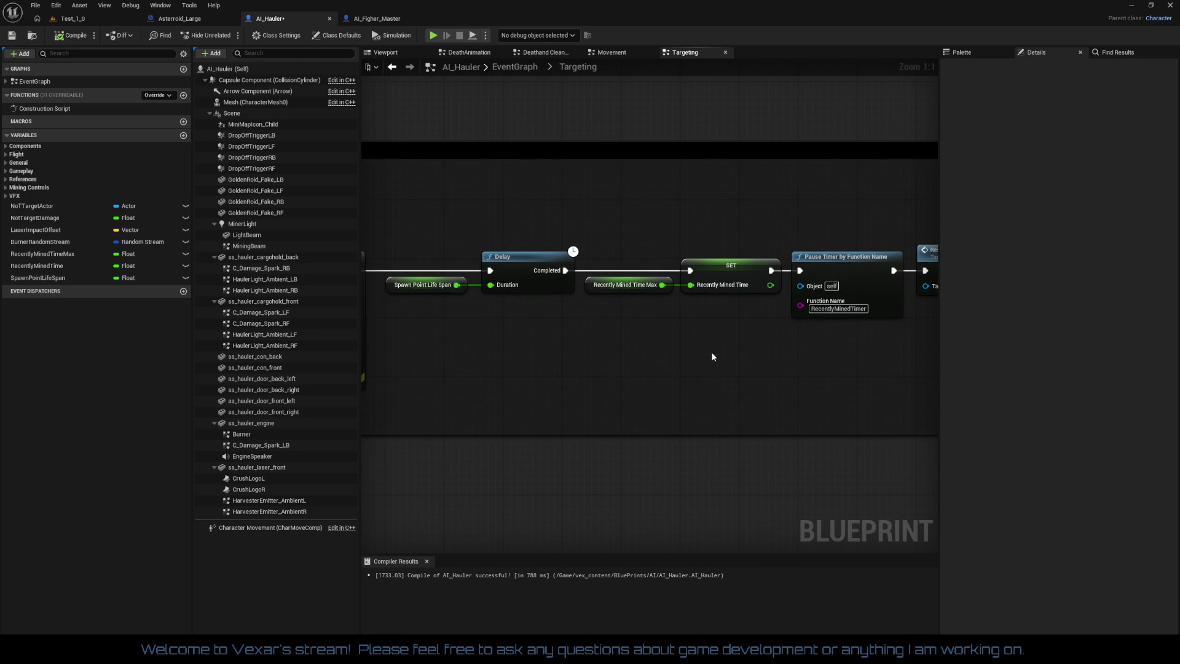
{"action": "left_click", "coordinate": [642, 285]}
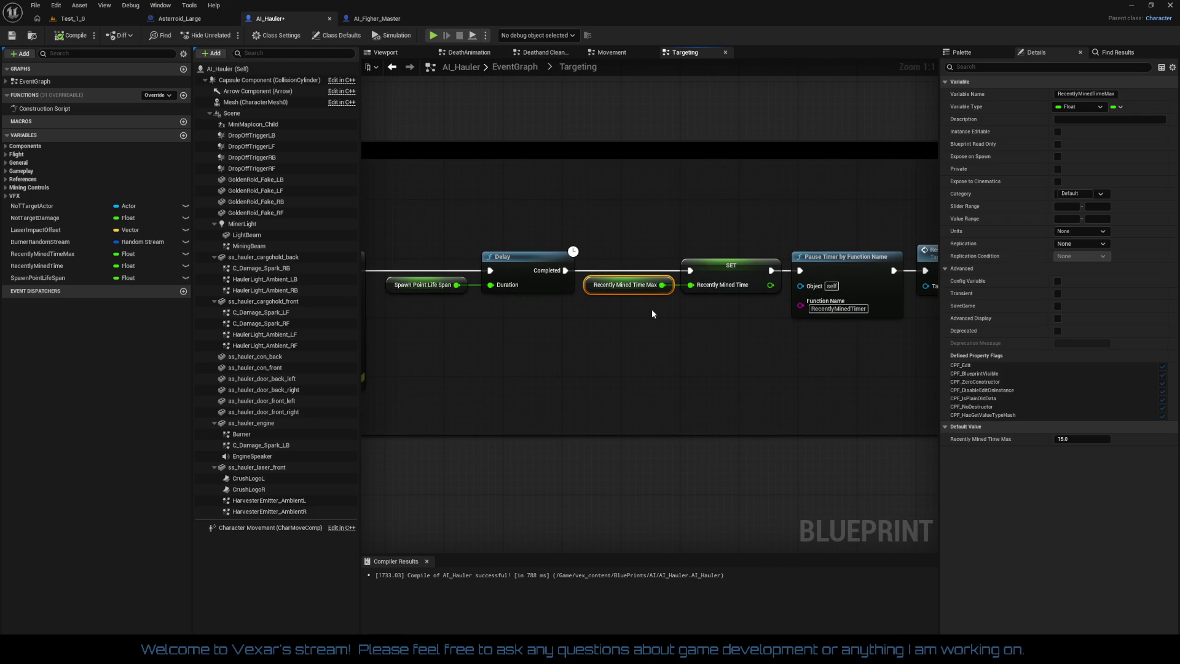
{"action": "left_click", "coordinate": [716, 277]}
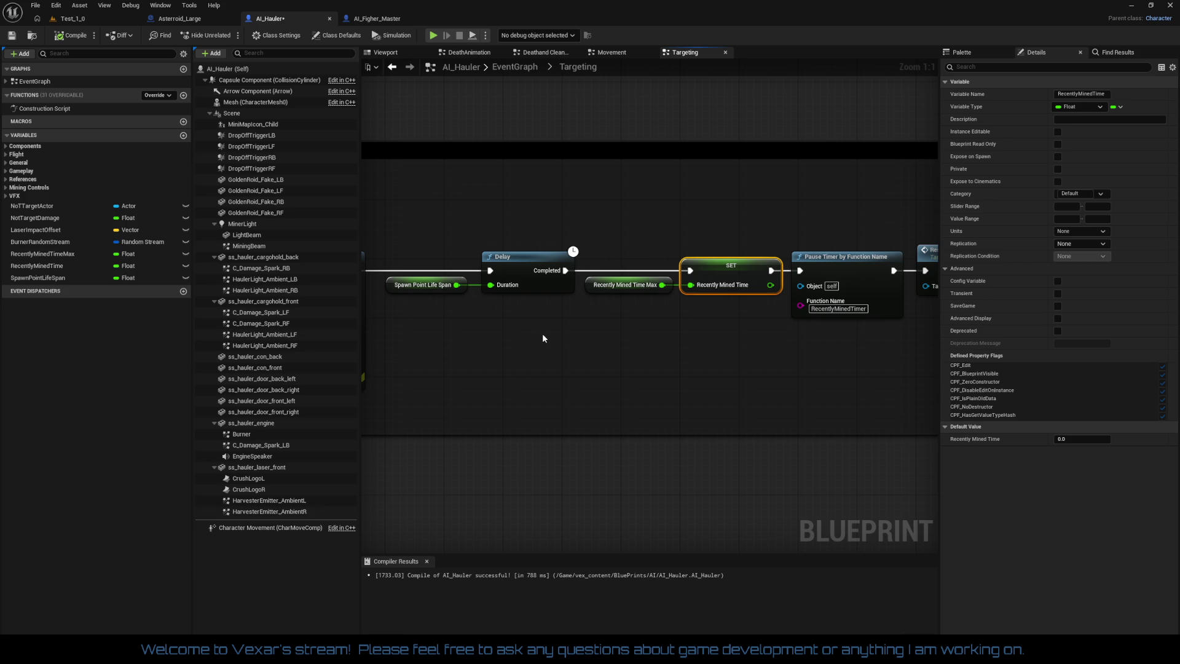
{"action": "left_click_drag", "start_coordinate": [548, 331], "coordinate": [663, 322]}
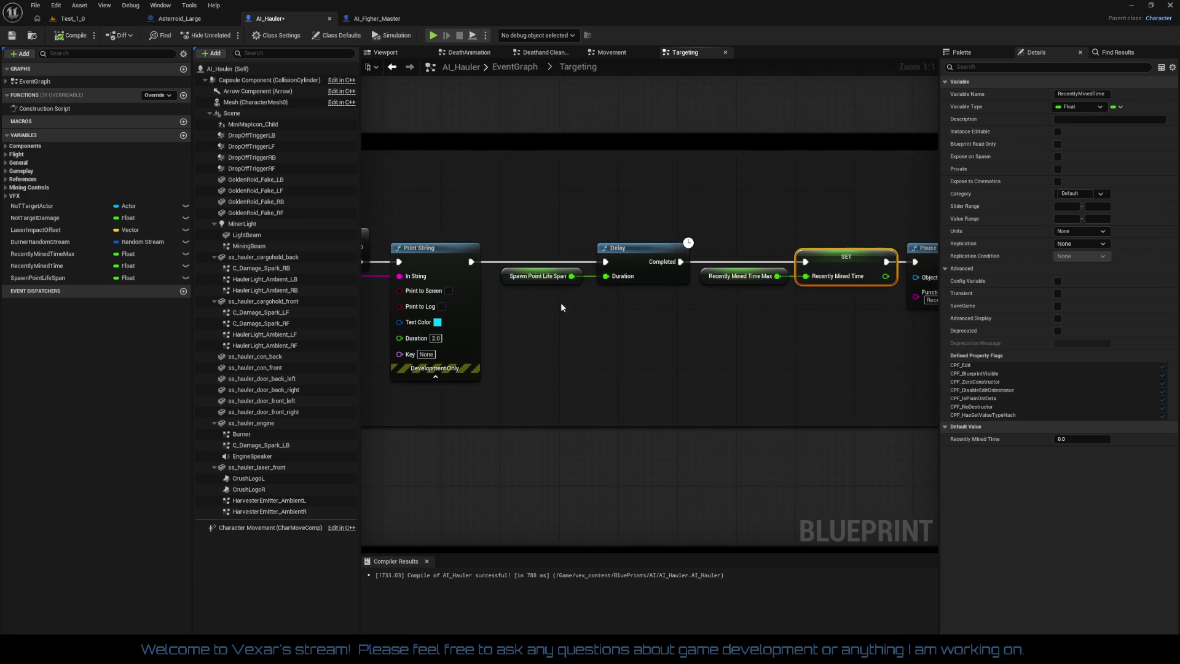
{"action": "left_click", "coordinate": [521, 278]}
Review the timer setup nodes through Mining Deactivate and save AI_Hauler
{"action": "mouse_move", "coordinate": [821, 369]}
{"action": "left_mouse_down"}
{"action": "mouse_move", "coordinate": [556, 352]}
{"action": "mouse_move", "coordinate": [664, 332]}
{"action": "left_mouse_up"}
{"action": "scroll", "coordinate": [555, 352], "scroll_direction": "down", "scroll_amount": 2}
{"action": "scroll", "coordinate": [663, 332], "scroll_direction": "up", "scroll_amount": 2}
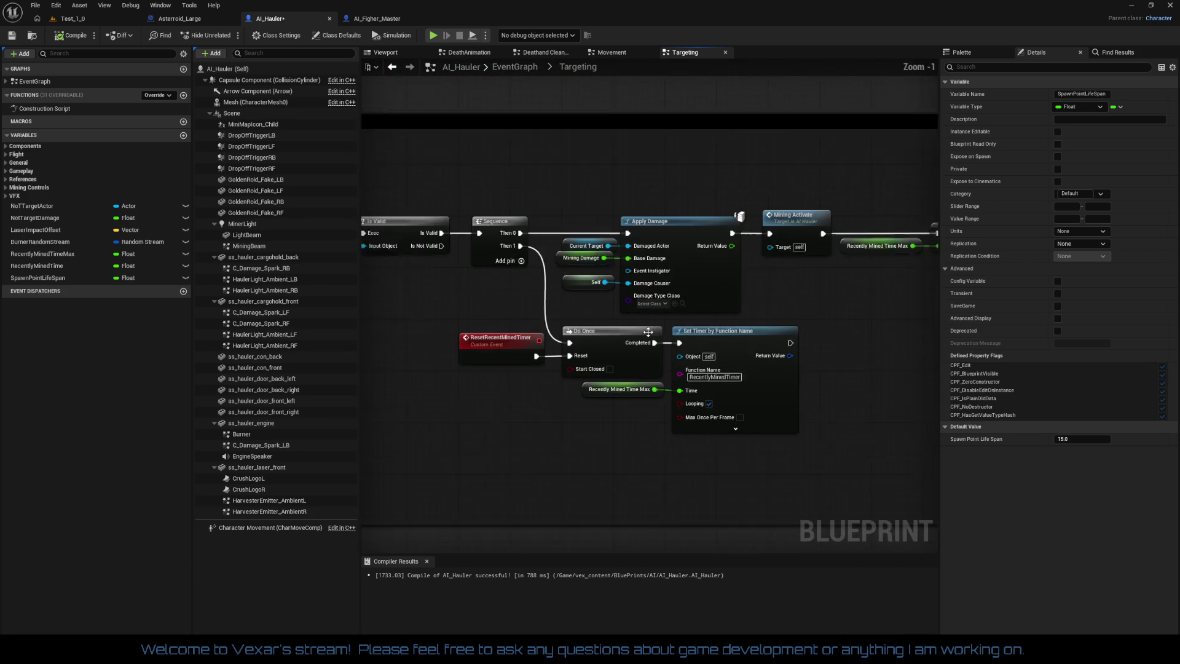
{"action": "left_click", "coordinate": [613, 398]}
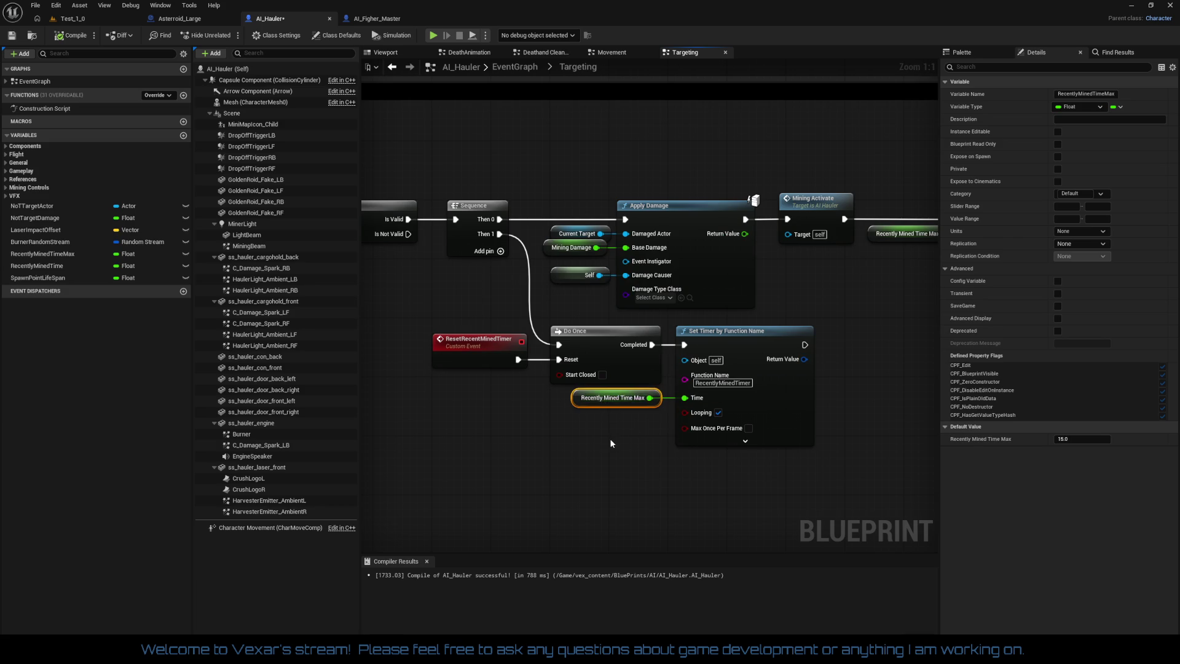
{"action": "left_click_drag", "start_coordinate": [609, 438], "coordinate": [678, 403]}
{"action": "scroll", "coordinate": [678, 403], "scroll_direction": "down", "scroll_amount": 1}
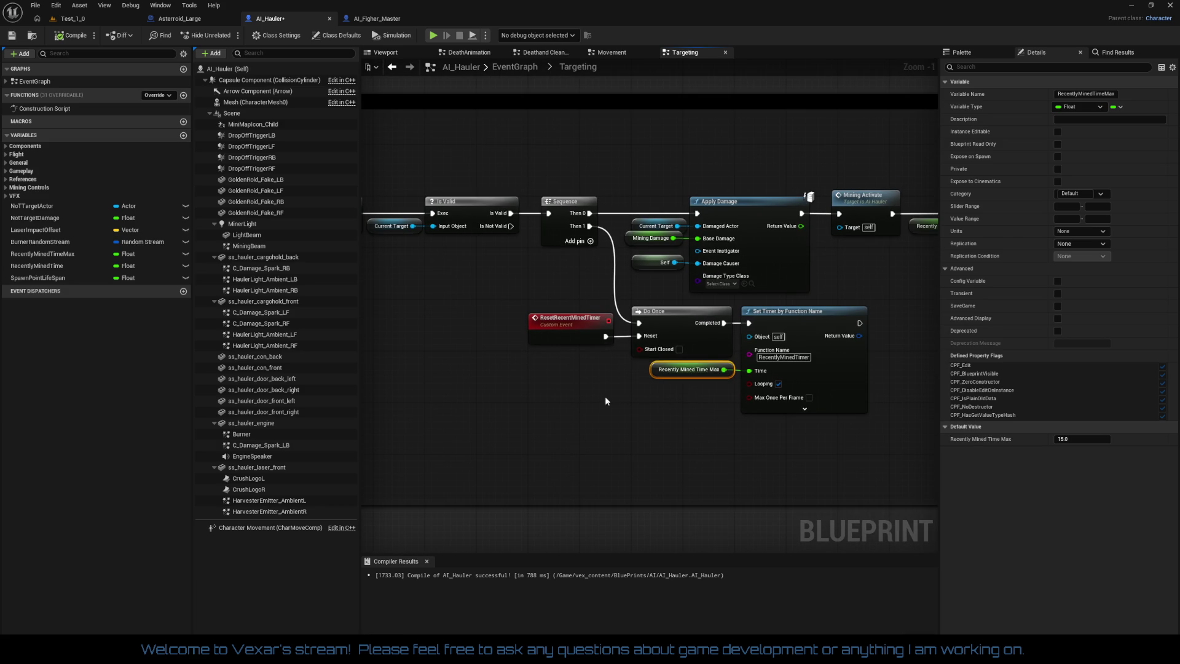
{"action": "left_click_drag", "start_coordinate": [605, 401], "coordinate": [733, 378]}
{"action": "left_click", "coordinate": [11, 35]}
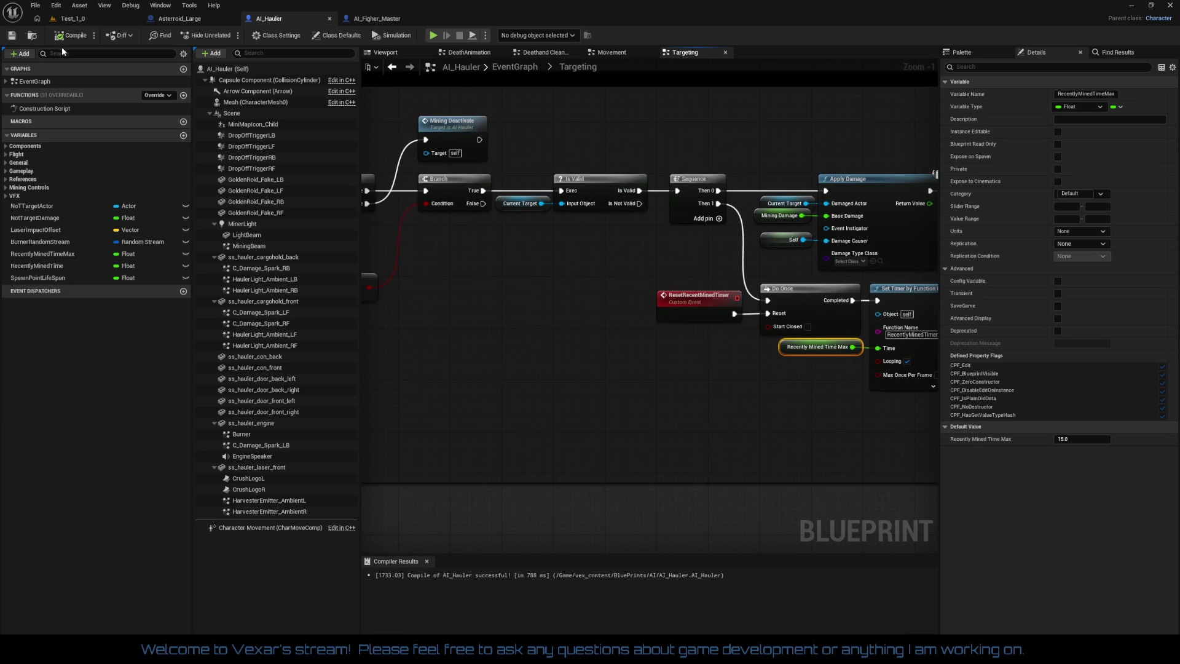
Look over the SET, Branch and Print String nodes, then bring up AI_Figher_Master's Targeting graph
{"action": "mouse_move", "coordinate": [620, 328]}
{"action": "left_mouse_down"}
{"action": "mouse_move", "coordinate": [501, 345]}
{"action": "mouse_move", "coordinate": [604, 356]}
{"action": "left_mouse_up"}
{"action": "scroll", "coordinate": [584, 342], "scroll_direction": "down", "scroll_amount": 4}
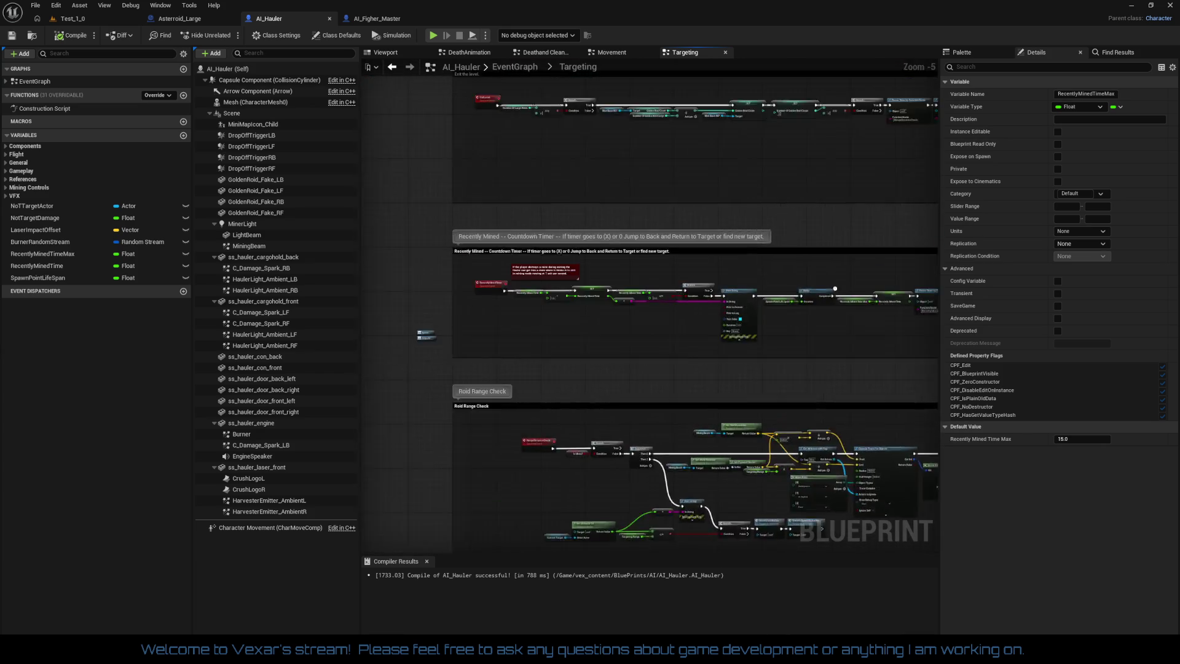
{"action": "scroll", "coordinate": [711, 389], "scroll_direction": "up", "scroll_amount": 6}
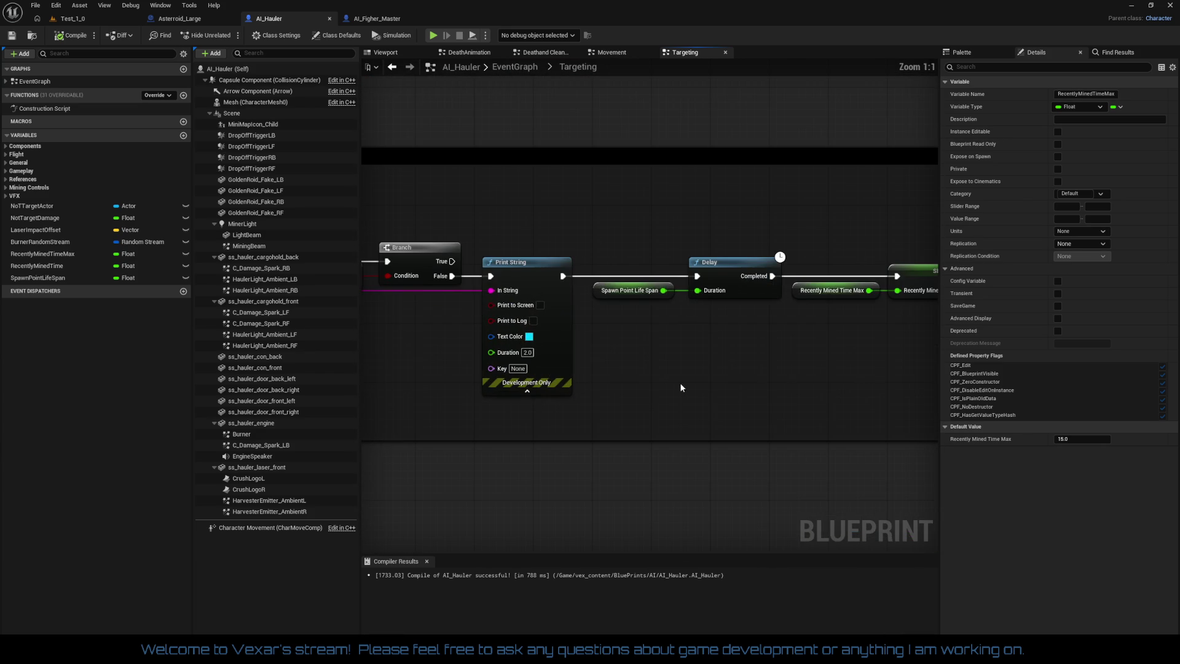
{"action": "mouse_move", "coordinate": [675, 376]}
{"action": "left_mouse_down"}
{"action": "mouse_move", "coordinate": [473, 336]}
{"action": "mouse_move", "coordinate": [909, 334]}
{"action": "left_mouse_up"}
{"action": "left_click_drag", "start_coordinate": [671, 337], "coordinate": [742, 337]}
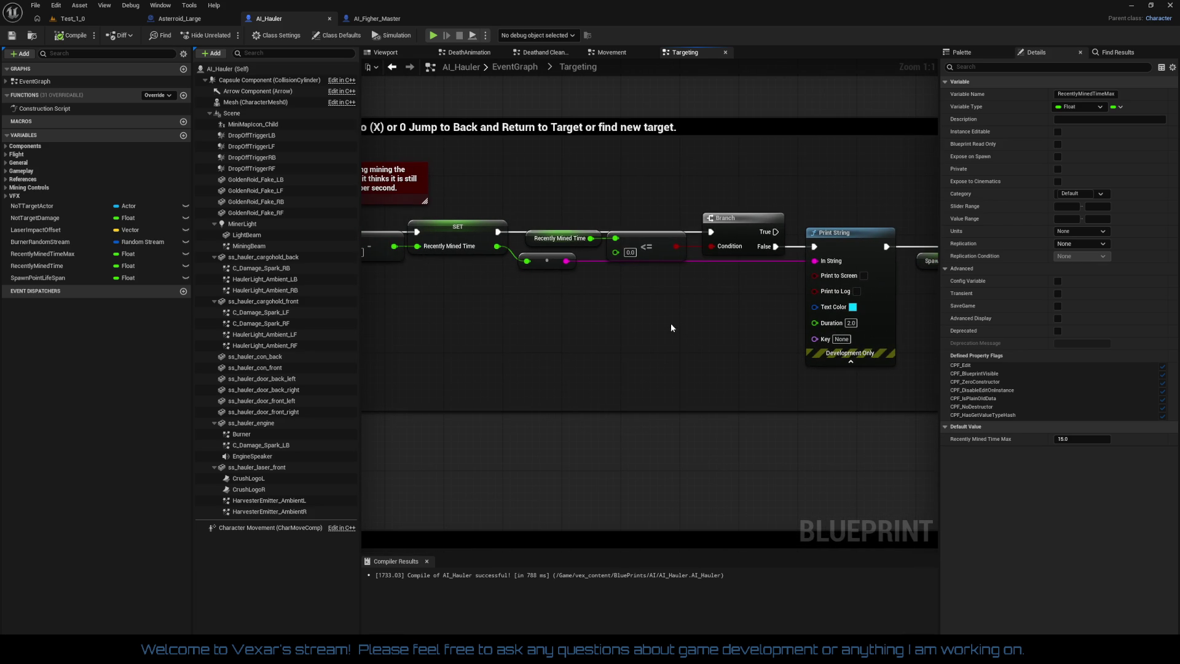
{"action": "left_click", "coordinate": [376, 18]}
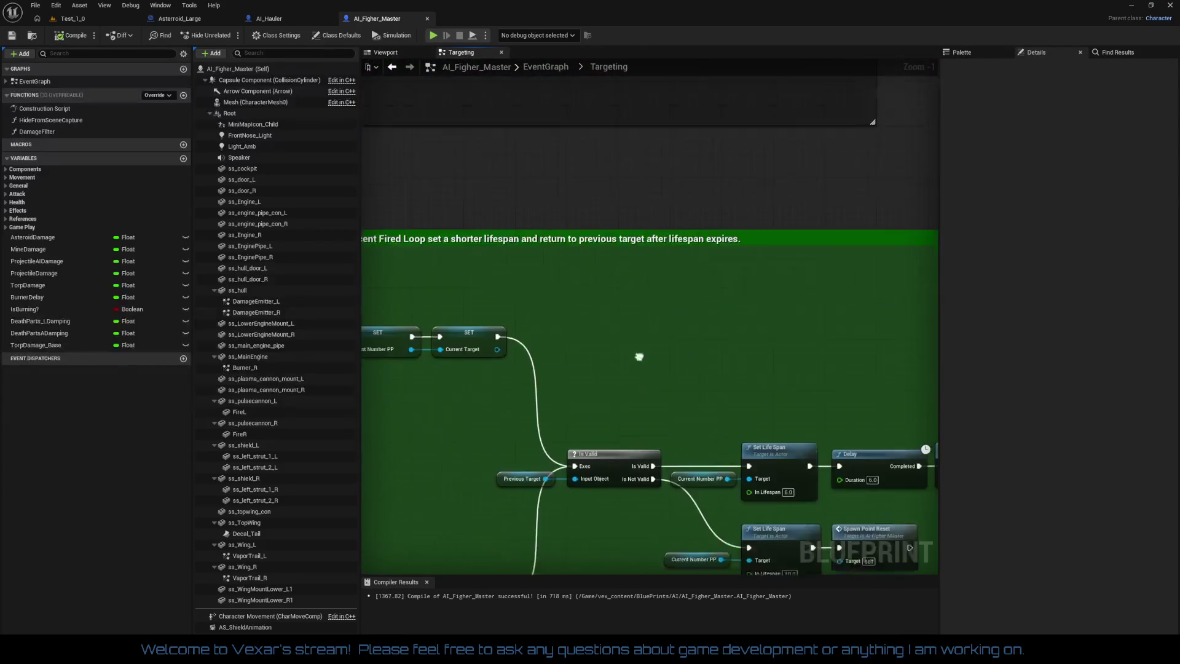
Jump to the BackOffReturnToTarget custom event in AI_Figher_Master
{"action": "mouse_move", "coordinate": [689, 266]}
{"action": "left_mouse_down"}
{"action": "mouse_move", "coordinate": [675, 351]}
{"action": "mouse_move", "coordinate": [657, 347]}
{"action": "mouse_move", "coordinate": [564, 543]}
{"action": "left_mouse_up"}
{"action": "scroll", "coordinate": [587, 374], "scroll_direction": "up", "scroll_amount": 4}
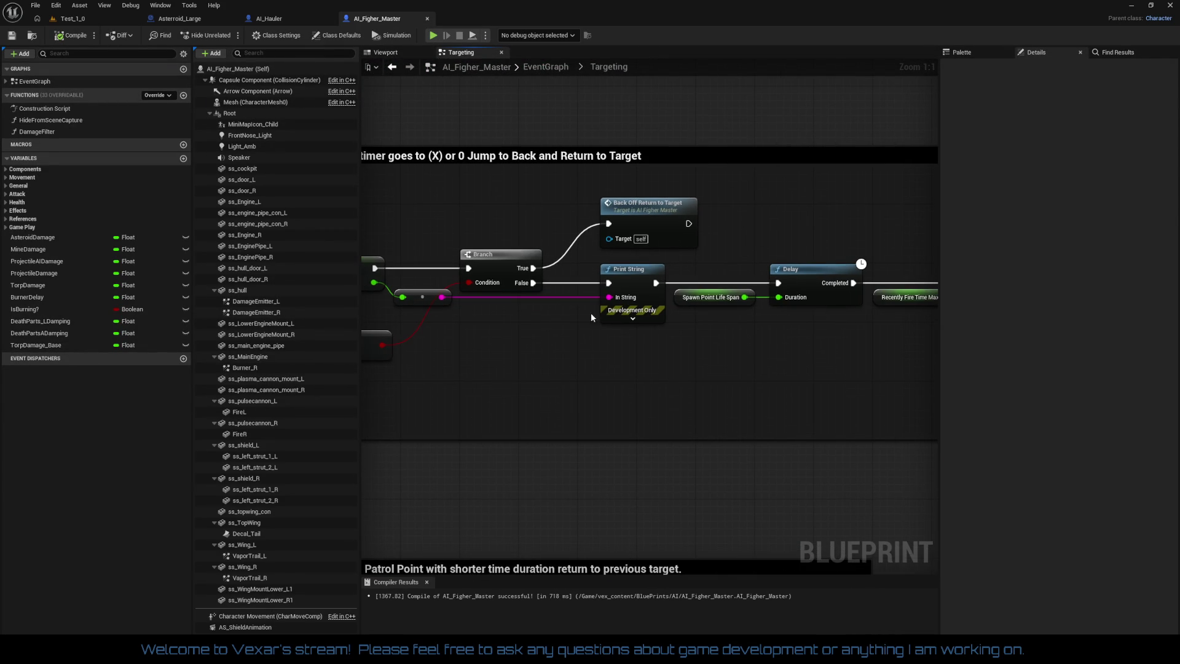
{"action": "double_click", "coordinate": [648, 219]}
{"action": "left_click_drag", "start_coordinate": [824, 298], "coordinate": [483, 291]}
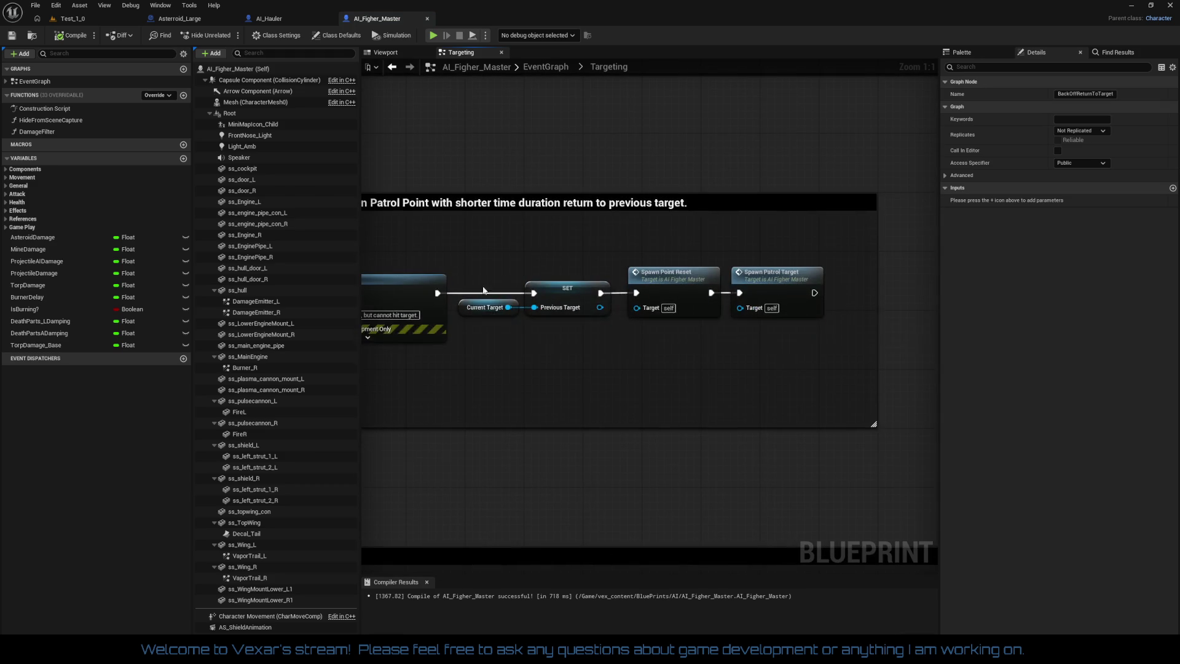
{"action": "mouse_move", "coordinate": [527, 347]}
{"action": "left_mouse_down"}
{"action": "mouse_move", "coordinate": [709, 341]}
{"action": "mouse_move", "coordinate": [723, 324]}
{"action": "left_mouse_up"}
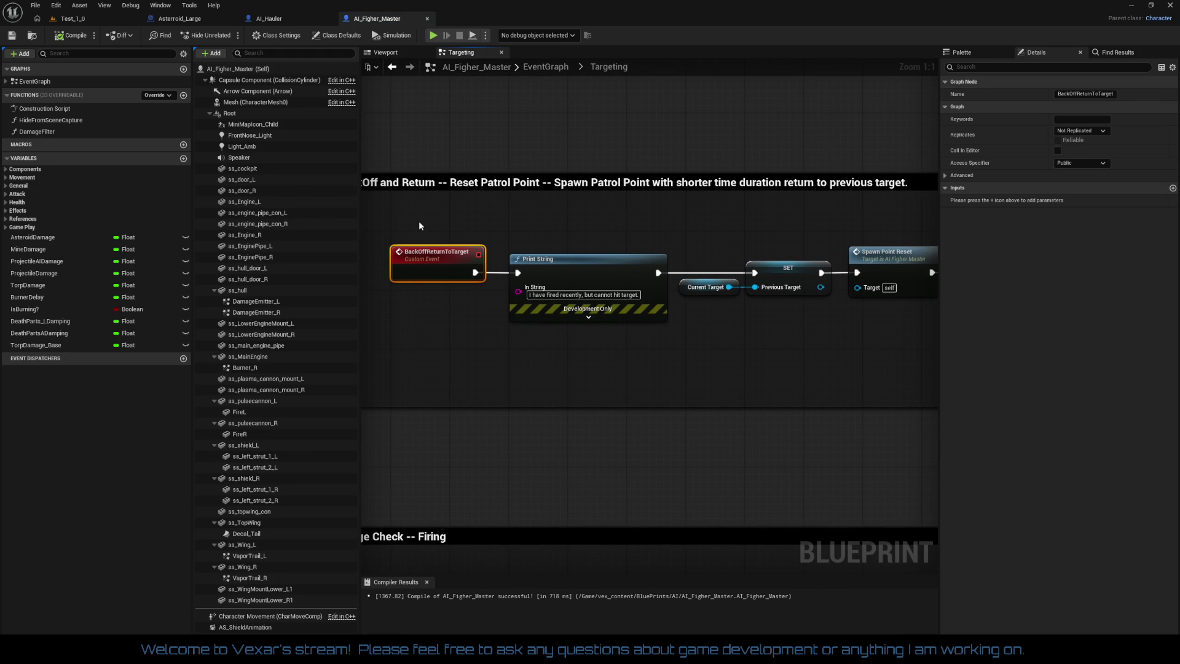
Select the whole BackOff and Return comment group, then switch to AI_Hauler
{"action": "mouse_move", "coordinate": [420, 225]}
{"action": "left_mouse_down"}
{"action": "mouse_move", "coordinate": [824, 335]}
{"action": "mouse_move", "coordinate": [617, 356]}
{"action": "left_mouse_up"}
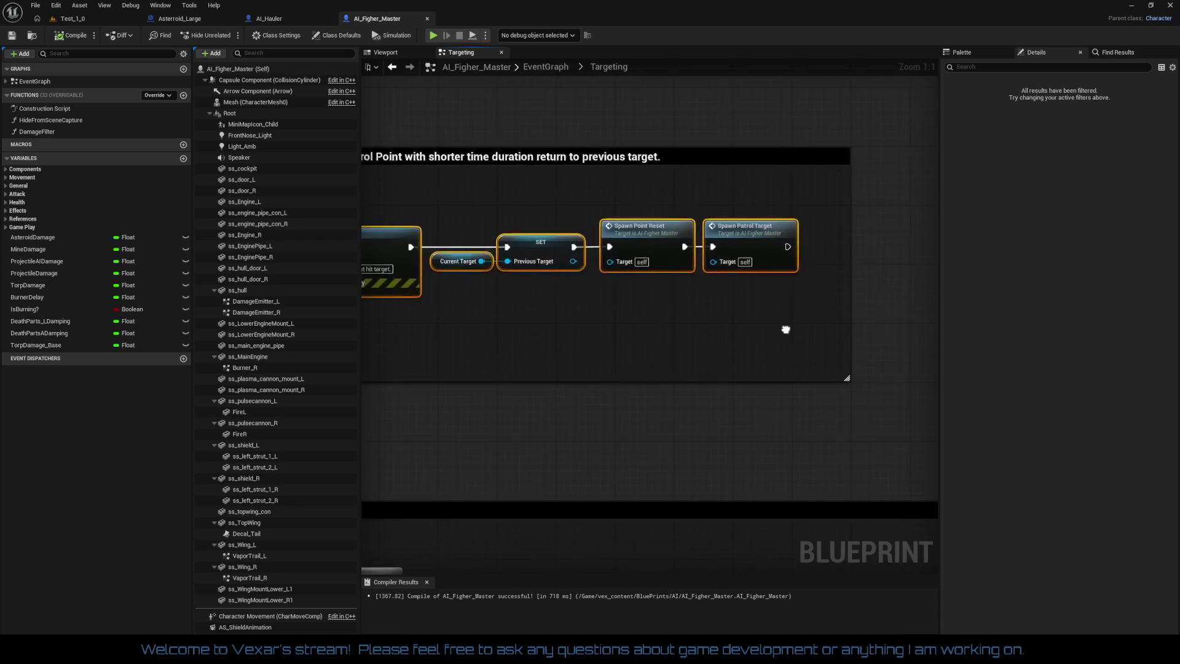
{"action": "left_click_drag", "start_coordinate": [704, 319], "coordinate": [856, 329]}
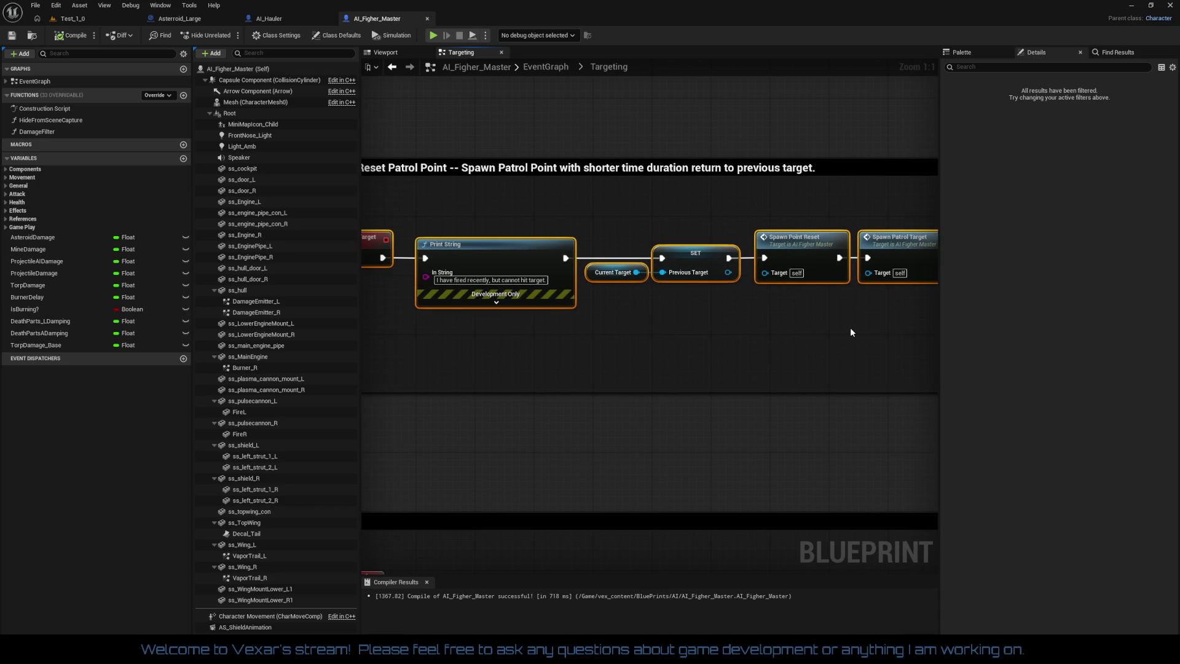
{"action": "left_click_drag", "start_coordinate": [778, 320], "coordinate": [824, 330]}
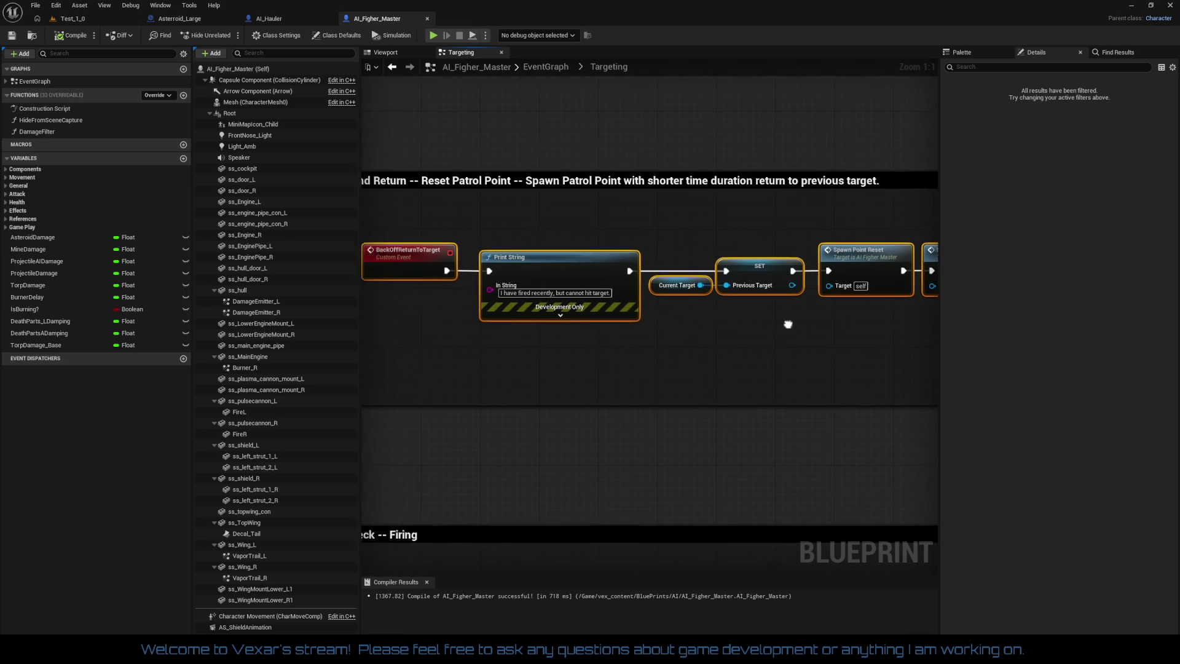
{"action": "scroll", "coordinate": [785, 325], "scroll_direction": "down", "scroll_amount": 2}
{"action": "mouse_move", "coordinate": [403, 163]}
{"action": "left_mouse_down"}
{"action": "mouse_move", "coordinate": [720, 414]}
{"action": "mouse_move", "coordinate": [618, 474]}
{"action": "mouse_move", "coordinate": [860, 385]}
{"action": "left_mouse_up"}
{"action": "scroll", "coordinate": [721, 414], "scroll_direction": "up", "scroll_amount": 5}
{"action": "scroll", "coordinate": [861, 385], "scroll_direction": "down", "scroll_amount": 5}
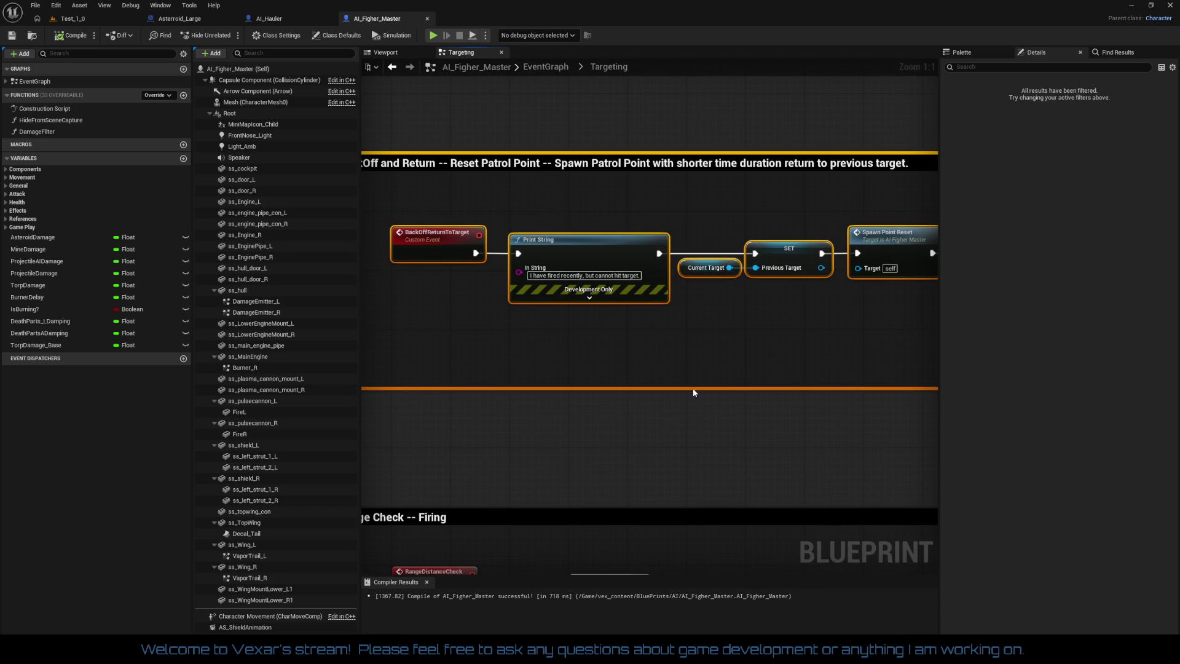
{"action": "left_click_drag", "start_coordinate": [693, 392], "coordinate": [722, 388]}
{"action": "left_click", "coordinate": [269, 18]}
Paste the BackOff and Return block beside the Recently Mined block
{"action": "scroll", "coordinate": [614, 320], "scroll_direction": "down", "scroll_amount": 5}
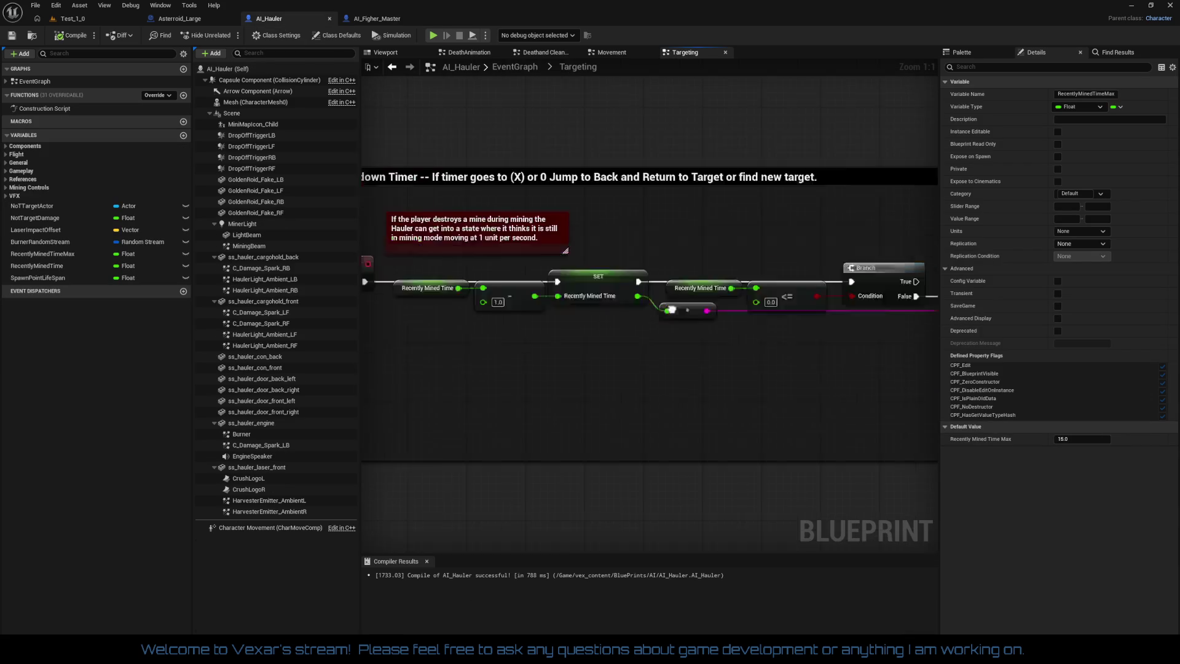
{"action": "mouse_move", "coordinate": [610, 340]}
{"action": "left_mouse_down"}
{"action": "mouse_move", "coordinate": [518, 166]}
{"action": "mouse_move", "coordinate": [553, 111]}
{"action": "mouse_move", "coordinate": [629, 63]}
{"action": "mouse_move", "coordinate": [621, 260]}
{"action": "left_mouse_up"}
{"action": "scroll", "coordinate": [508, 235], "scroll_direction": "up", "scroll_amount": 3}
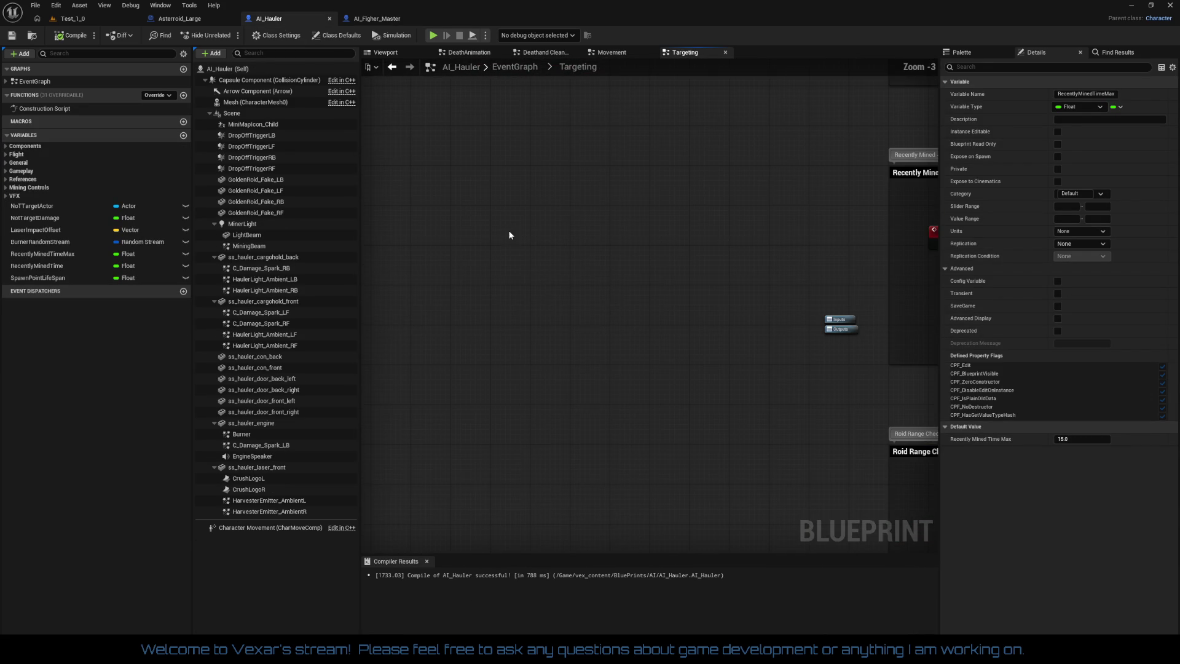
{"action": "key", "text": "ctrl+v"}
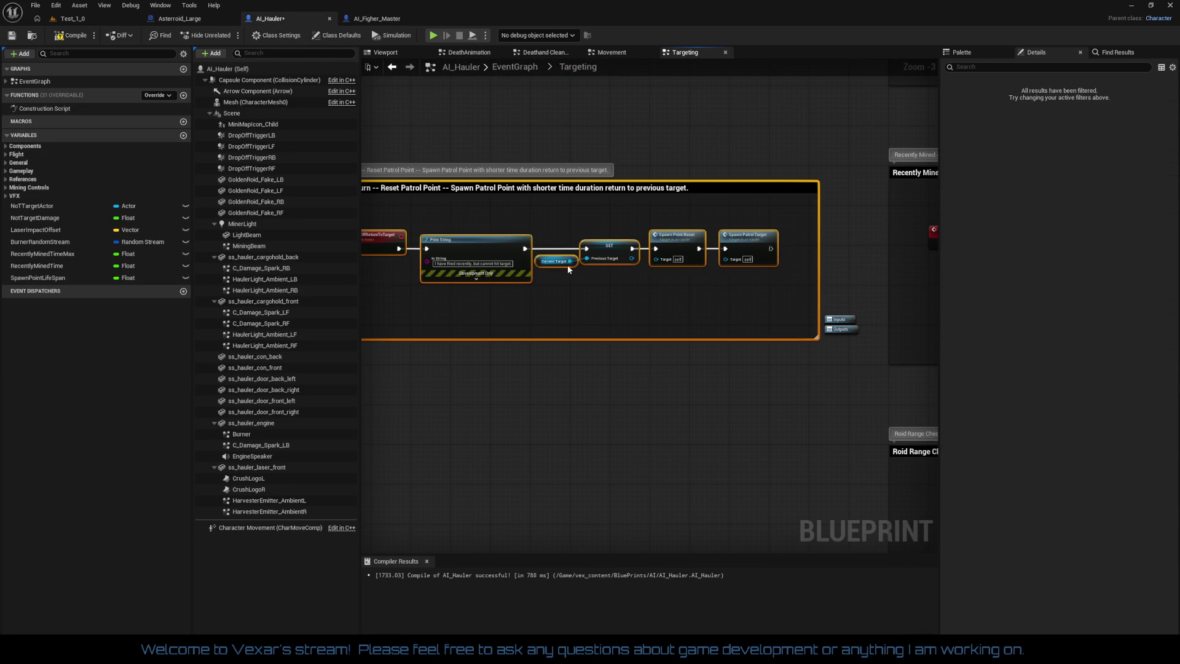
{"action": "mouse_move", "coordinate": [620, 281]}
{"action": "left_mouse_down"}
{"action": "mouse_move", "coordinate": [722, 317]}
{"action": "mouse_move", "coordinate": [682, 337]}
{"action": "mouse_move", "coordinate": [415, 369]}
{"action": "left_mouse_up"}
{"action": "scroll", "coordinate": [659, 315], "scroll_direction": "up", "scroll_amount": 2}
{"action": "left_click_drag", "start_coordinate": [579, 280], "coordinate": [533, 283]}
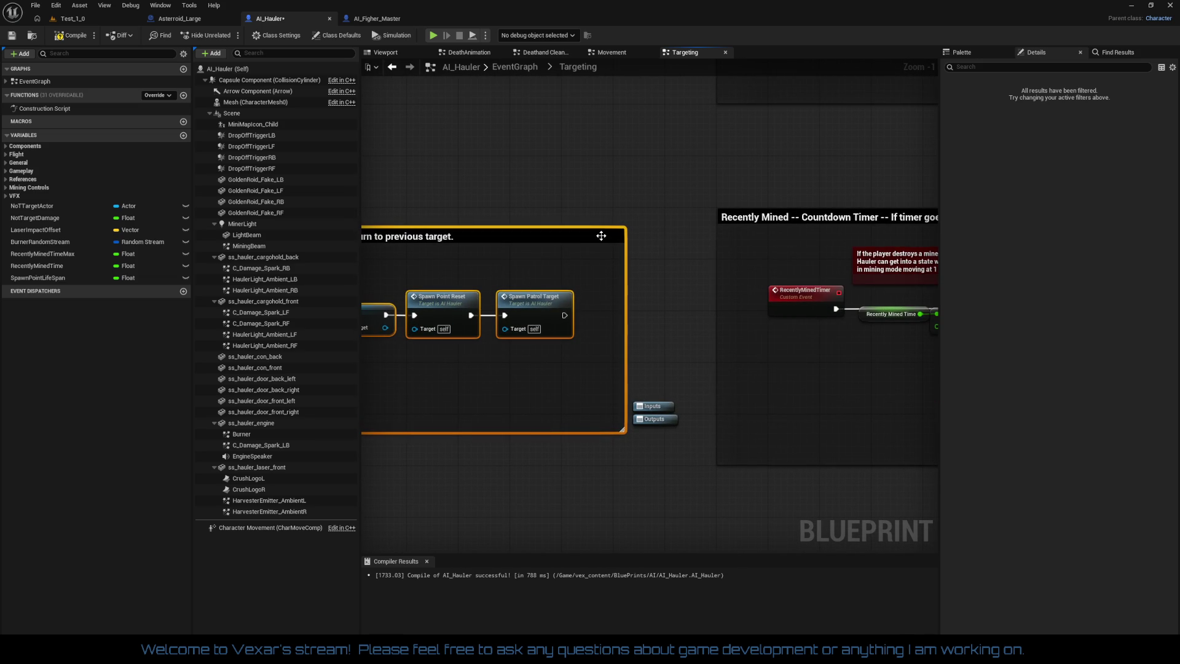
{"action": "mouse_move", "coordinate": [600, 235]}
{"action": "left_mouse_down"}
{"action": "mouse_move", "coordinate": [569, 227]}
{"action": "mouse_move", "coordinate": [588, 216]}
{"action": "mouse_move", "coordinate": [810, 237]}
{"action": "mouse_move", "coordinate": [662, 315]}
{"action": "left_mouse_up"}
{"action": "left_click_drag", "start_coordinate": [526, 353], "coordinate": [382, 332]}
{"action": "mouse_move", "coordinate": [737, 344]}
{"action": "left_mouse_down"}
{"action": "mouse_move", "coordinate": [493, 352]}
{"action": "mouse_move", "coordinate": [757, 315]}
{"action": "mouse_move", "coordinate": [956, 312]}
{"action": "left_mouse_up"}
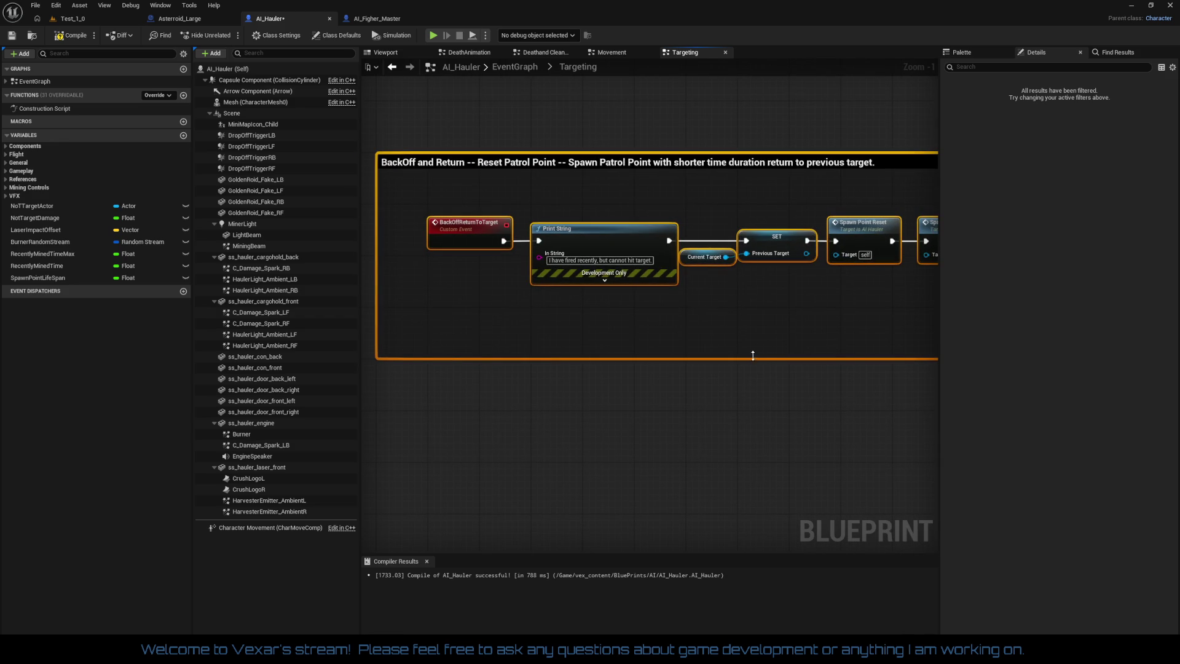
Wire the timer Branch's True output to a new Back Off Return to Target call
{"action": "mouse_move", "coordinate": [752, 356]}
{"action": "left_mouse_down"}
{"action": "mouse_move", "coordinate": [419, 351]}
{"action": "mouse_move", "coordinate": [465, 337]}
{"action": "mouse_move", "coordinate": [569, 361]}
{"action": "mouse_move", "coordinate": [622, 345]}
{"action": "mouse_move", "coordinate": [203, 339]}
{"action": "left_mouse_up"}
{"action": "mouse_move", "coordinate": [807, 272]}
{"action": "left_mouse_down"}
{"action": "mouse_move", "coordinate": [747, 302]}
{"action": "mouse_move", "coordinate": [637, 309]}
{"action": "mouse_move", "coordinate": [698, 242]}
{"action": "mouse_move", "coordinate": [716, 242]}
{"action": "left_mouse_up"}
{"action": "type", "text": "br"}
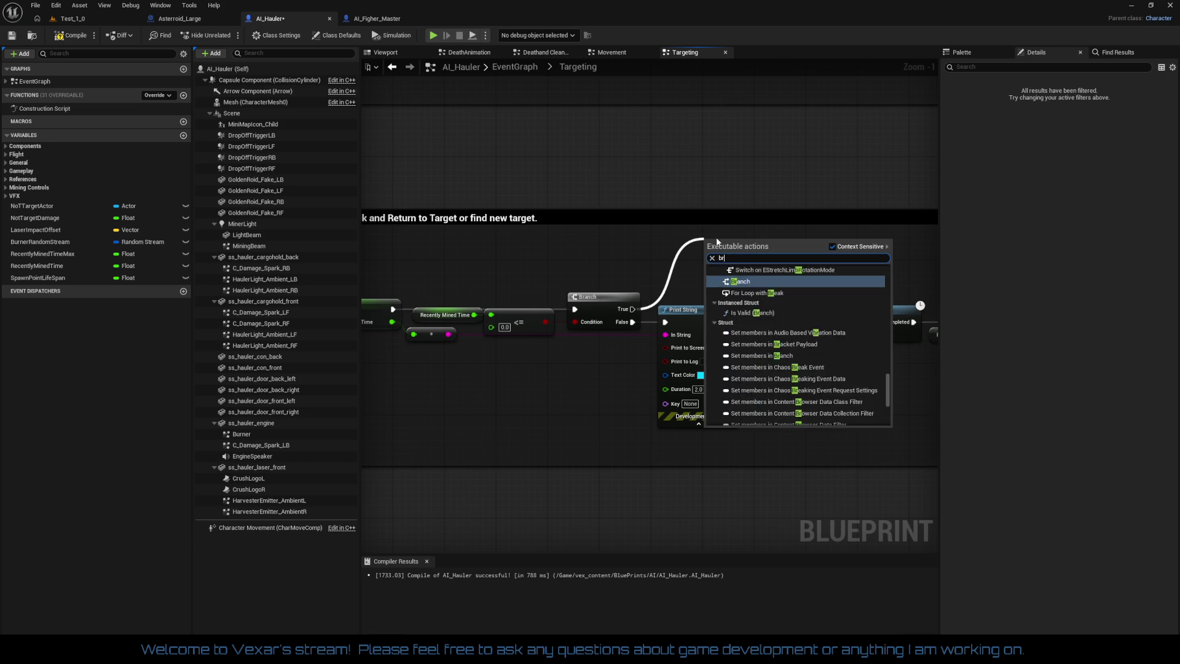
{"action": "type", "text": "ack off"}
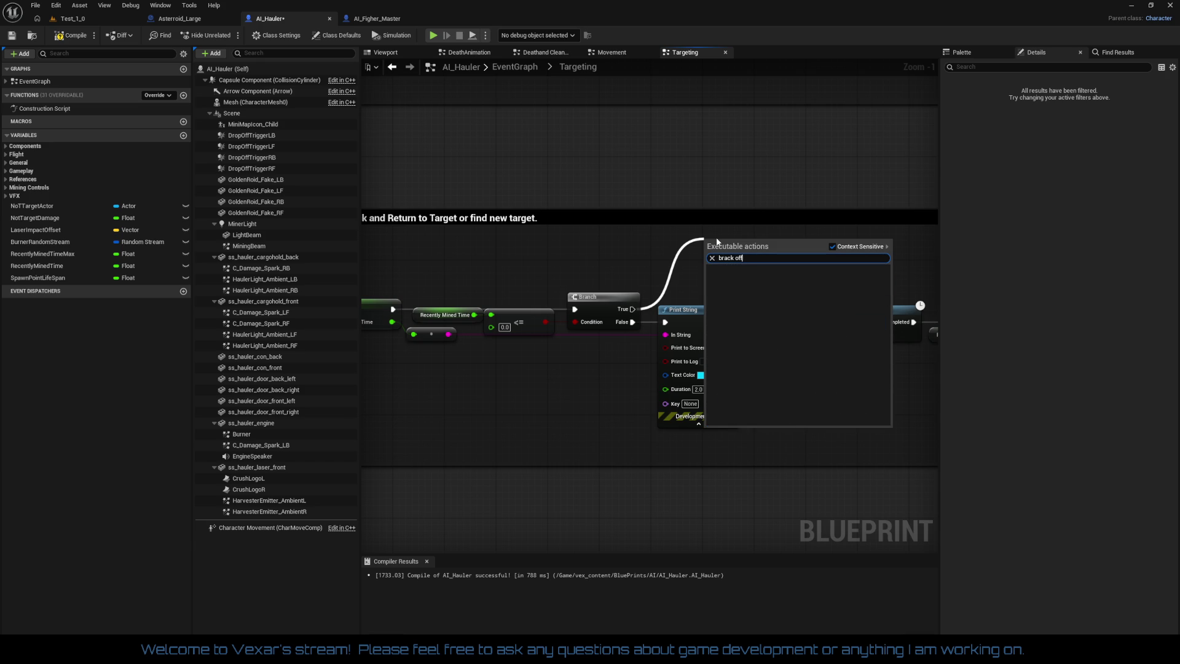
{"action": "key", "text": "BackSpace"}
{"action": "key", "text": "BackSpace"}
{"action": "key", "text": "BackSpace"}
{"action": "key", "text": "BackSpace"}
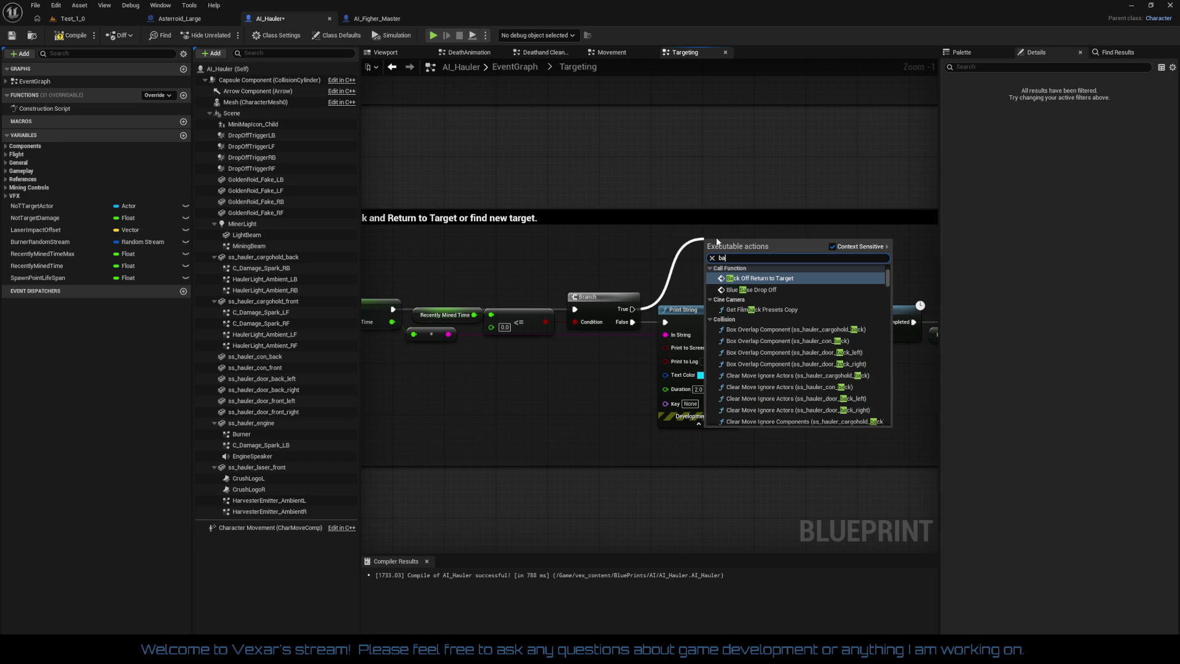
{"action": "key", "text": "Escape"}
{"action": "key", "text": "Return"}
{"action": "mouse_move", "coordinate": [716, 241]}
{"action": "left_mouse_down"}
{"action": "mouse_move", "coordinate": [738, 392]}
{"action": "mouse_move", "coordinate": [934, 363]}
{"action": "mouse_move", "coordinate": [711, 344]}
{"action": "mouse_move", "coordinate": [510, 355]}
{"action": "left_mouse_up"}
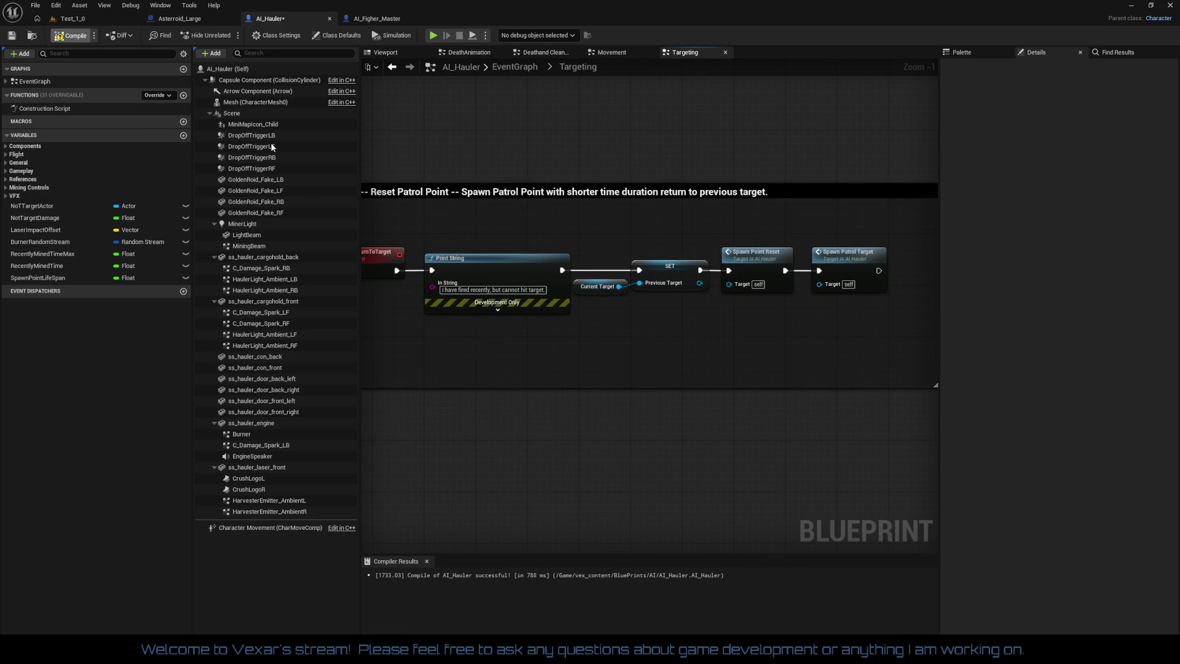
Drag the red prototype comment block lower in the Targeting graph
{"action": "left_click_drag", "start_coordinate": [467, 224], "coordinate": [524, 226]}
{"action": "mouse_move", "coordinate": [424, 227]}
{"action": "left_mouse_down"}
{"action": "mouse_move", "coordinate": [922, 342]}
{"action": "mouse_move", "coordinate": [529, 327]}
{"action": "mouse_move", "coordinate": [653, 282]}
{"action": "left_mouse_up"}
{"action": "left_click", "coordinate": [635, 327]}
{"action": "scroll", "coordinate": [633, 287], "scroll_direction": "down", "scroll_amount": 1}
{"action": "scroll", "coordinate": [480, 283], "scroll_direction": "down", "scroll_amount": 3}
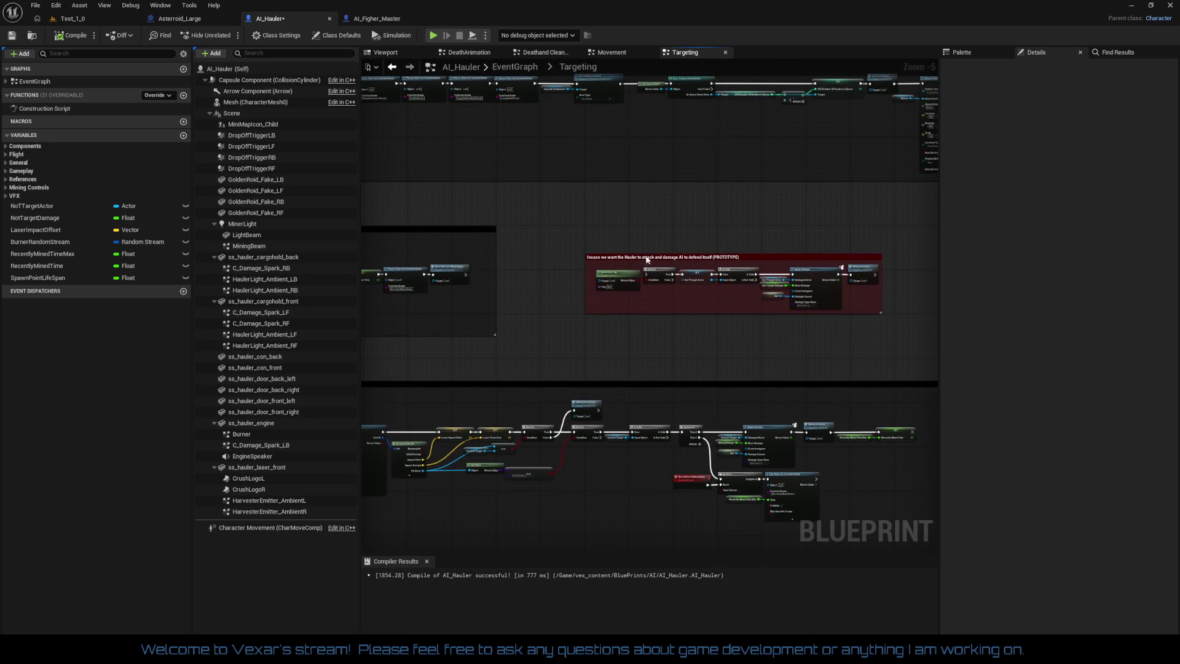
{"action": "mouse_move", "coordinate": [635, 260]}
{"action": "left_mouse_down"}
{"action": "mouse_move", "coordinate": [424, 218]}
{"action": "mouse_move", "coordinate": [418, 407]}
{"action": "mouse_move", "coordinate": [695, 366]}
{"action": "left_mouse_up"}
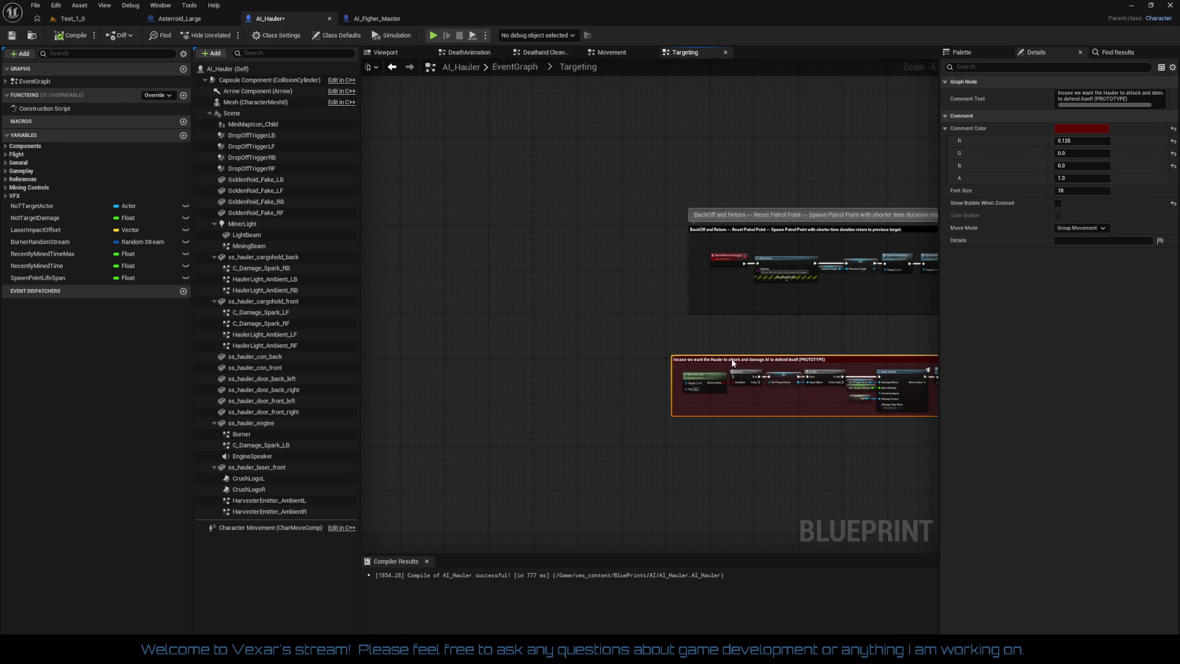
Shift the BackOff and Return comment slightly up beside the Recently Mined group
{"action": "mouse_move", "coordinate": [740, 316]}
{"action": "left_mouse_down"}
{"action": "mouse_move", "coordinate": [534, 292]}
{"action": "mouse_move", "coordinate": [506, 275]}
{"action": "left_mouse_up"}
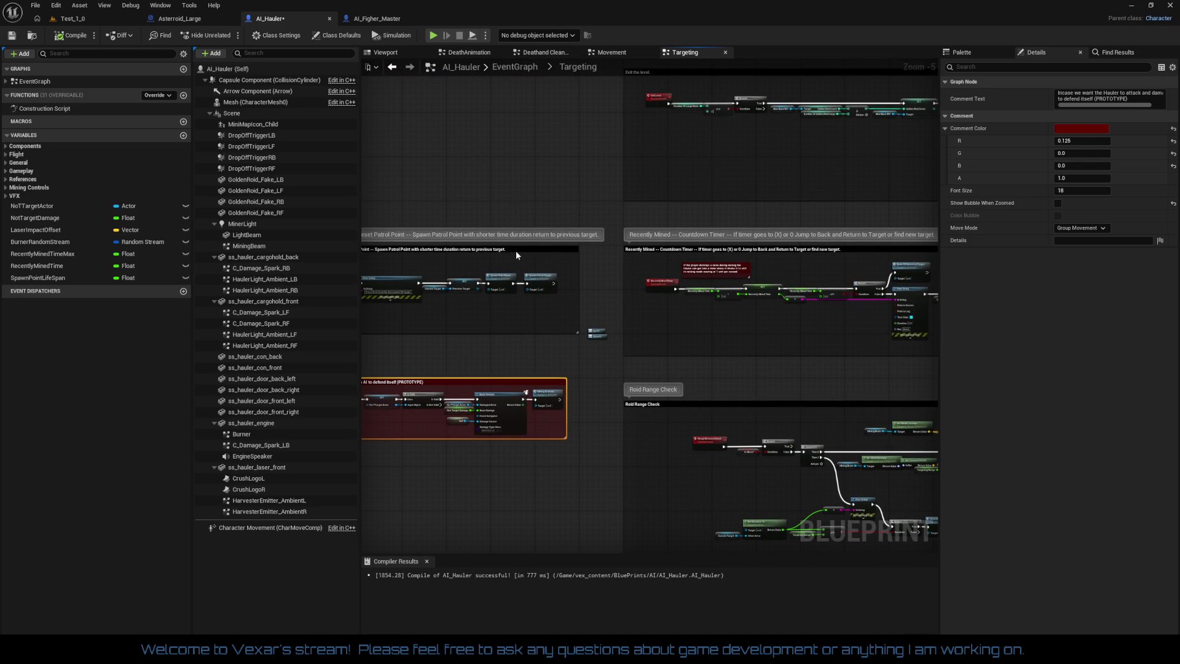
{"action": "left_click", "coordinate": [516, 253]}
{"action": "scroll", "coordinate": [597, 237], "scroll_direction": "up", "scroll_amount": 4}
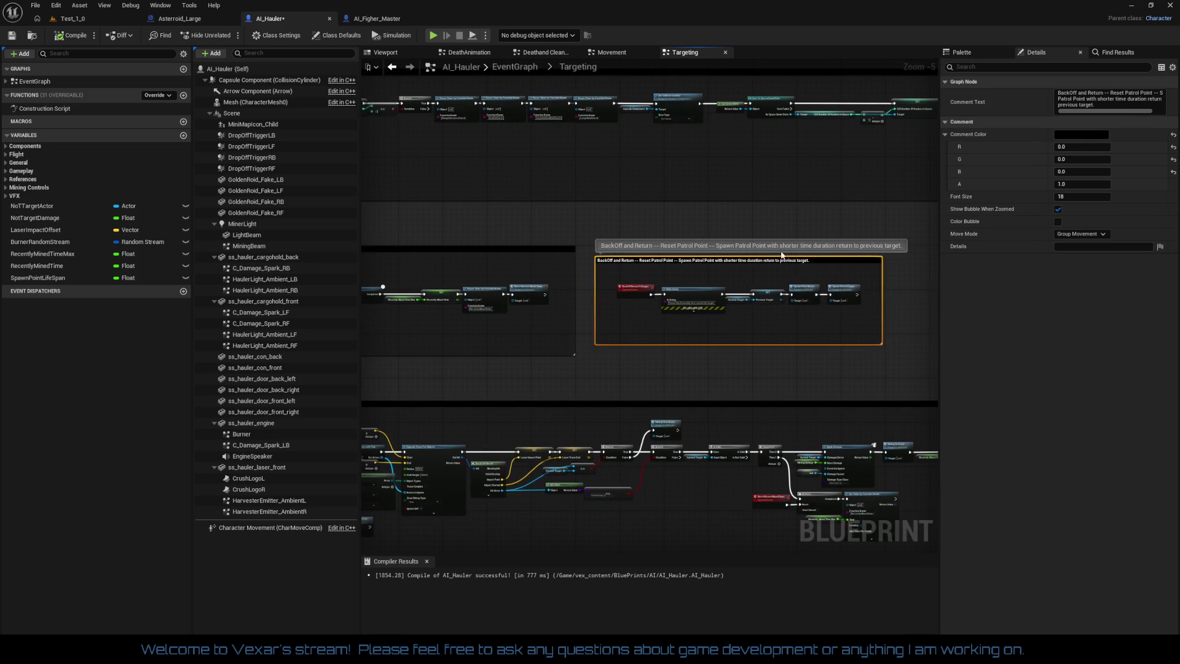
{"action": "mouse_move", "coordinate": [597, 238]}
{"action": "left_mouse_down"}
{"action": "mouse_move", "coordinate": [655, 245]}
{"action": "mouse_move", "coordinate": [627, 224]}
{"action": "left_mouse_up"}
{"action": "left_click_drag", "start_coordinate": [604, 429], "coordinate": [634, 352]}
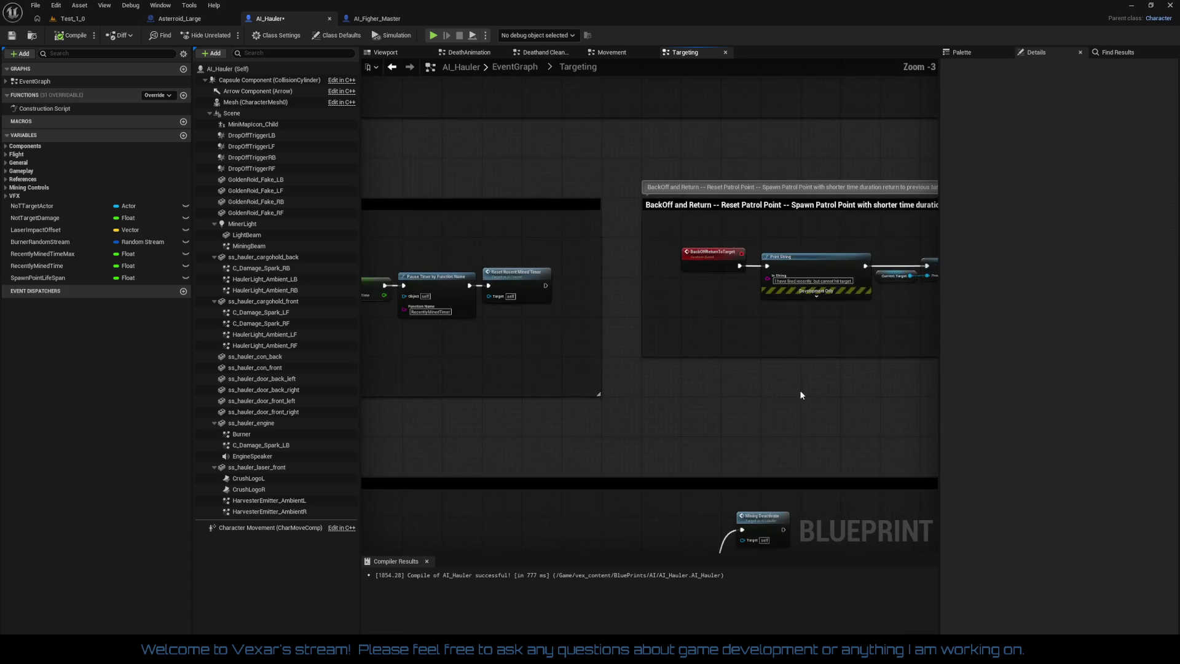
{"action": "scroll", "coordinate": [799, 389], "scroll_direction": "down", "scroll_amount": 5}
{"action": "scroll", "coordinate": [681, 252], "scroll_direction": "up", "scroll_amount": 4}
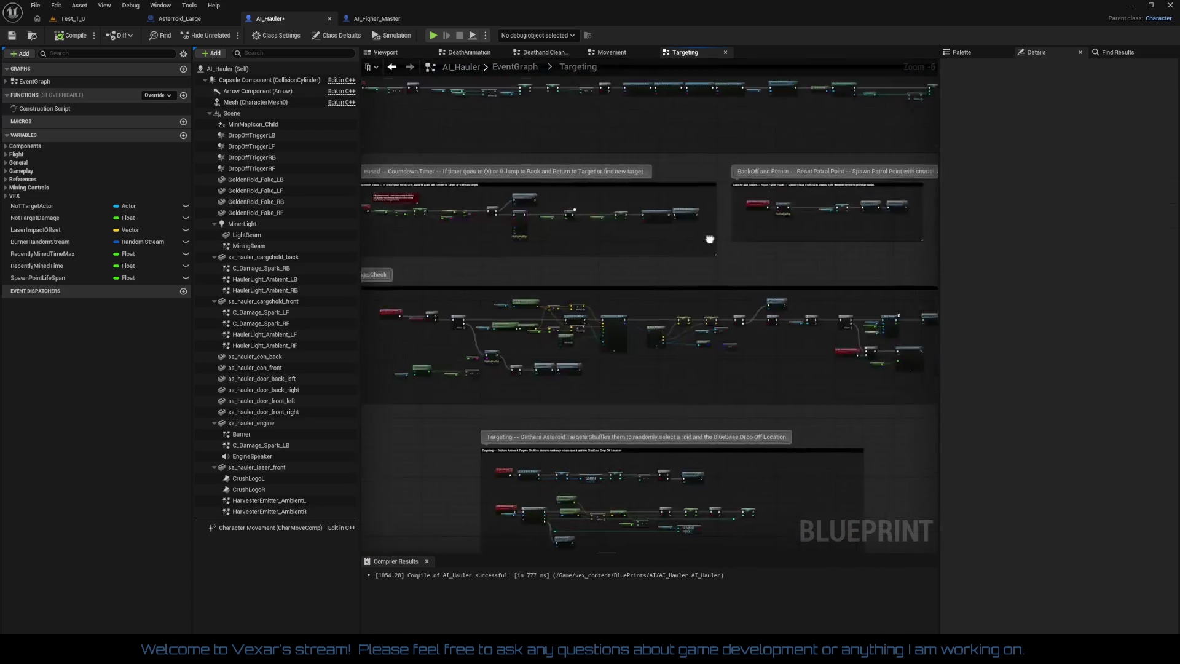
{"action": "mouse_move", "coordinate": [811, 328]}
{"action": "left_mouse_down"}
{"action": "mouse_move", "coordinate": [519, 356]}
{"action": "mouse_move", "coordinate": [387, 356]}
{"action": "mouse_move", "coordinate": [367, 330]}
{"action": "mouse_move", "coordinate": [782, 337]}
{"action": "left_mouse_up"}
{"action": "mouse_move", "coordinate": [430, 289]}
{"action": "left_mouse_down"}
{"action": "mouse_move", "coordinate": [593, 311]}
{"action": "mouse_move", "coordinate": [602, 300]}
{"action": "left_mouse_up"}
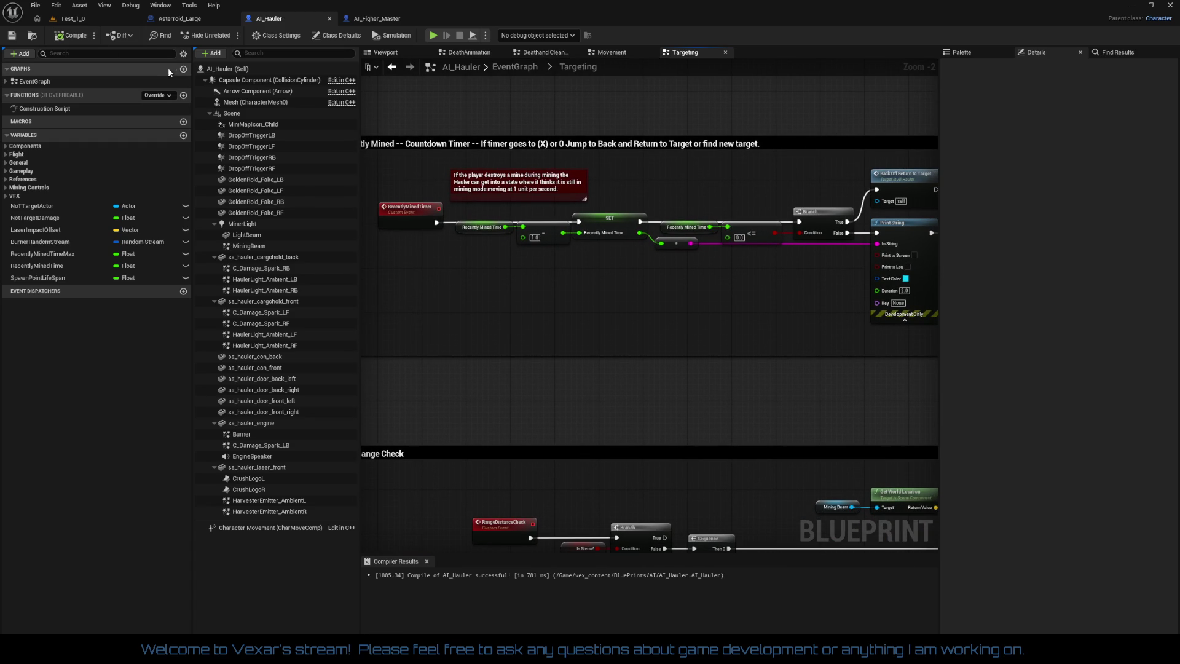
{"action": "left_click", "coordinate": [105, 17]}
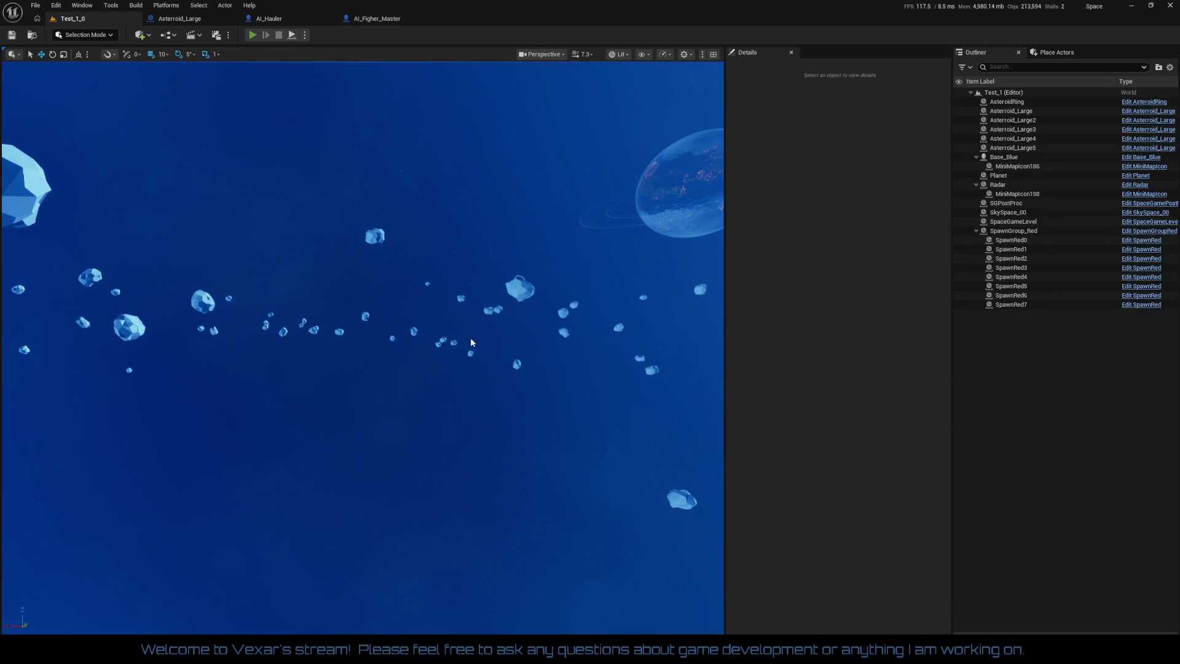
Play Test_1_0 in the editor, watch the Hauler, then free the mouse with Shift+F1
{"action": "key", "text": "alt+p"}
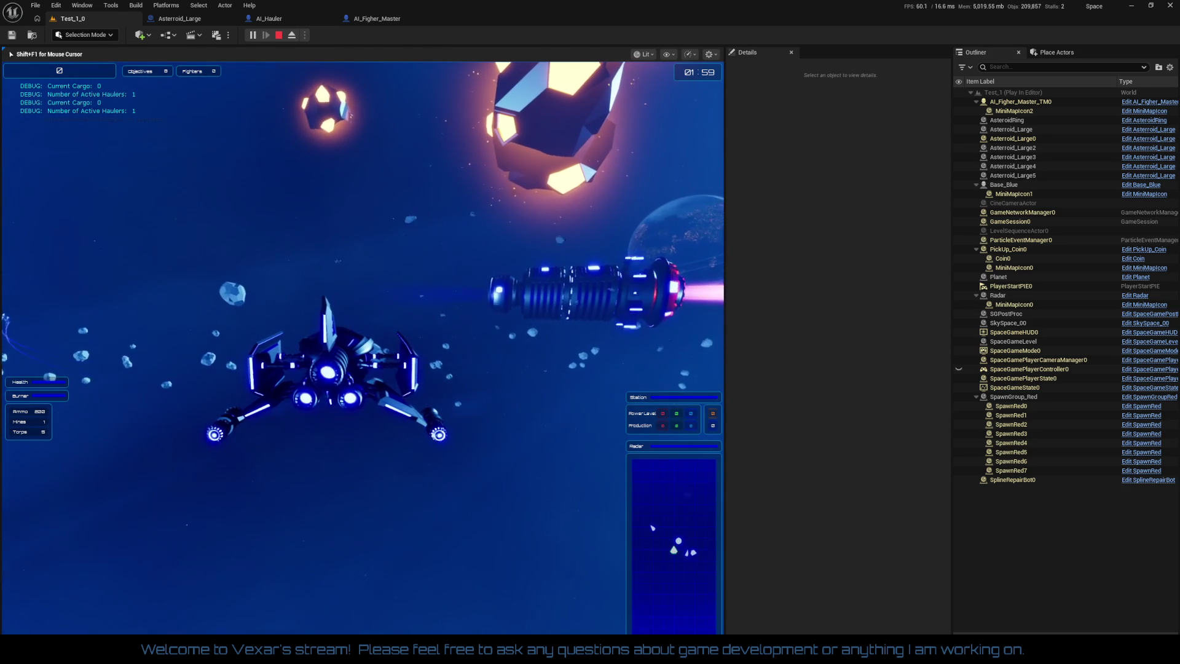
{"action": "key", "text": "shift+F1"}
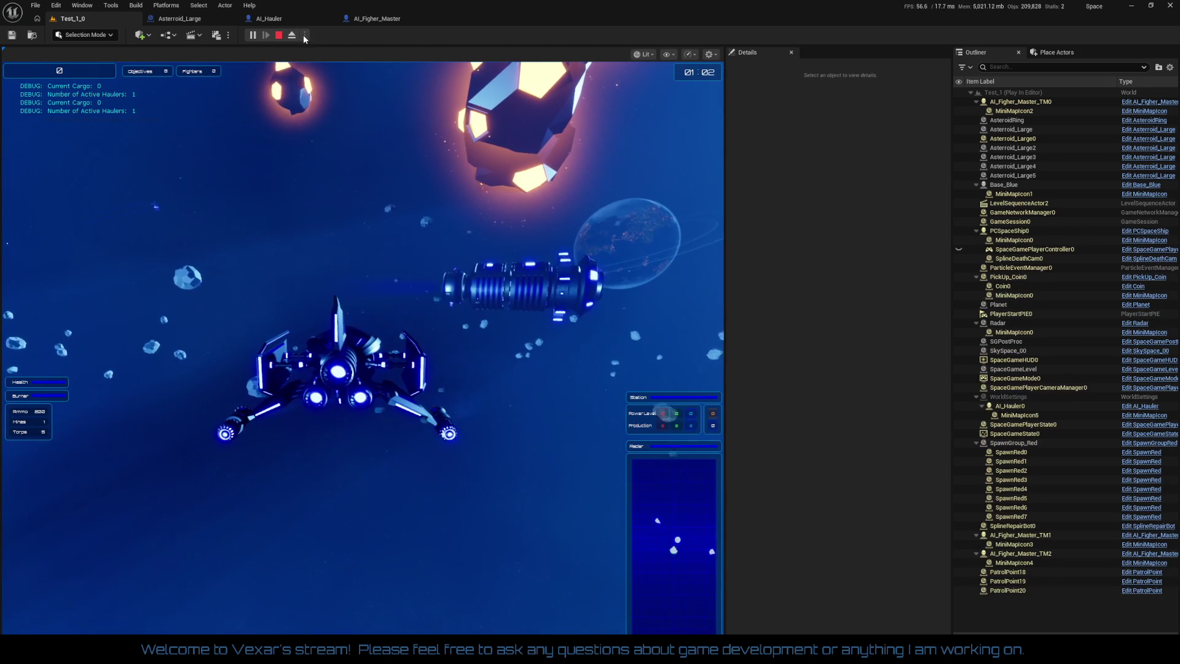
Follow AI_Hauler's RangeDistanceCheck event and Range Check nodes executing live during play
{"action": "left_click", "coordinate": [268, 19]}
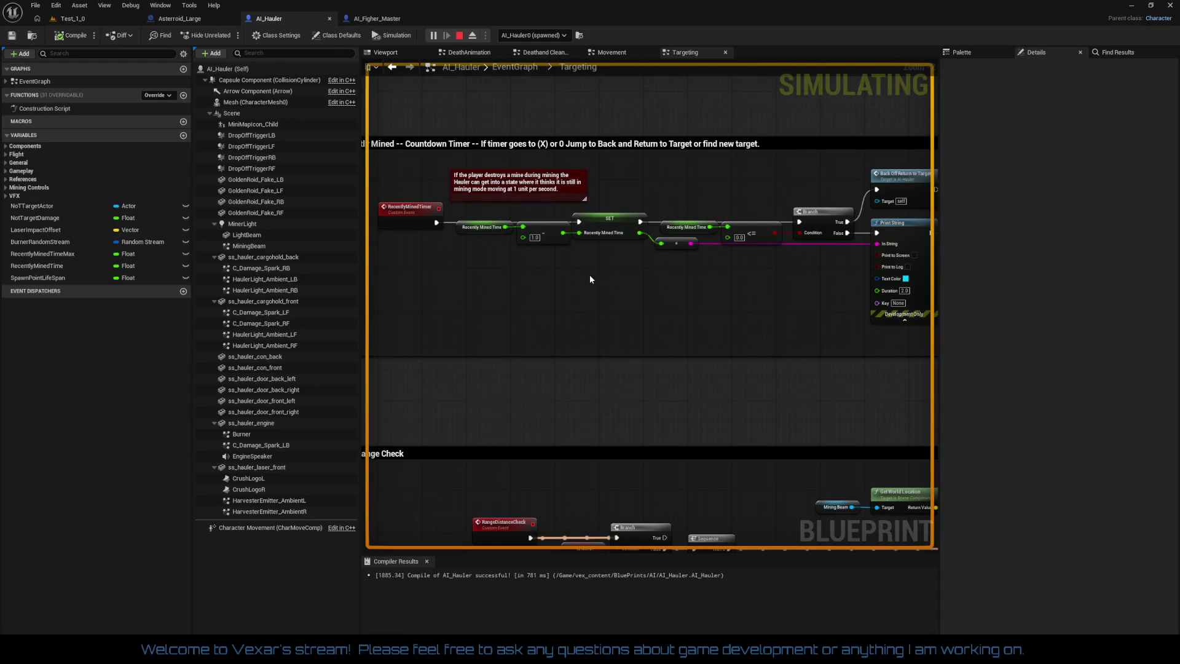
{"action": "mouse_move", "coordinate": [589, 275]}
{"action": "left_mouse_down"}
{"action": "mouse_move", "coordinate": [643, 191]}
{"action": "mouse_move", "coordinate": [481, 73]}
{"action": "left_mouse_up"}
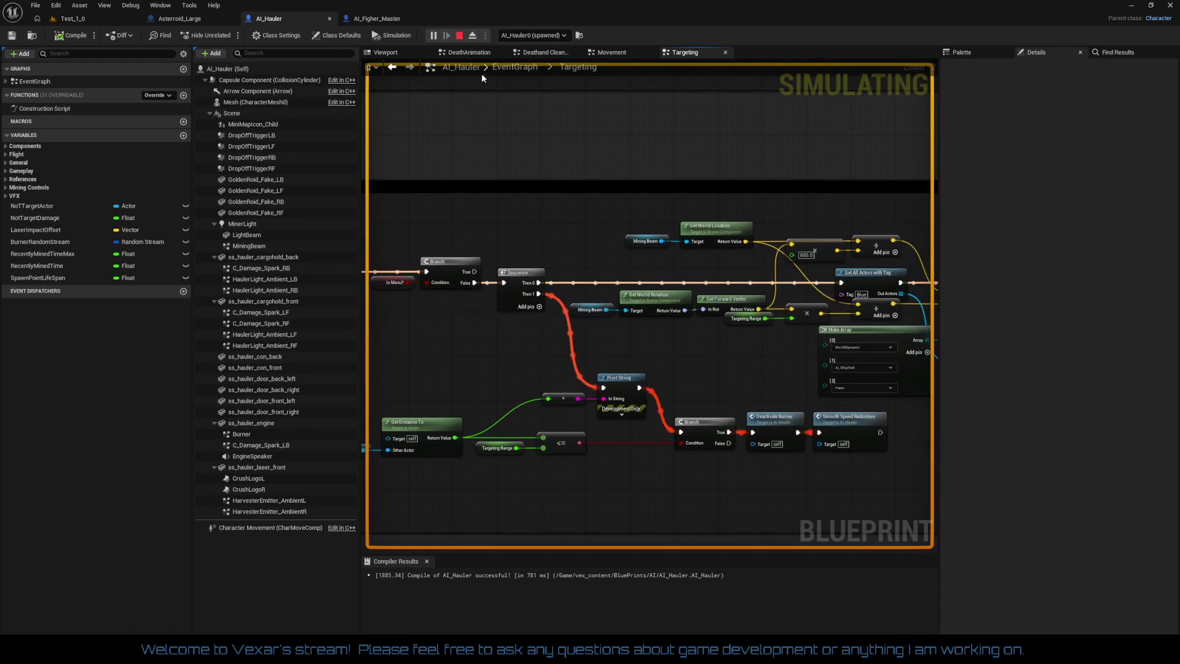
{"action": "scroll", "coordinate": [728, 361], "scroll_direction": "up", "scroll_amount": 1}
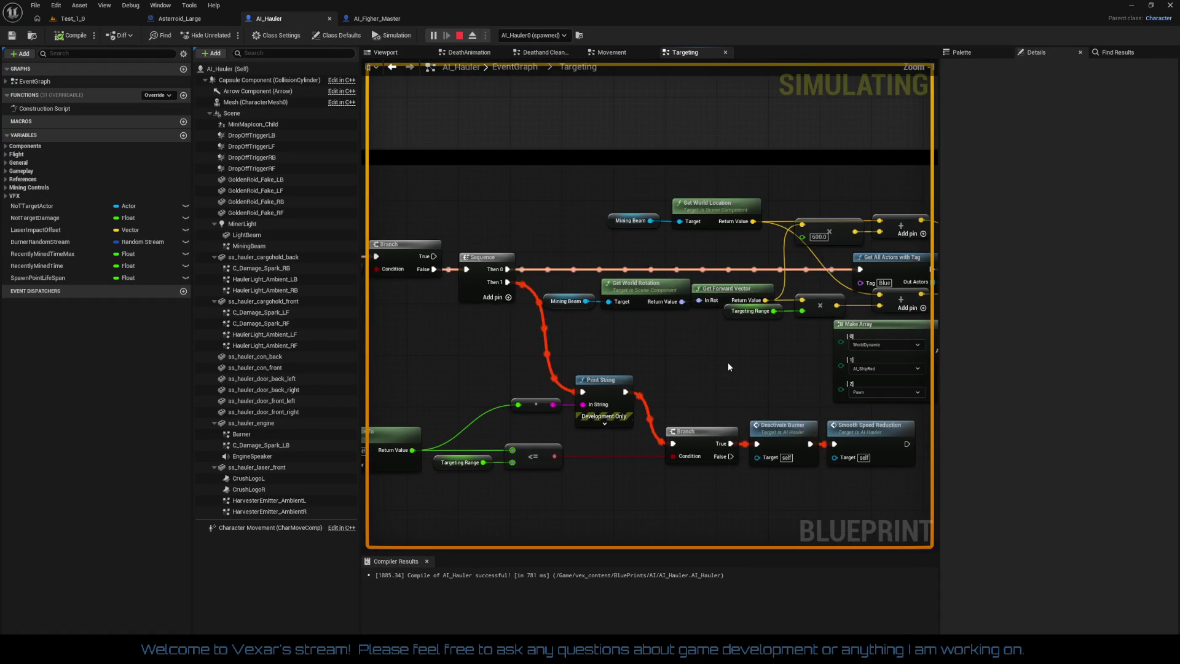
{"action": "left_click_drag", "start_coordinate": [454, 457], "coordinate": [580, 364]}
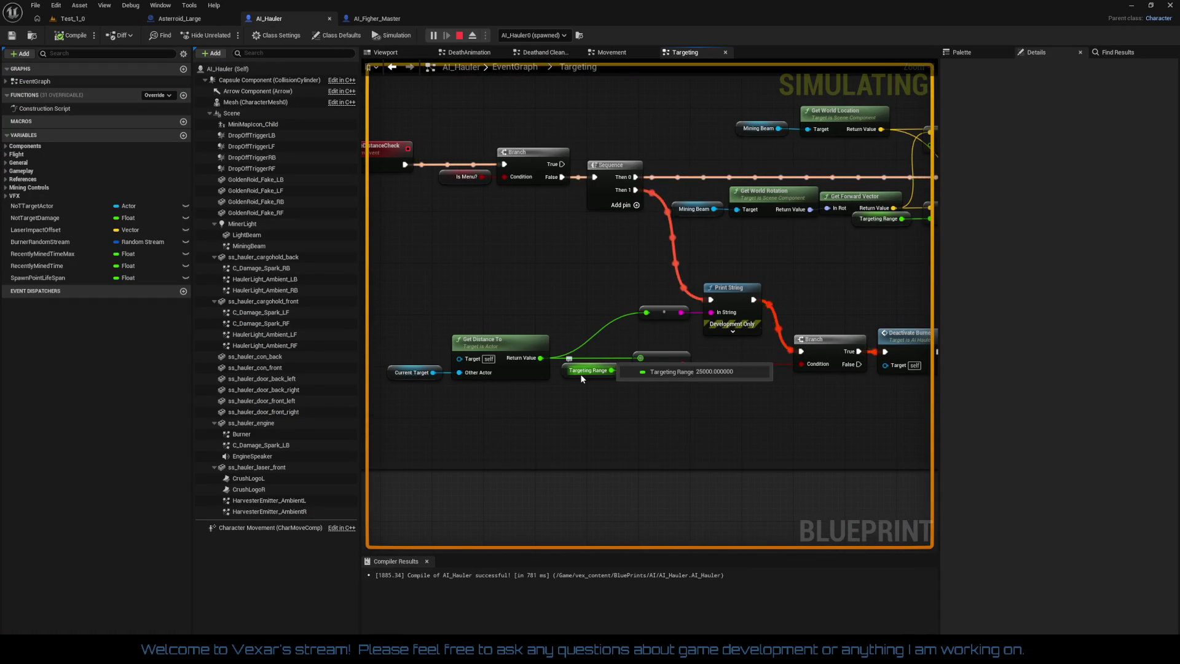
{"action": "left_click_drag", "start_coordinate": [558, 403], "coordinate": [613, 399]}
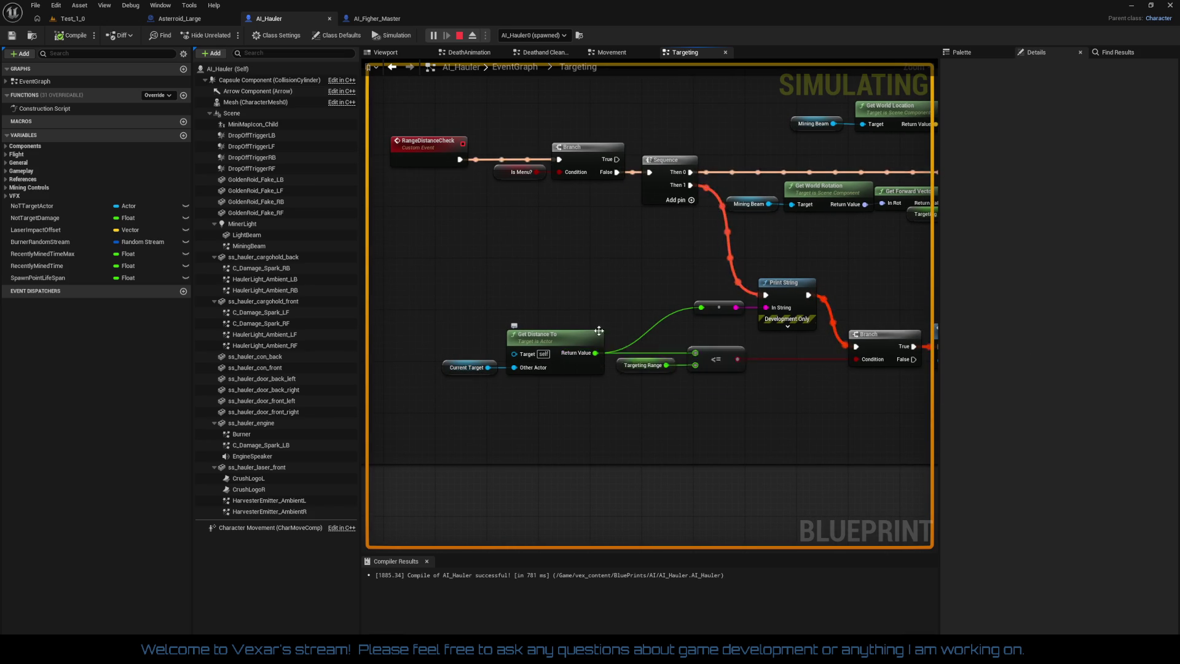
{"action": "left_click_drag", "start_coordinate": [598, 331], "coordinate": [657, 348]}
Fly the ship and fire in the running Test_1_0 game, then free the mouse
{"action": "left_click", "coordinate": [117, 19]}
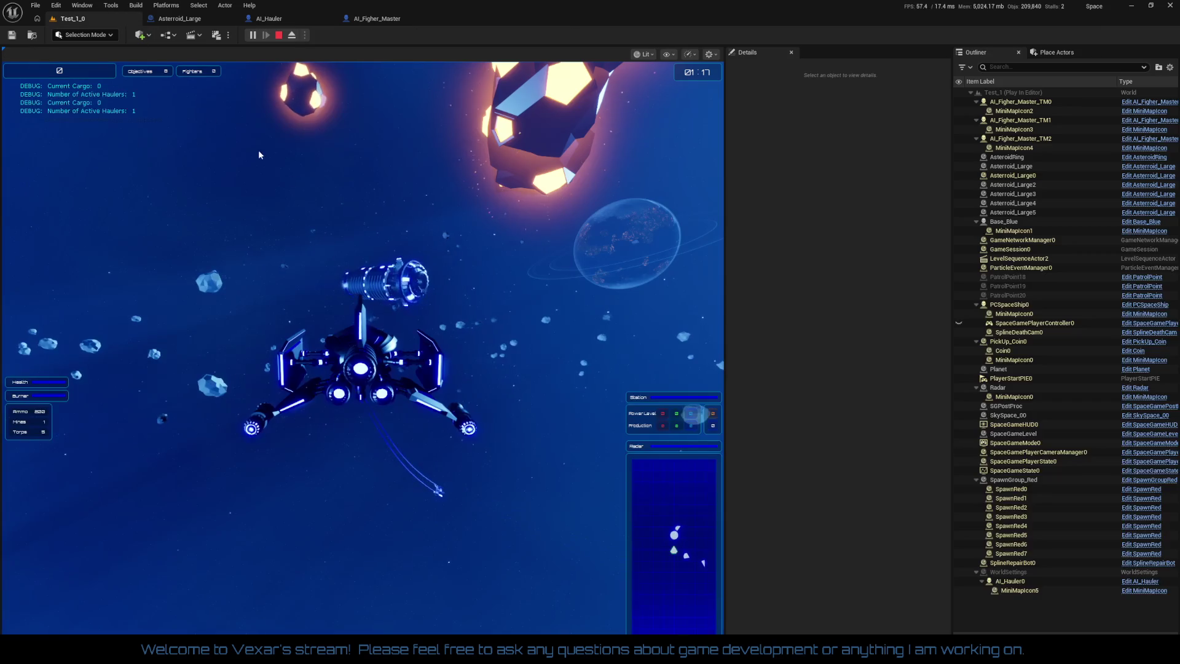
{"action": "left_click", "coordinate": [450, 307]}
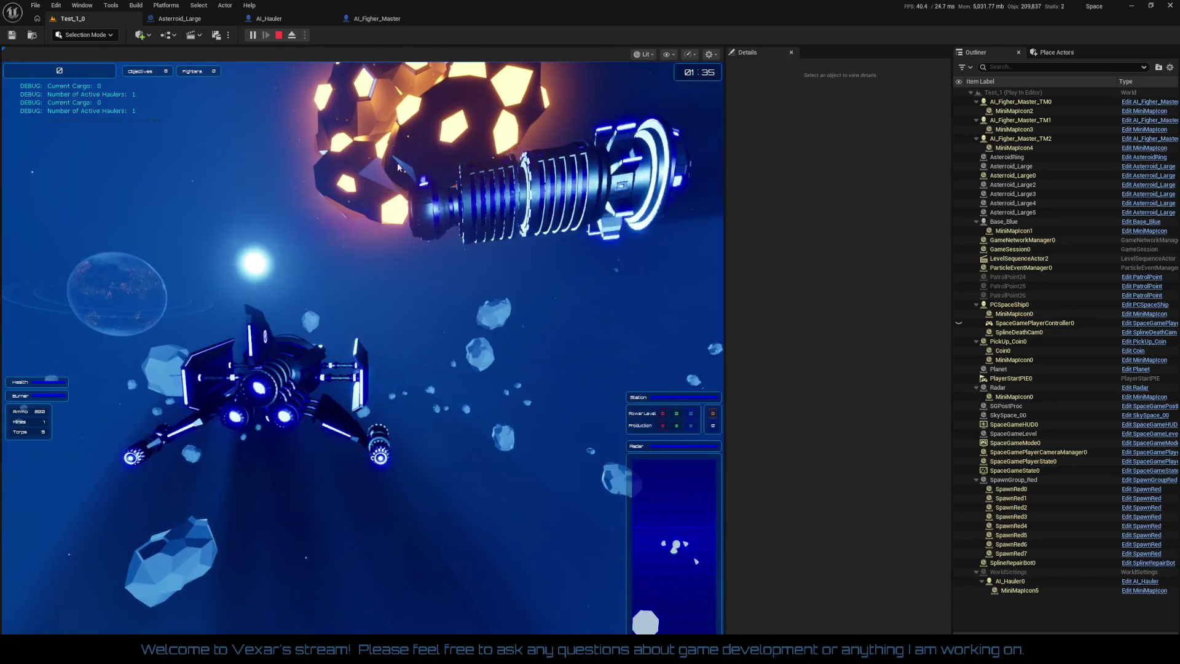
{"action": "key", "text": "shift+F1"}
{"action": "left_click", "coordinate": [283, 17]}
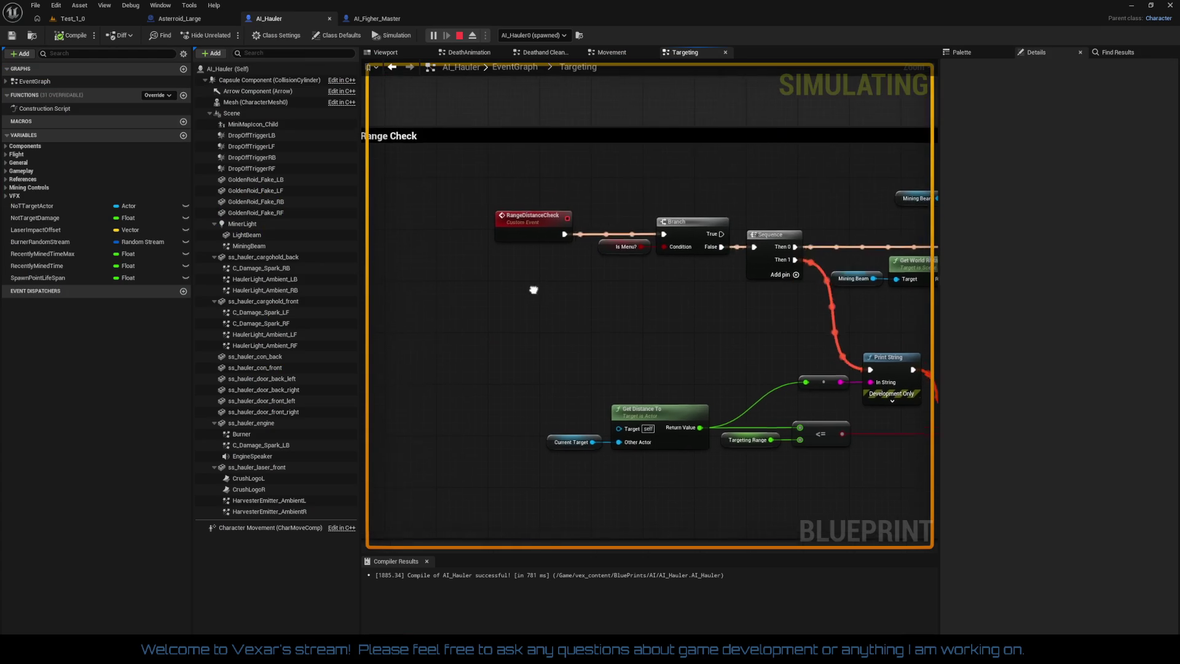
Survey the Movement graph's comment block and its pitch, yaw and turn-speed nodes
{"action": "left_click", "coordinate": [633, 54]}
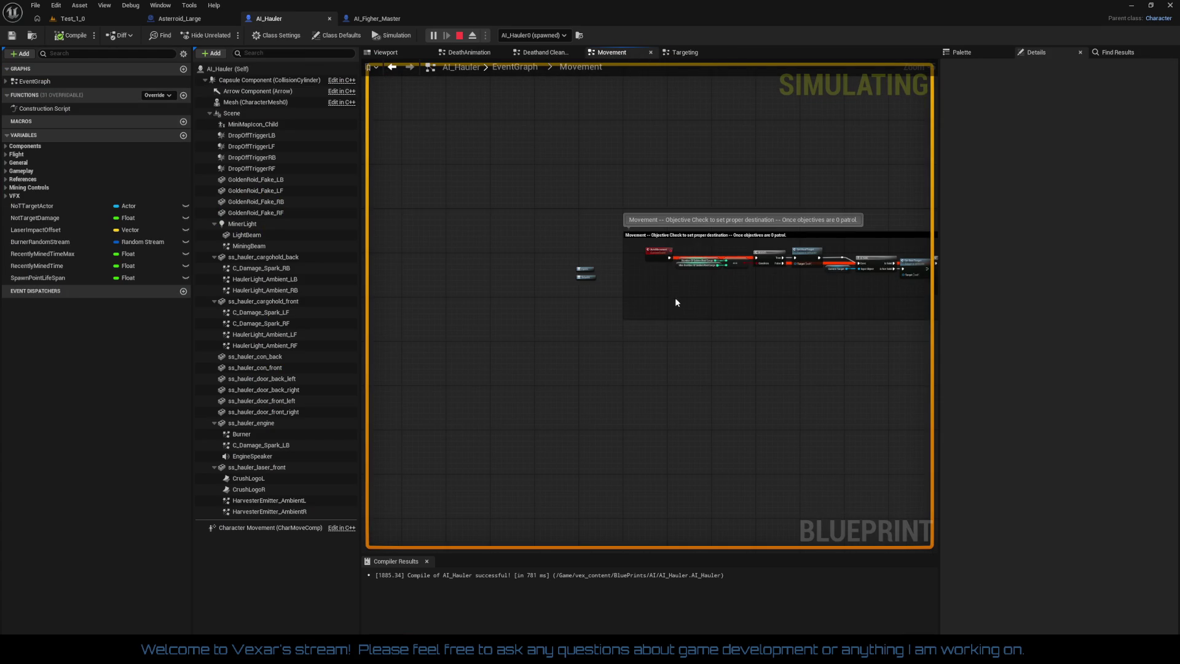
{"action": "mouse_move", "coordinate": [674, 301]}
{"action": "left_mouse_down"}
{"action": "mouse_move", "coordinate": [283, 354]}
{"action": "mouse_move", "coordinate": [616, 448]}
{"action": "left_mouse_up"}
{"action": "scroll", "coordinate": [583, 385], "scroll_direction": "up", "scroll_amount": 1}
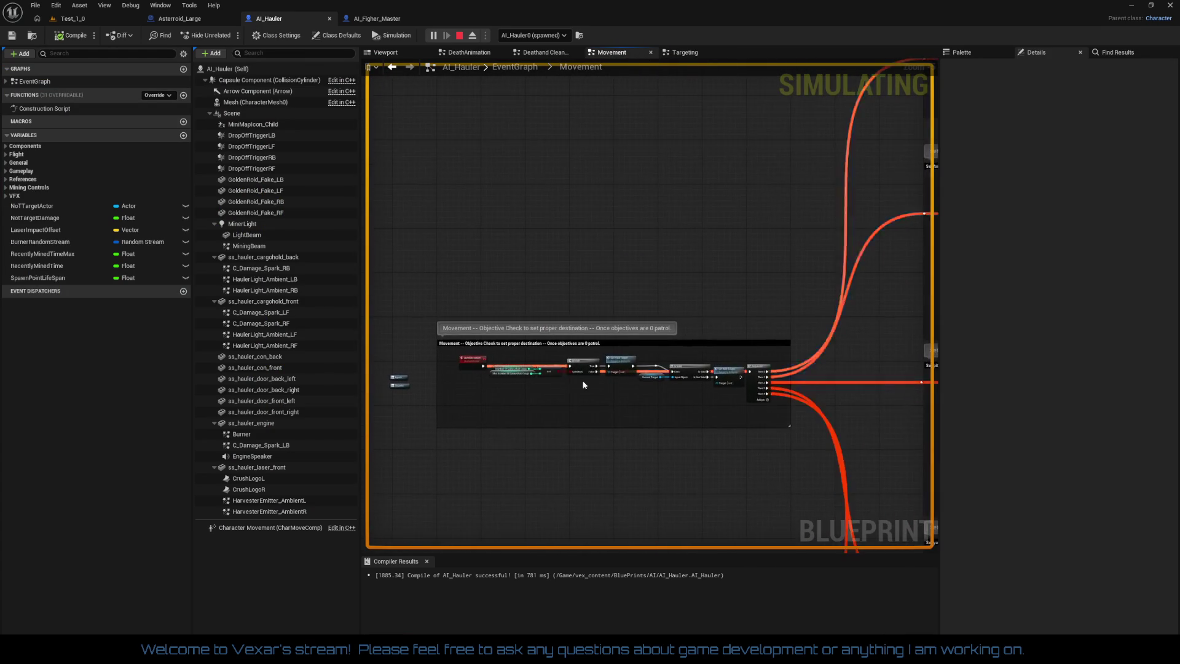
{"action": "scroll", "coordinate": [583, 385], "scroll_direction": "up", "scroll_amount": 4}
{"action": "left_click_drag", "start_coordinate": [521, 417], "coordinate": [512, 395]}
{"action": "scroll", "coordinate": [694, 407], "scroll_direction": "down", "scroll_amount": 4}
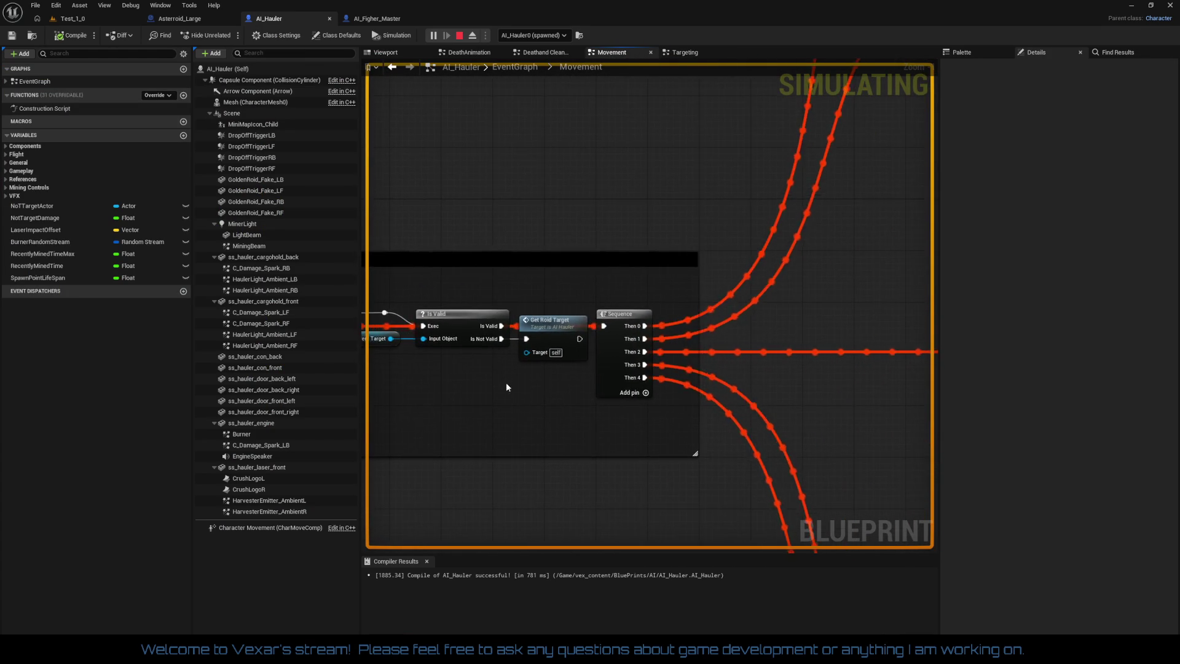
{"action": "mouse_move", "coordinate": [739, 409]}
{"action": "left_mouse_down"}
{"action": "mouse_move", "coordinate": [653, 408]}
{"action": "mouse_move", "coordinate": [508, 482]}
{"action": "mouse_move", "coordinate": [395, 448]}
{"action": "mouse_move", "coordinate": [482, 167]}
{"action": "left_mouse_up"}
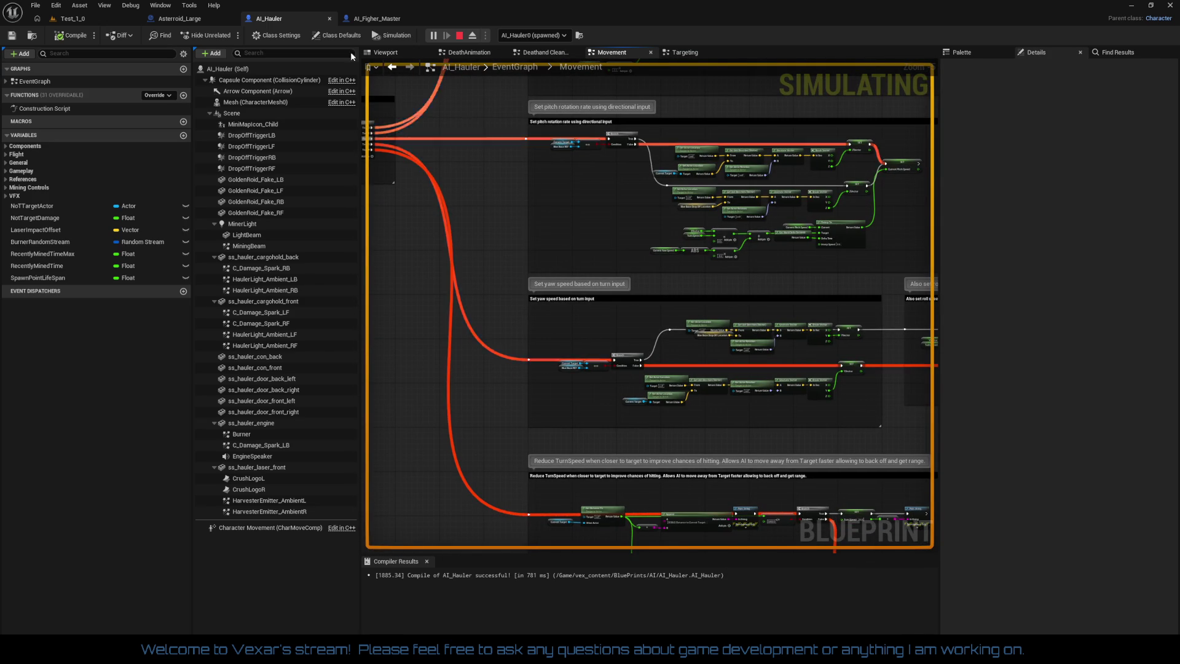
Inspect the RecentlyMinedTimer event and its SET, Branch, Is Valid and Set Timer nodes
{"action": "left_click", "coordinate": [682, 53]}
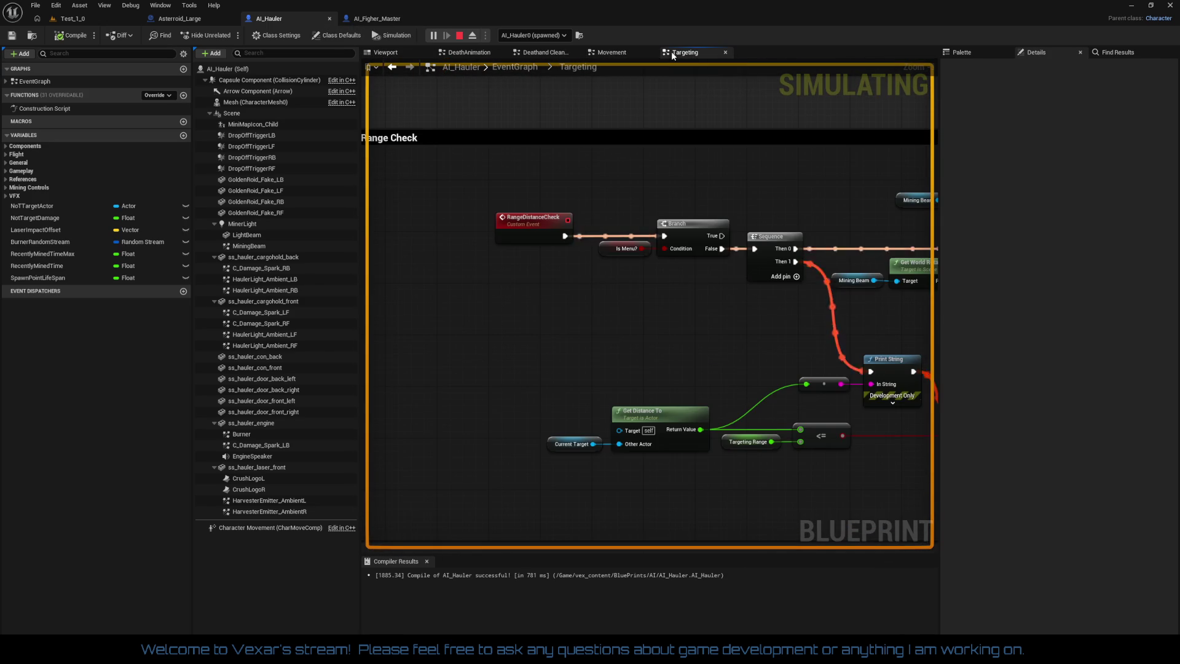
{"action": "scroll", "coordinate": [590, 344], "scroll_direction": "down", "scroll_amount": 4}
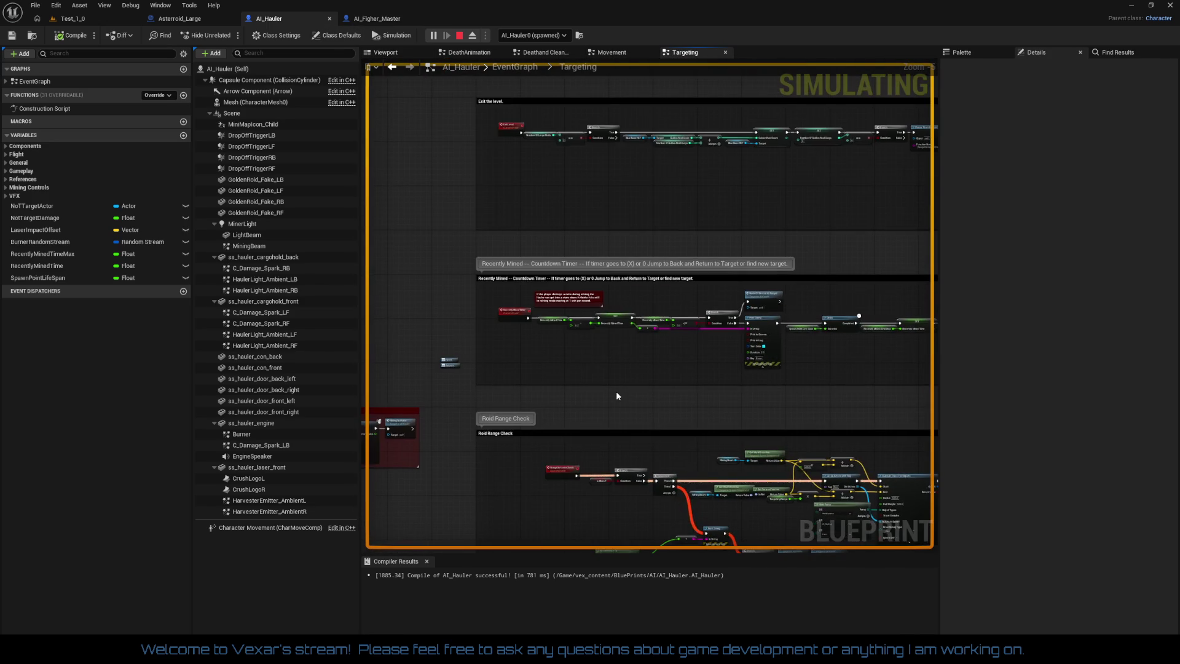
{"action": "scroll", "coordinate": [608, 381], "scroll_direction": "up", "scroll_amount": 3}
{"action": "left_click", "coordinate": [415, 259]}
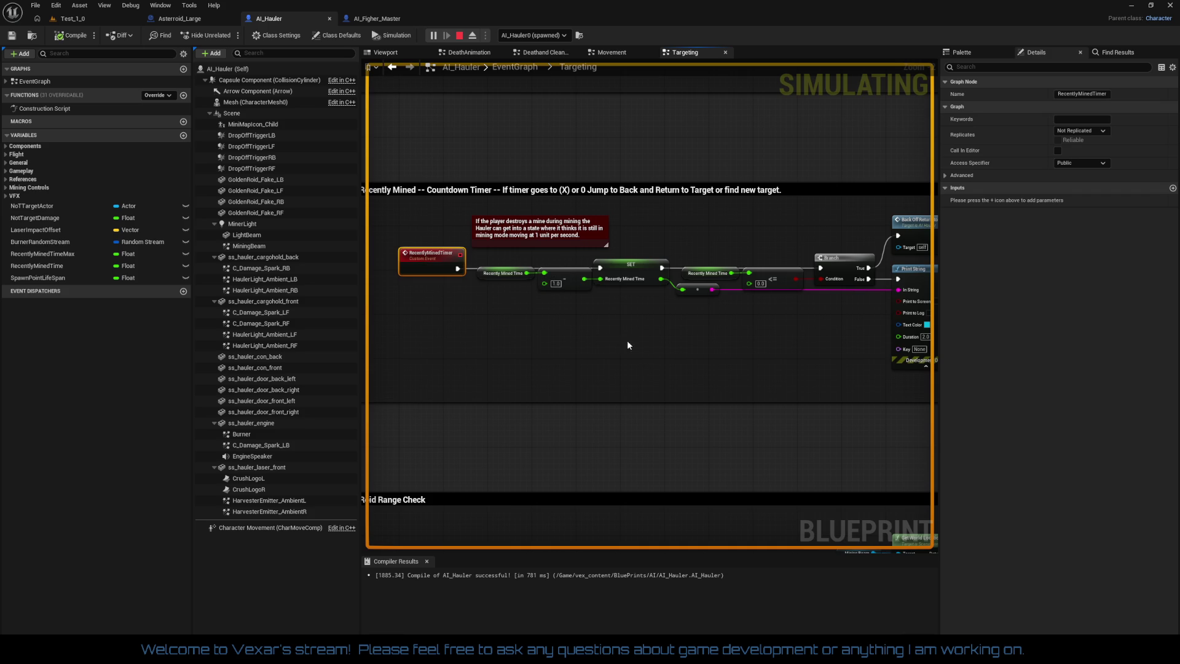
{"action": "mouse_move", "coordinate": [652, 350]}
{"action": "left_mouse_down"}
{"action": "mouse_move", "coordinate": [544, 346]}
{"action": "mouse_move", "coordinate": [427, 110]}
{"action": "left_mouse_up"}
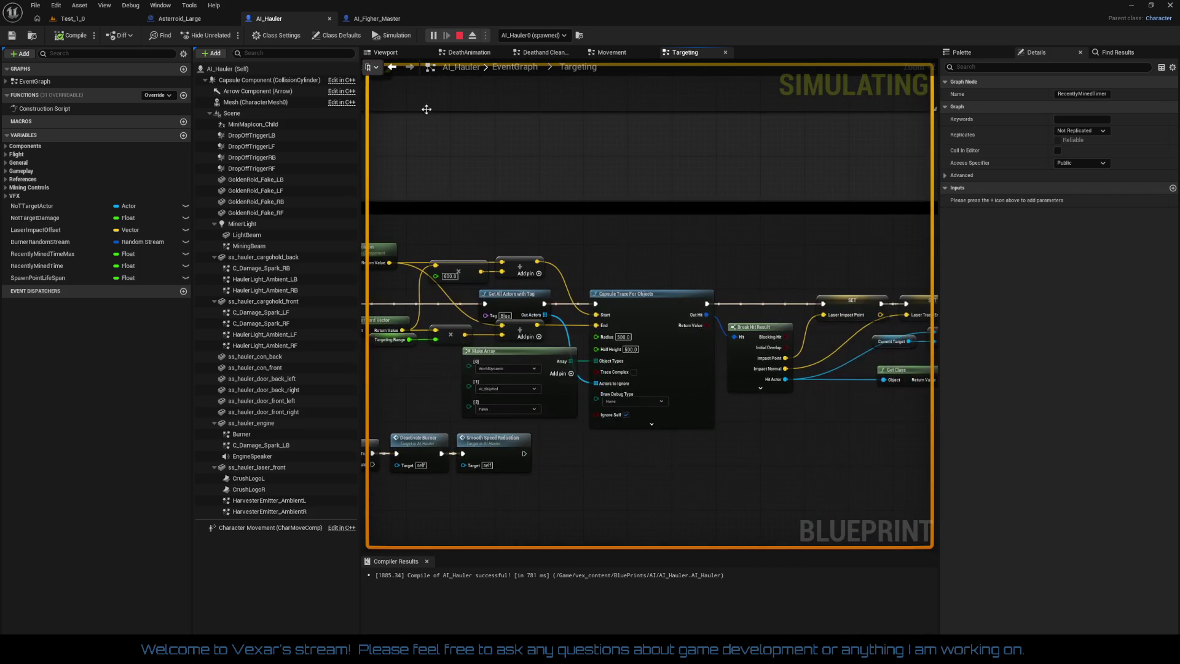
{"action": "left_click_drag", "start_coordinate": [721, 252], "coordinate": [458, 253]}
{"action": "left_click_drag", "start_coordinate": [772, 418], "coordinate": [541, 383]}
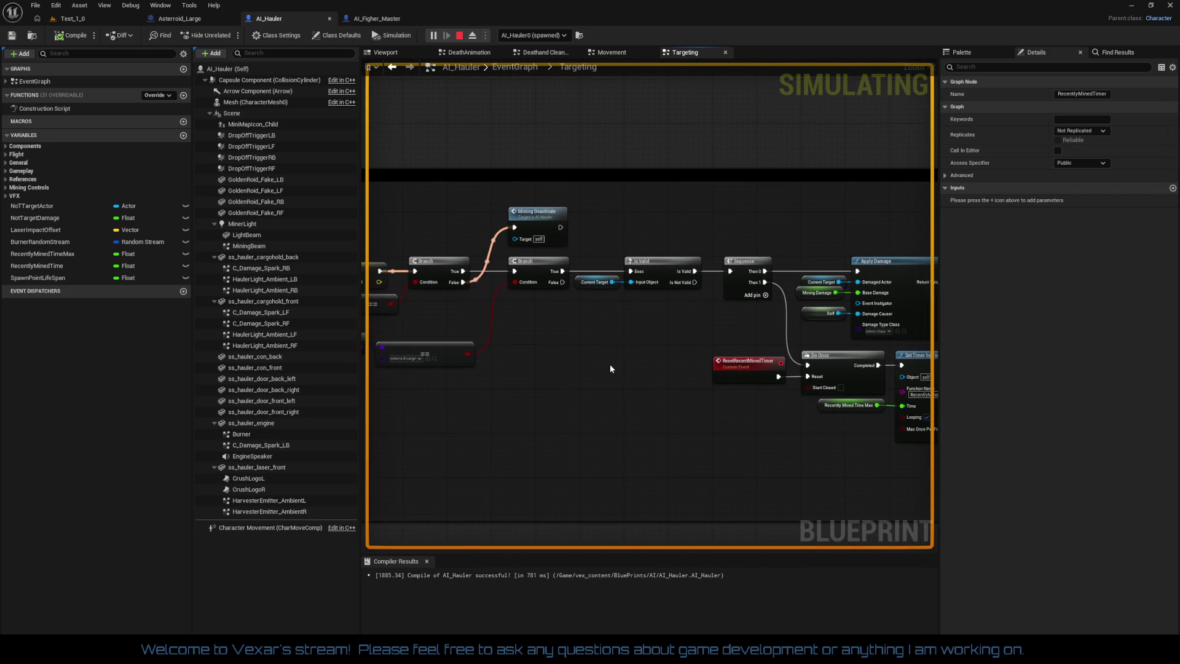
Check the RangeDistanceCheck event with its Apply Damage, Do Once and Set Timer nodes
{"action": "mouse_move", "coordinate": [610, 364]}
{"action": "left_mouse_down"}
{"action": "mouse_move", "coordinate": [788, 363]}
{"action": "mouse_move", "coordinate": [1179, 263]}
{"action": "mouse_move", "coordinate": [855, 348]}
{"action": "mouse_move", "coordinate": [897, 330]}
{"action": "left_mouse_up"}
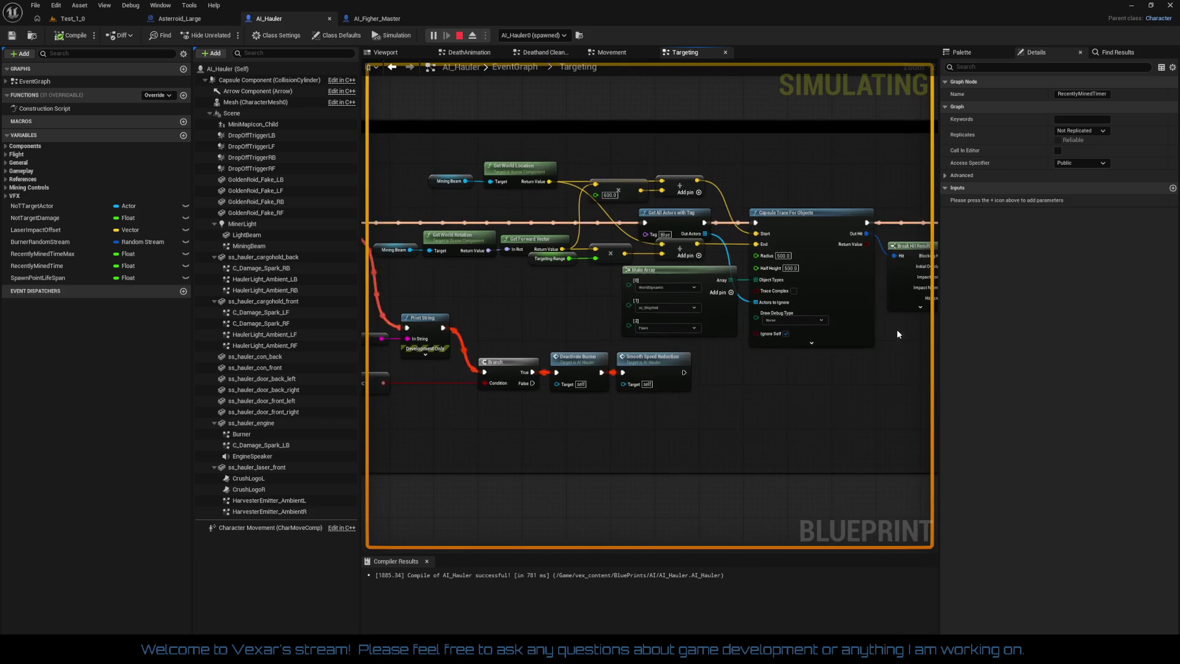
{"action": "mouse_move", "coordinate": [733, 368]}
{"action": "left_mouse_down"}
{"action": "mouse_move", "coordinate": [1074, 359]}
{"action": "mouse_move", "coordinate": [827, 351]}
{"action": "mouse_move", "coordinate": [711, 377]}
{"action": "mouse_move", "coordinate": [600, 369]}
{"action": "left_mouse_up"}
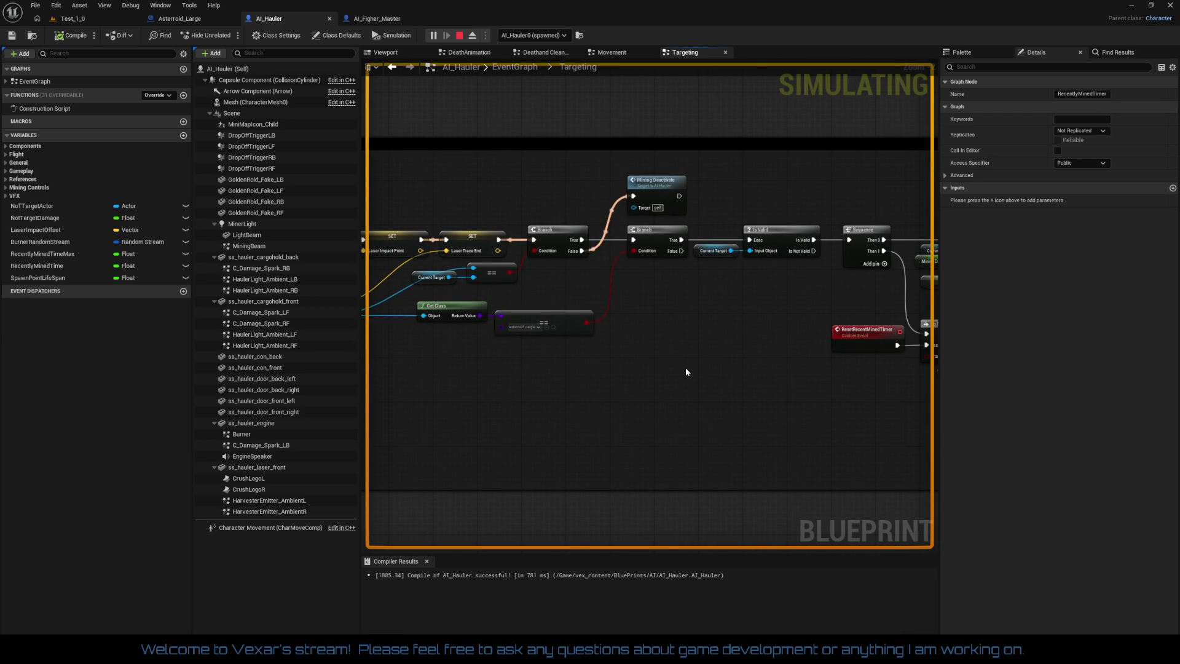
{"action": "mouse_move", "coordinate": [687, 371]}
{"action": "left_mouse_down"}
{"action": "mouse_move", "coordinate": [510, 368]}
{"action": "mouse_move", "coordinate": [700, 356]}
{"action": "left_mouse_up"}
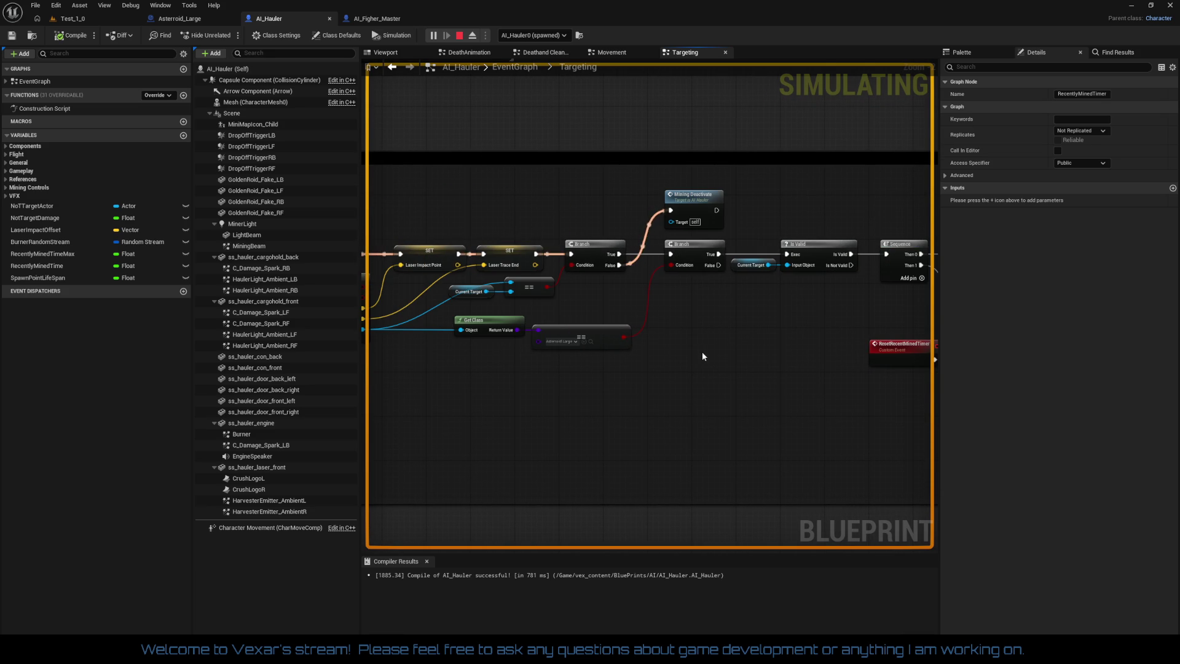
{"action": "mouse_move", "coordinate": [702, 351]}
{"action": "left_mouse_down"}
{"action": "mouse_move", "coordinate": [381, 344]}
{"action": "mouse_move", "coordinate": [634, 350]}
{"action": "left_mouse_up"}
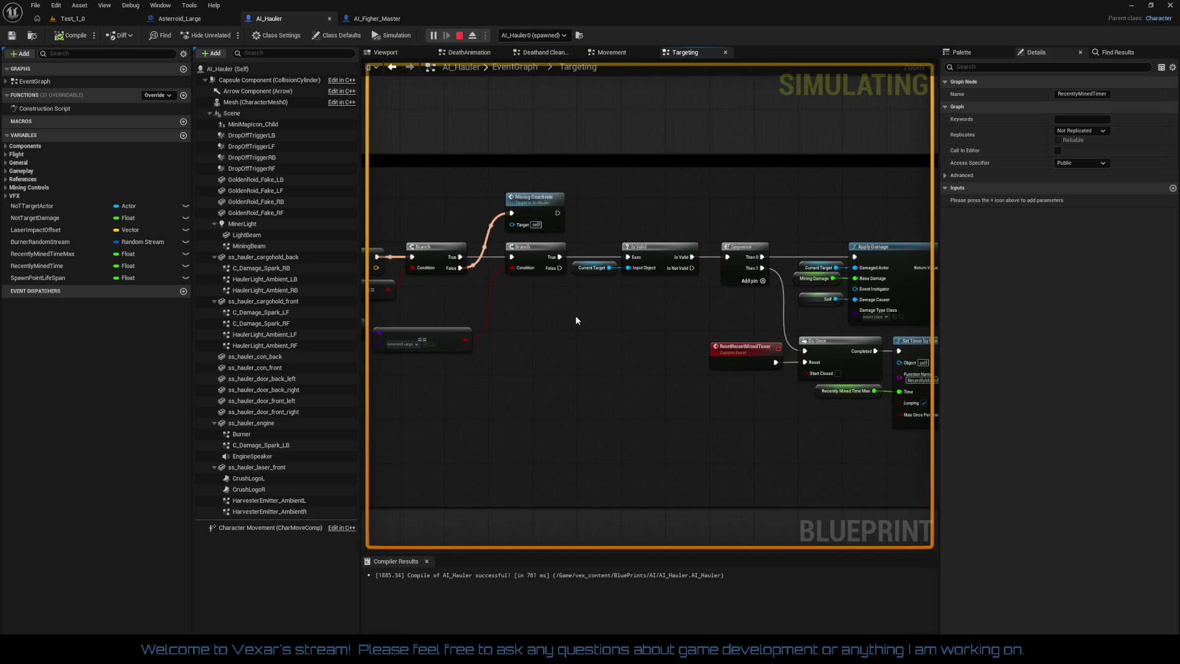
{"action": "left_click", "coordinate": [81, 19]}
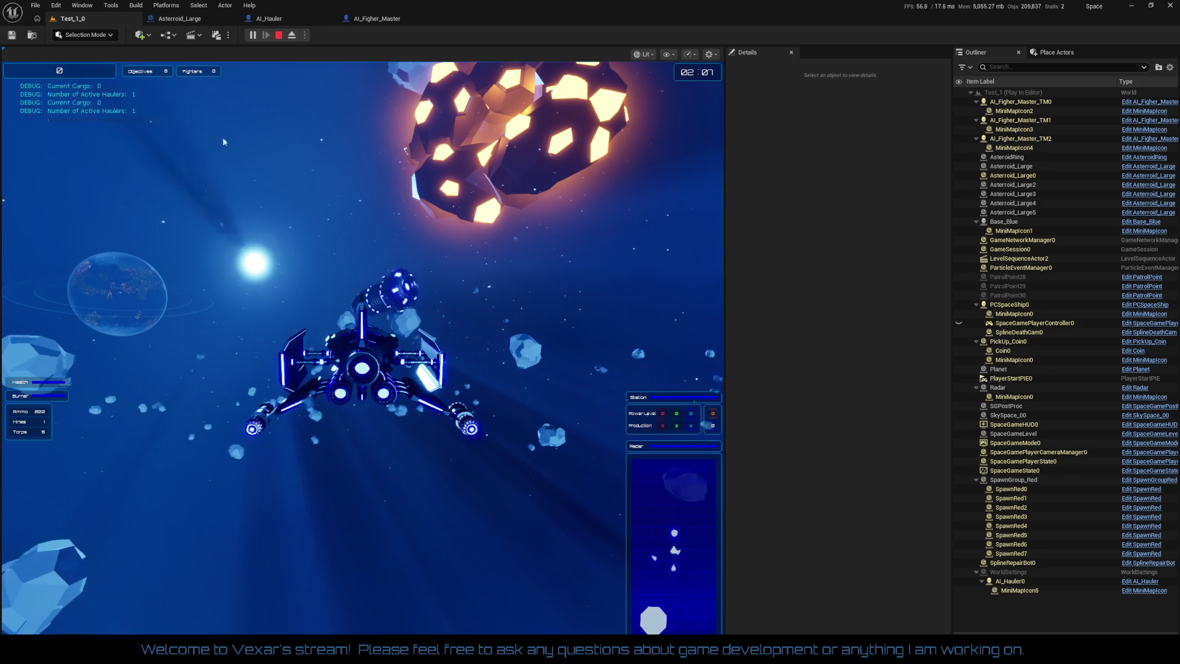
Fire the hauler's pink mining laser with Space in the game, then stop the session with Esc
{"action": "left_click", "coordinate": [290, 221]}
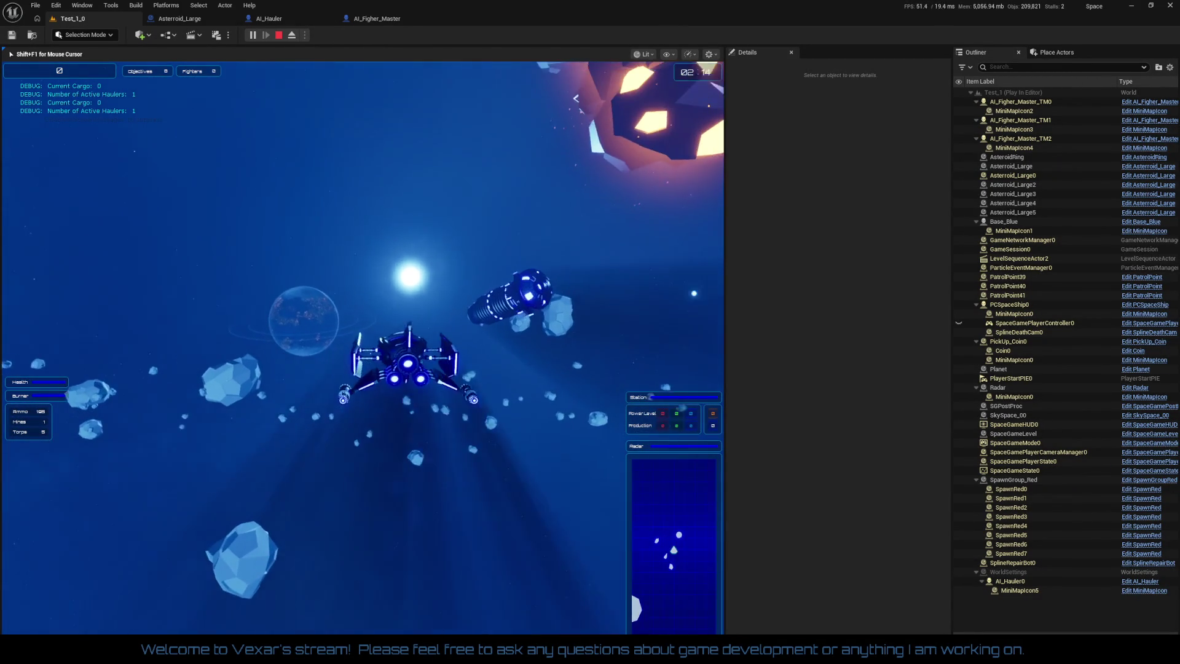
{"action": "key", "text": "space"}
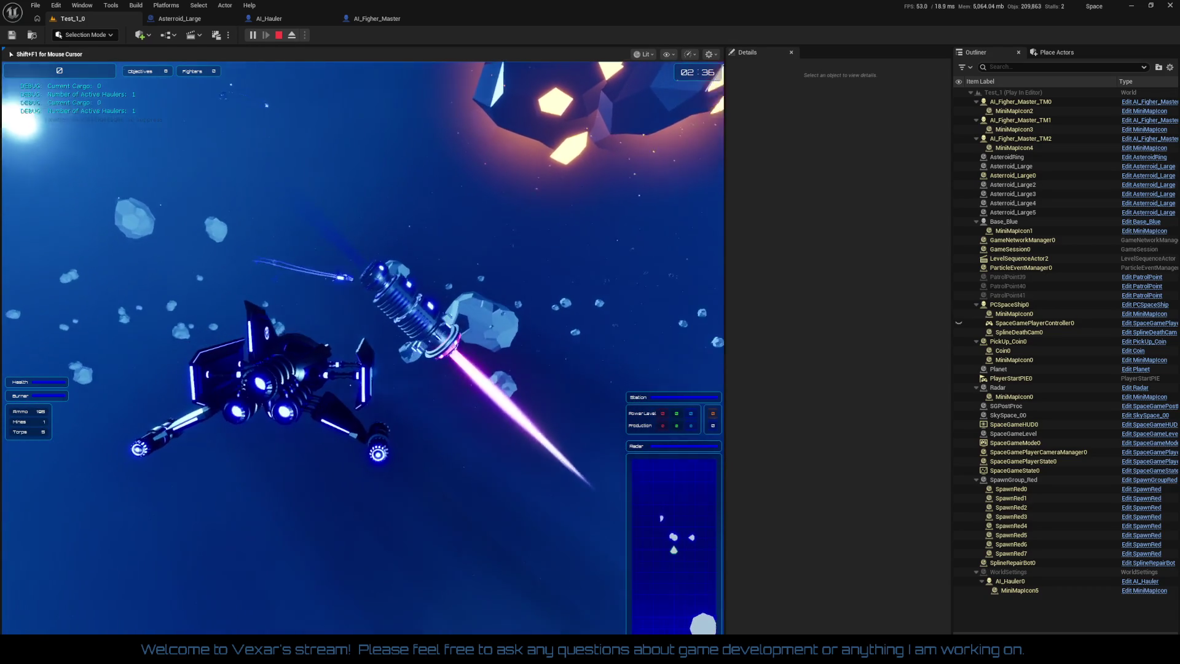
{"action": "key", "text": "Escape"}
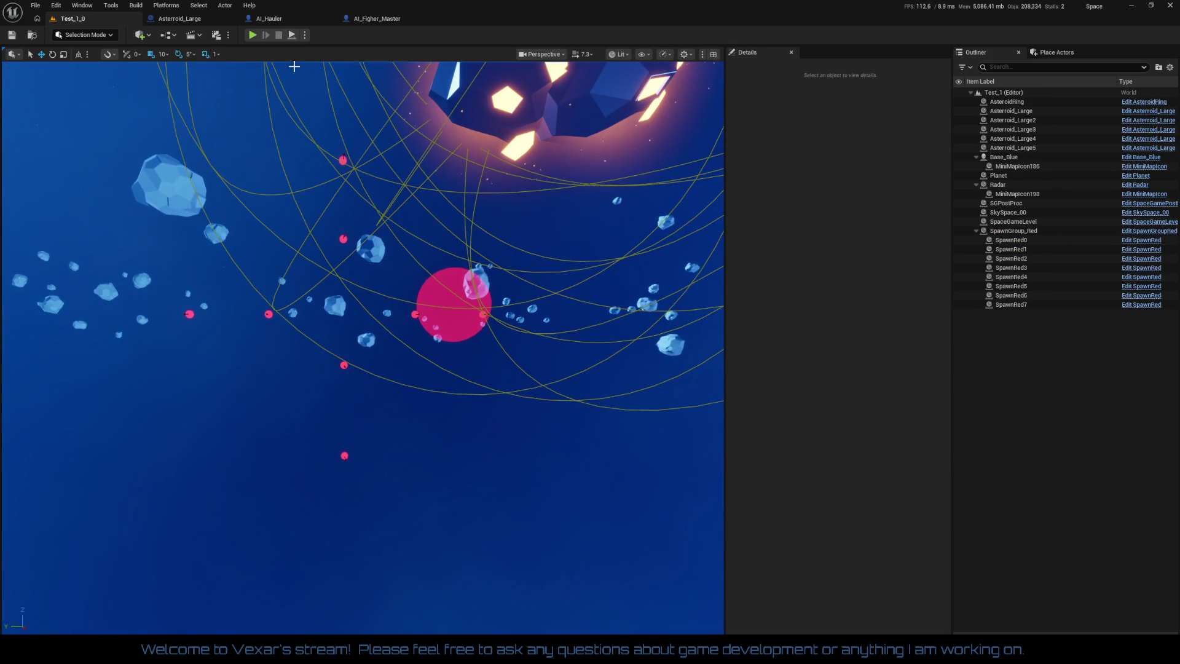
Zoom the AI_Hauler Targeting graph out to -5, pan, then zoom to -3 on the green comment
{"action": "left_click", "coordinate": [289, 18]}
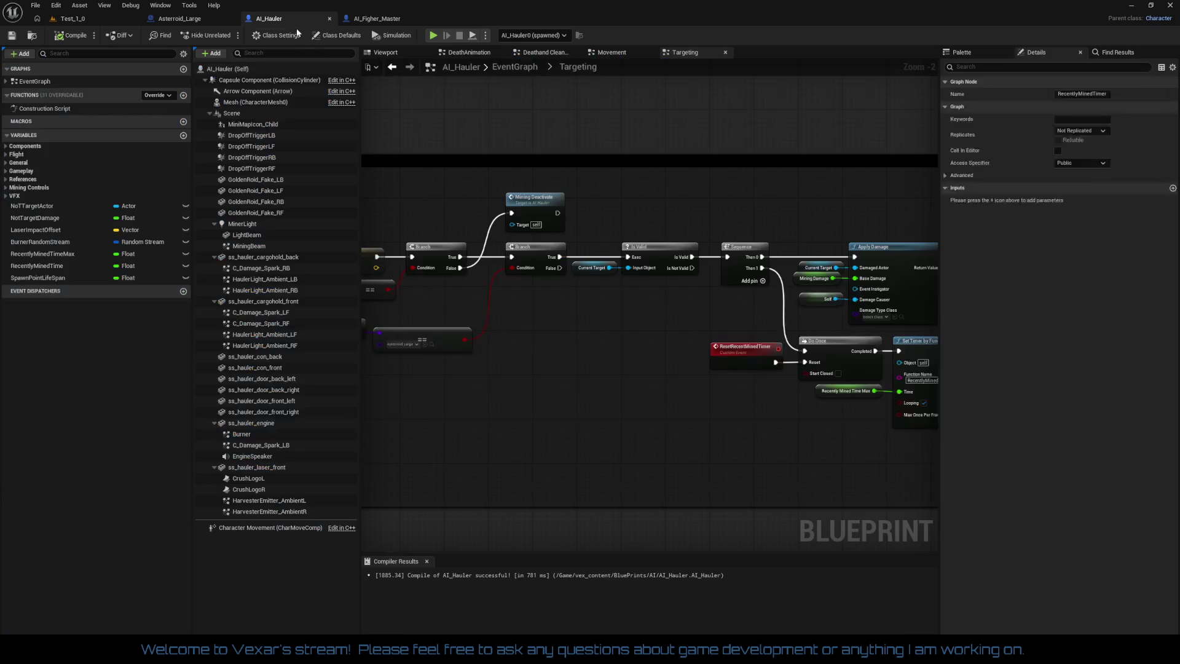
{"action": "scroll", "coordinate": [528, 357], "scroll_direction": "down", "scroll_amount": 3}
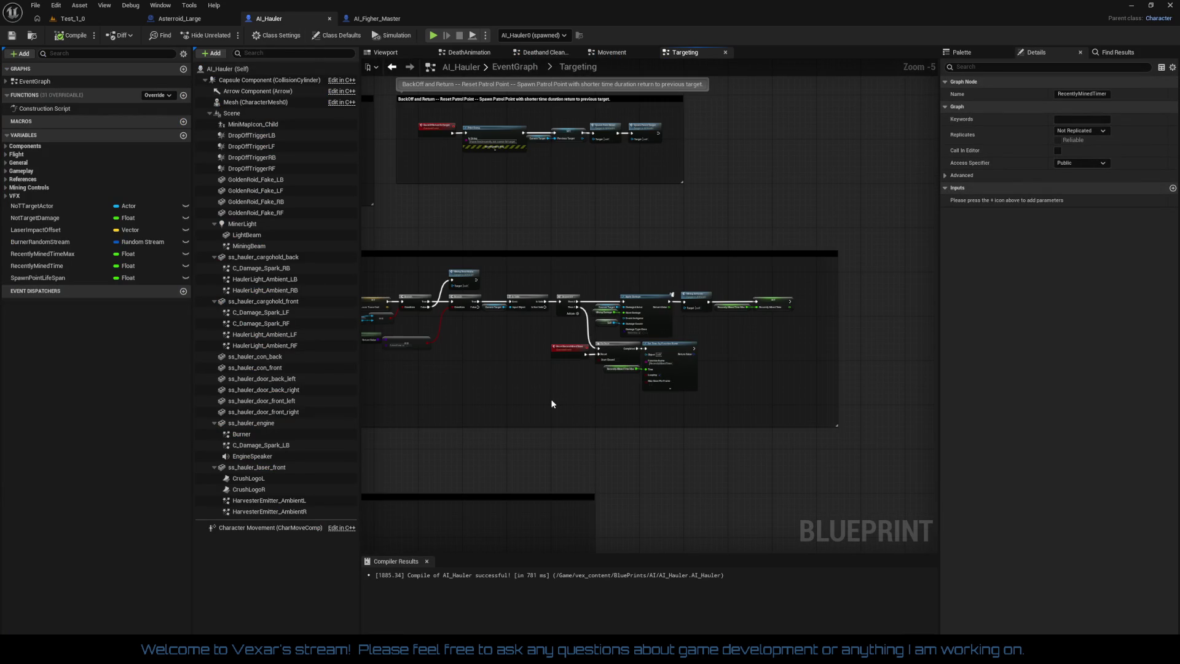
{"action": "left_click_drag", "start_coordinate": [730, 260], "coordinate": [765, 196]}
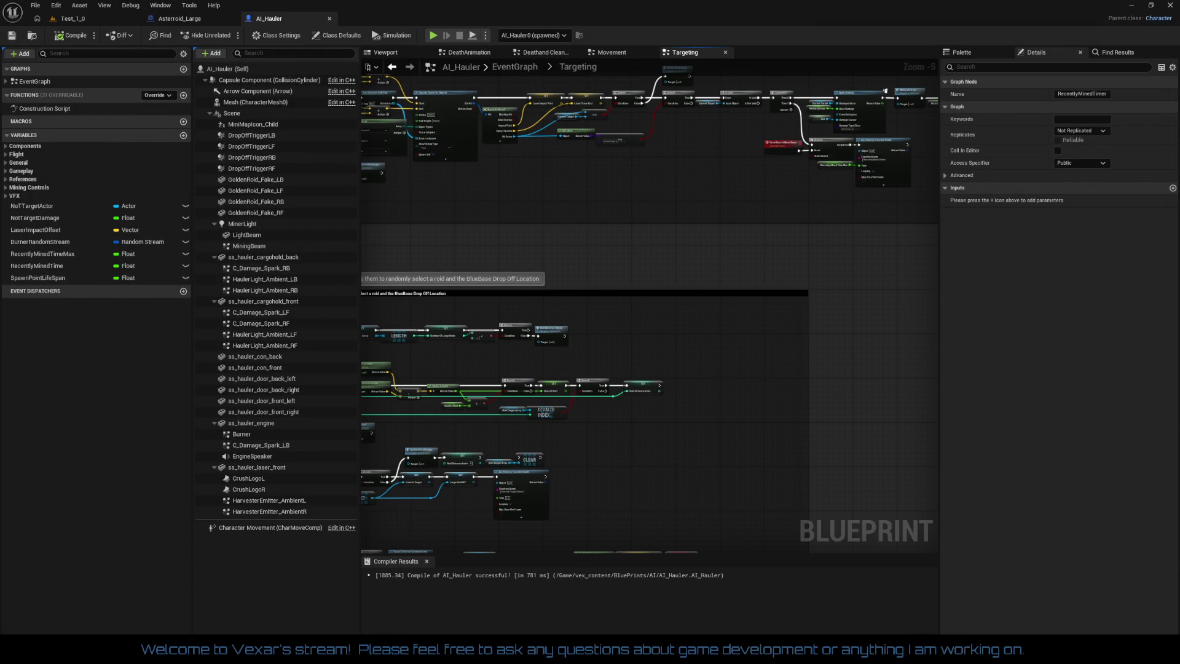
{"action": "scroll", "coordinate": [713, 381], "scroll_direction": "up", "scroll_amount": 2}
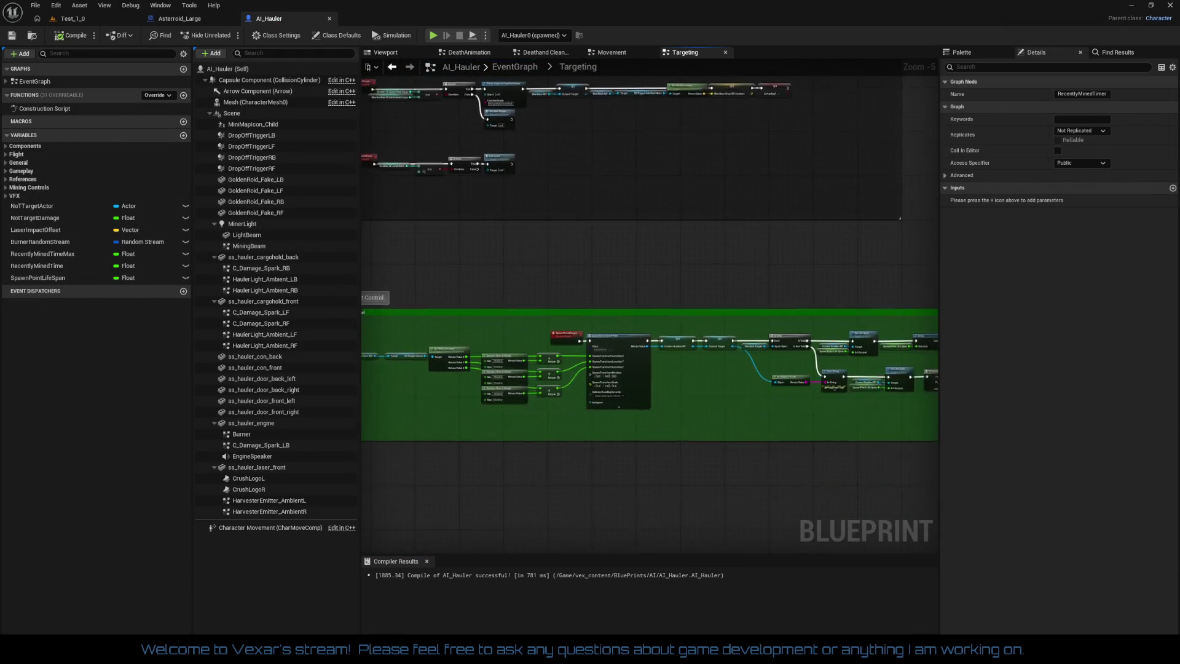